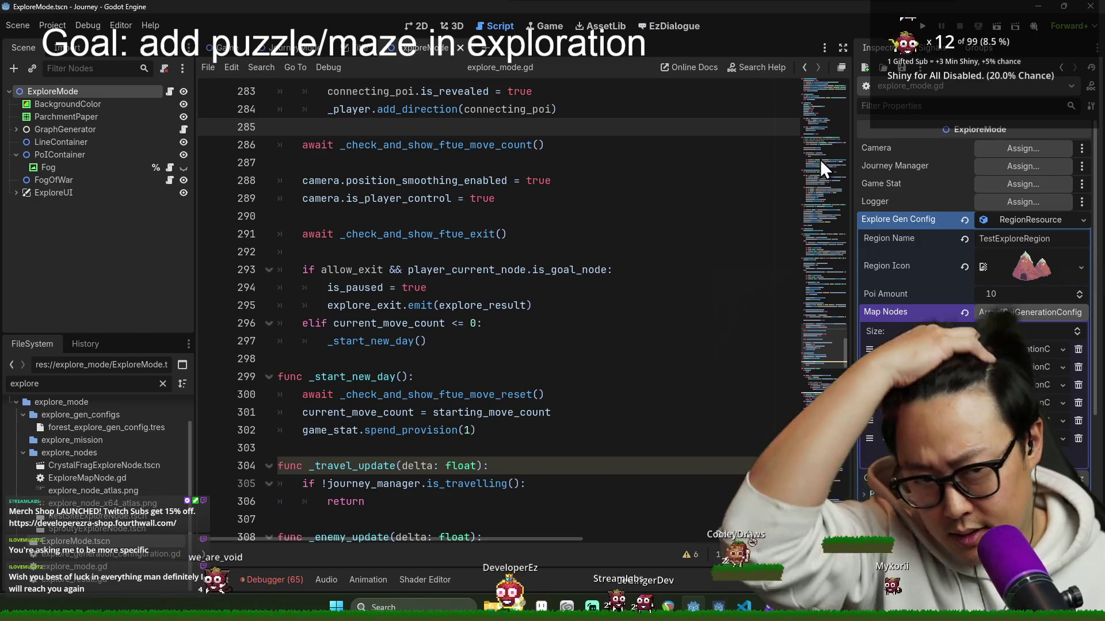
Run the Journey project from Godot in a separate debug game window
{"action": "left_click", "coordinate": [922, 26]}
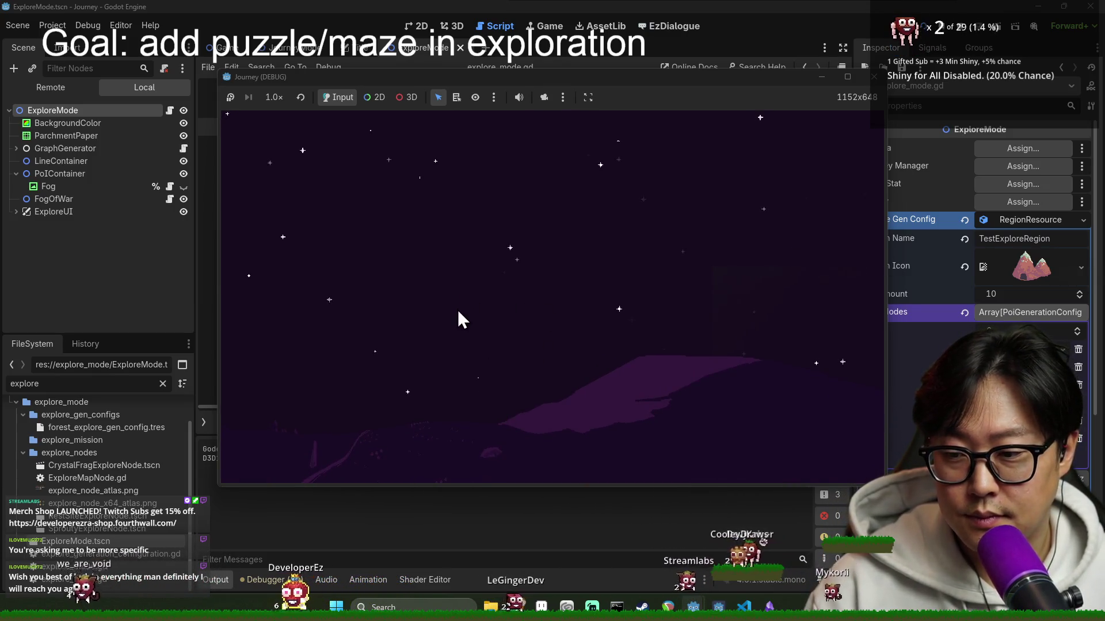
Bring the Journey (DEBUG) window forward, start a New Game and travel to the grape node
{"action": "key", "text": "alt+Tab"}
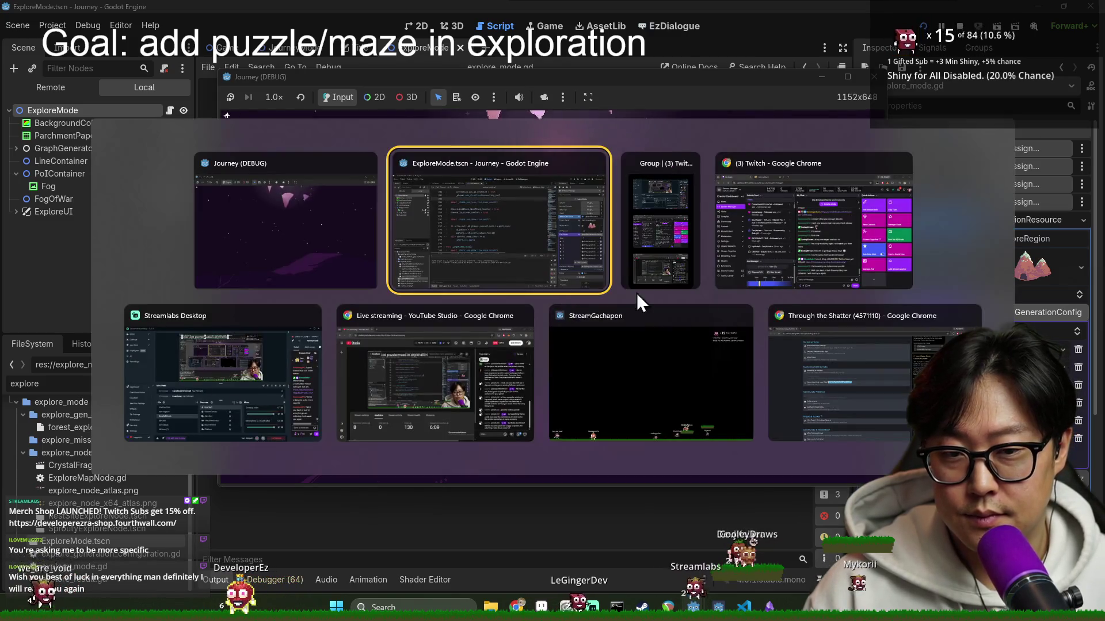
{"action": "left_click", "coordinate": [323, 227]}
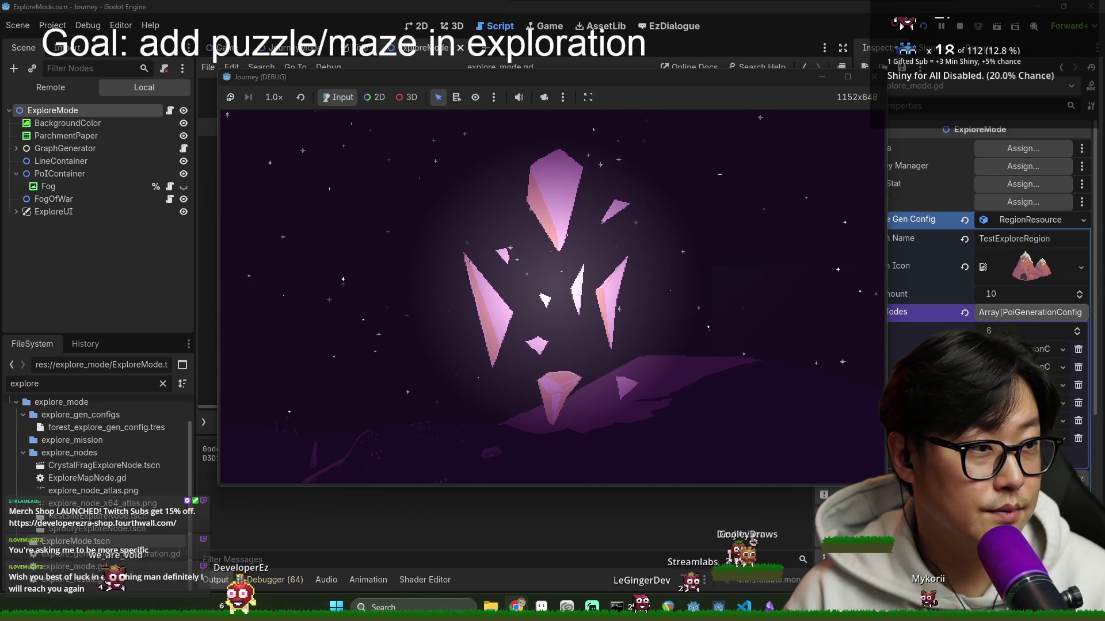
{"action": "left_click", "coordinate": [373, 302]}
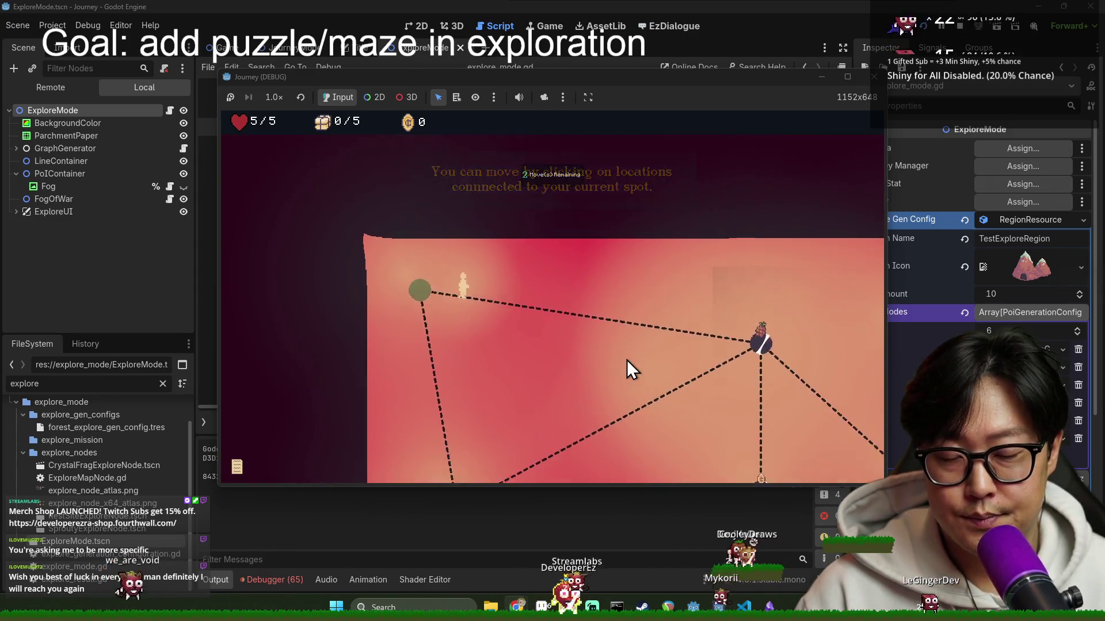
{"action": "left_click", "coordinate": [626, 360]}
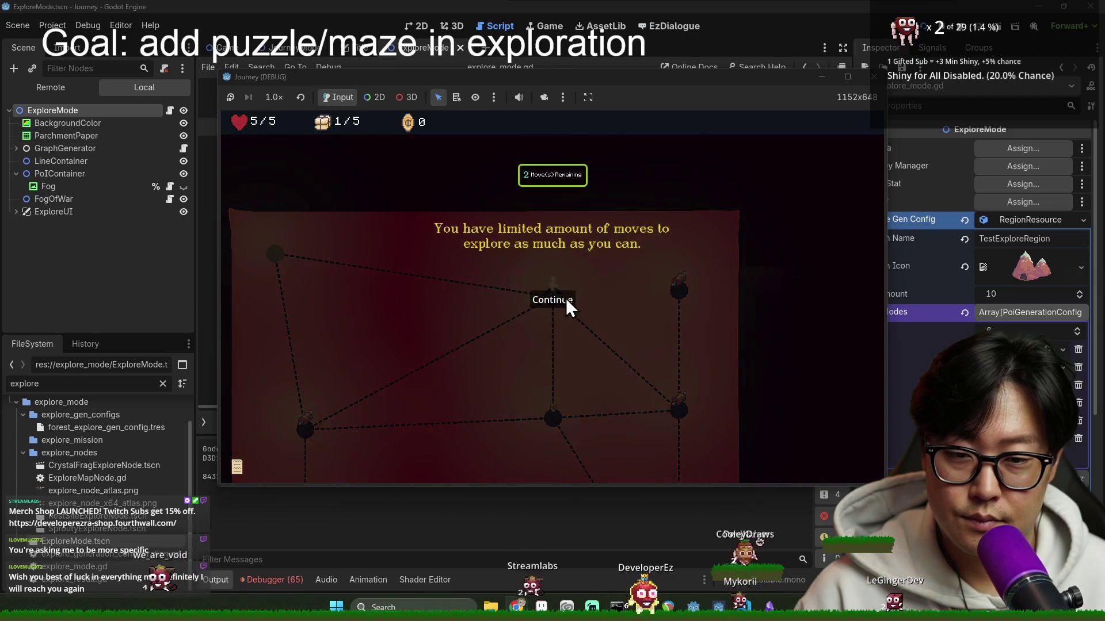
Dismiss the tutorial hints and travel via lower-right, bottom and bottom-left nodes toward the top-left
{"action": "left_click", "coordinate": [566, 300]}
{"action": "left_click", "coordinate": [679, 409]}
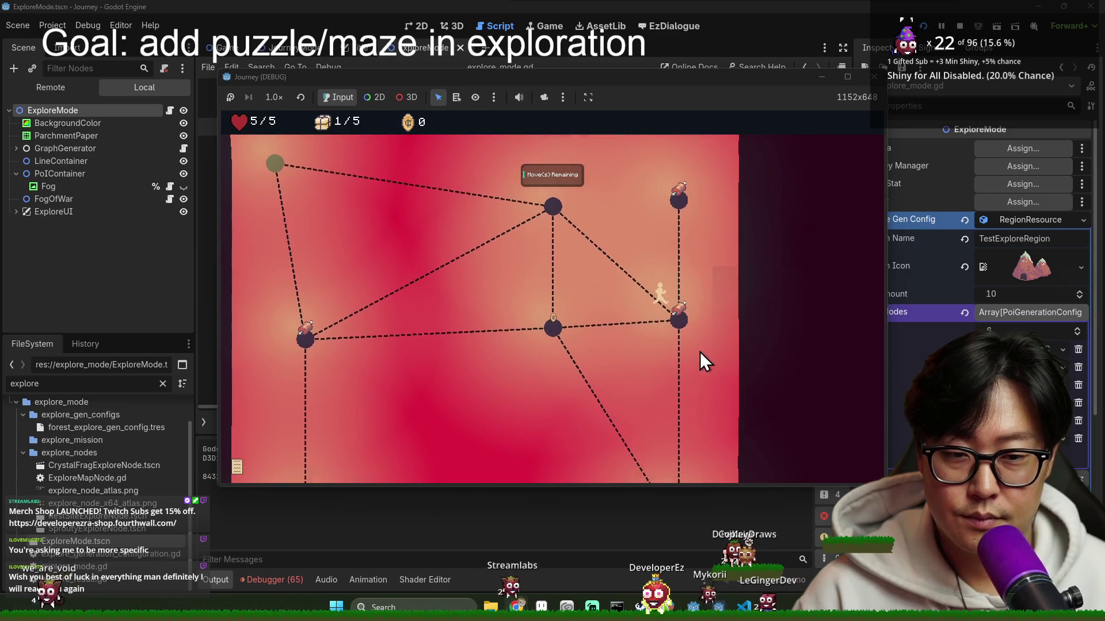
{"action": "left_click", "coordinate": [682, 362]}
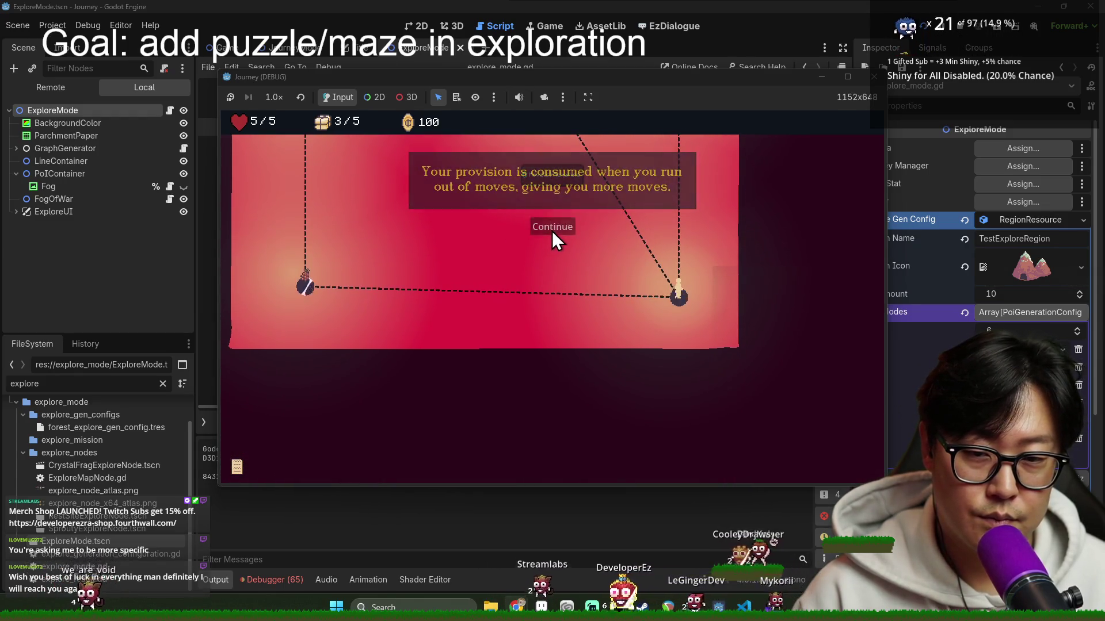
{"action": "left_click", "coordinate": [552, 228]}
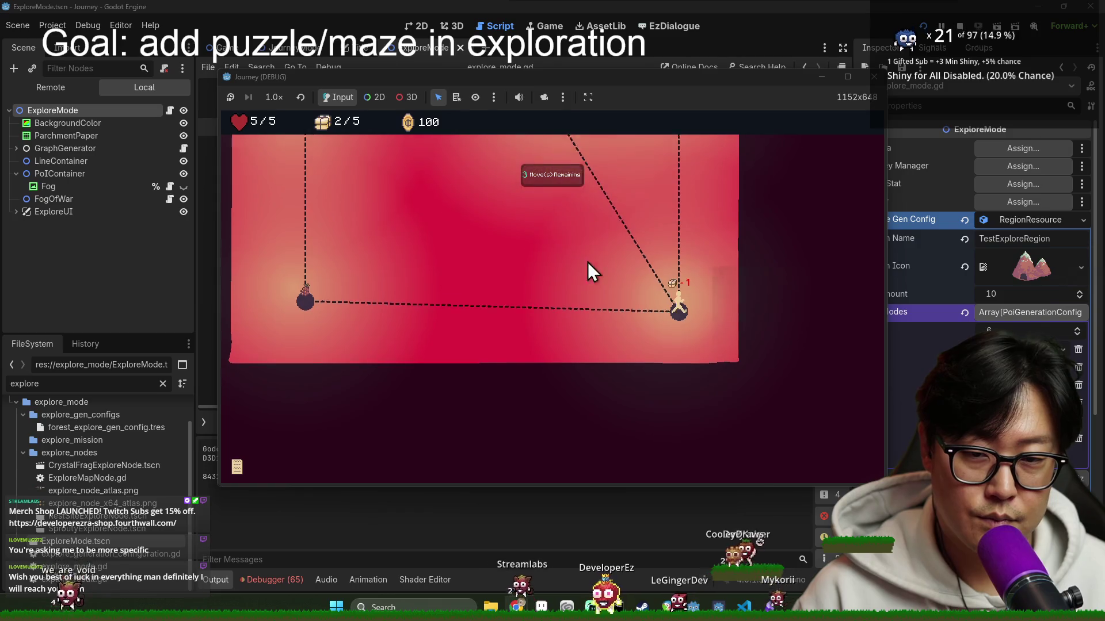
{"action": "left_click", "coordinate": [402, 471]}
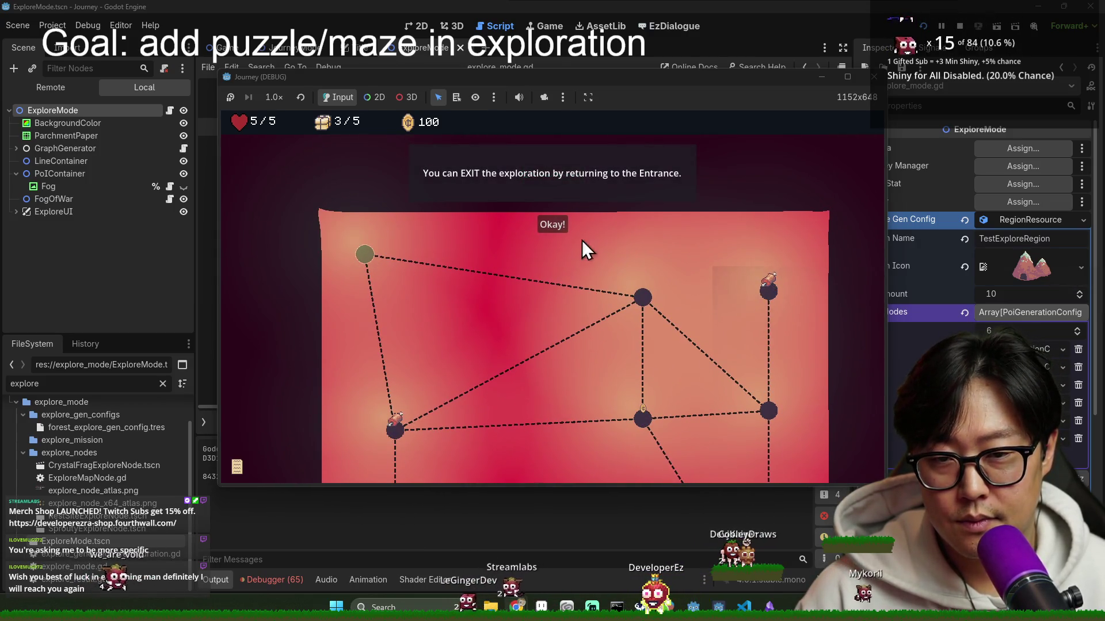
{"action": "left_click", "coordinate": [554, 230]}
{"action": "key", "text": "Up"}
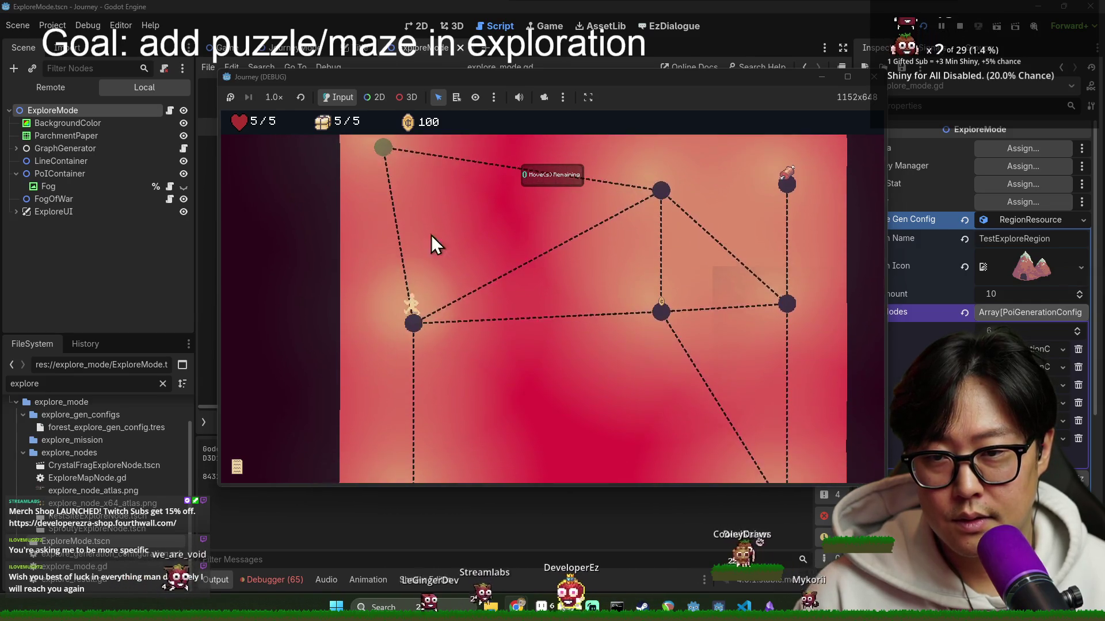
{"action": "key", "text": "Up"}
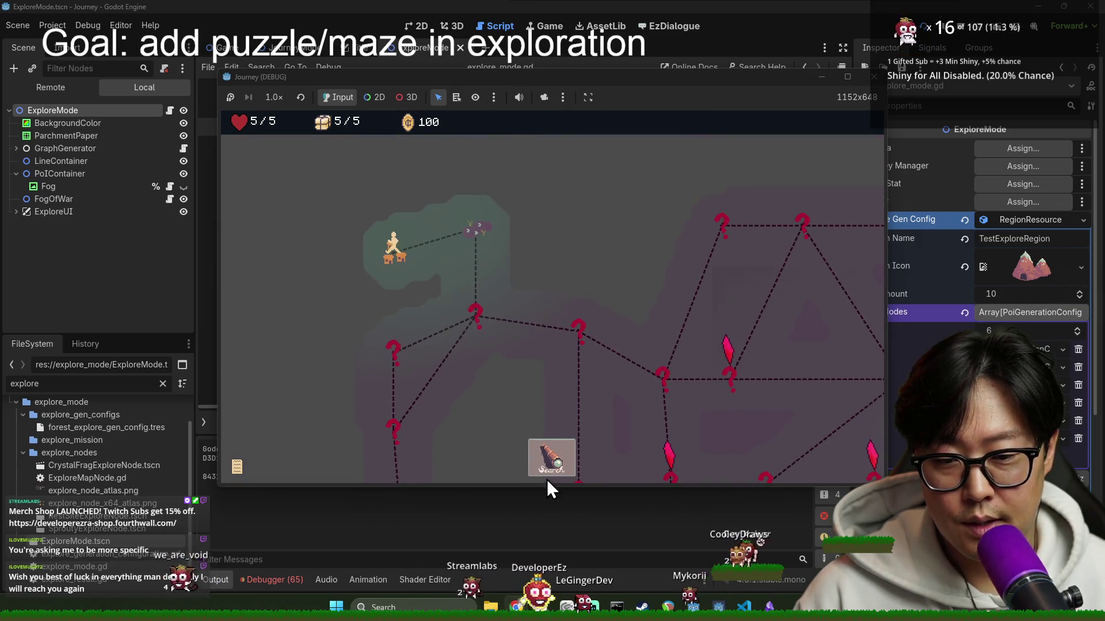
Visit the top creature node and continue into the new area with 3 moves left
{"action": "left_click", "coordinate": [486, 239]}
{"action": "left_click", "coordinate": [548, 357]}
{"action": "left_click", "coordinate": [551, 355]}
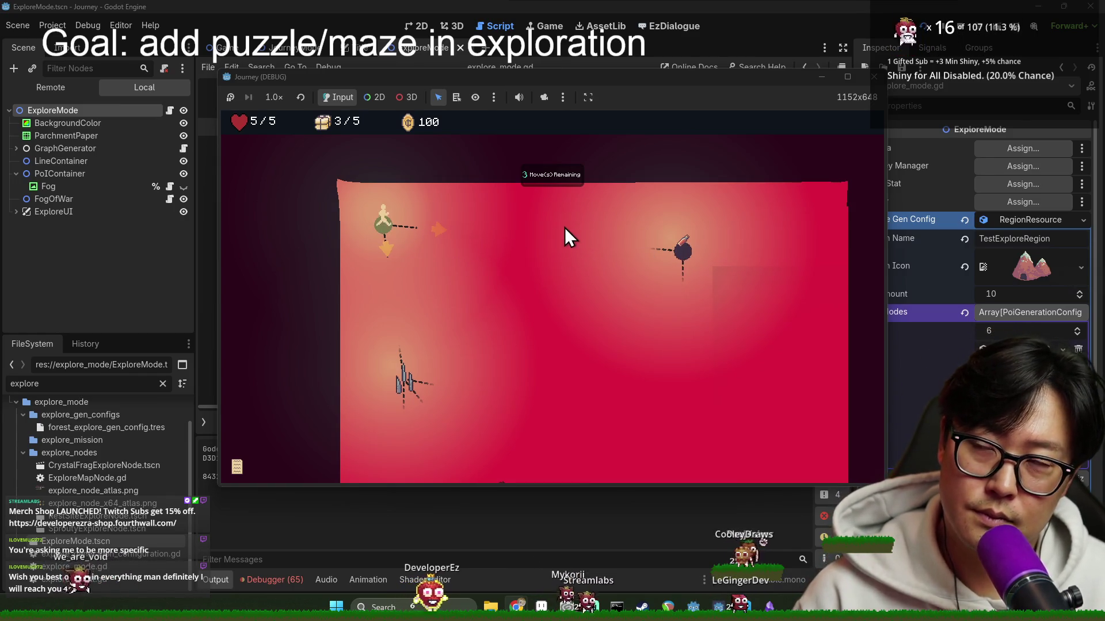
Travel through the maze region down to the lower nodes and then left
{"action": "left_click", "coordinate": [401, 381]}
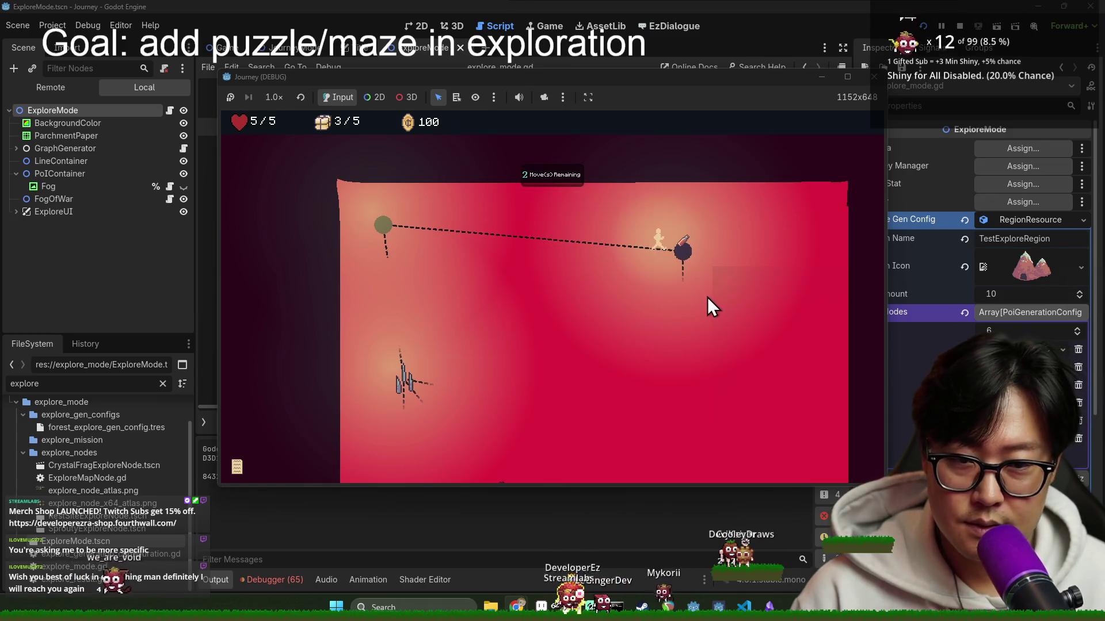
{"action": "scroll", "coordinate": [718, 296], "scroll_direction": "down", "scroll_amount": 3}
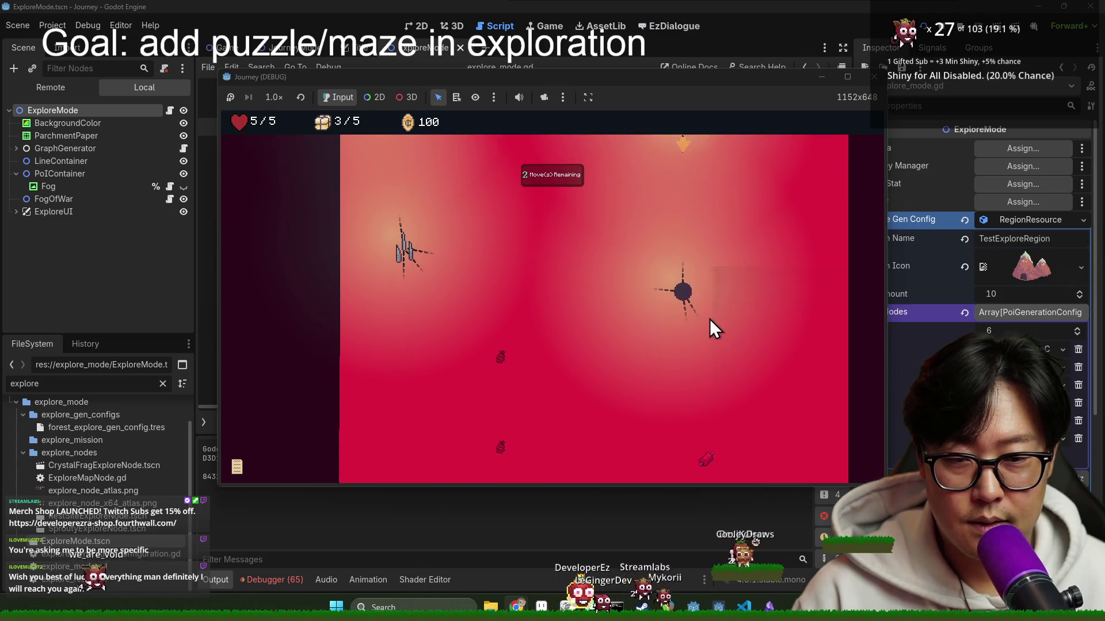
{"action": "left_click", "coordinate": [676, 338]}
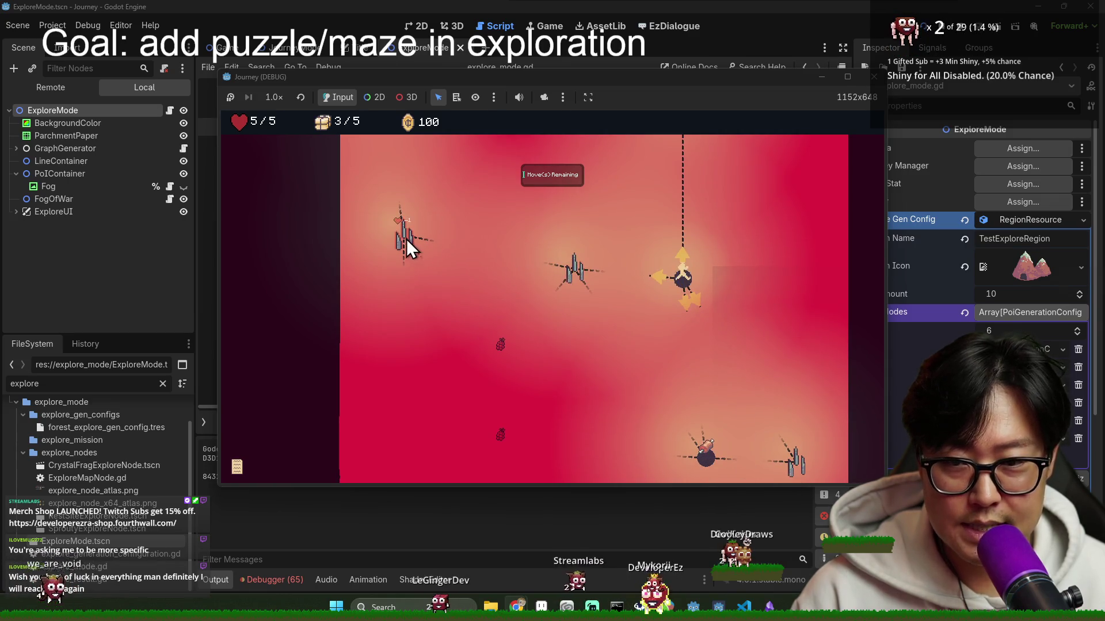
{"action": "left_click", "coordinate": [705, 459]}
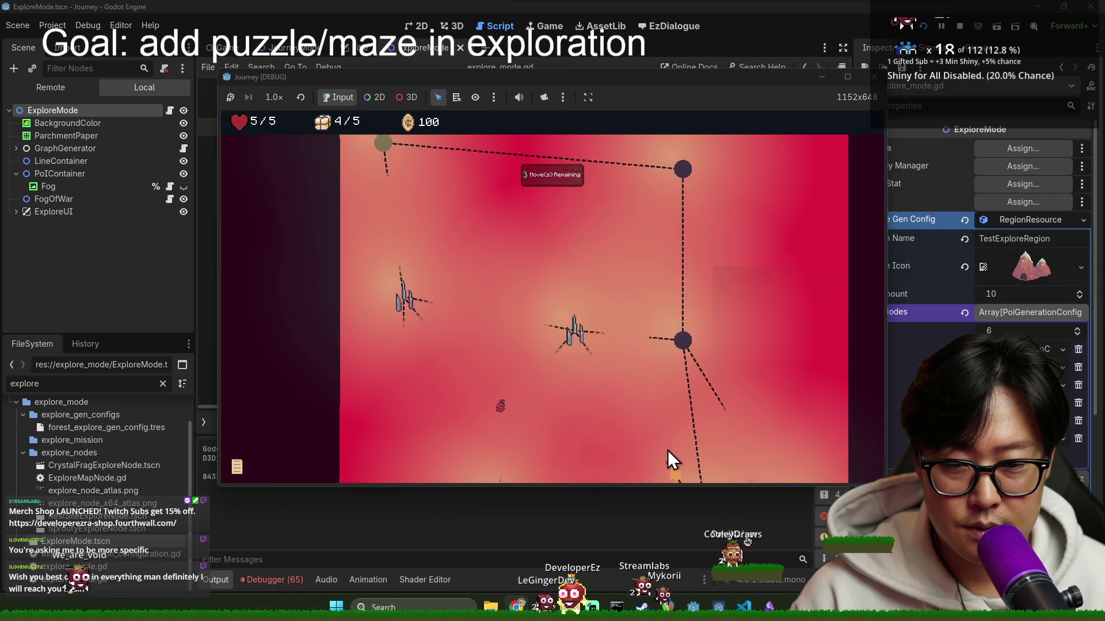
{"action": "left_click", "coordinate": [679, 435]}
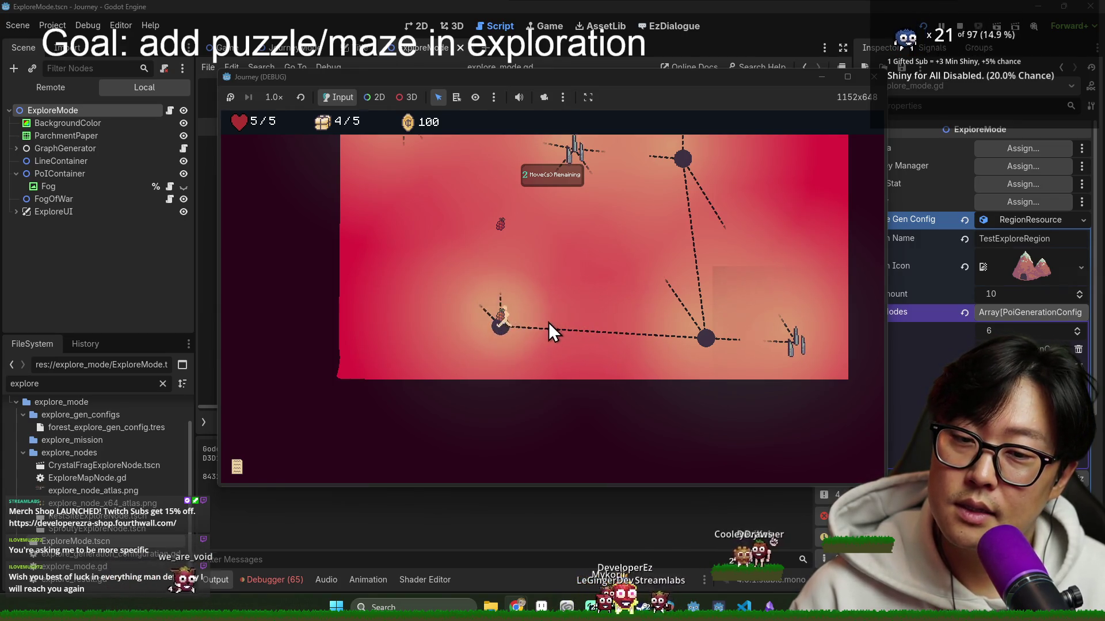
Travel up via the fruit node toward the top-left, then stop the game and return to explore_mode.gd line 291
{"action": "left_click", "coordinate": [502, 280]}
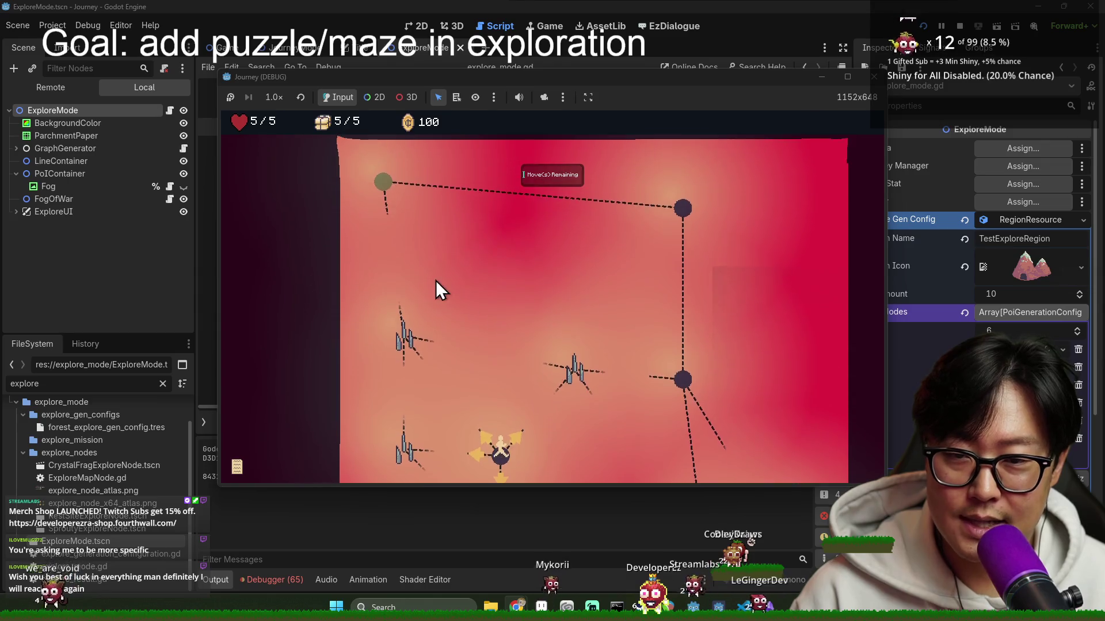
{"action": "left_click", "coordinate": [408, 351]}
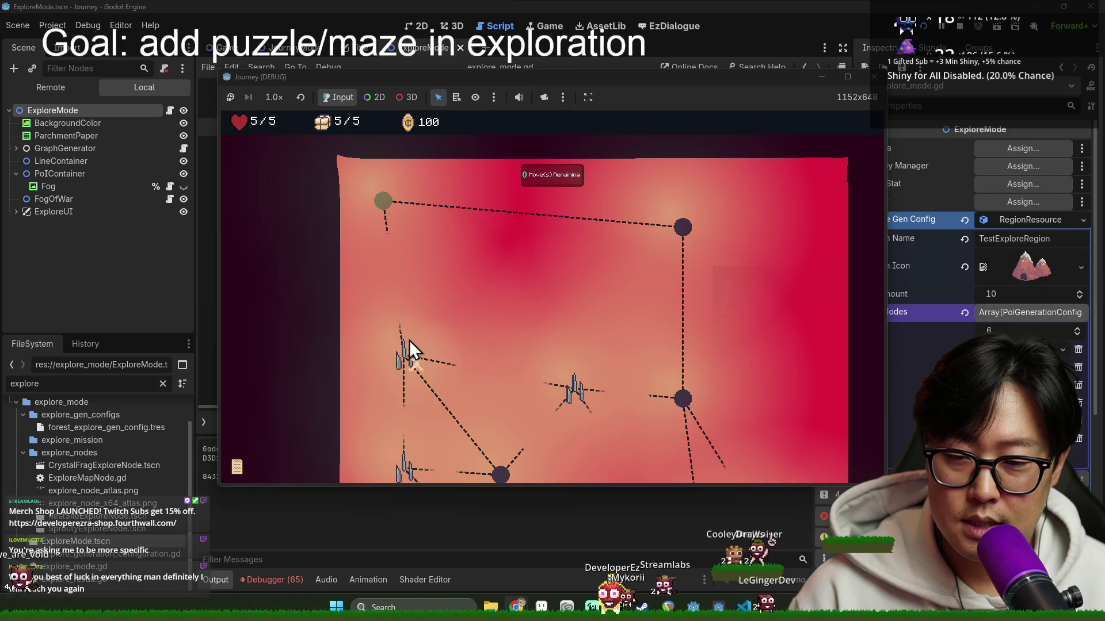
{"action": "left_click", "coordinate": [385, 206]}
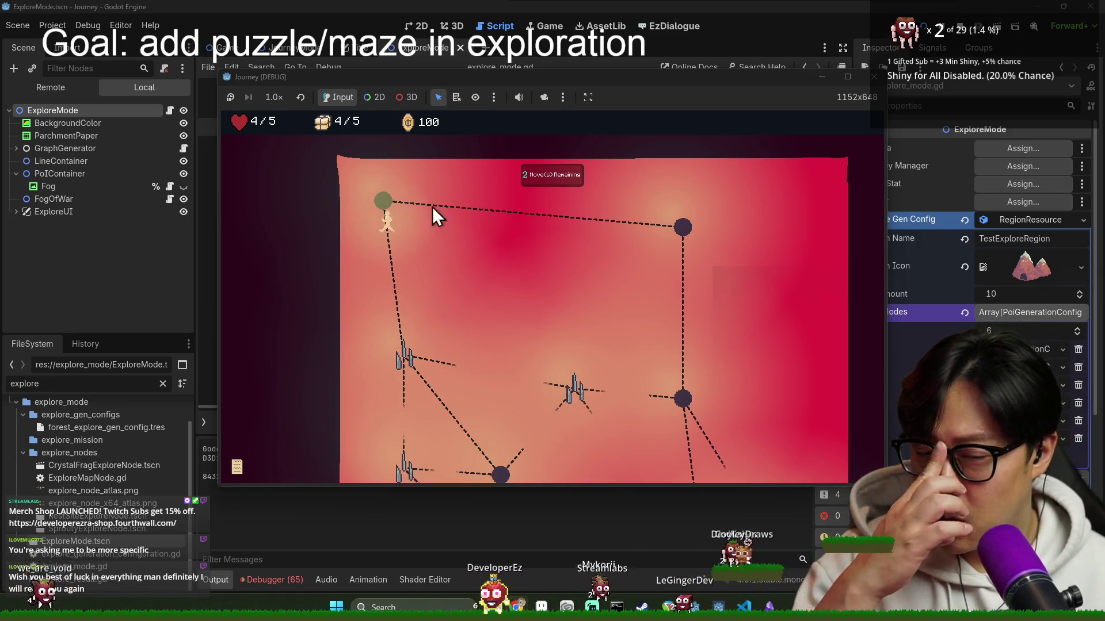
{"action": "left_click", "coordinate": [959, 26]}
{"action": "left_click", "coordinate": [532, 237]}
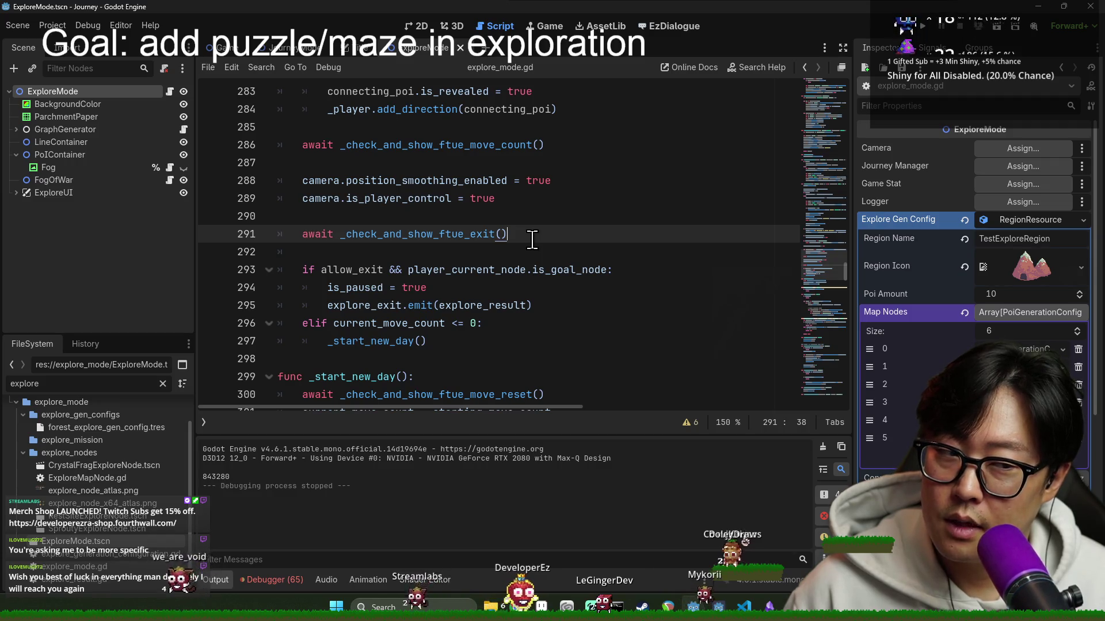
{"action": "left_click", "coordinate": [525, 183]}
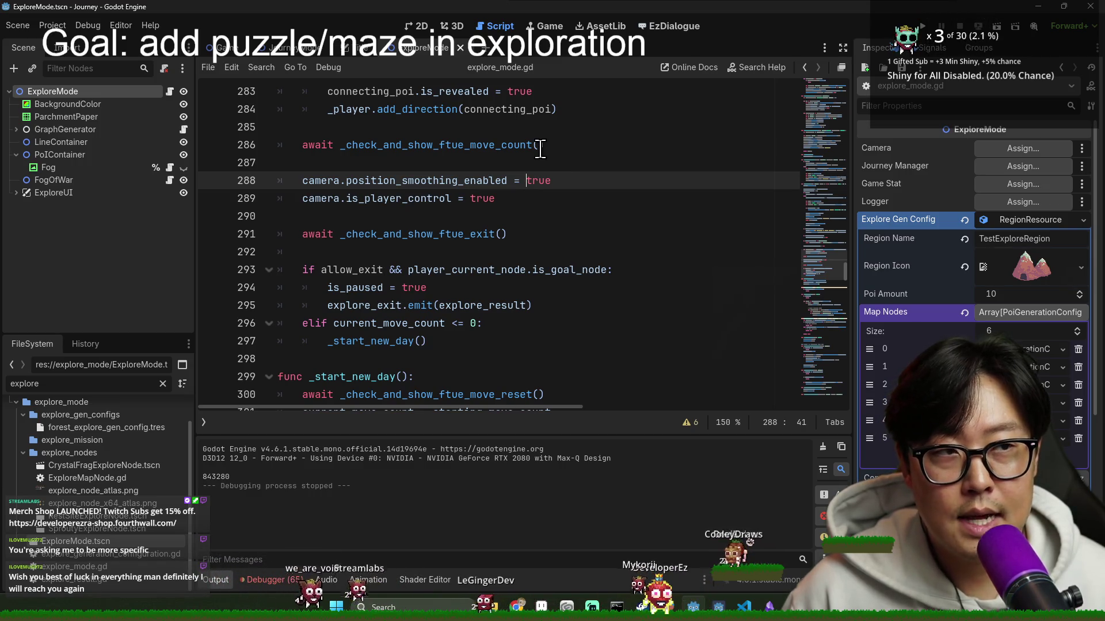
{"action": "key", "text": "Up"}
{"action": "key", "text": "Up"}
{"action": "key", "text": "Up"}
{"action": "left_click", "coordinate": [493, 149]}
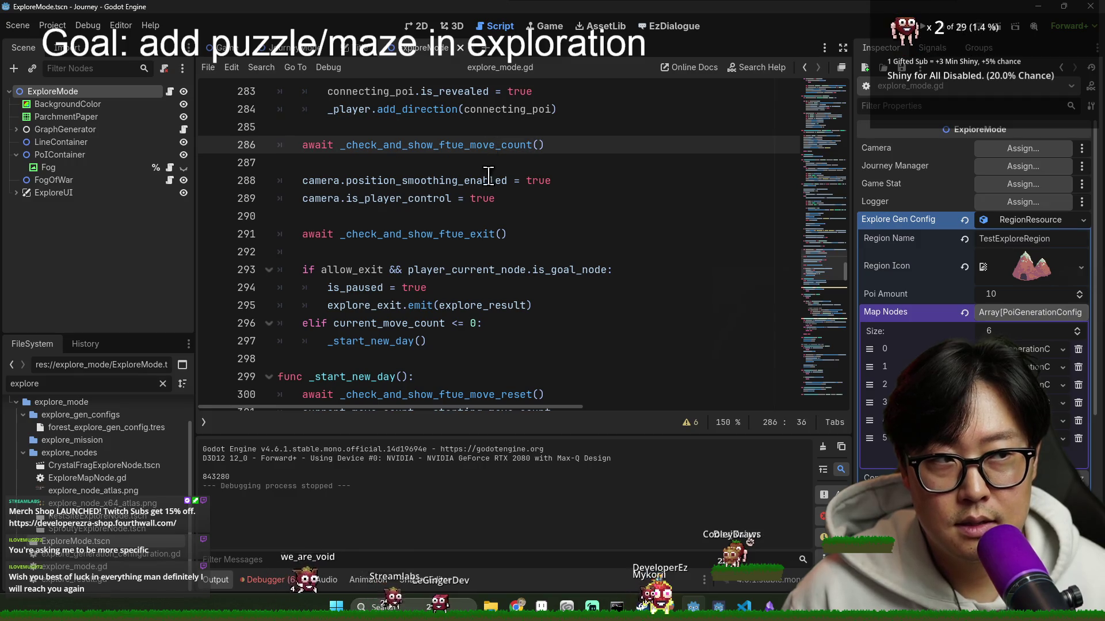
{"action": "left_click", "coordinate": [415, 168]}
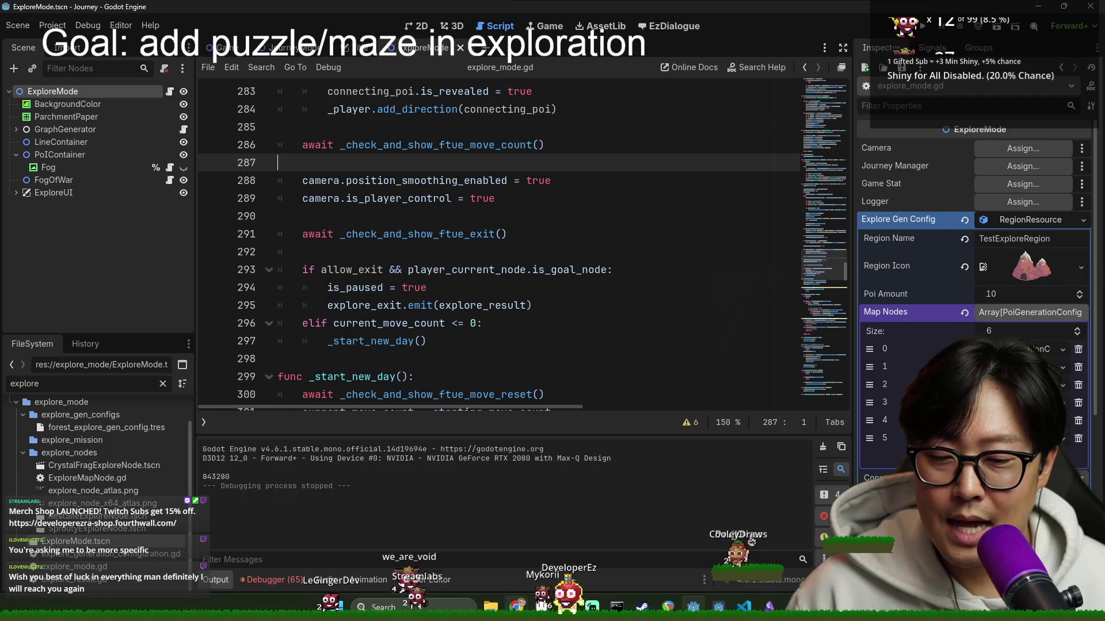
{"action": "mouse_move", "coordinate": [516, 606]}
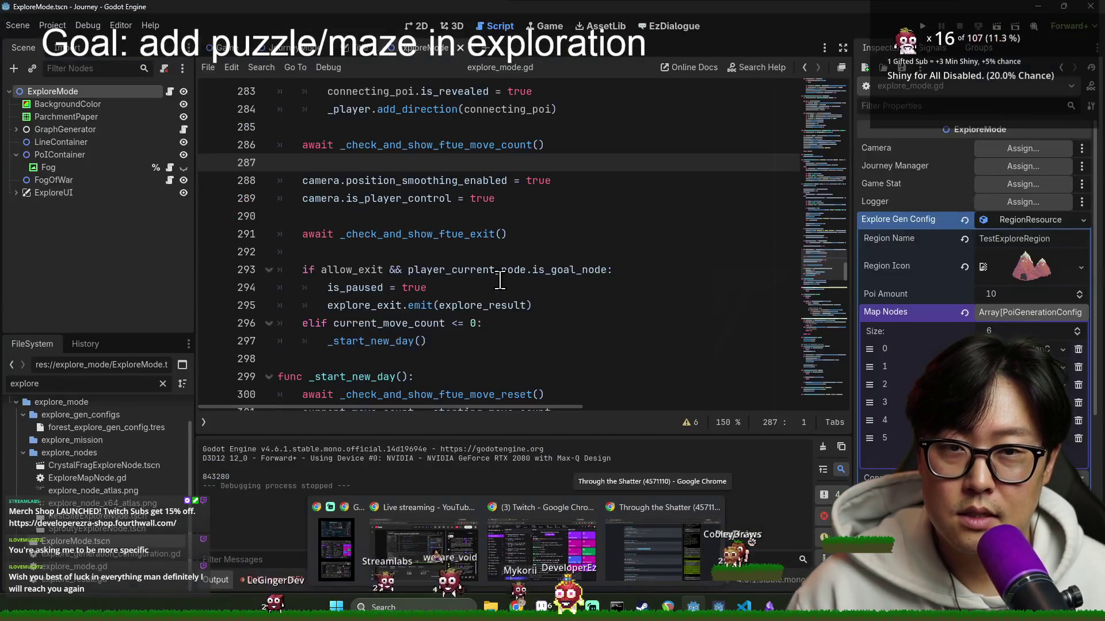
{"action": "left_click", "coordinate": [403, 321]}
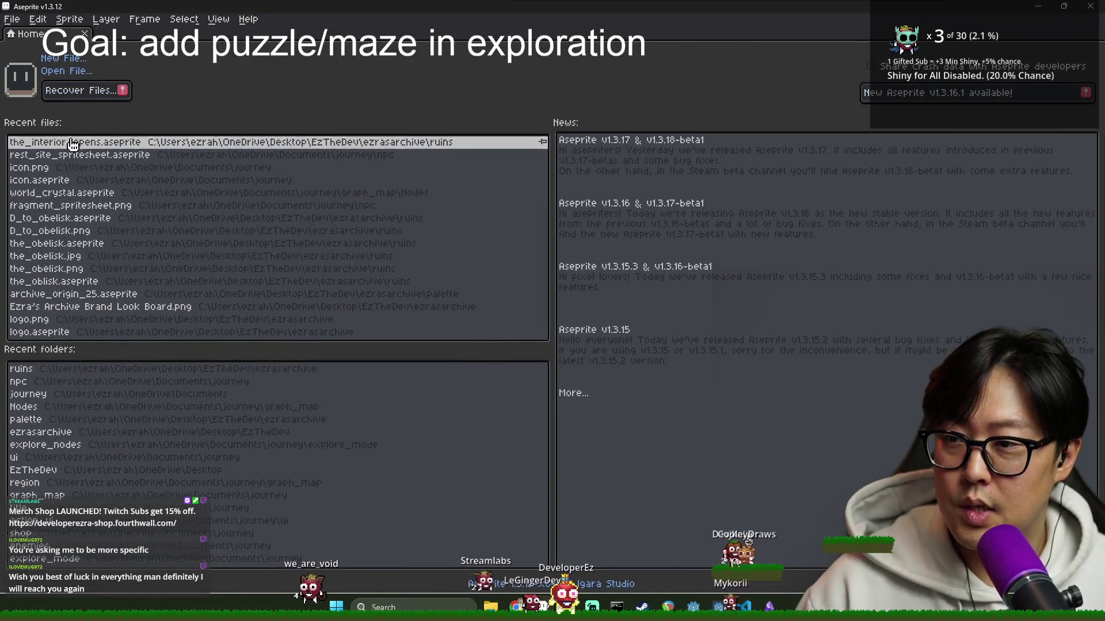
Bring up Aseprite's Open File browser, which lists the ruins folder
{"action": "left_click", "coordinate": [12, 19]}
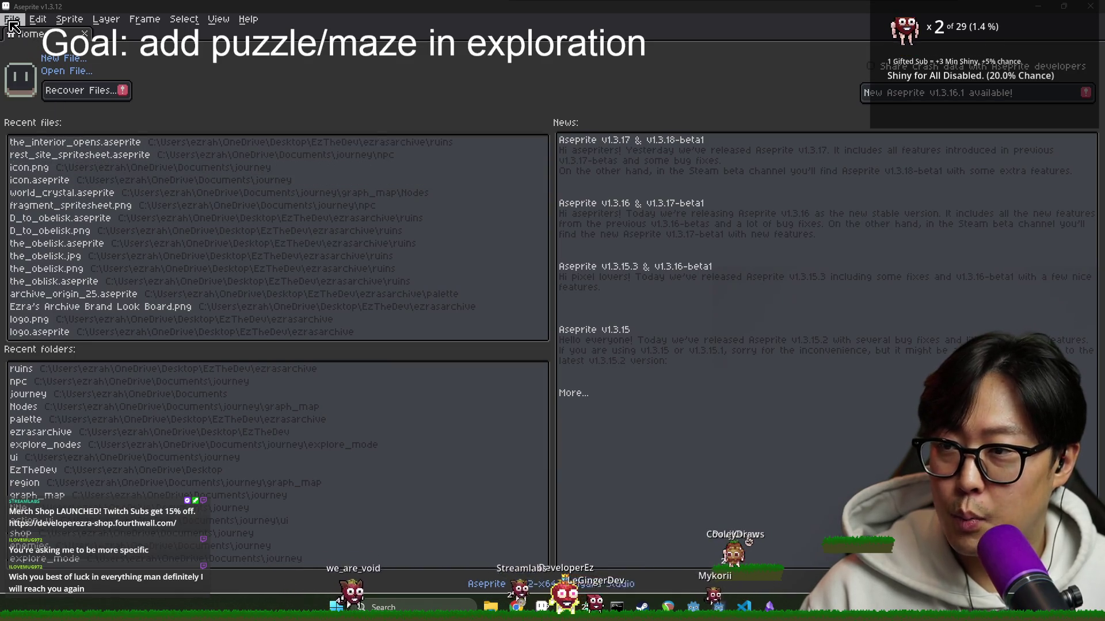
{"action": "left_click", "coordinate": [402, 68]}
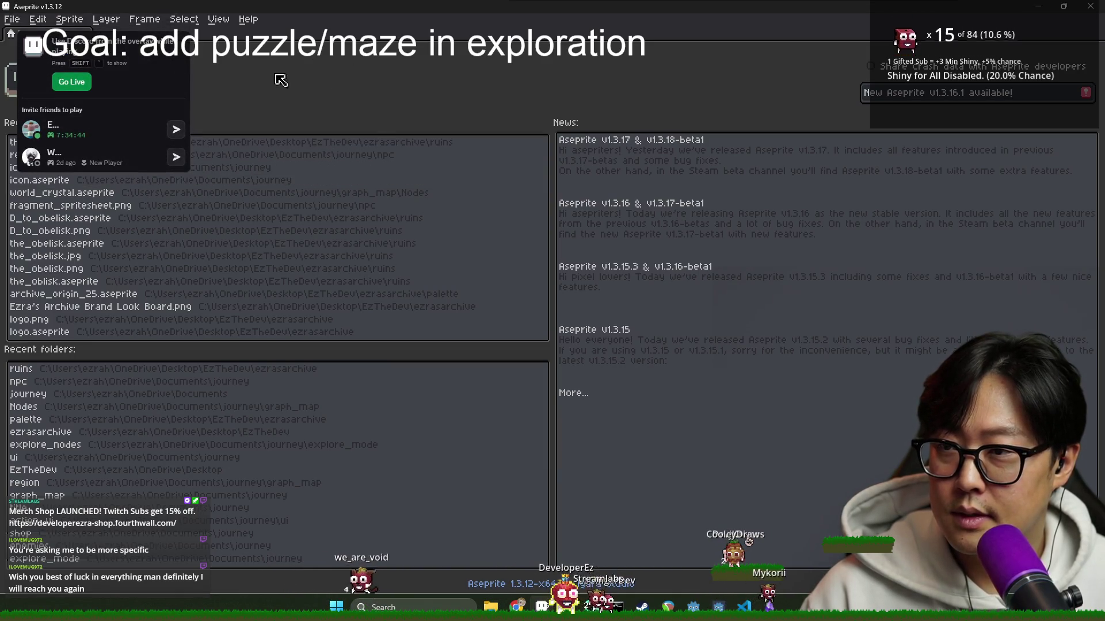
{"action": "left_click", "coordinate": [12, 19]}
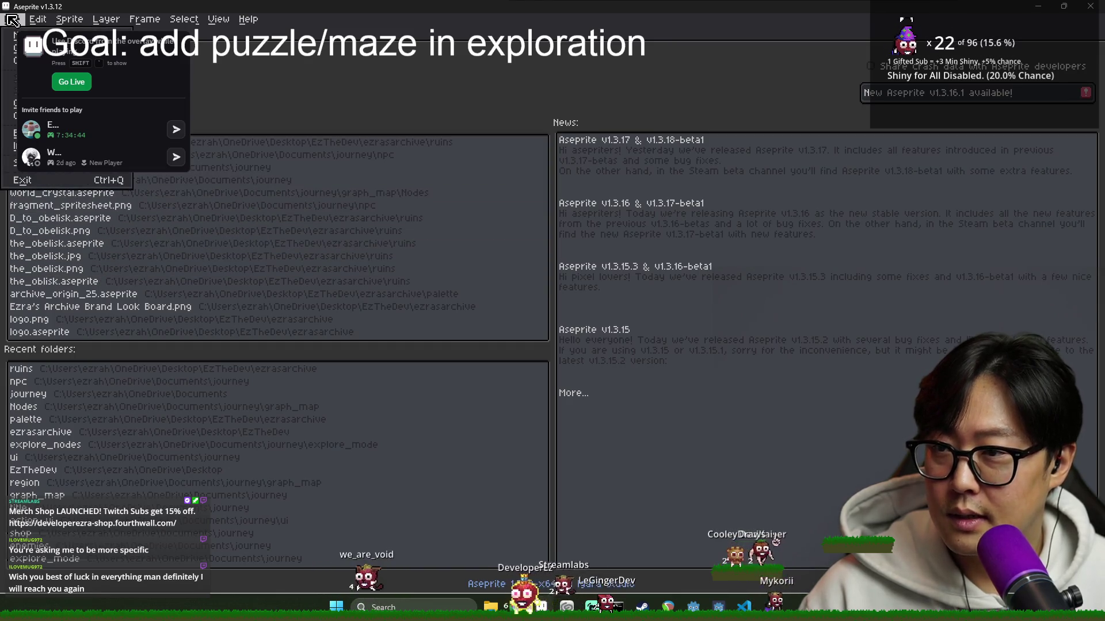
{"action": "left_click", "coordinate": [35, 42]}
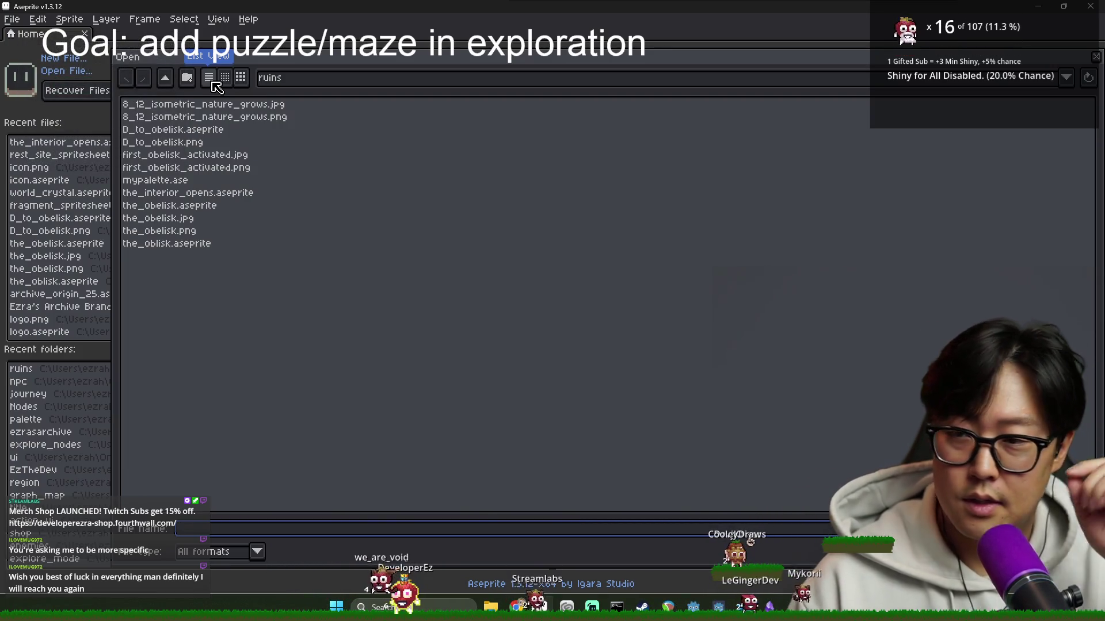
Go up from the ruins folder to ezrasarchive
{"action": "left_click", "coordinate": [162, 79]}
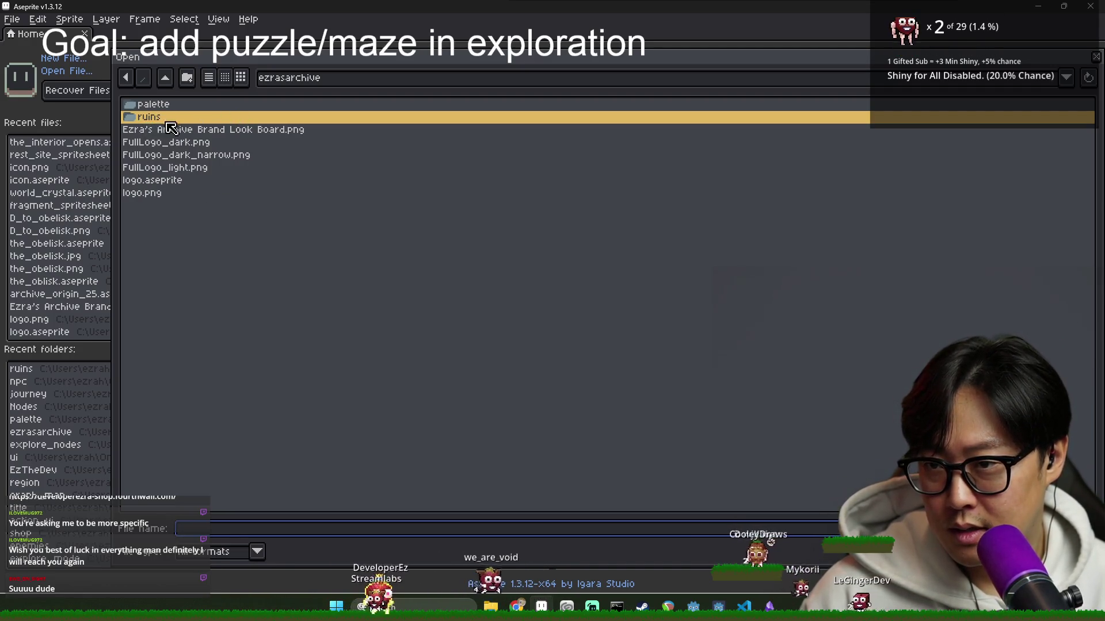
Jump to the recent Nodes folder and go up through graph_map to the journey folder
{"action": "left_click", "coordinate": [162, 106]}
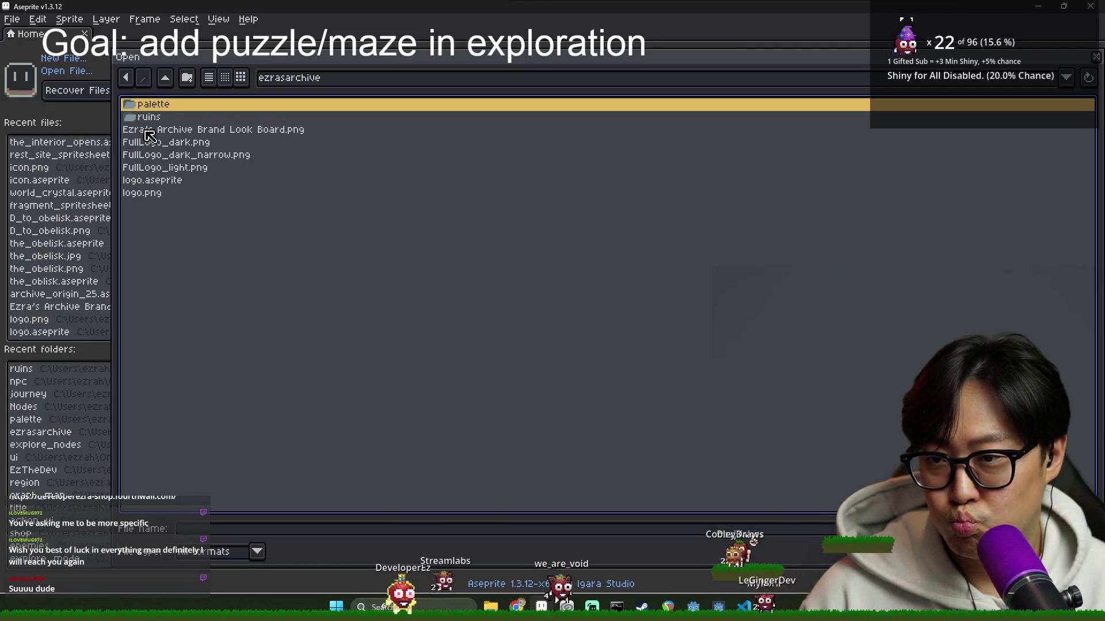
{"action": "left_click", "coordinate": [165, 77]}
{"action": "left_click", "coordinate": [311, 78]}
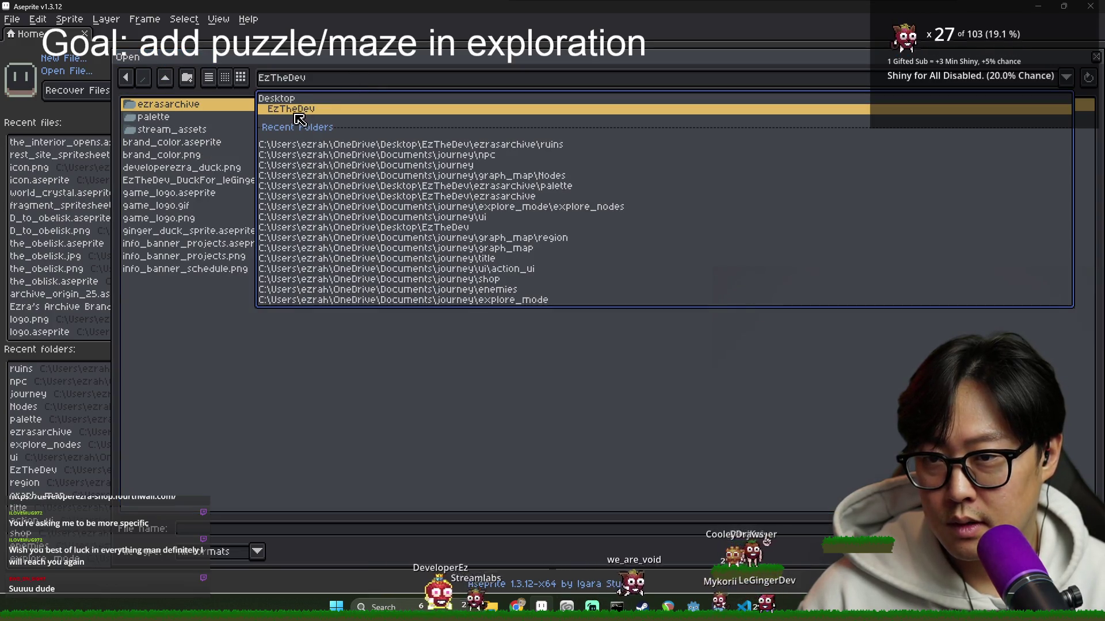
{"action": "left_click", "coordinate": [469, 176]}
{"action": "left_click", "coordinate": [165, 78]}
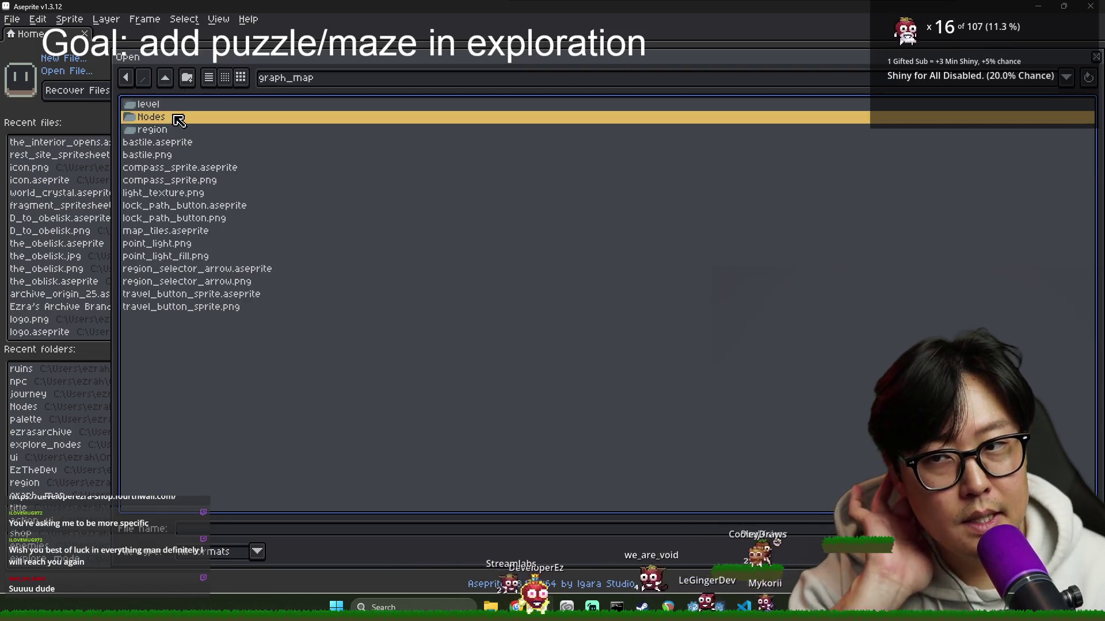
{"action": "left_click", "coordinate": [165, 79]}
Browse into explore_mode > explore_nodes and open explore_node_atlas.aseprite
{"action": "double_click", "coordinate": [167, 266]}
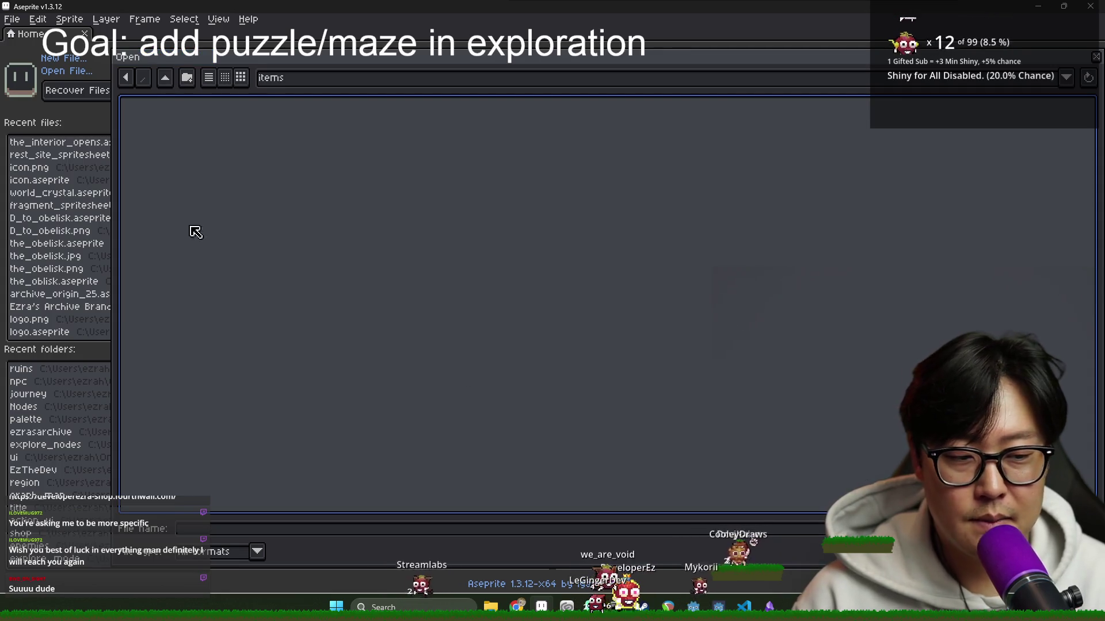
{"action": "left_click", "coordinate": [164, 83]}
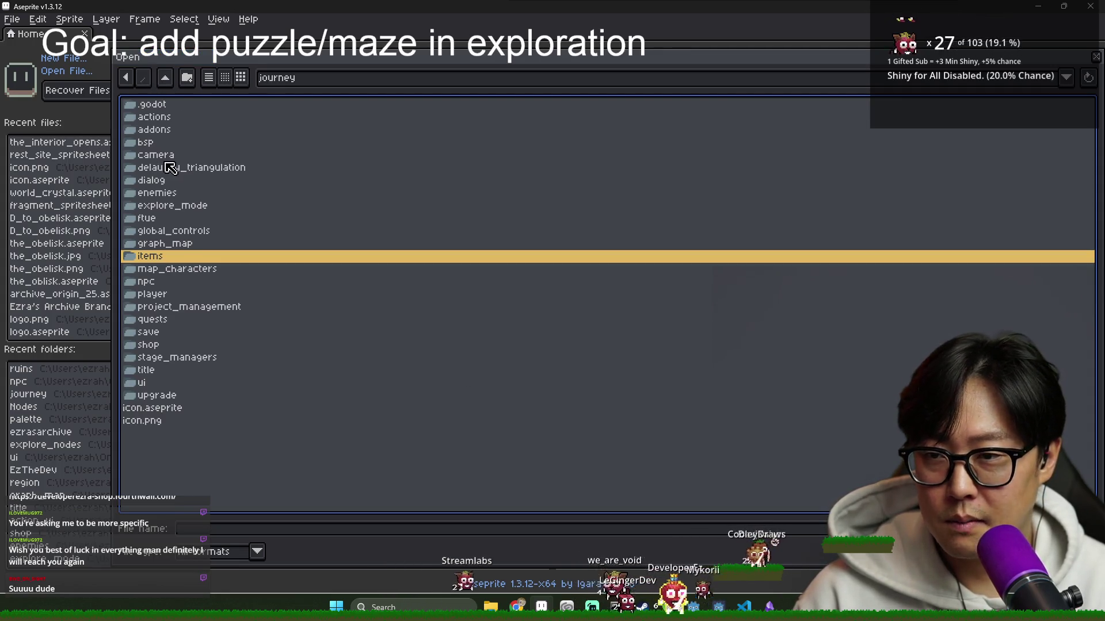
{"action": "double_click", "coordinate": [169, 207]}
{"action": "double_click", "coordinate": [191, 129]}
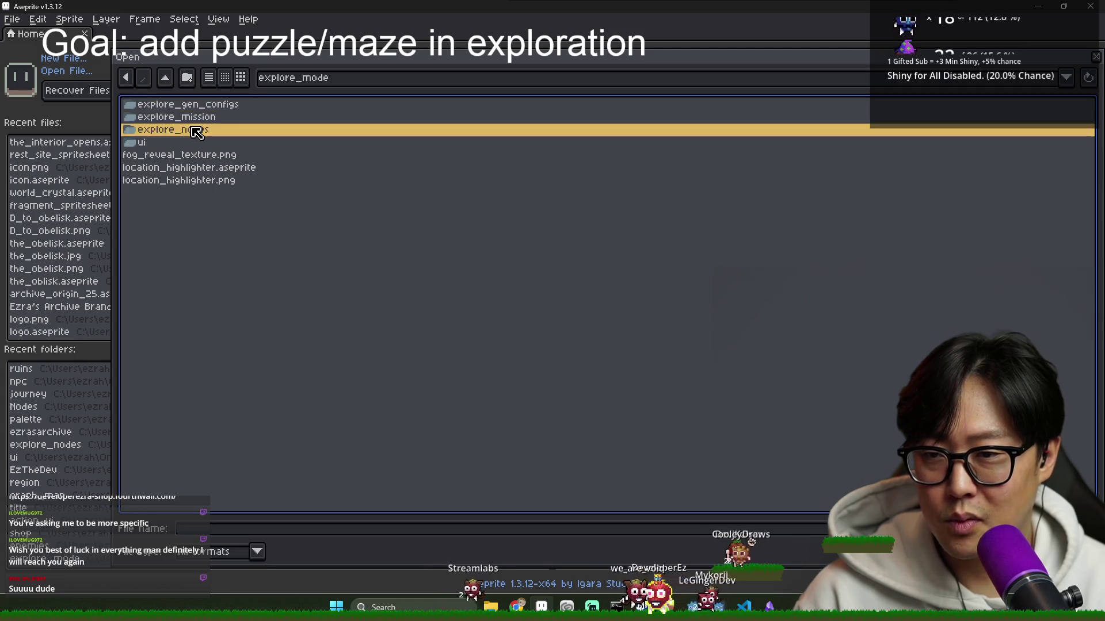
{"action": "left_click", "coordinate": [244, 132]}
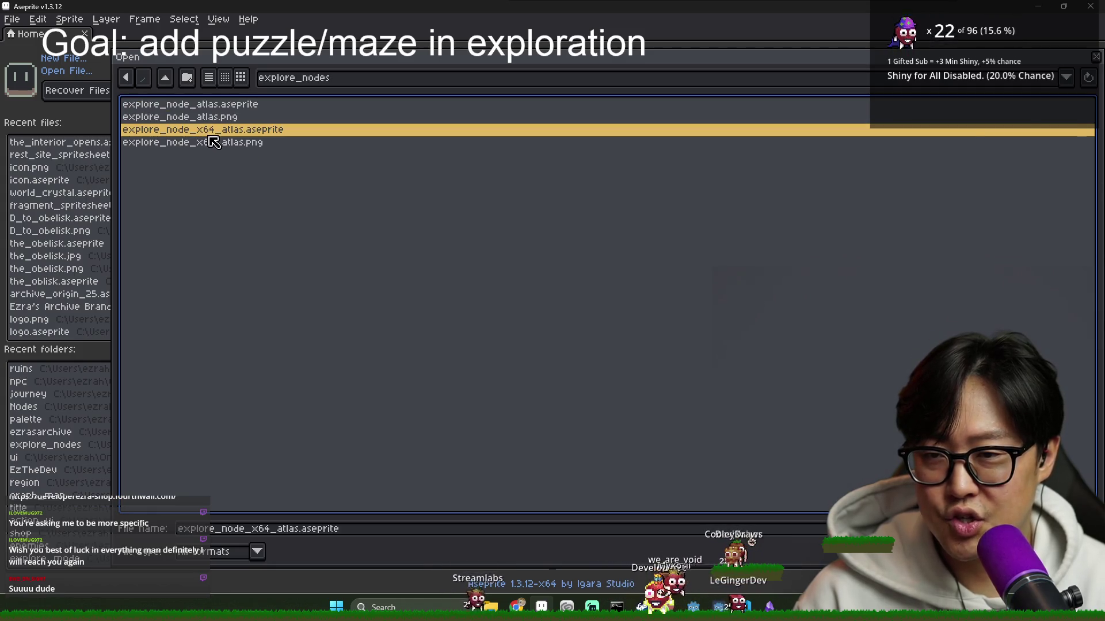
{"action": "double_click", "coordinate": [254, 112]}
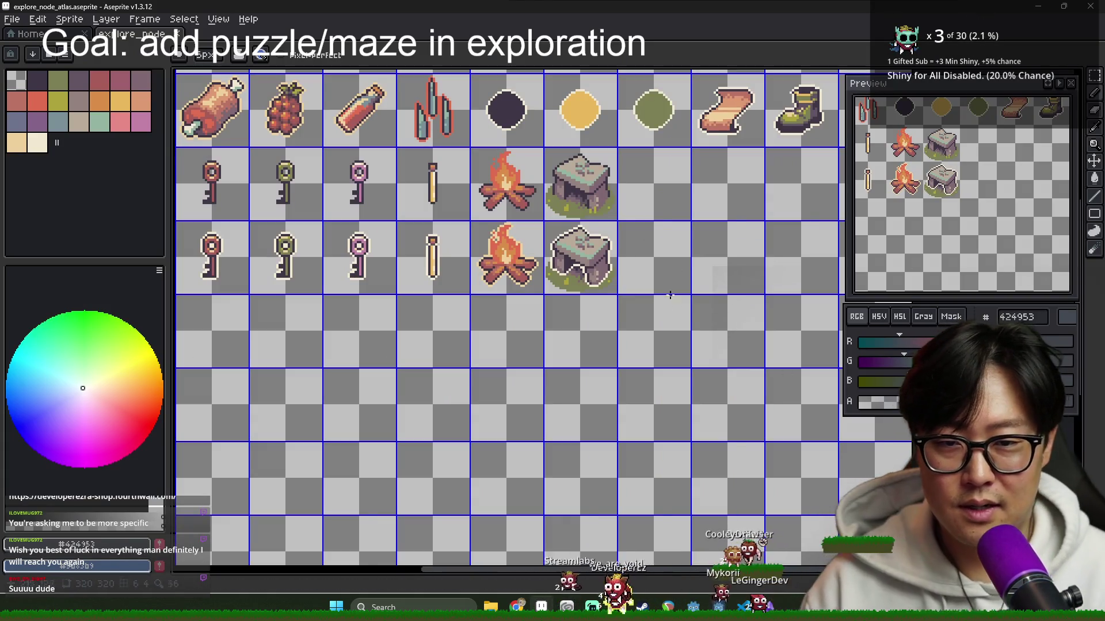
Zoom onto the empty atlas cell and pick the dark outline colour 3f3645
{"action": "scroll", "coordinate": [550, 164], "scroll_direction": "down", "scroll_amount": 1}
{"action": "scroll", "coordinate": [550, 167], "scroll_direction": "up", "scroll_amount": 3}
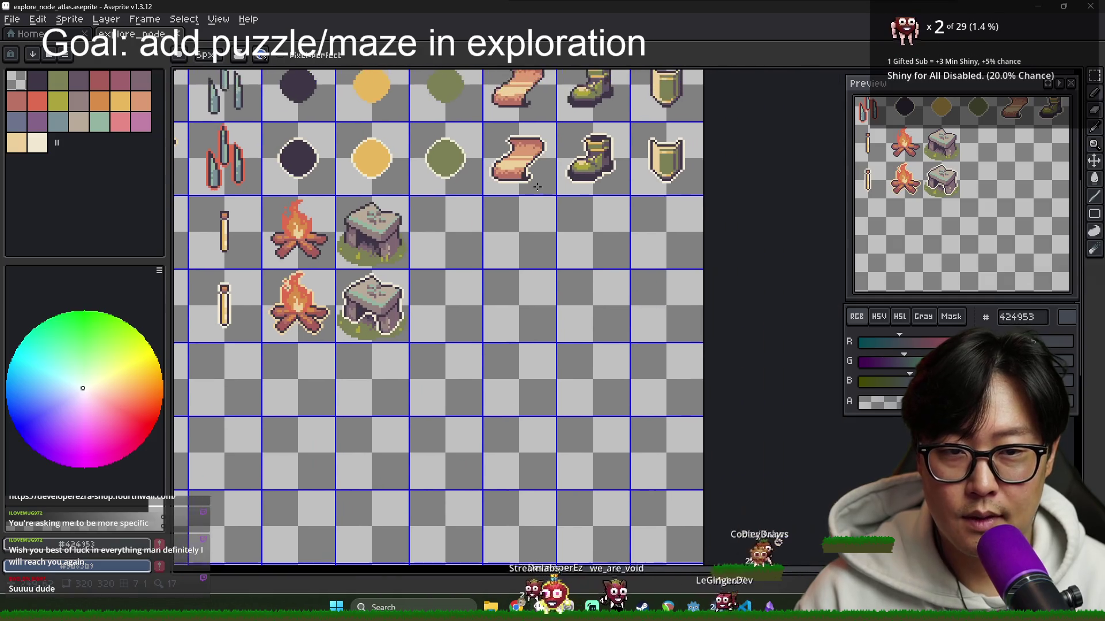
{"action": "scroll", "coordinate": [552, 173], "scroll_direction": "down", "scroll_amount": 2}
{"action": "scroll", "coordinate": [506, 155], "scroll_direction": "up", "scroll_amount": 2}
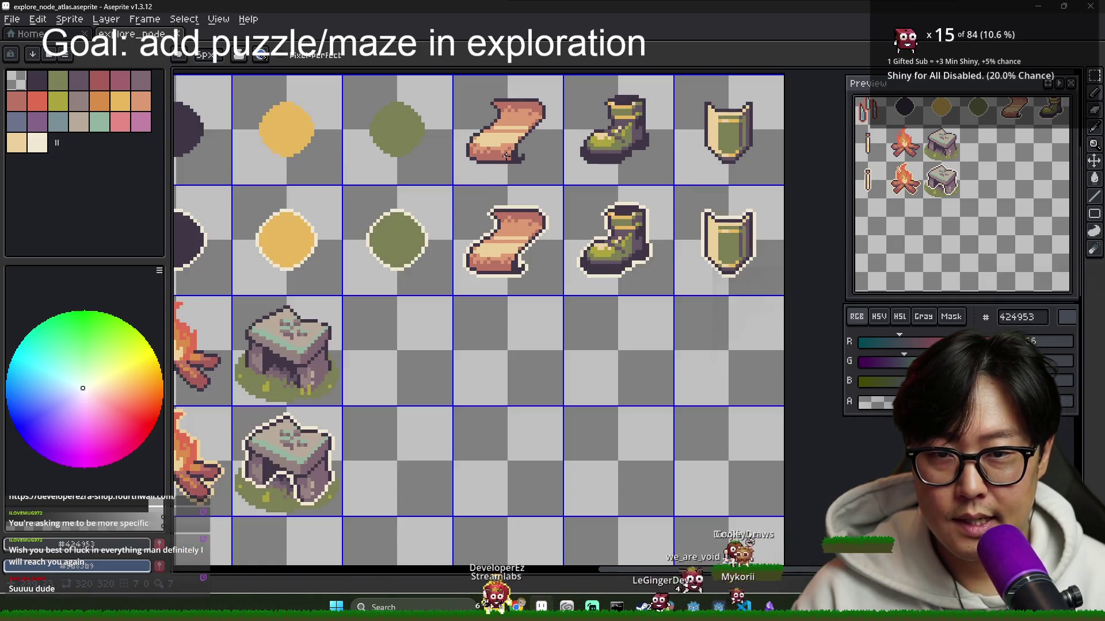
{"action": "scroll", "coordinate": [497, 156], "scroll_direction": "up", "scroll_amount": 2}
{"action": "left_click", "coordinate": [521, 151], "text": "alt"}
{"action": "scroll", "coordinate": [524, 230], "scroll_direction": "down", "scroll_amount": 1}
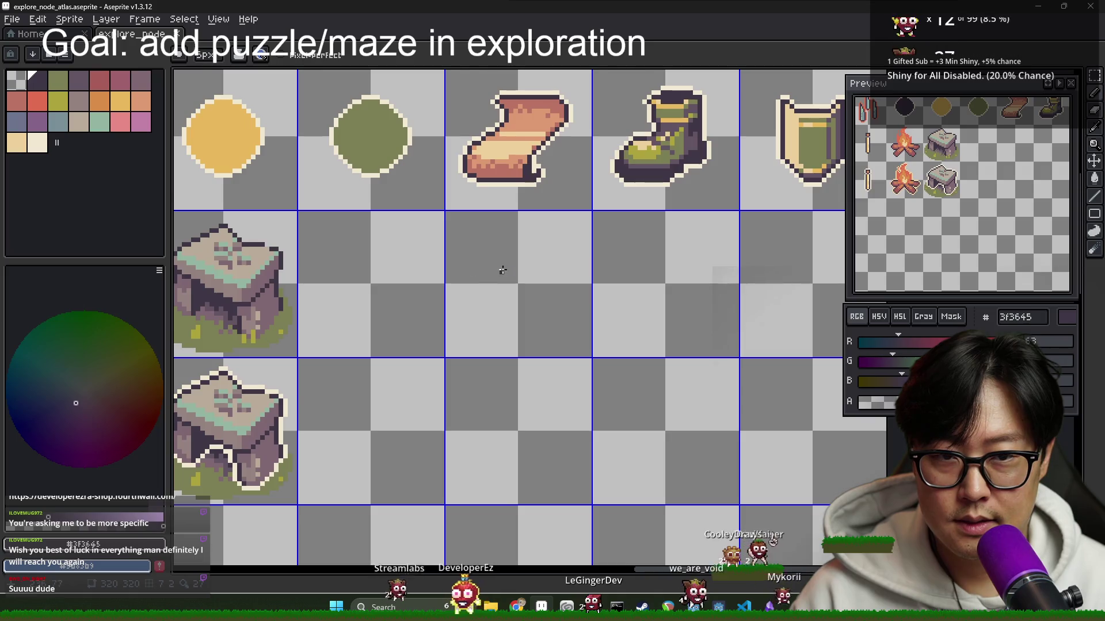
{"action": "scroll", "coordinate": [499, 269], "scroll_direction": "down", "scroll_amount": 1}
{"action": "scroll", "coordinate": [484, 260], "scroll_direction": "up", "scroll_amount": 2}
{"action": "mouse_move", "coordinate": [484, 260]}
{"action": "left_mouse_down"}
{"action": "mouse_move", "coordinate": [469, 270]}
{"action": "mouse_move", "coordinate": [505, 259]}
{"action": "left_mouse_up"}
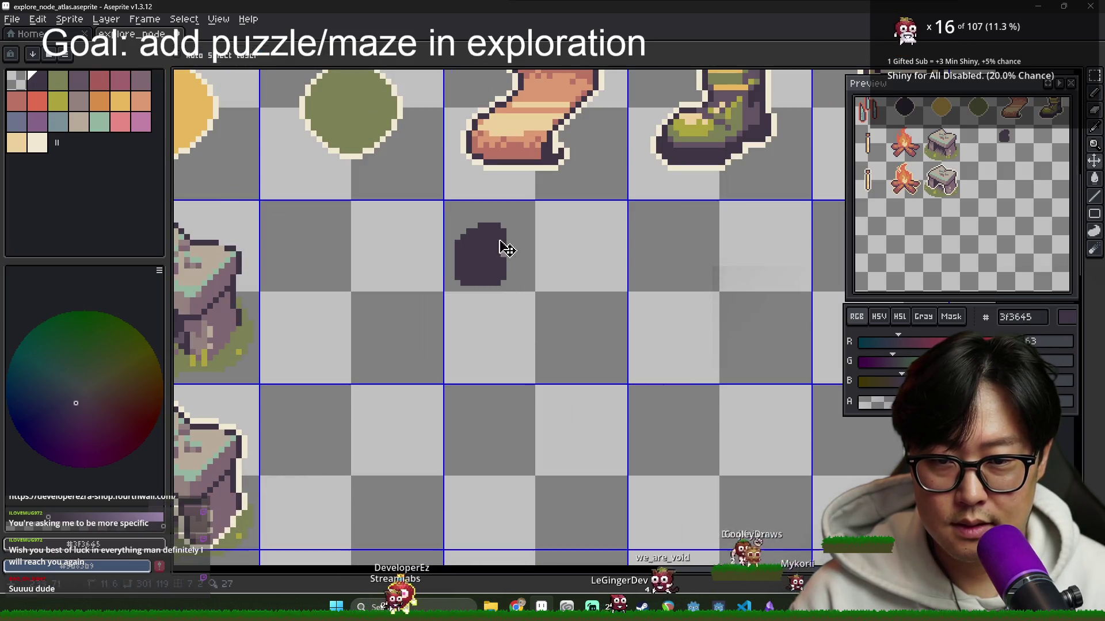
{"action": "key", "text": "ctrl+z"}
{"action": "left_click", "coordinate": [206, 55]}
{"action": "left_click", "coordinate": [483, 239]}
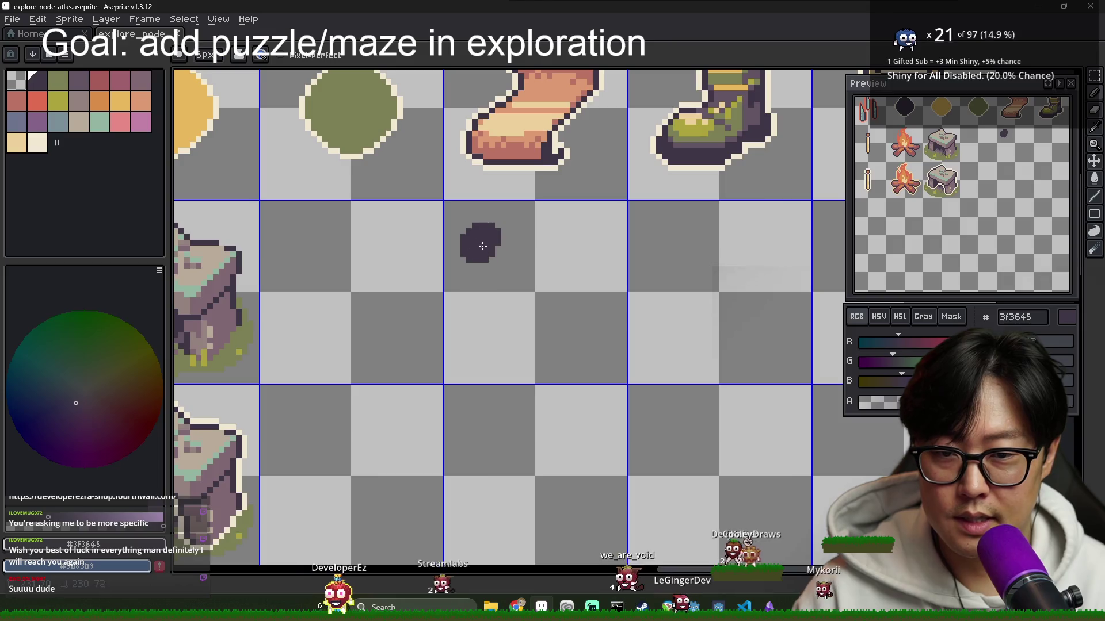
{"action": "left_click", "coordinate": [206, 55]}
{"action": "left_click_drag", "start_coordinate": [227, 72], "coordinate": [195, 72]}
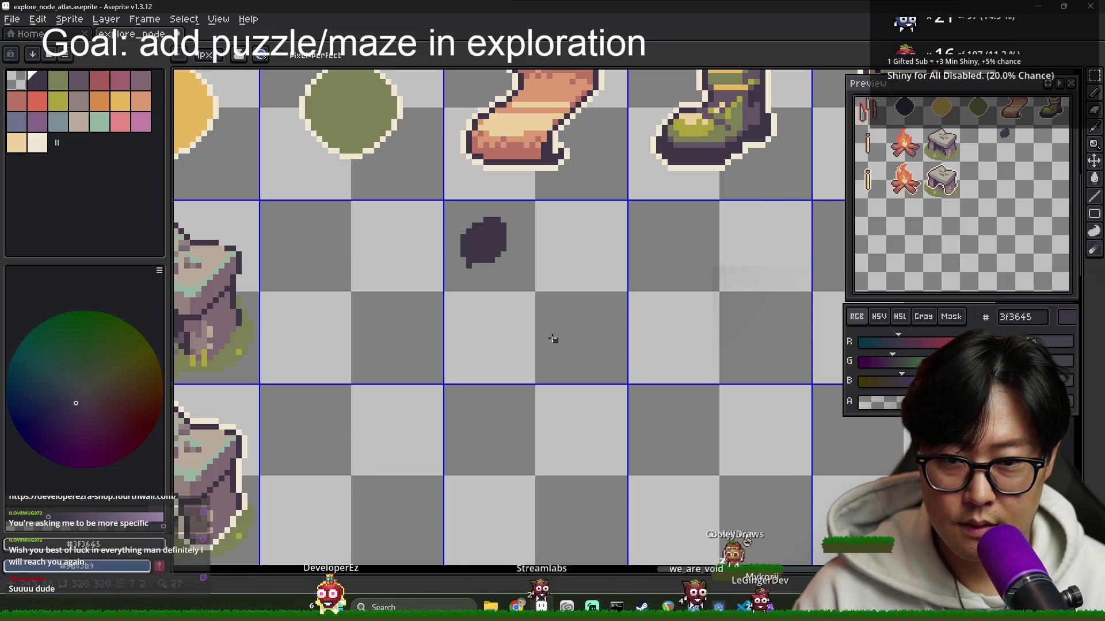
{"action": "mouse_move", "coordinate": [574, 360]}
{"action": "left_mouse_down"}
{"action": "mouse_move", "coordinate": [598, 328]}
{"action": "mouse_move", "coordinate": [504, 224]}
{"action": "left_mouse_up"}
{"action": "mouse_move", "coordinate": [575, 347]}
{"action": "left_mouse_down"}
{"action": "mouse_move", "coordinate": [597, 360]}
{"action": "mouse_move", "coordinate": [572, 354]}
{"action": "mouse_move", "coordinate": [590, 374]}
{"action": "mouse_move", "coordinate": [607, 364]}
{"action": "left_mouse_up"}
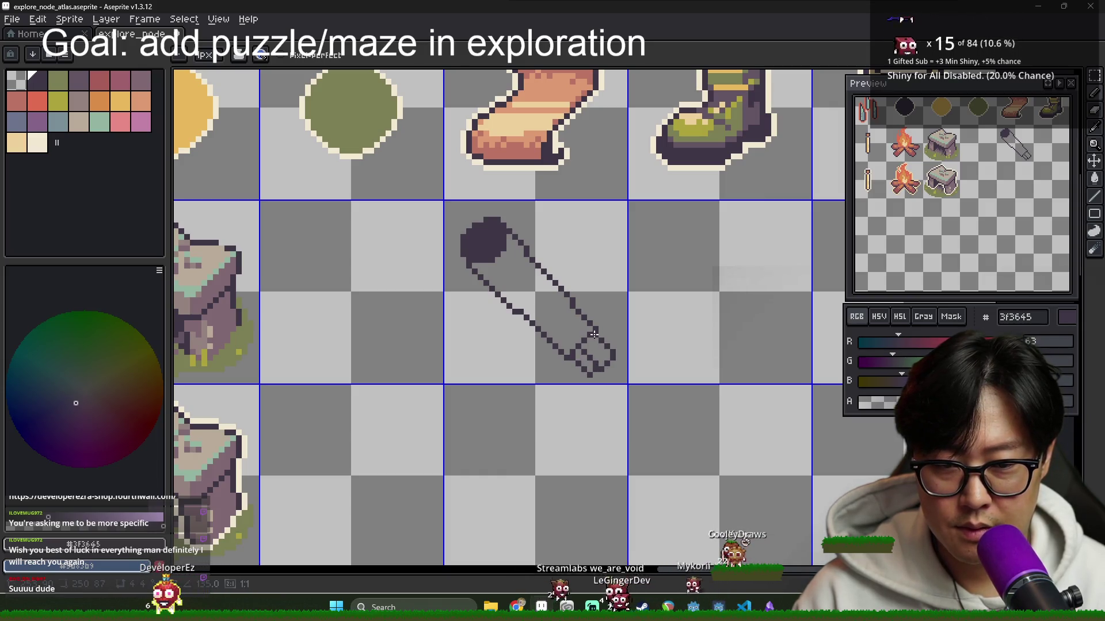
{"action": "scroll", "coordinate": [575, 339], "scroll_direction": "right", "scroll_amount": 2}
{"action": "scroll", "coordinate": [575, 339], "scroll_direction": "down", "scroll_amount": 1}
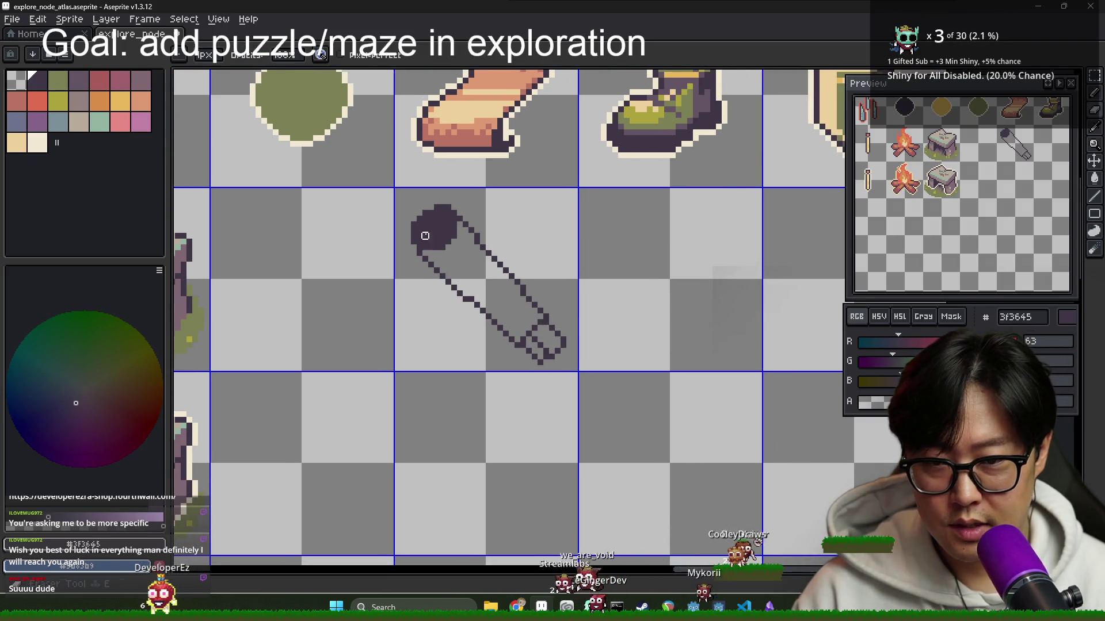
{"action": "scroll", "coordinate": [450, 260], "scroll_direction": "down", "scroll_amount": 3}
{"action": "scroll", "coordinate": [439, 249], "scroll_direction": "up", "scroll_amount": 1}
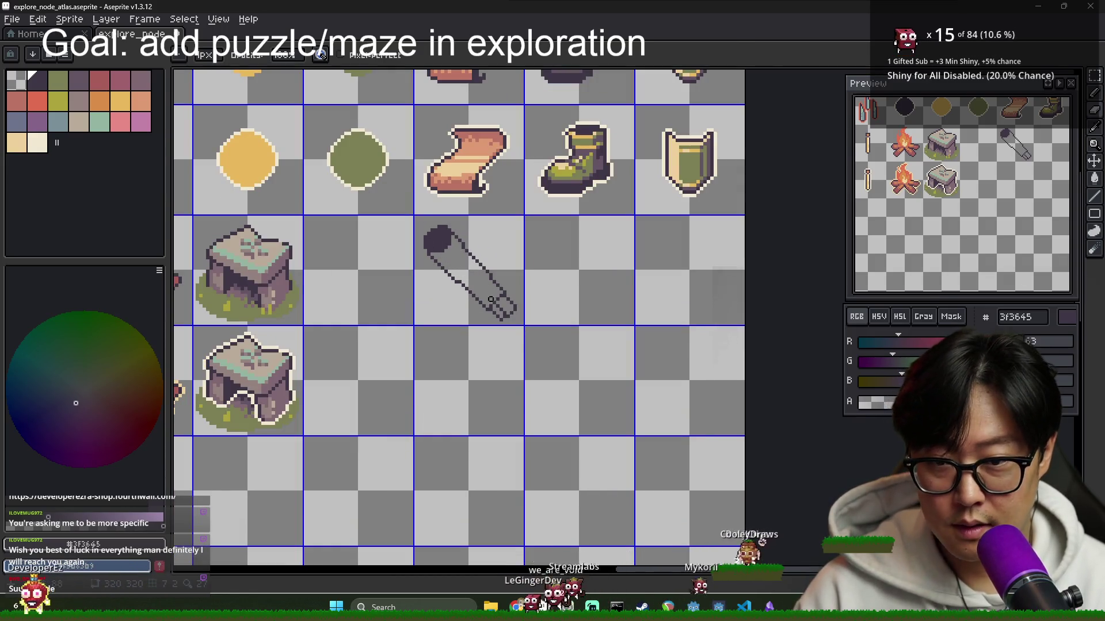
{"action": "left_click_drag", "start_coordinate": [497, 316], "coordinate": [497, 324]}
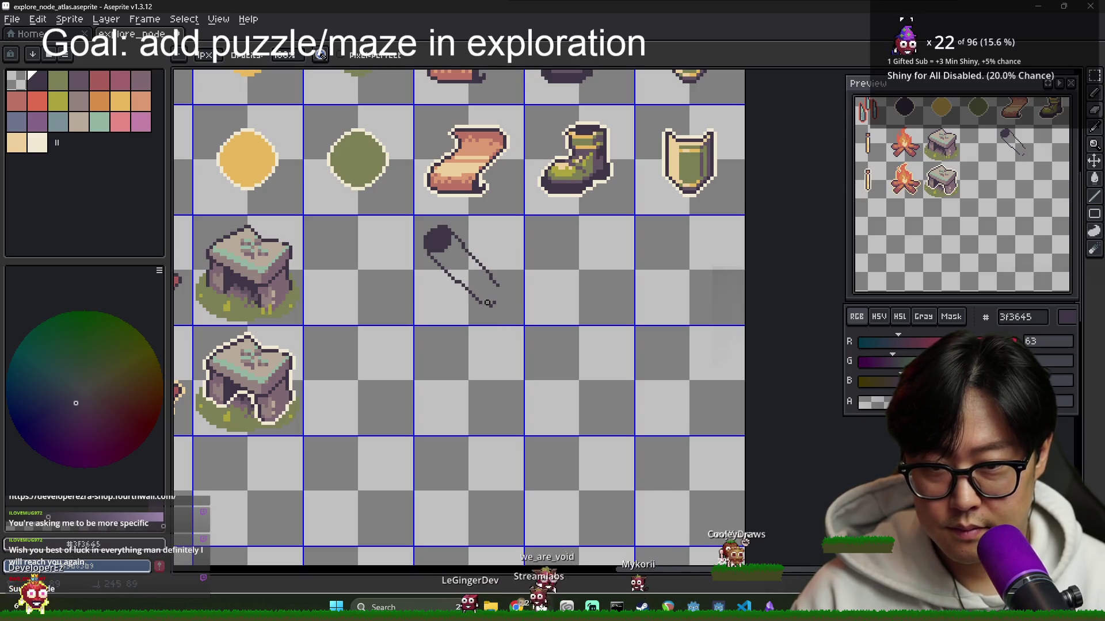
{"action": "key", "text": "m"}
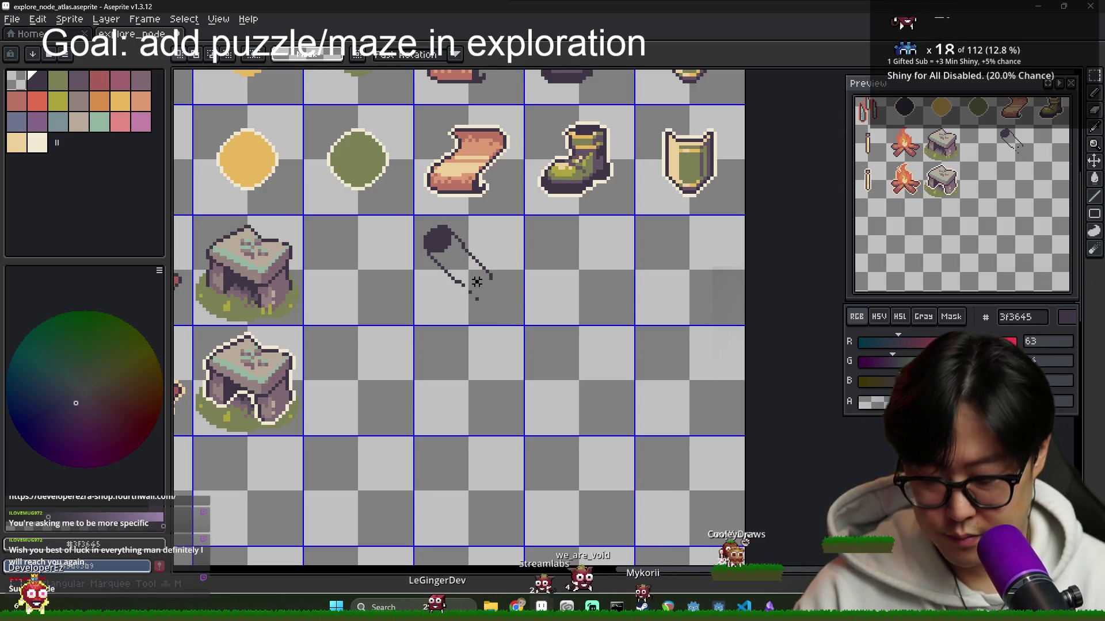
{"action": "key", "text": "Delete"}
{"action": "key", "text": "b"}
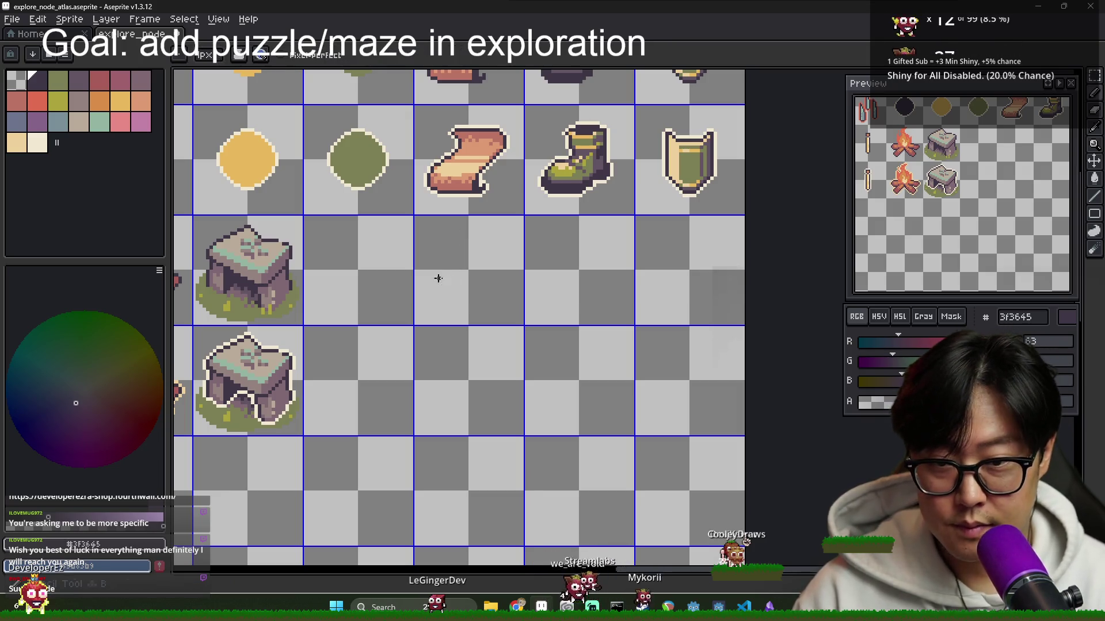
Draw dark outline loops for the telescope's lens end and body
{"action": "left_click_drag", "start_coordinate": [444, 294], "coordinate": [430, 288]}
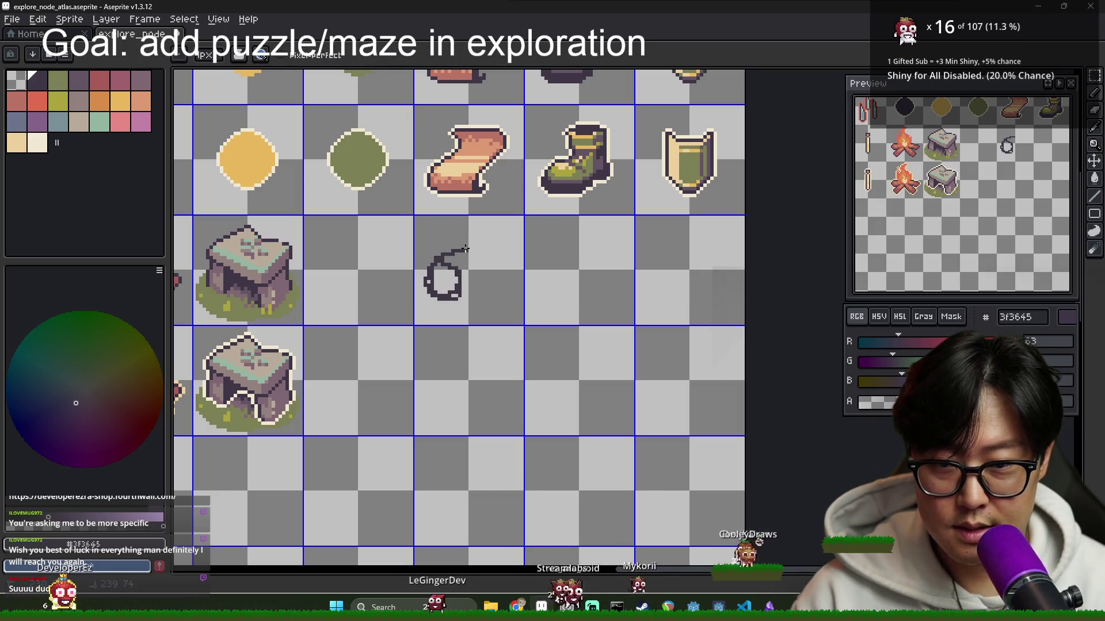
{"action": "mouse_move", "coordinate": [464, 248]}
{"action": "left_mouse_down"}
{"action": "mouse_move", "coordinate": [481, 269]}
{"action": "mouse_move", "coordinate": [455, 285]}
{"action": "mouse_move", "coordinate": [475, 249]}
{"action": "mouse_move", "coordinate": [489, 244]}
{"action": "mouse_move", "coordinate": [500, 264]}
{"action": "left_mouse_up"}
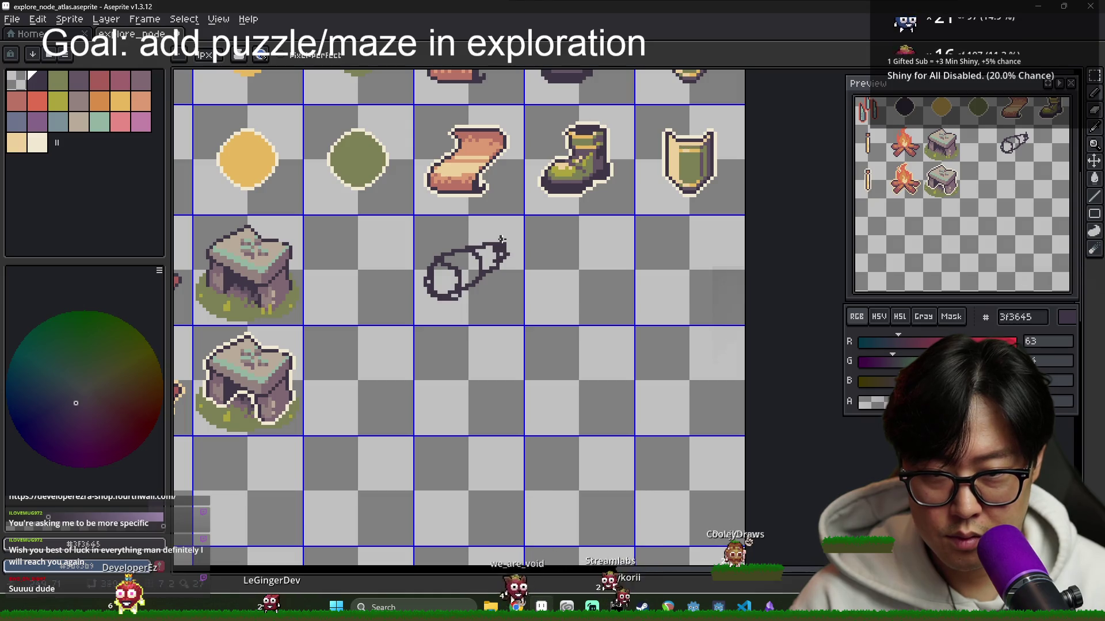
{"action": "scroll", "coordinate": [445, 267], "scroll_direction": "up", "scroll_amount": 2}
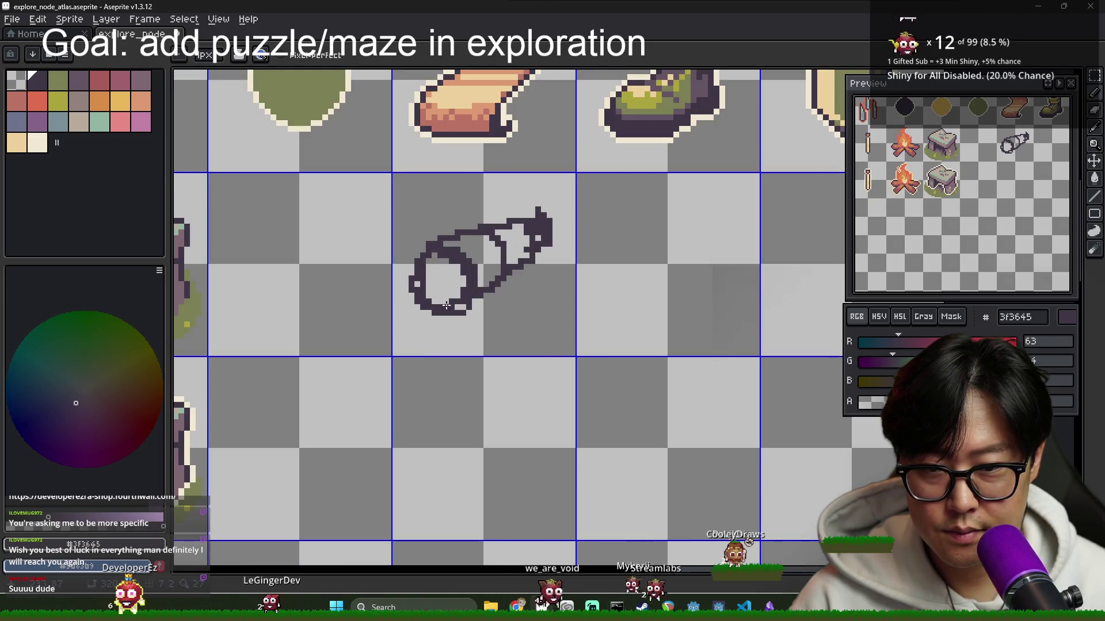
{"action": "scroll", "coordinate": [449, 256], "scroll_direction": "down", "scroll_amount": 2}
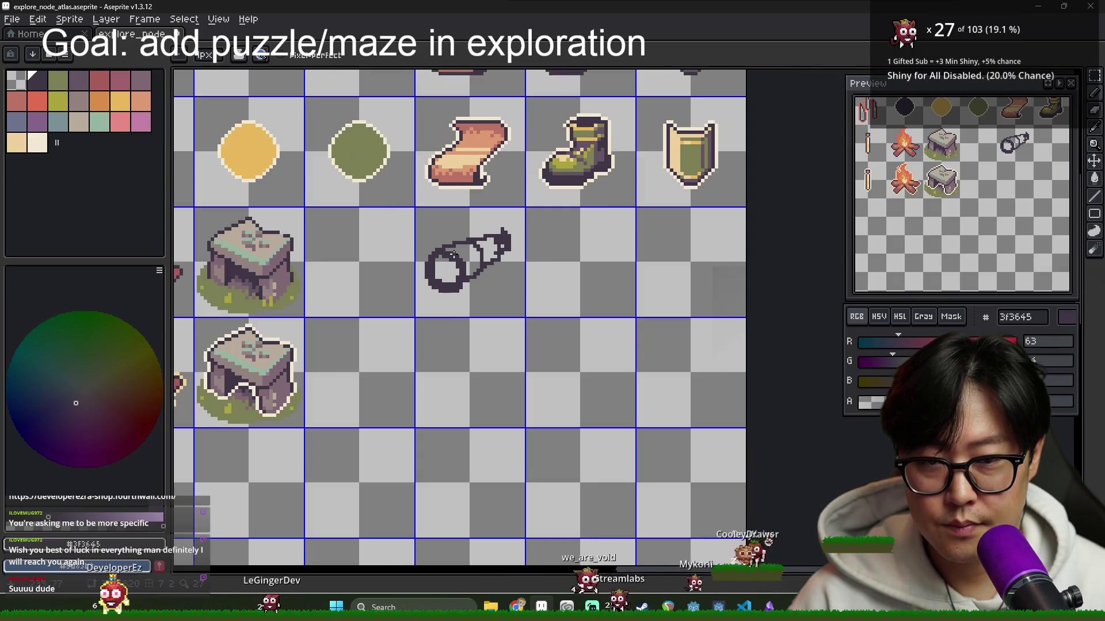
{"action": "scroll", "coordinate": [490, 194], "scroll_direction": "down", "scroll_amount": 2}
{"action": "scroll", "coordinate": [491, 194], "scroll_direction": "up", "scroll_amount": 2}
Fill the telescope body and tip with salmon ba7364 and touch up one pixel
{"action": "left_click", "coordinate": [505, 161], "text": "alt"}
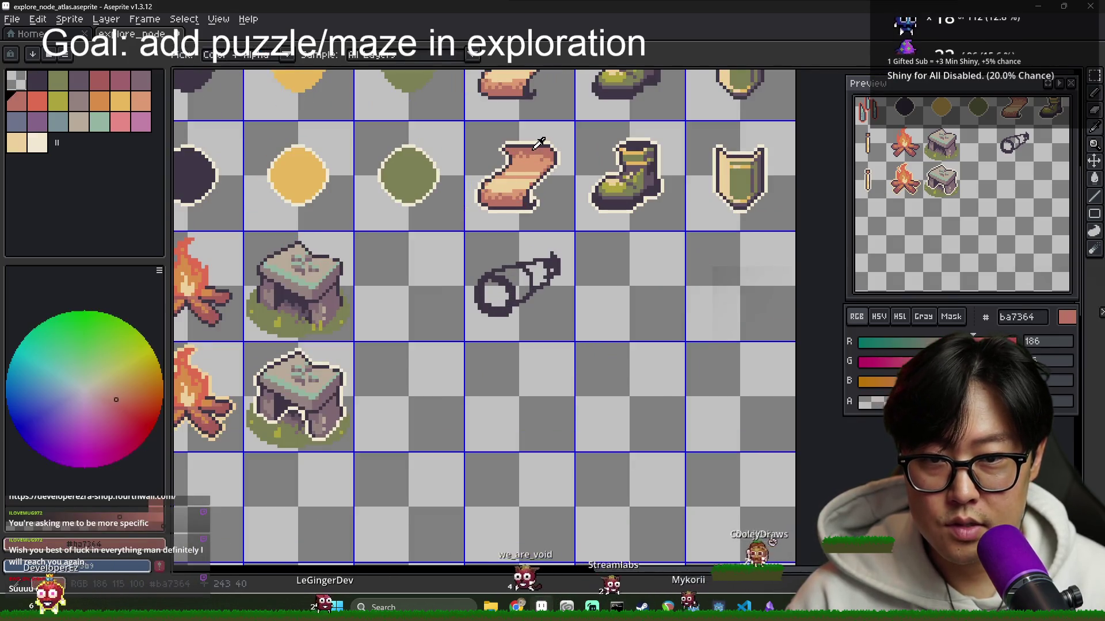
{"action": "key", "text": "g"}
{"action": "scroll", "coordinate": [522, 281], "scroll_direction": "up", "scroll_amount": 2}
{"action": "left_click", "coordinate": [522, 282]}
{"action": "left_click", "coordinate": [559, 284]}
{"action": "key", "text": "b"}
{"action": "scroll", "coordinate": [561, 281], "scroll_direction": "up", "scroll_amount": 1}
{"action": "left_click", "coordinate": [557, 276]}
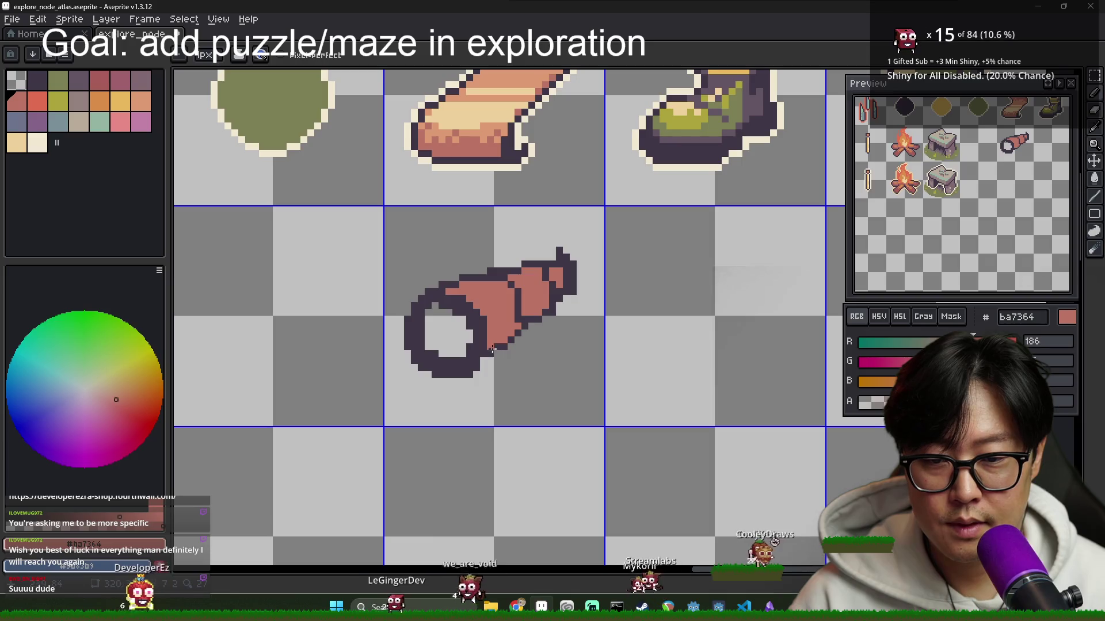
Paint the lens ring's interior and inner rim blue-grey #799098
{"action": "scroll", "coordinate": [471, 236], "scroll_direction": "down", "scroll_amount": 1}
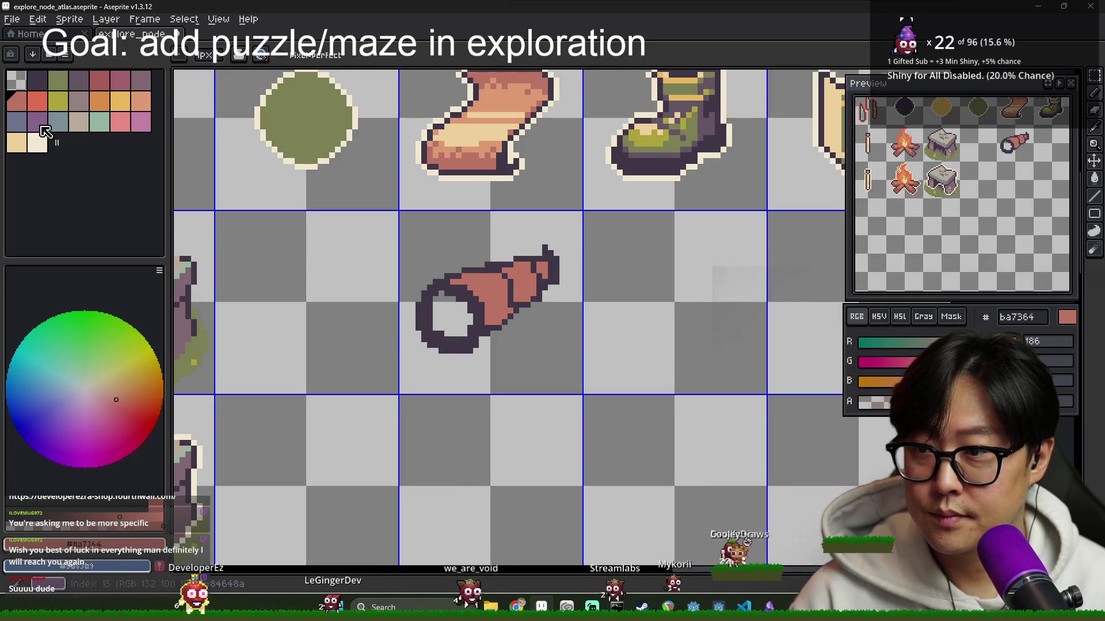
{"action": "left_click", "coordinate": [58, 121]}
{"action": "mouse_move", "coordinate": [460, 313]}
{"action": "left_mouse_down"}
{"action": "mouse_move", "coordinate": [412, 344]}
{"action": "mouse_move", "coordinate": [407, 297]}
{"action": "mouse_move", "coordinate": [443, 262]}
{"action": "left_mouse_up"}
{"action": "scroll", "coordinate": [435, 335], "scroll_direction": "up", "scroll_amount": 1}
{"action": "left_click", "coordinate": [458, 262], "text": "alt"}
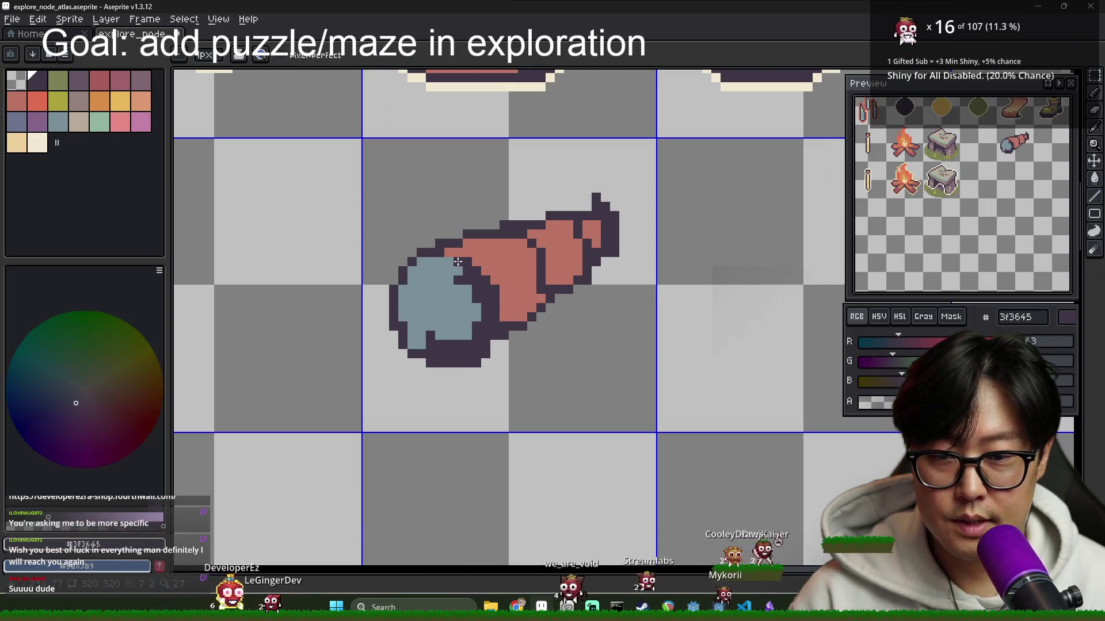
Cover the lens's inner dark outline and remaining dark pixels with blue-grey
{"action": "left_click", "coordinate": [438, 288], "text": "alt"}
{"action": "mouse_move", "coordinate": [463, 265]}
{"action": "left_mouse_down"}
{"action": "mouse_move", "coordinate": [481, 332]}
{"action": "mouse_move", "coordinate": [431, 351]}
{"action": "left_mouse_up"}
{"action": "left_click", "coordinate": [419, 348], "text": "alt"}
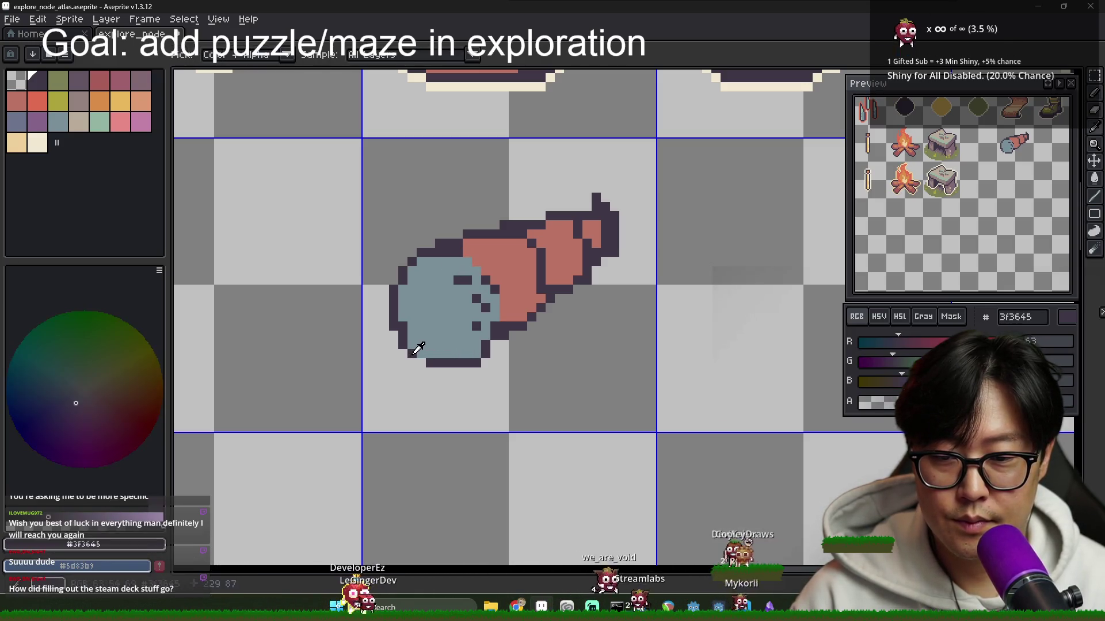
{"action": "left_click", "coordinate": [403, 324], "text": "alt"}
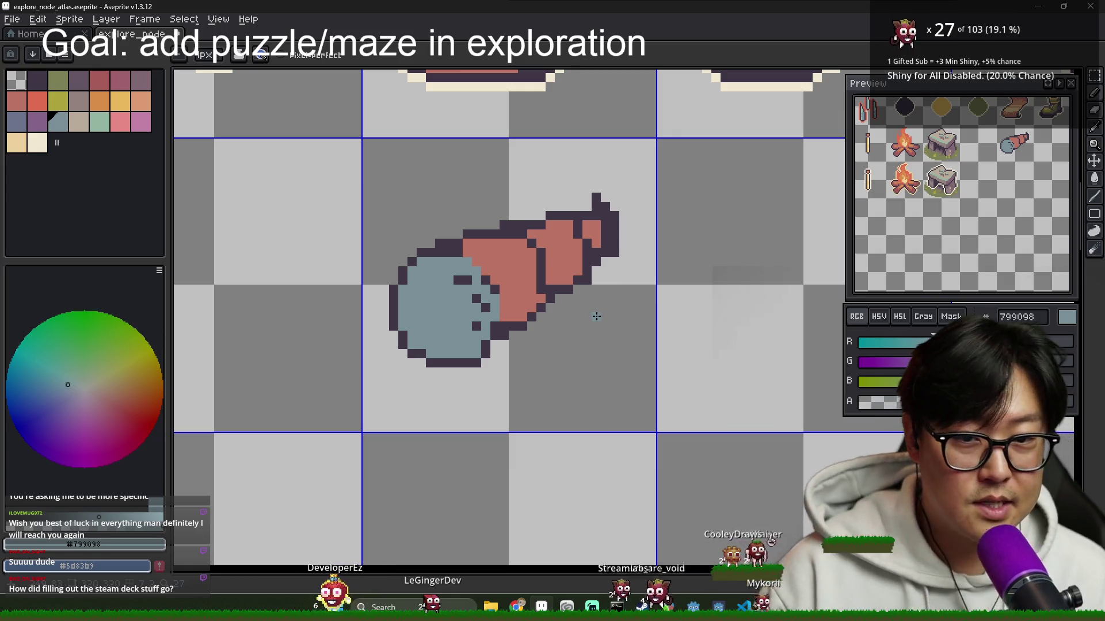
{"action": "left_click_drag", "start_coordinate": [460, 280], "coordinate": [477, 326]}
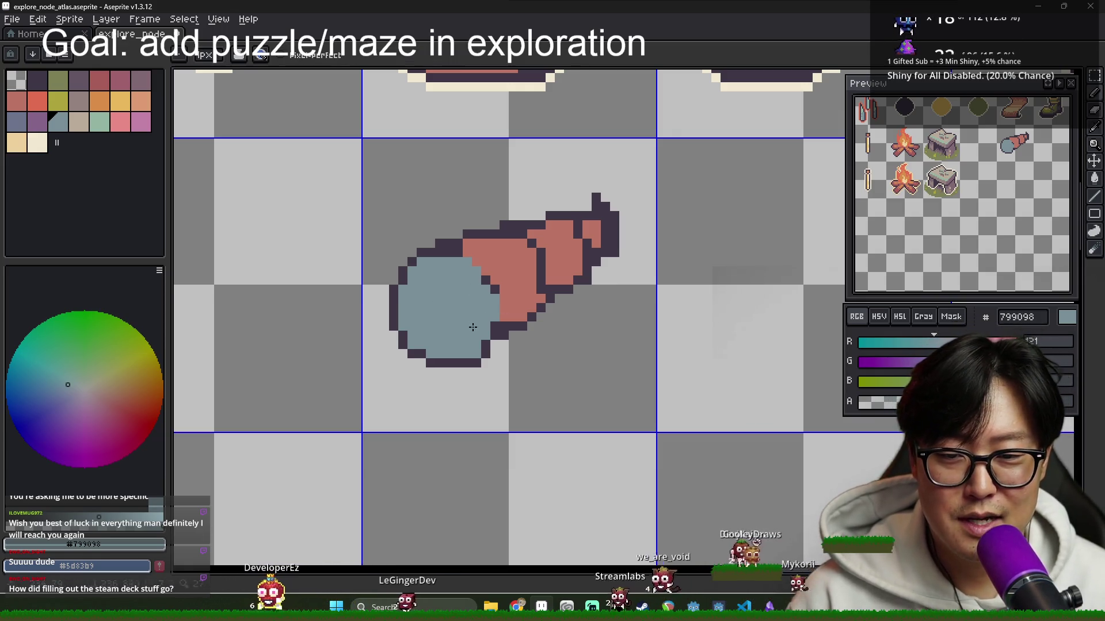
{"action": "left_click", "coordinate": [463, 242], "text": "alt"}
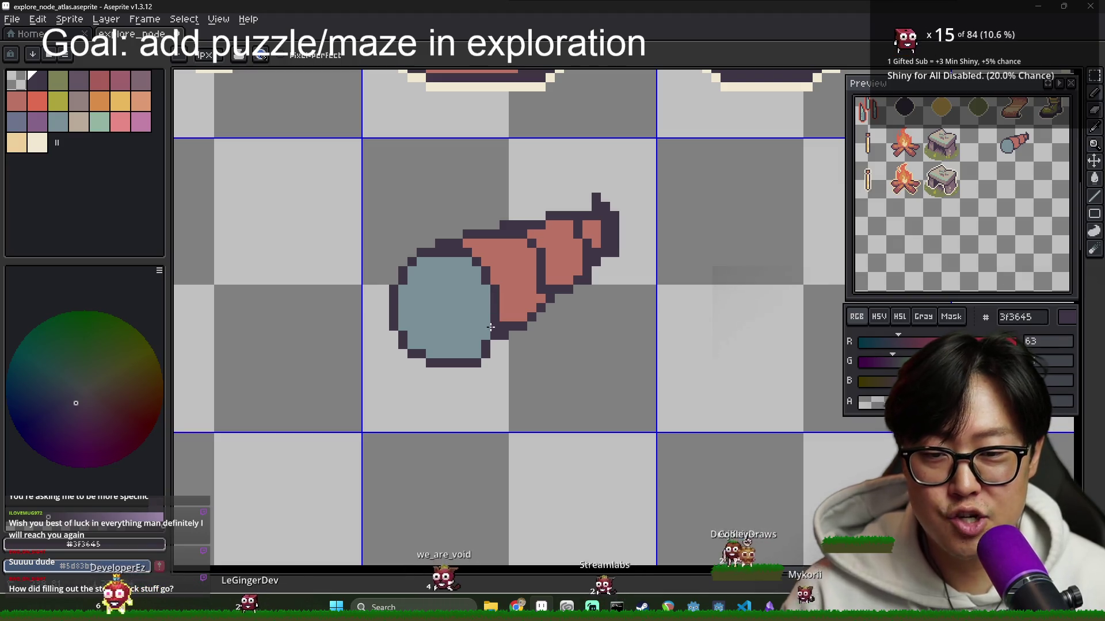
Sample the outline colour and move the lens's bottom outline up one row
{"action": "left_click", "coordinate": [503, 326], "text": "alt"}
{"action": "left_click", "coordinate": [490, 344], "text": "alt"}
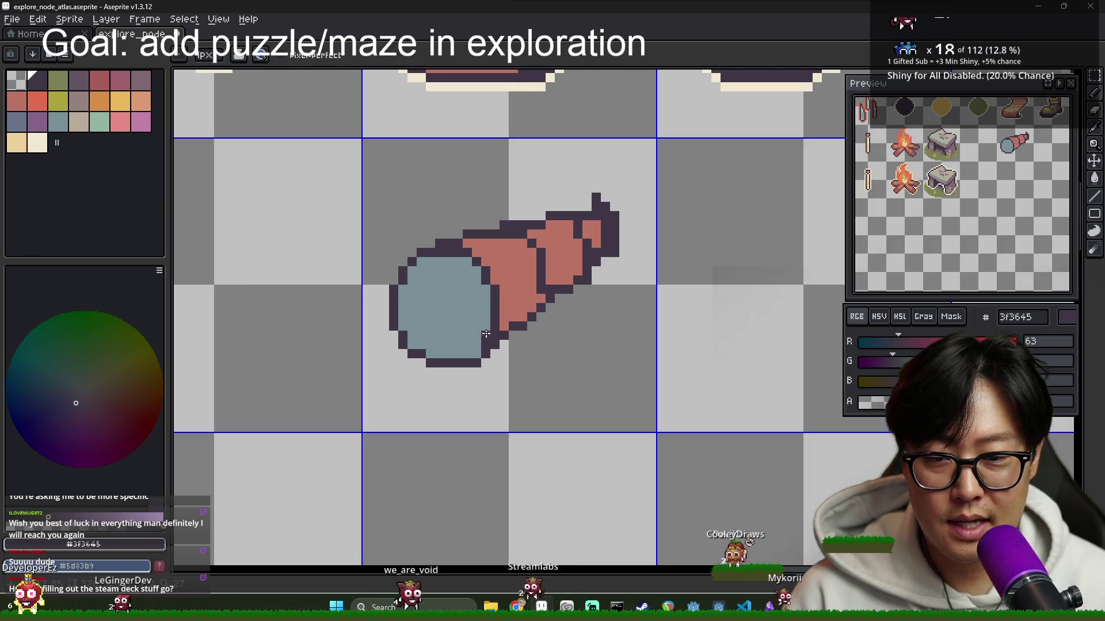
{"action": "left_click", "coordinate": [485, 338], "text": "alt"}
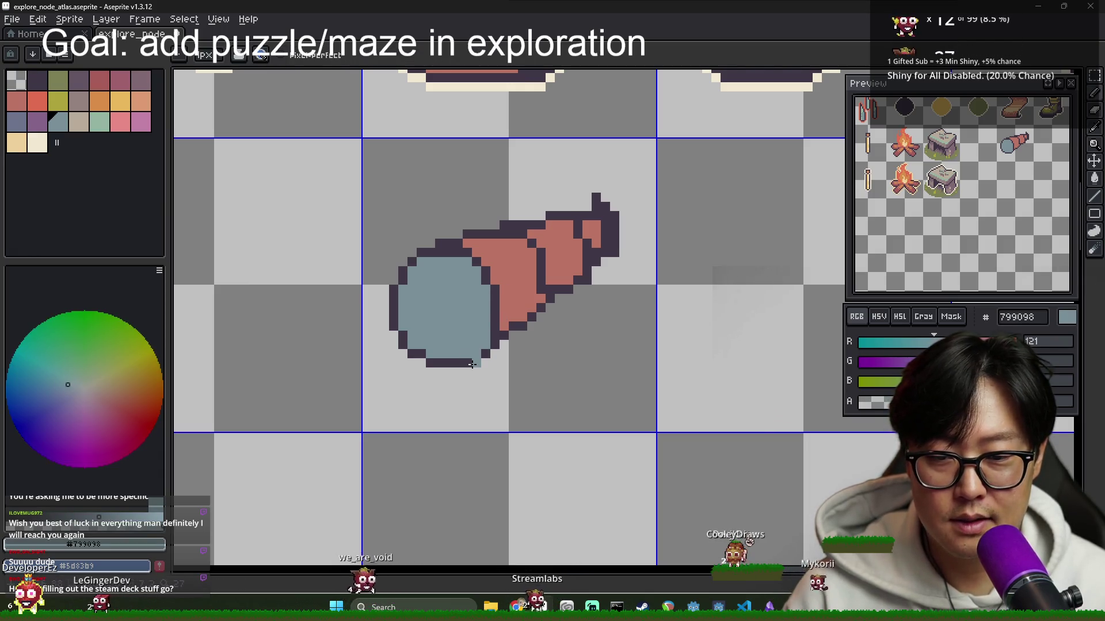
{"action": "left_click", "coordinate": [467, 362], "text": "alt"}
{"action": "right_click", "coordinate": [463, 362]}
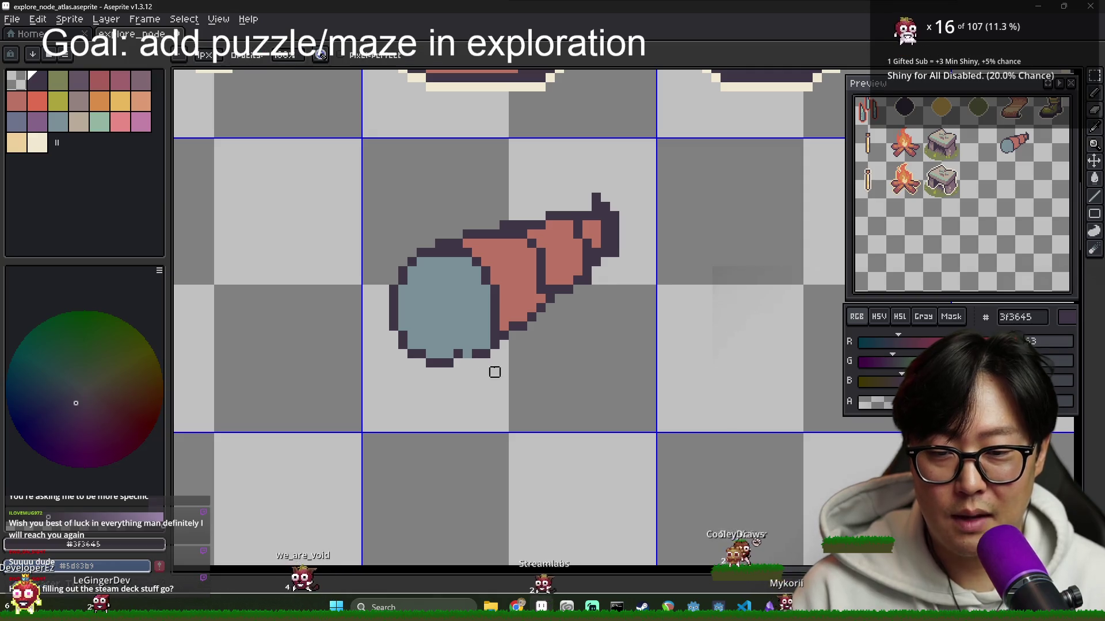
{"action": "left_click_drag", "start_coordinate": [458, 353], "coordinate": [467, 353]}
Reshape the lens outline's corners and redraw its bottom row in dark outline
{"action": "left_click", "coordinate": [486, 344]}
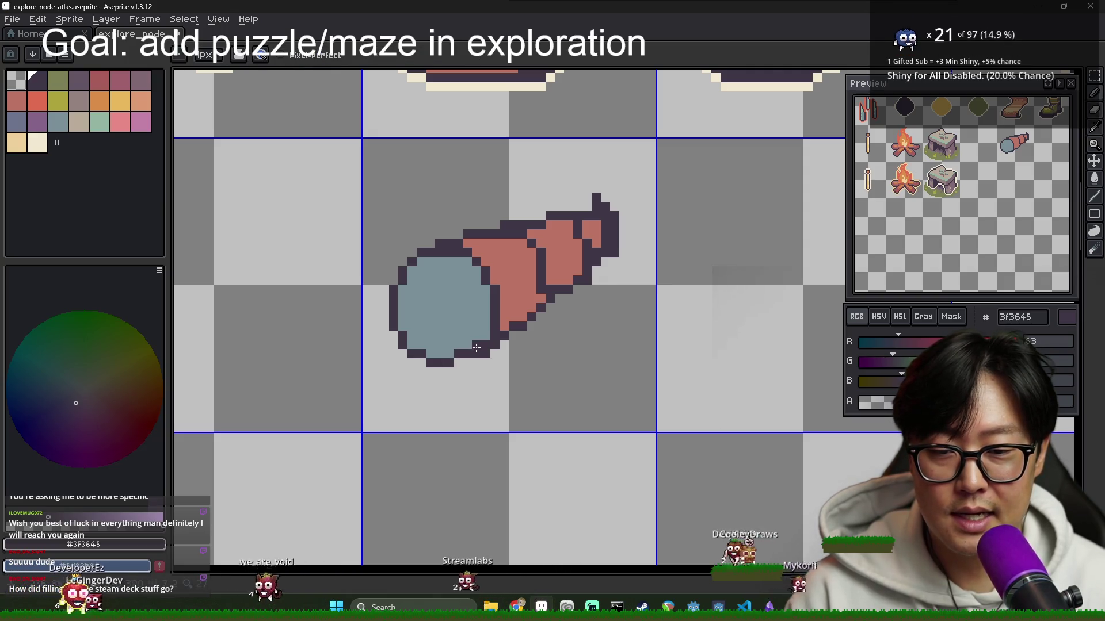
{"action": "right_click", "coordinate": [485, 352]}
{"action": "right_click", "coordinate": [494, 344]}
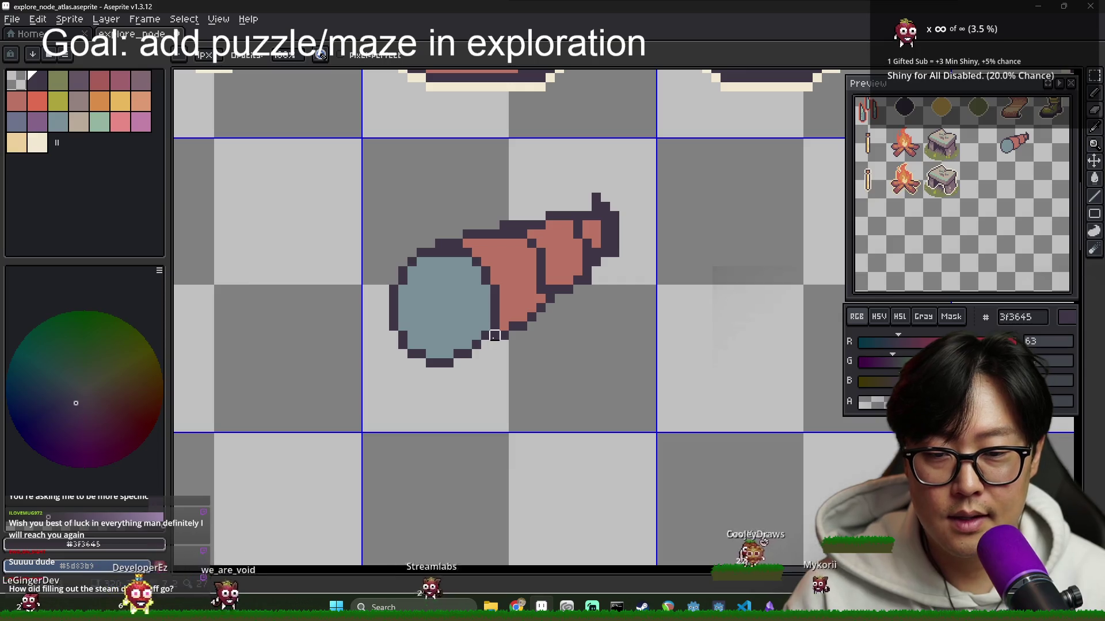
{"action": "left_click", "coordinate": [494, 335]}
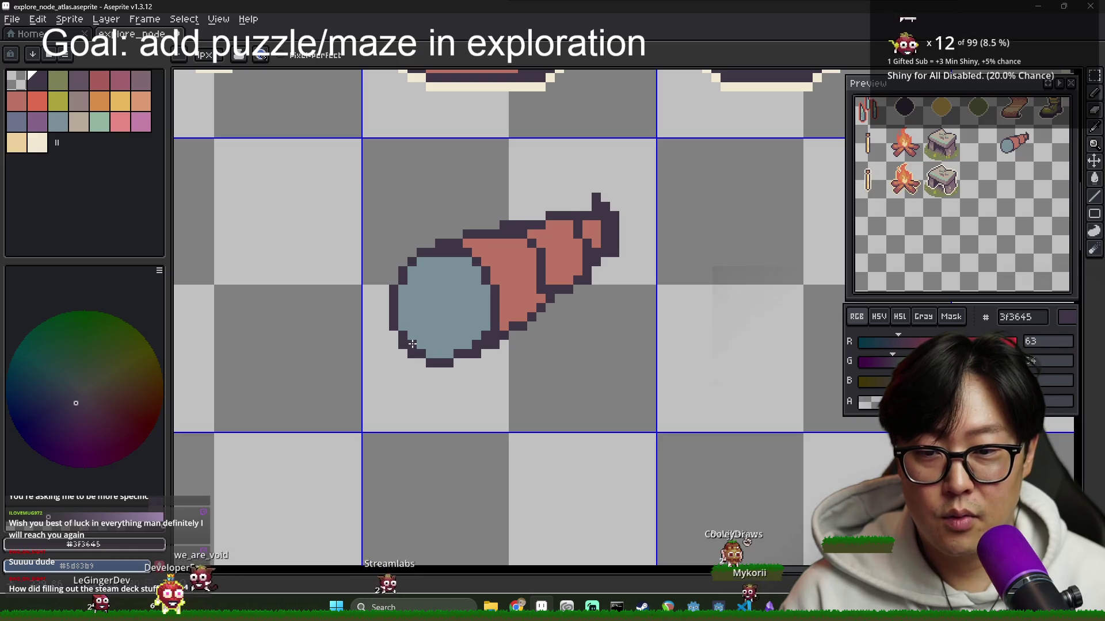
{"action": "left_click", "coordinate": [412, 344]}
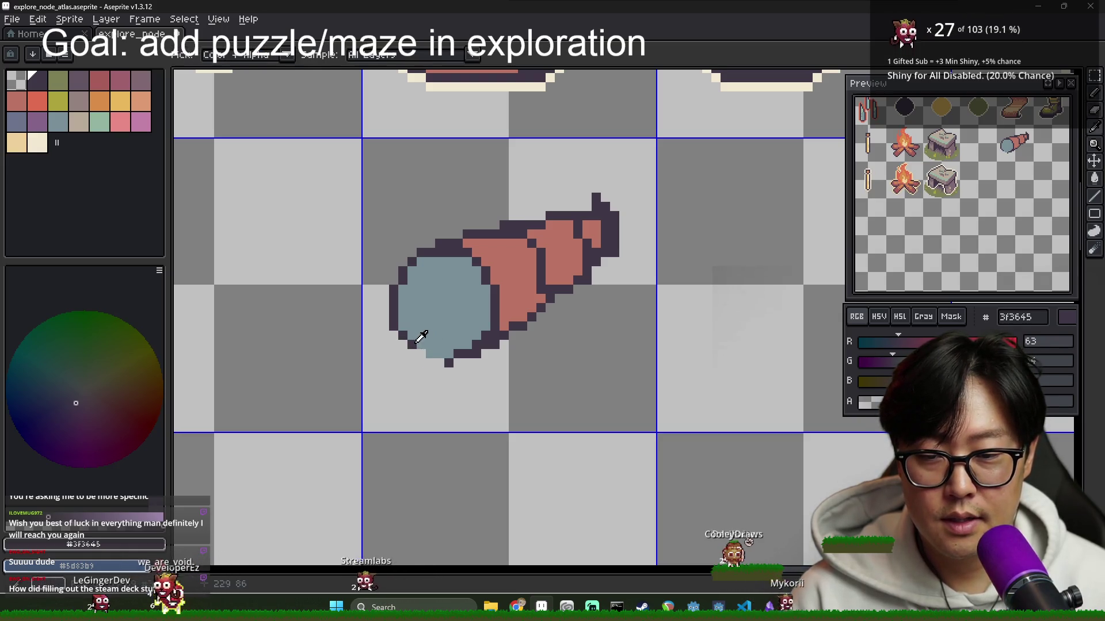
{"action": "left_click", "coordinate": [426, 354]}
{"action": "left_click_drag", "start_coordinate": [426, 353], "coordinate": [454, 356]}
{"action": "key", "text": "e"}
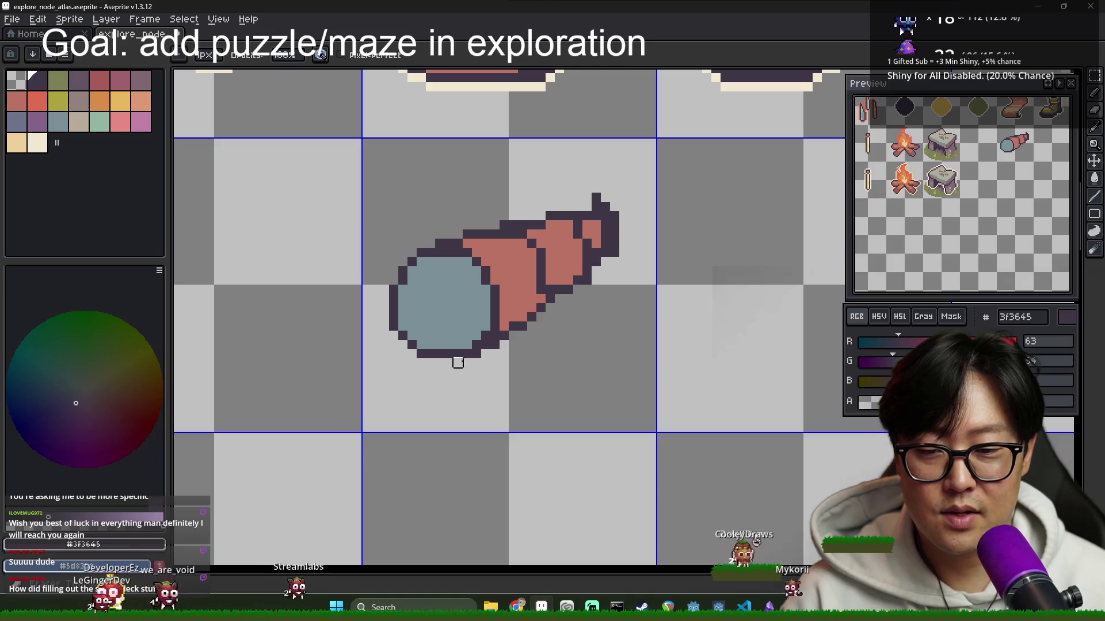
{"action": "scroll", "coordinate": [420, 363], "scroll_direction": "down", "scroll_amount": 3}
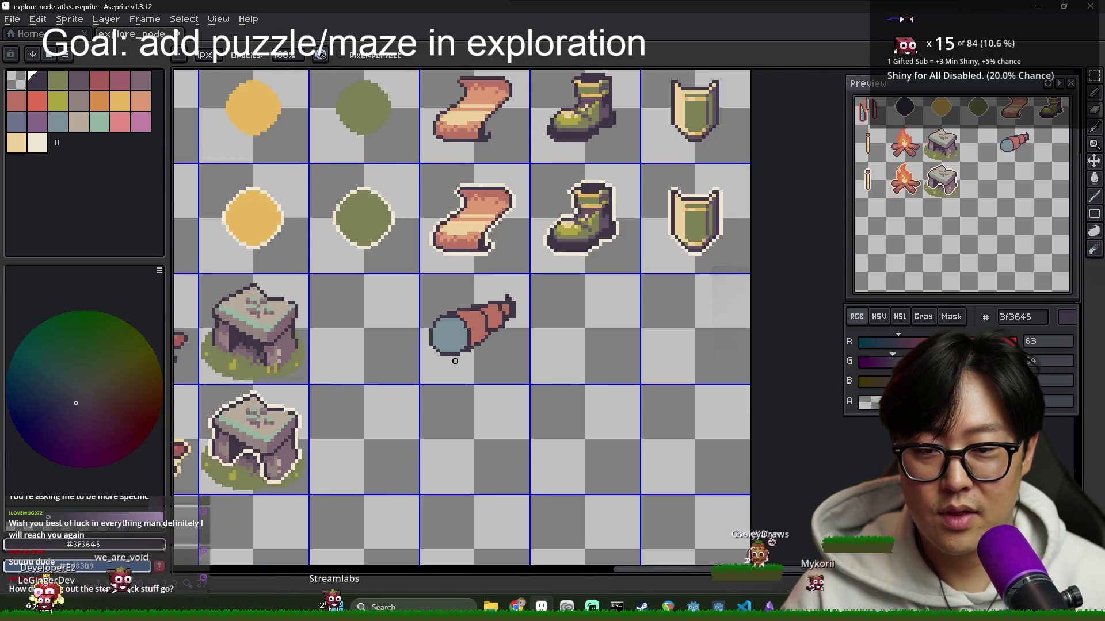
Centre the telescope in view and undo the light-green highlight pixels on the lens
{"action": "scroll", "coordinate": [448, 357], "scroll_direction": "up", "scroll_amount": 5}
{"action": "scroll", "coordinate": [527, 326], "scroll_direction": "down", "scroll_amount": 4}
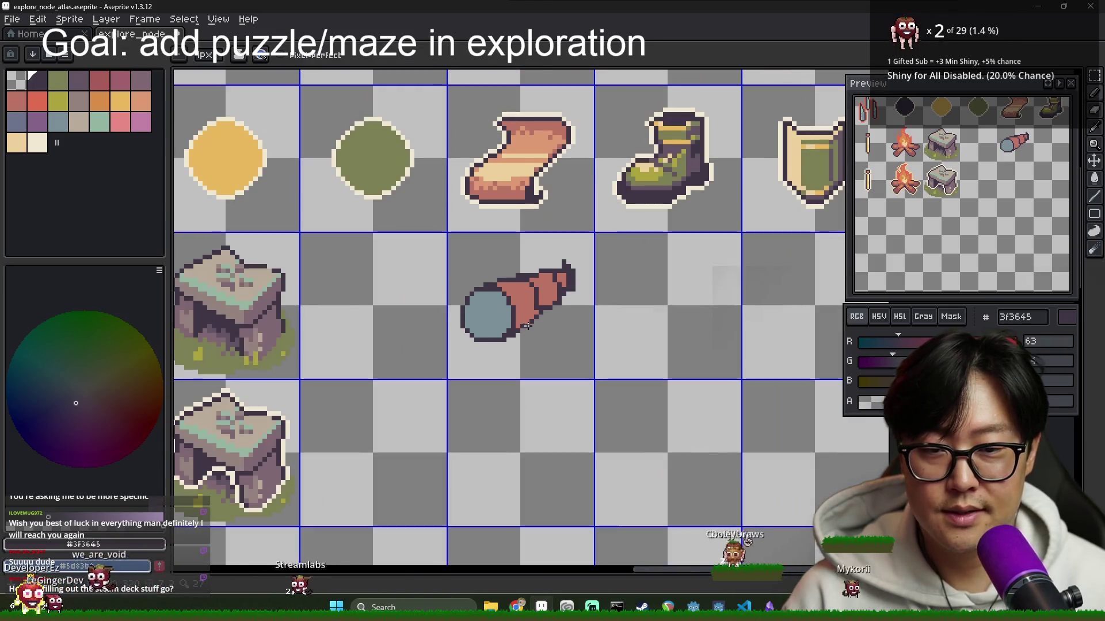
{"action": "left_click", "coordinate": [483, 317], "text": "alt"}
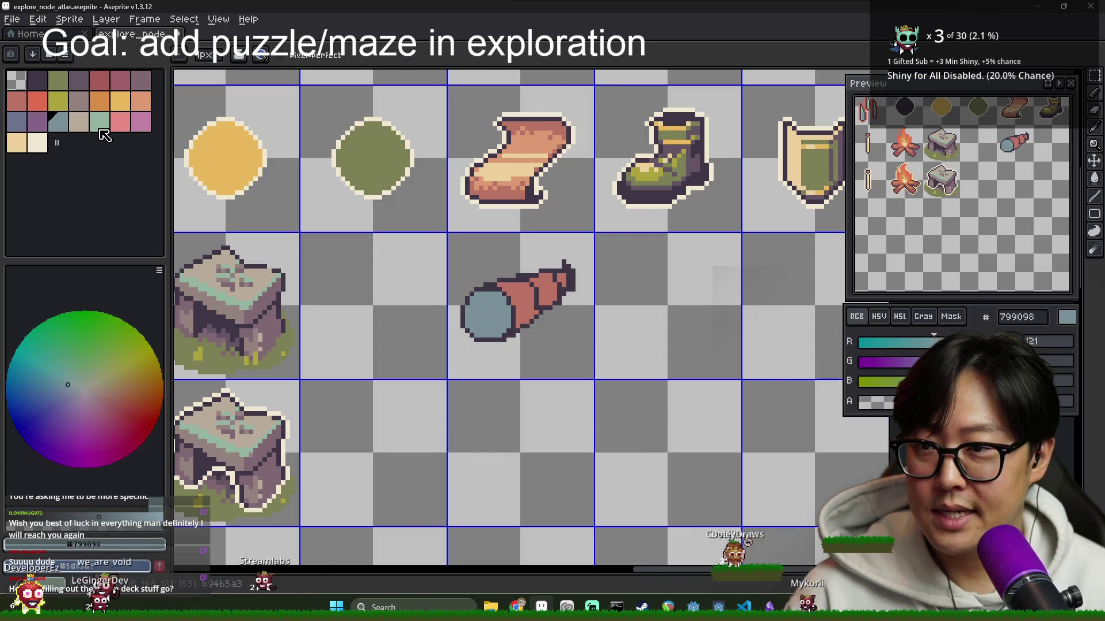
{"action": "left_click", "coordinate": [481, 338], "text": "alt"}
{"action": "scroll", "coordinate": [512, 291], "scroll_direction": "up", "scroll_amount": 2}
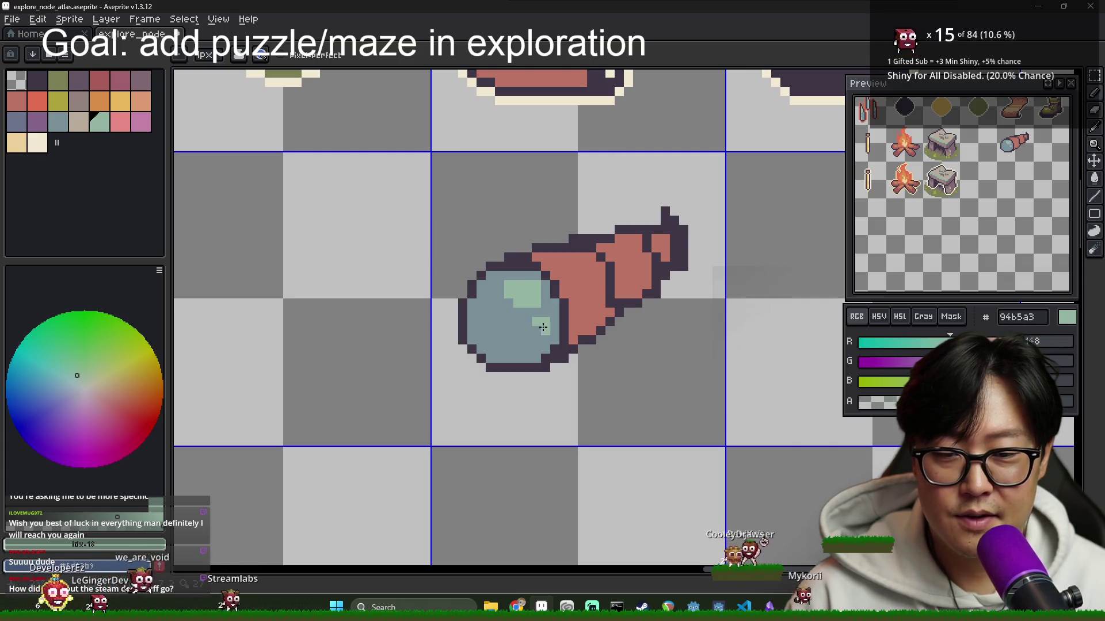
{"action": "left_click_drag", "start_coordinate": [540, 329], "coordinate": [488, 334]}
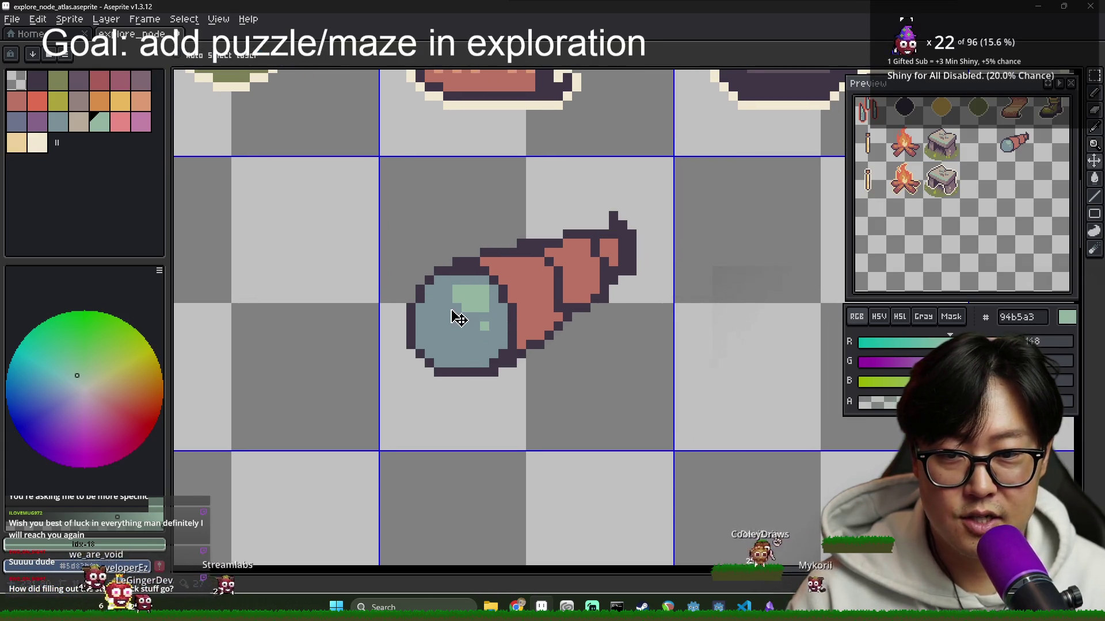
{"action": "key", "text": "ctrl+z"}
{"action": "key", "text": "b"}
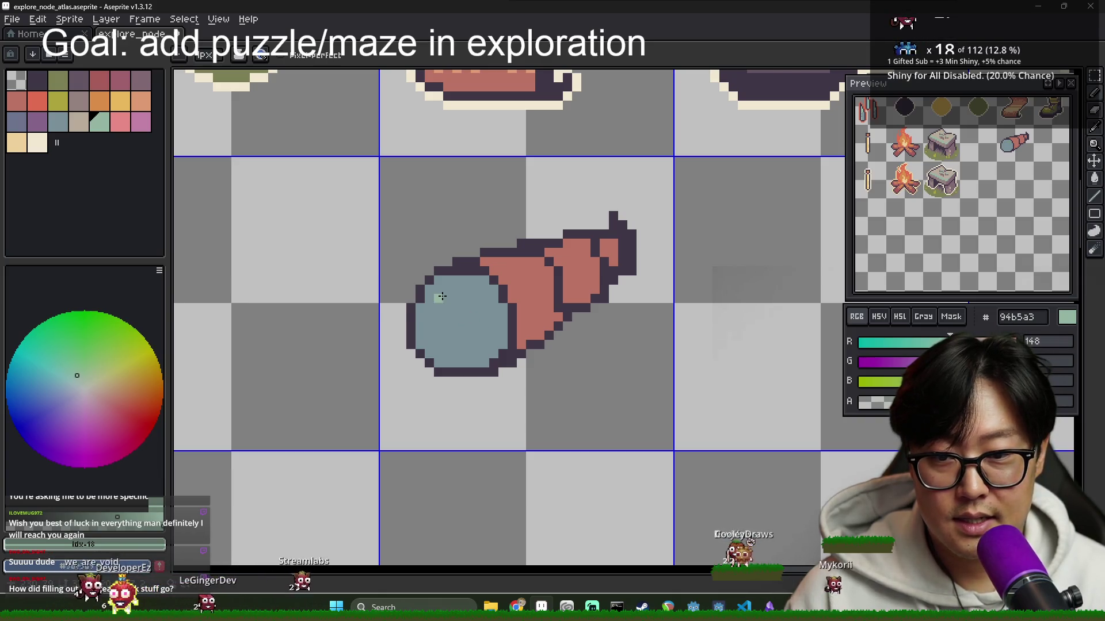
{"action": "key", "text": "ctrl+z"}
Flood-fill the lens centre light green after trying and undoing larger fills
{"action": "left_click", "coordinate": [429, 297]}
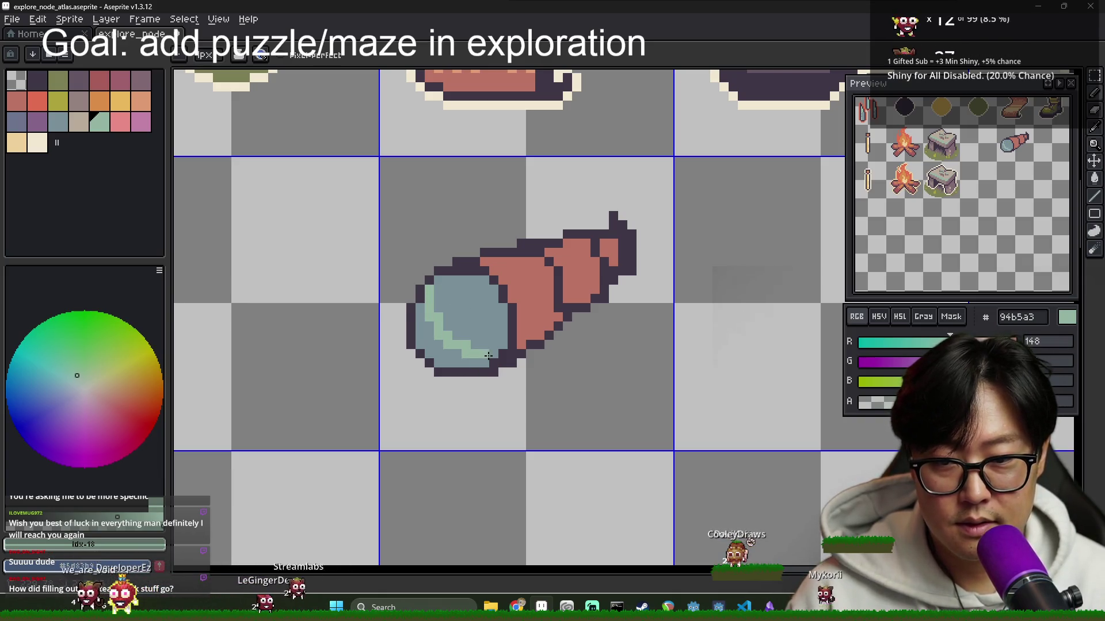
{"action": "key", "text": "g"}
{"action": "left_click", "coordinate": [490, 326]}
{"action": "key", "text": "ctrl+z"}
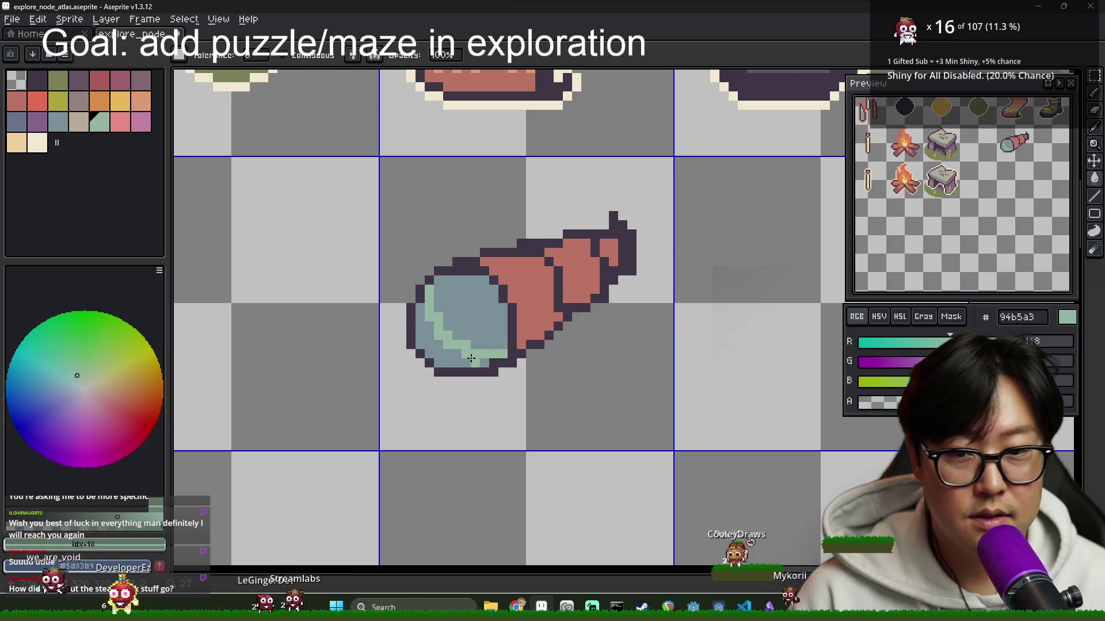
{"action": "left_click", "coordinate": [433, 299]}
{"action": "key", "text": "ctrl+z"}
{"action": "key", "text": "b"}
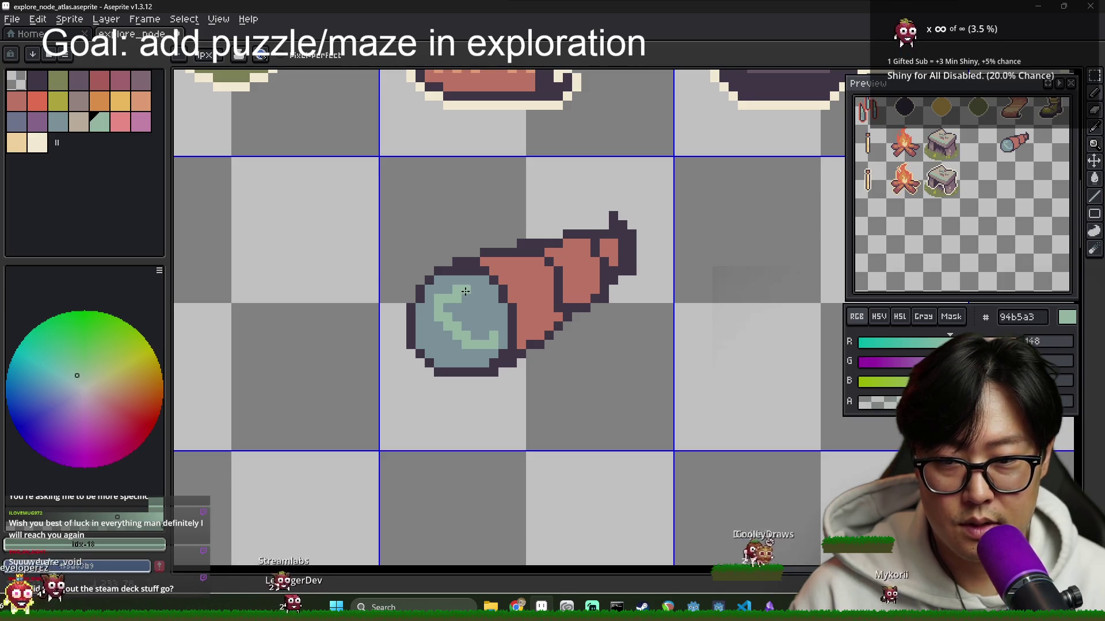
{"action": "key", "text": "g"}
{"action": "left_click", "coordinate": [480, 328]}
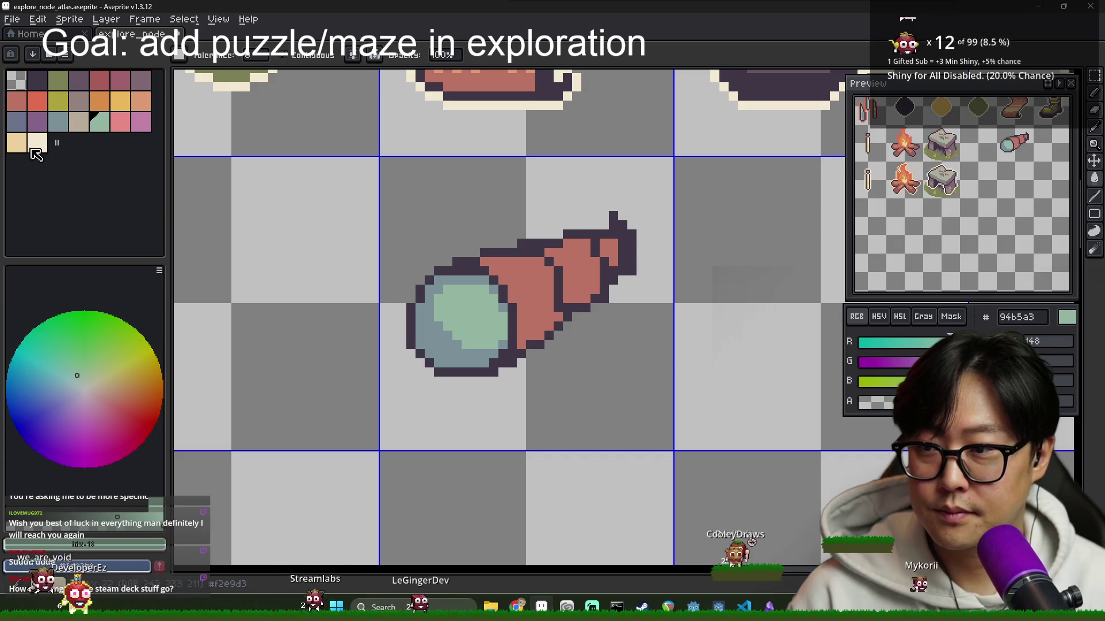
Compare the cream highlight colour with the lens's sampled light green
{"action": "left_click", "coordinate": [34, 151]}
{"action": "key", "text": "b"}
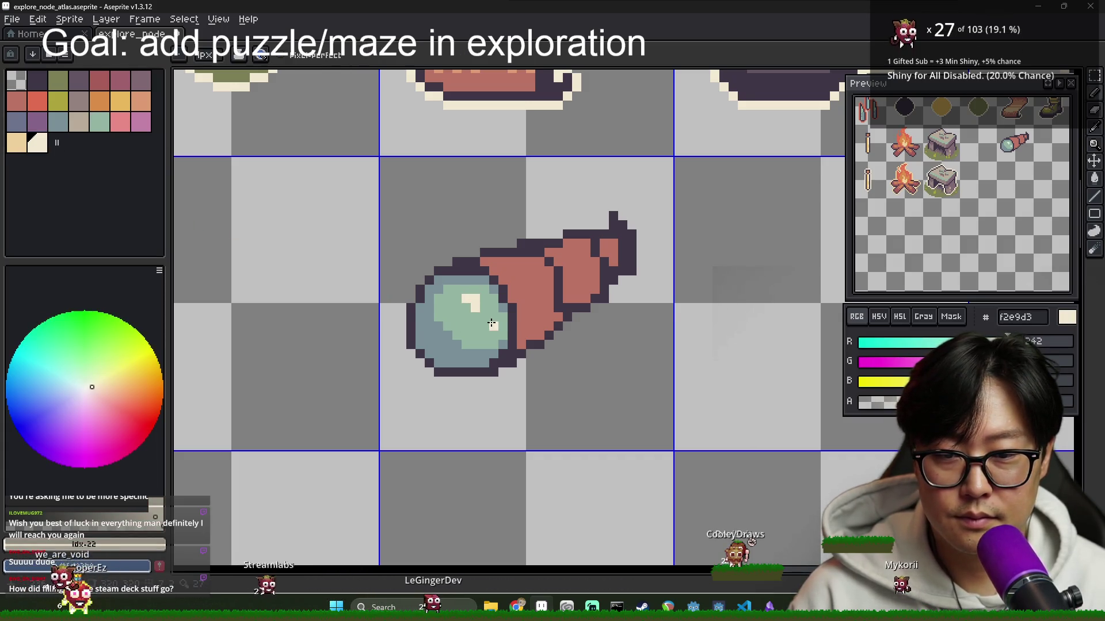
{"action": "scroll", "coordinate": [460, 316], "scroll_direction": "right", "scroll_amount": 2}
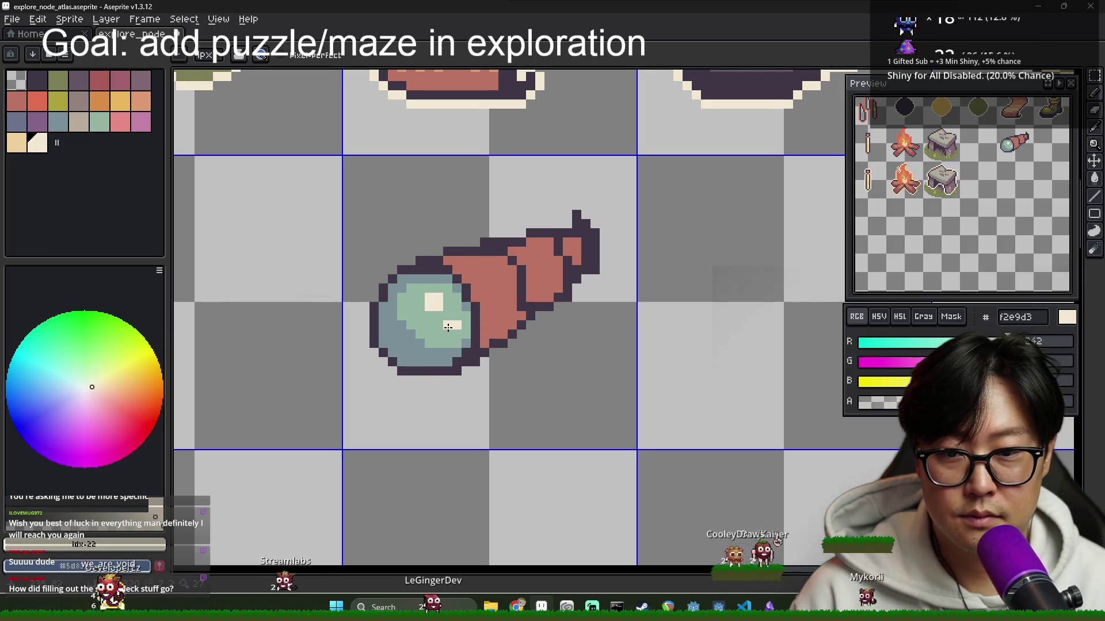
{"action": "left_click", "coordinate": [452, 325], "text": "alt"}
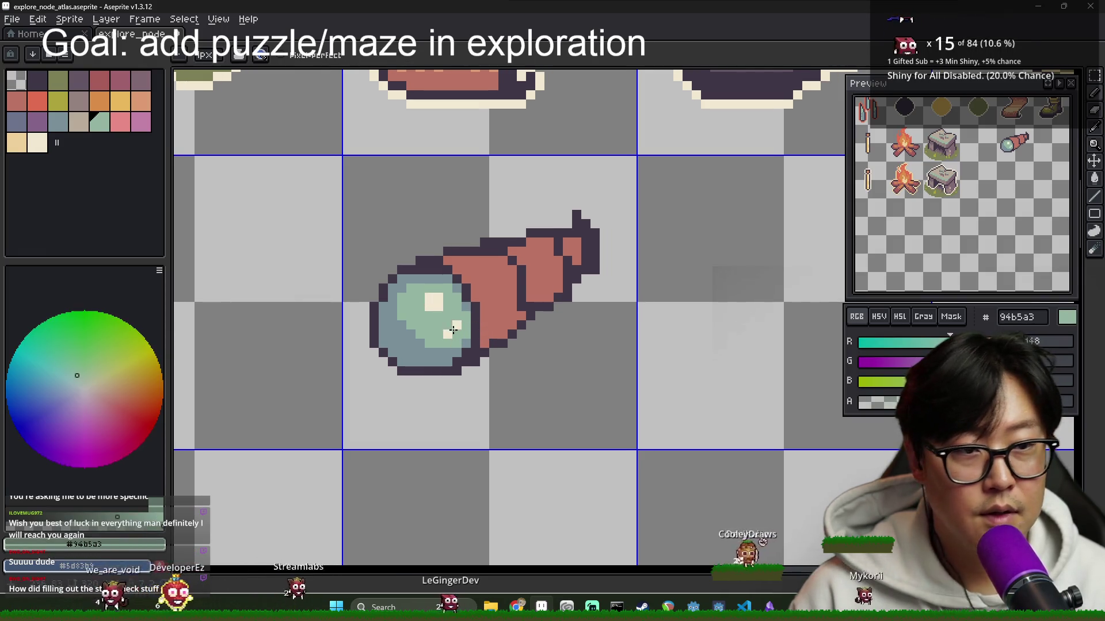
{"action": "left_click", "coordinate": [440, 309], "text": "alt"}
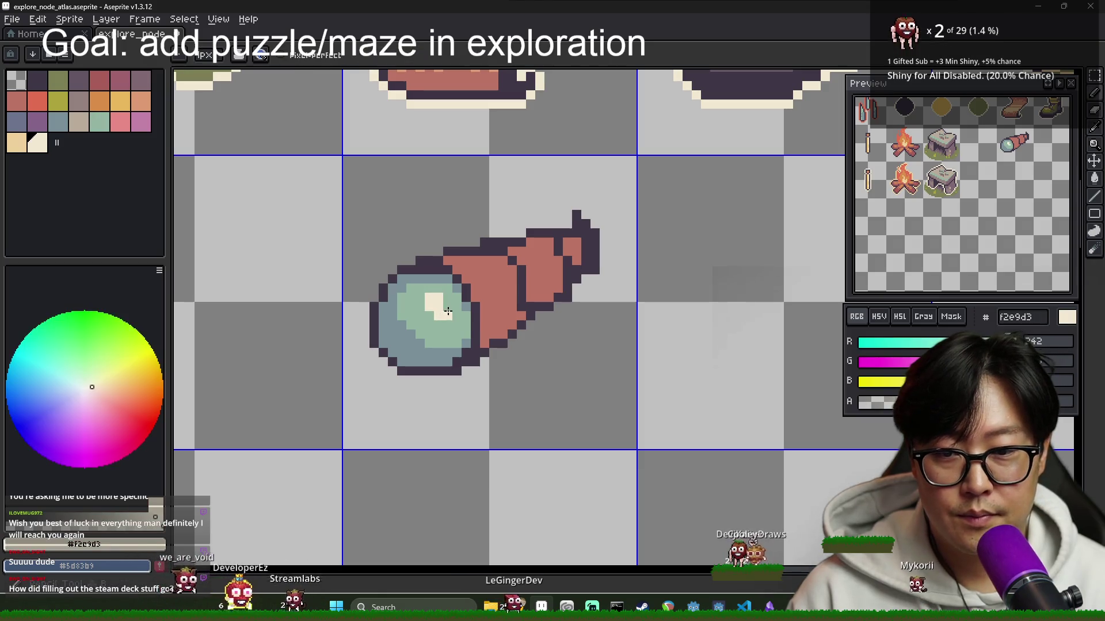
{"action": "left_click", "coordinate": [445, 344], "text": "alt"}
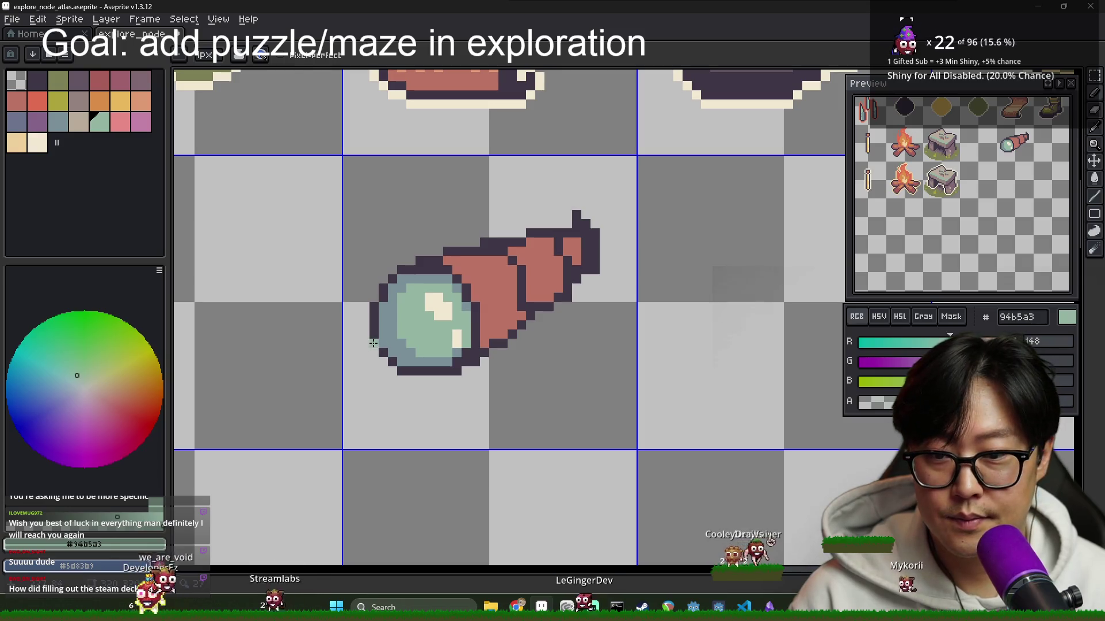
Redraw the lens's lower-left dark outline as a diagonal step, then select blue-grey and purple
{"action": "left_click", "coordinate": [383, 353], "text": "alt"}
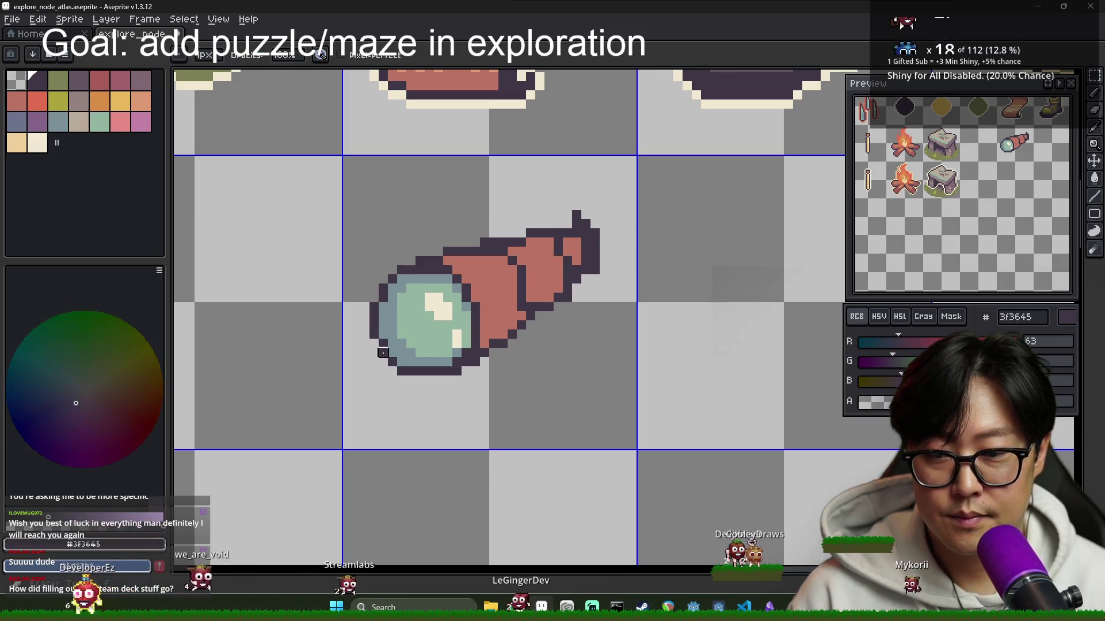
{"action": "left_click_drag", "start_coordinate": [383, 353], "coordinate": [421, 359]}
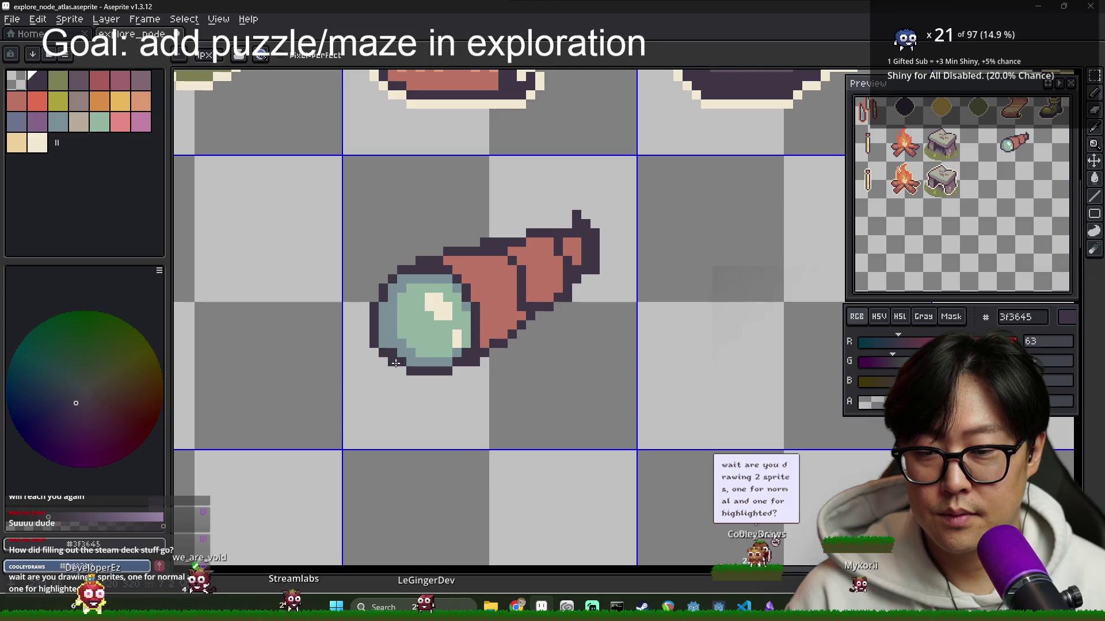
{"action": "left_click", "coordinate": [394, 351], "text": "alt"}
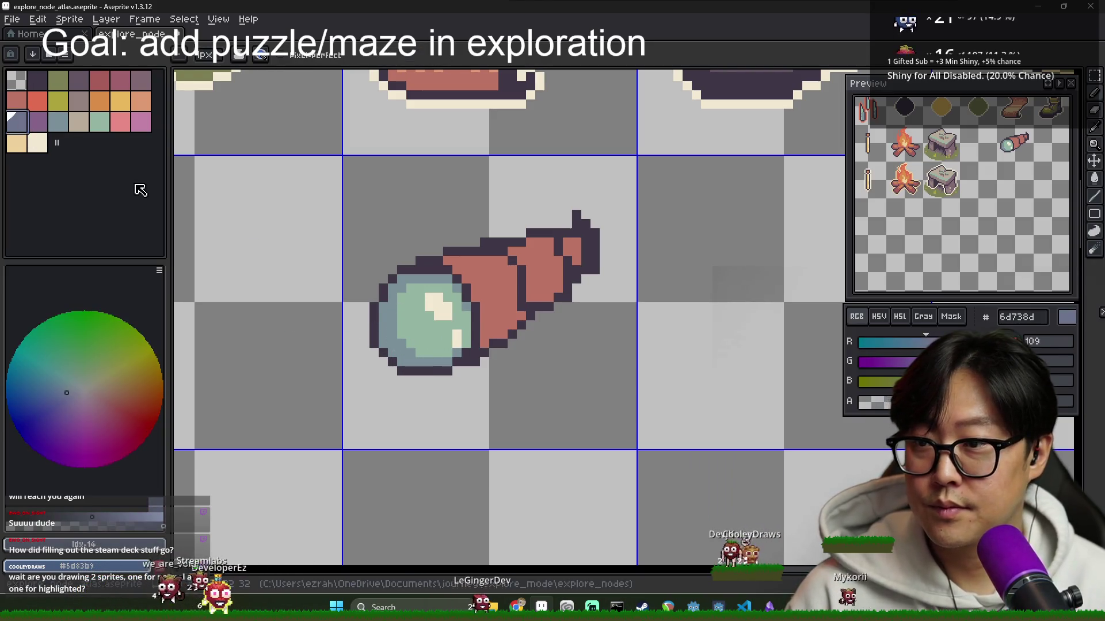
{"action": "left_click", "coordinate": [37, 121]}
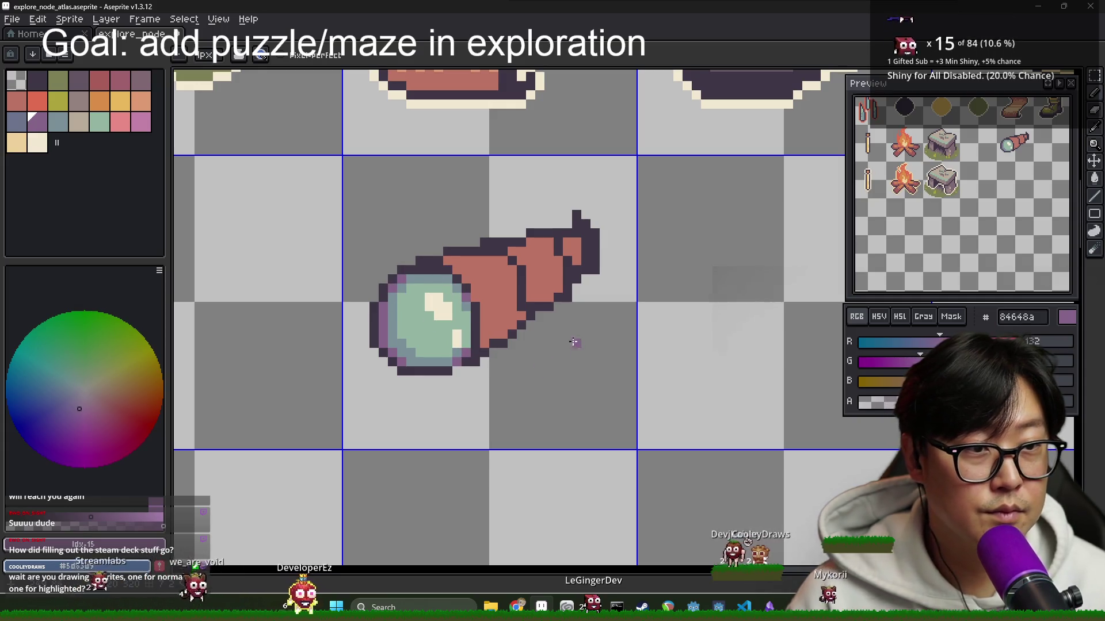
Add a salmon ba7364 pixel beside the lens and a dark 3f3645 outline along its top
{"action": "scroll", "coordinate": [363, 287], "scroll_direction": "down", "scroll_amount": 1}
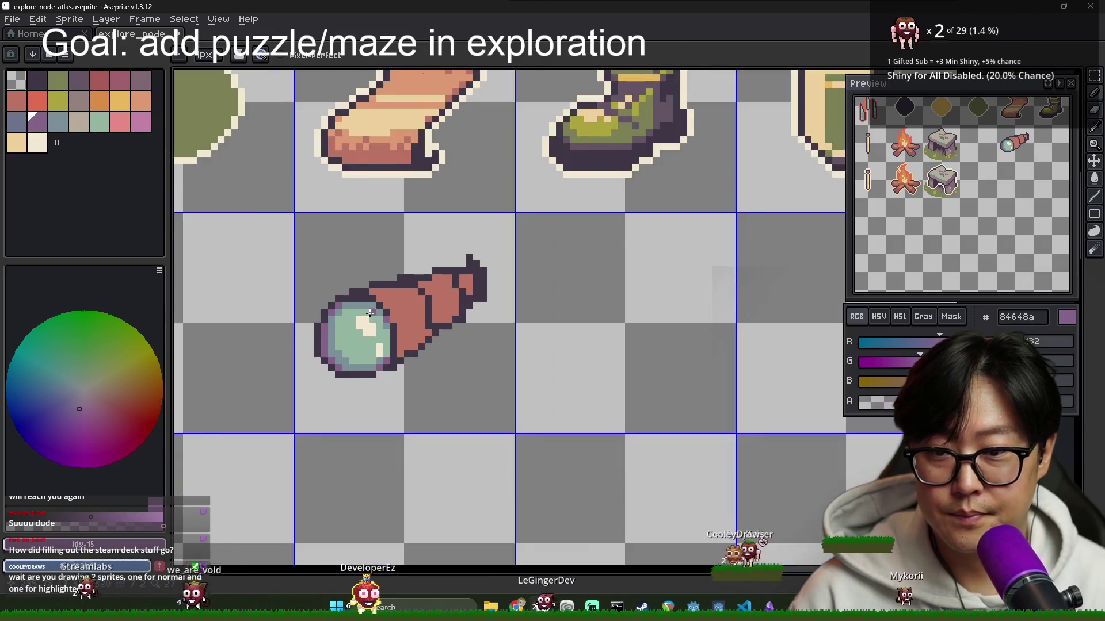
{"action": "scroll", "coordinate": [370, 313], "scroll_direction": "down", "scroll_amount": 1}
{"action": "scroll", "coordinate": [360, 304], "scroll_direction": "up", "scroll_amount": 3}
{"action": "scroll", "coordinate": [352, 294], "scroll_direction": "down", "scroll_amount": 1}
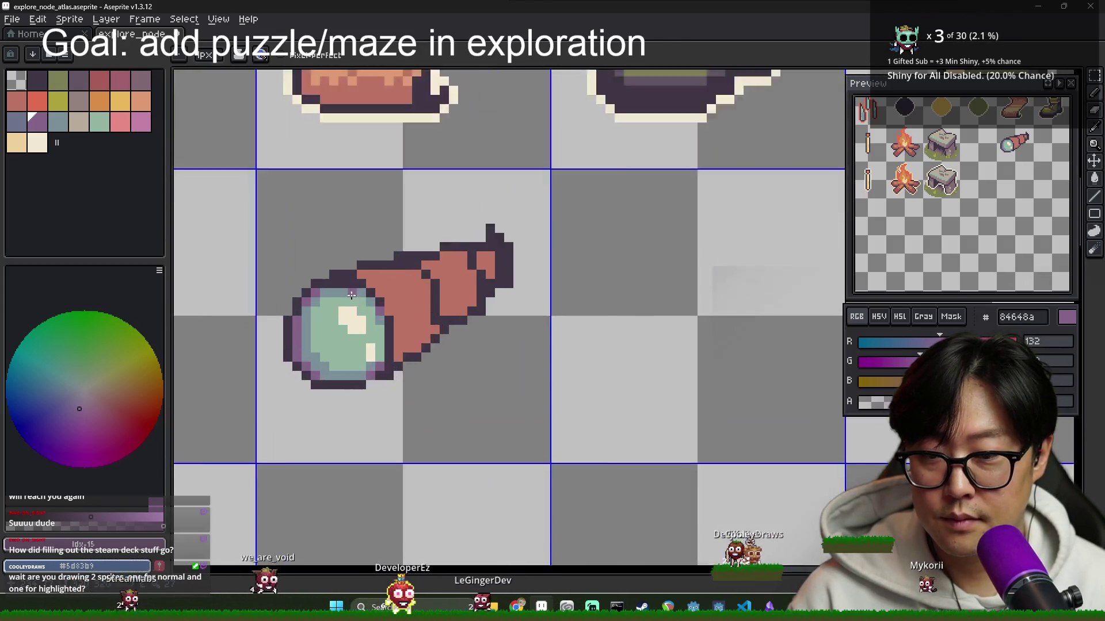
{"action": "scroll", "coordinate": [352, 295], "scroll_direction": "up", "scroll_amount": 1}
{"action": "left_click", "coordinate": [393, 265], "text": "alt"}
{"action": "left_click", "coordinate": [318, 279]}
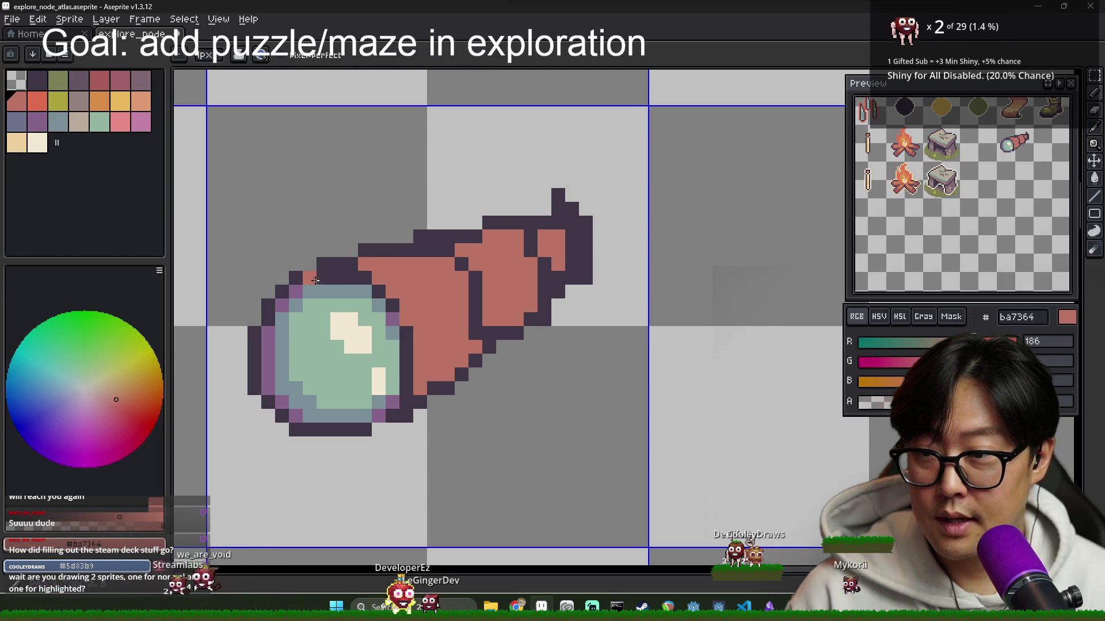
{"action": "left_click", "coordinate": [321, 265], "text": "alt"}
{"action": "left_click_drag", "start_coordinate": [296, 264], "coordinate": [310, 264]}
Extend the dark outline down the lens's left side and repaint its bottom row salmon
{"action": "left_click", "coordinate": [268, 291]}
{"action": "left_click", "coordinate": [296, 278], "text": "alt"}
{"action": "left_click", "coordinate": [268, 306]}
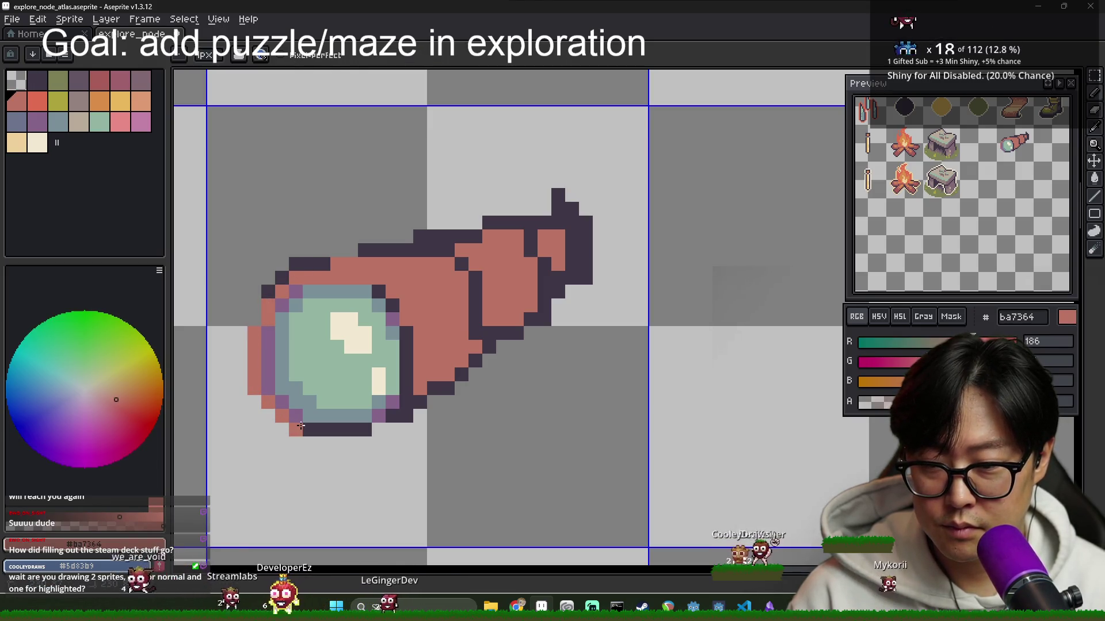
{"action": "left_click_drag", "start_coordinate": [282, 415], "coordinate": [364, 432]}
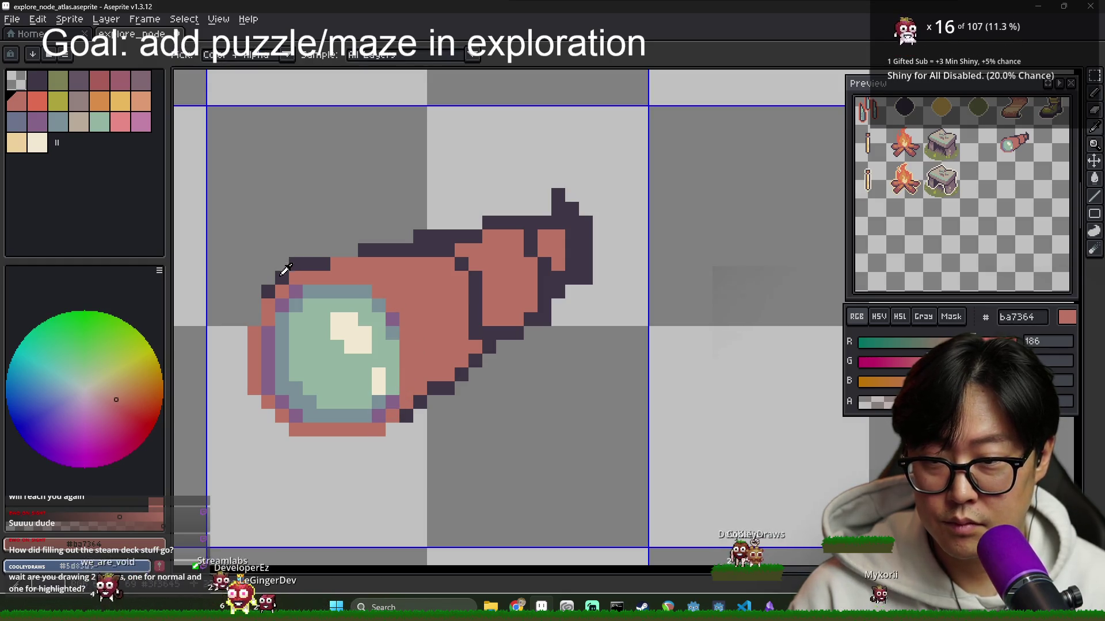
{"action": "left_click", "coordinate": [291, 266], "text": "alt"}
{"action": "left_click", "coordinate": [254, 305]}
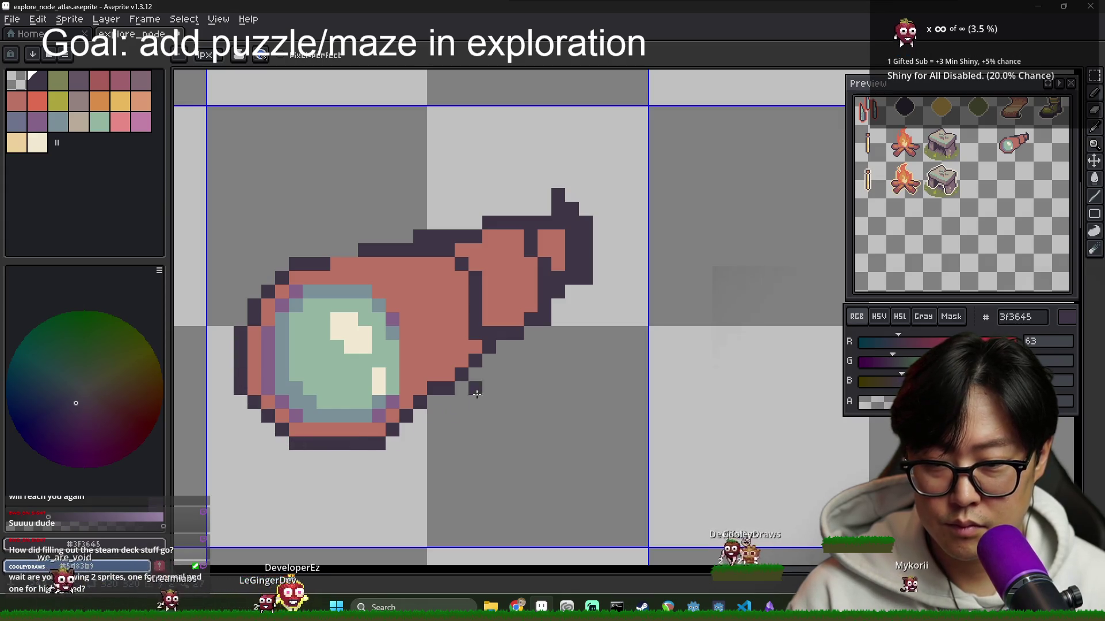
{"action": "scroll", "coordinate": [291, 345], "scroll_direction": "down", "scroll_amount": 2}
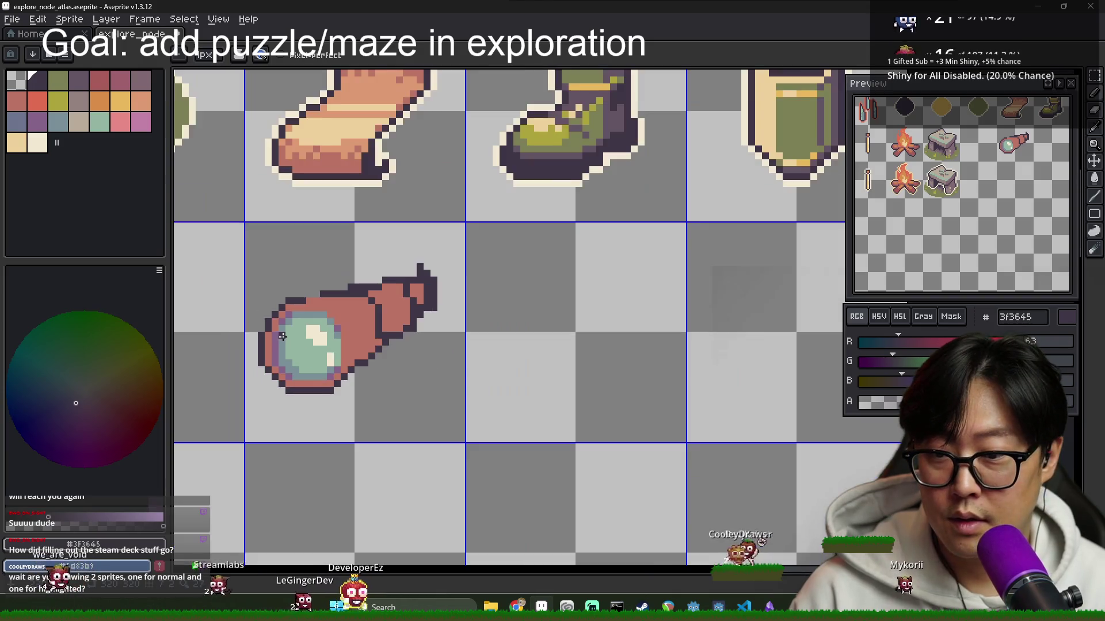
Paint orange d98d49 pixels along the lens rim's lower-left, removing a stray pixel
{"action": "scroll", "coordinate": [288, 348], "scroll_direction": "up", "scroll_amount": 4}
{"action": "scroll", "coordinate": [282, 353], "scroll_direction": "down", "scroll_amount": 4}
{"action": "scroll", "coordinate": [282, 353], "scroll_direction": "up", "scroll_amount": 3}
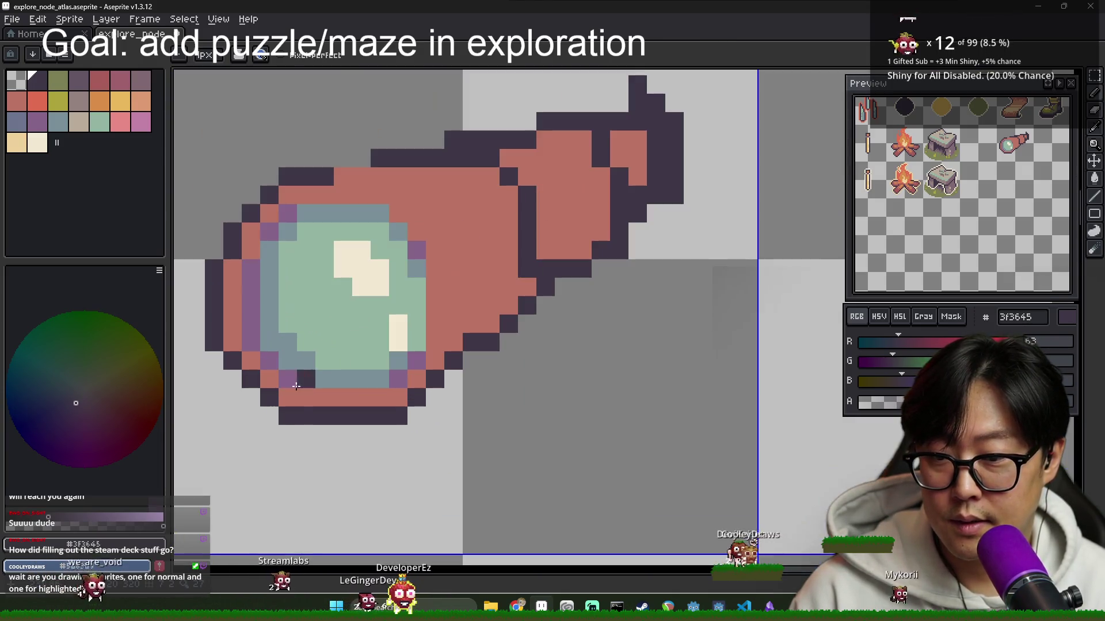
{"action": "left_click", "coordinate": [501, 247], "text": "alt"}
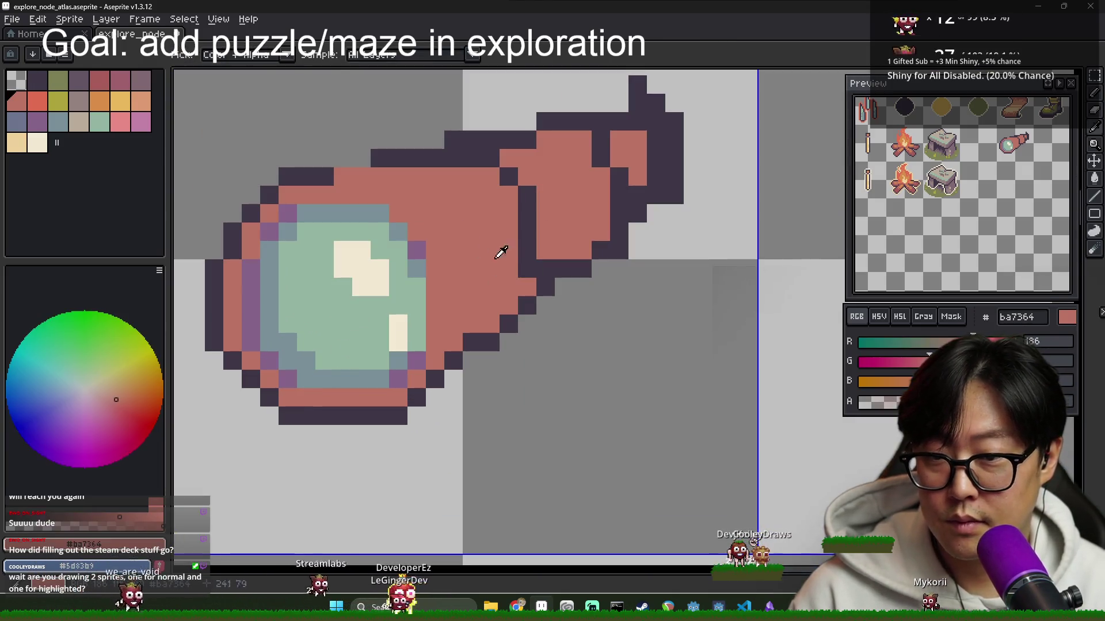
{"action": "left_click", "coordinate": [101, 108]}
{"action": "left_click", "coordinate": [250, 362]}
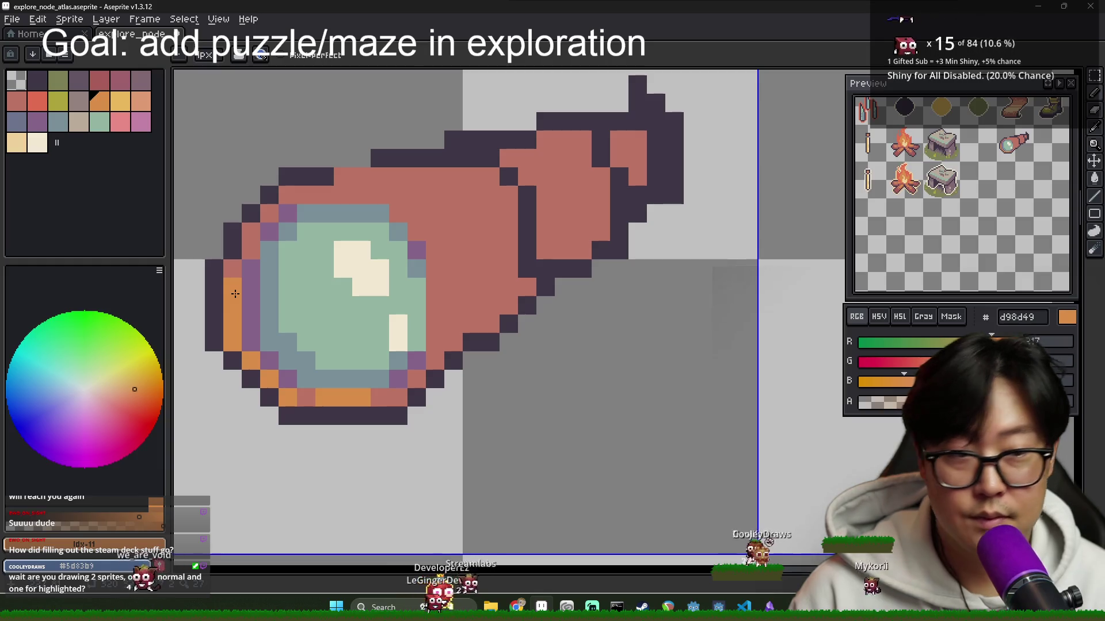
{"action": "key", "text": "ctrl+z"}
{"action": "left_click", "coordinate": [251, 378]}
{"action": "left_click", "coordinate": [232, 360]}
{"action": "left_click", "coordinate": [270, 395]}
Outline the lower-left in dark 3f3645, paint the bottom rim row orange, and outline beneath it
{"action": "left_click", "coordinate": [215, 347], "text": "alt"}
{"action": "left_click", "coordinate": [232, 378]}
{"action": "left_click", "coordinate": [251, 397]}
{"action": "left_click", "coordinate": [271, 408]}
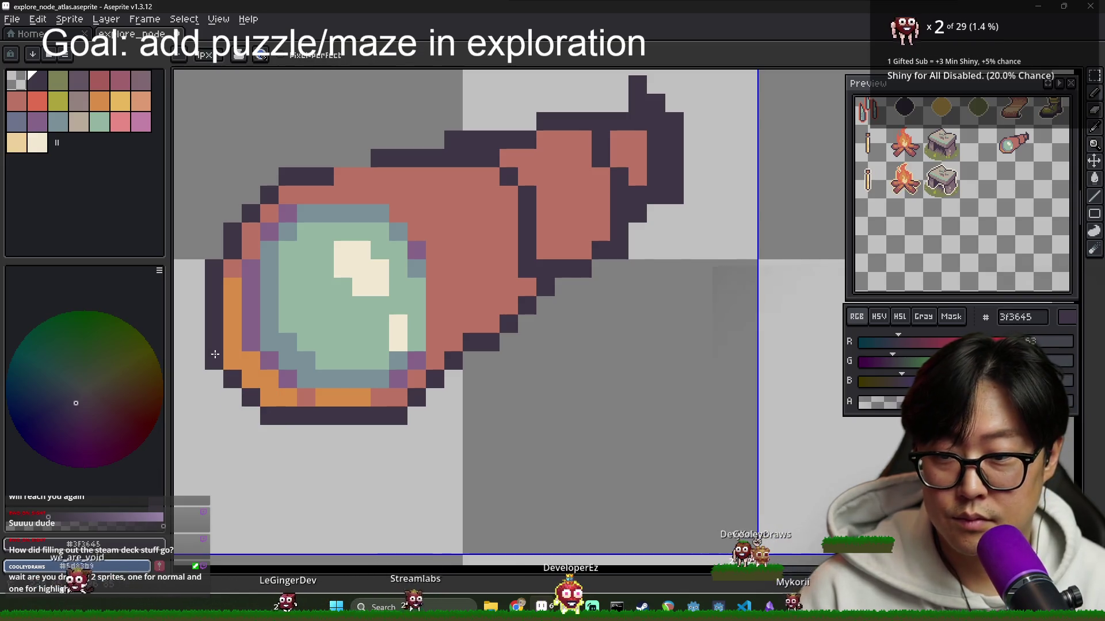
{"action": "left_click", "coordinate": [232, 345], "text": "alt"}
{"action": "left_click_drag", "start_coordinate": [288, 416], "coordinate": [380, 416]}
{"action": "left_click", "coordinate": [269, 416], "text": "alt"}
{"action": "left_click", "coordinate": [288, 434]}
{"action": "left_click_drag", "start_coordinate": [294, 430], "coordinate": [380, 434]}
{"action": "left_click_drag", "start_coordinate": [431, 401], "coordinate": [399, 424]}
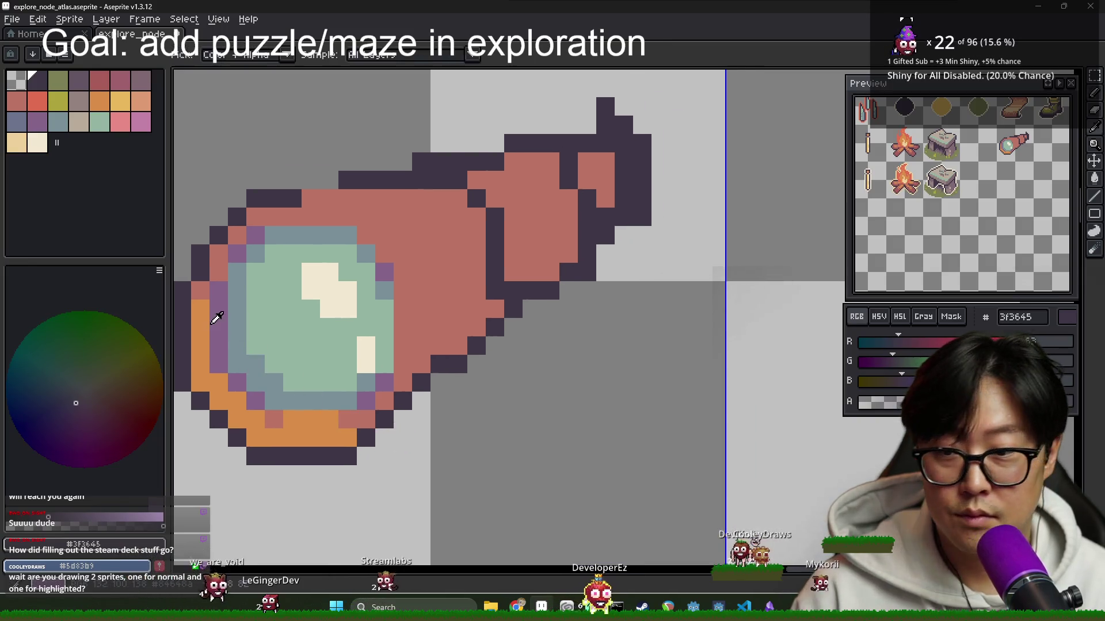
{"action": "scroll", "coordinate": [216, 318], "scroll_direction": "down", "scroll_amount": 2}
{"action": "left_click", "coordinate": [323, 259], "text": "alt"}
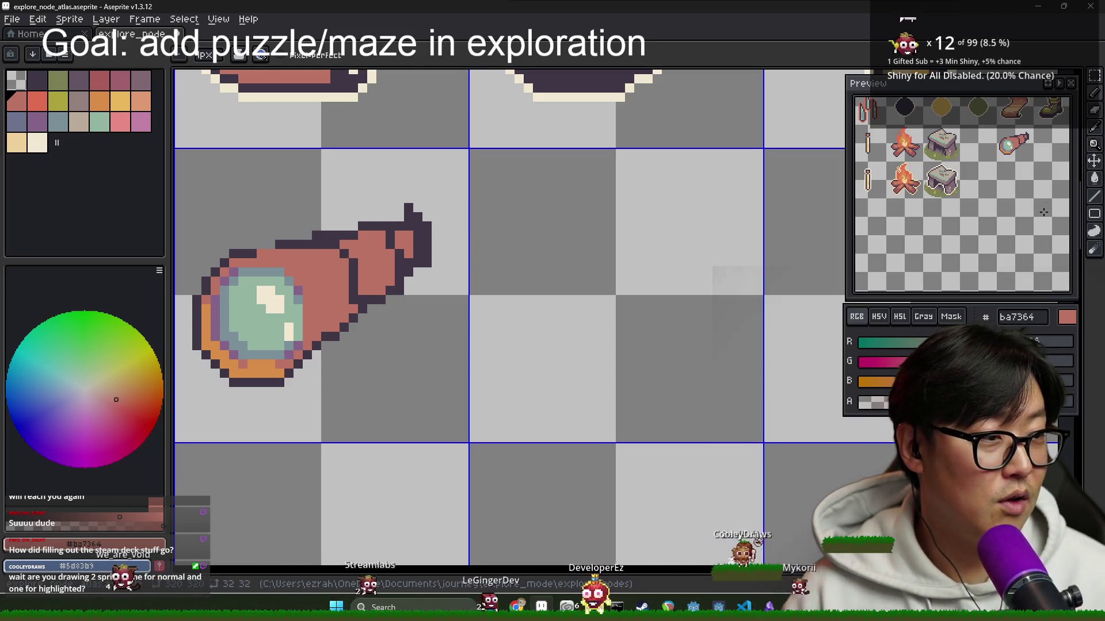
Zoom into the spyglass and paint orange d98d49 pixels up the rim's upper-left side
{"action": "scroll", "coordinate": [612, 252], "scroll_direction": "down", "scroll_amount": 1}
{"action": "scroll", "coordinate": [545, 202], "scroll_direction": "up", "scroll_amount": 1}
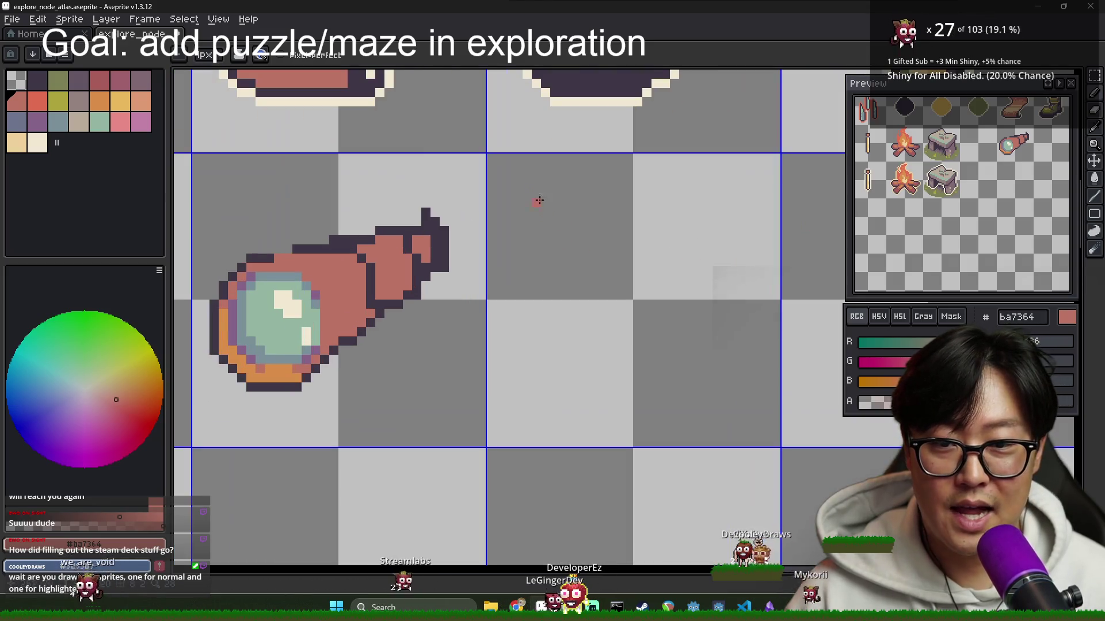
{"action": "scroll", "coordinate": [769, 180], "scroll_direction": "down", "scroll_amount": 1}
{"action": "scroll", "coordinate": [770, 180], "scroll_direction": "up", "scroll_amount": 1}
{"action": "scroll", "coordinate": [626, 248], "scroll_direction": "down", "scroll_amount": 1}
{"action": "scroll", "coordinate": [542, 306], "scroll_direction": "down", "scroll_amount": 1}
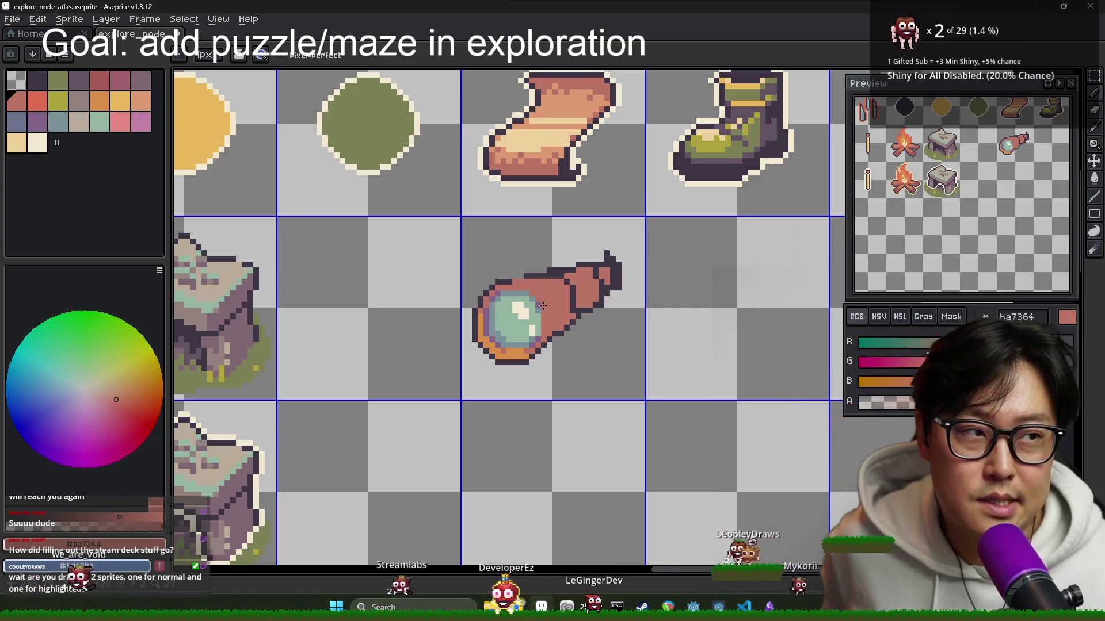
{"action": "scroll", "coordinate": [501, 316], "scroll_direction": "up", "scroll_amount": 3}
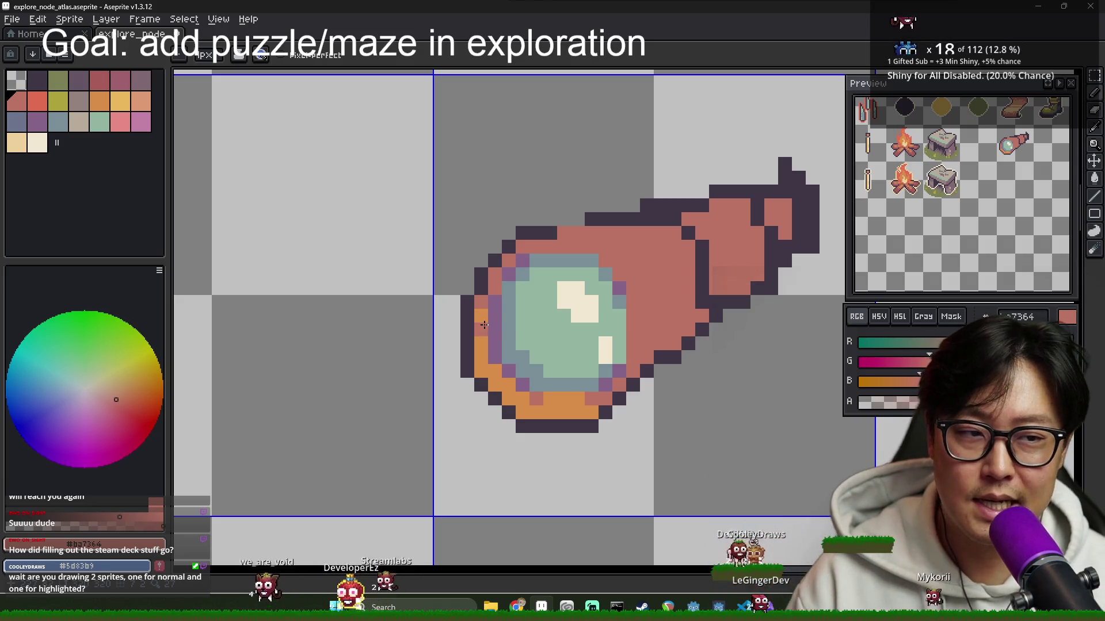
{"action": "left_click", "coordinate": [484, 326], "text": "alt"}
{"action": "left_click", "coordinate": [482, 302]}
{"action": "left_click", "coordinate": [496, 275]}
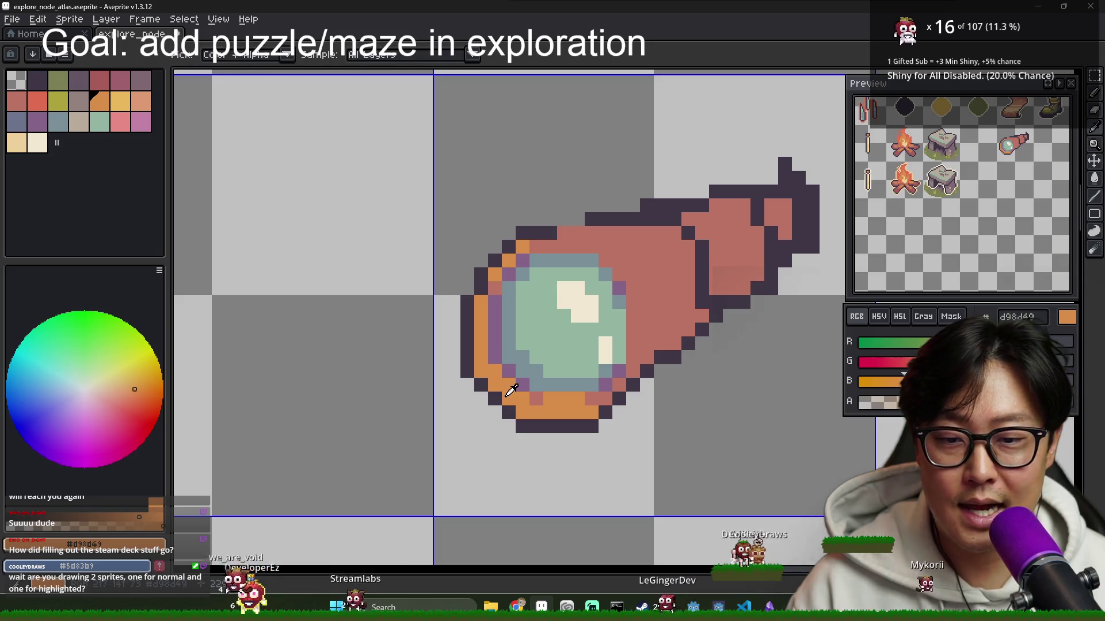
Paint light-orange highlights on the lower-left rim, undo a stray yellow pixel, and resample rim colours
{"action": "left_click", "coordinate": [120, 102]}
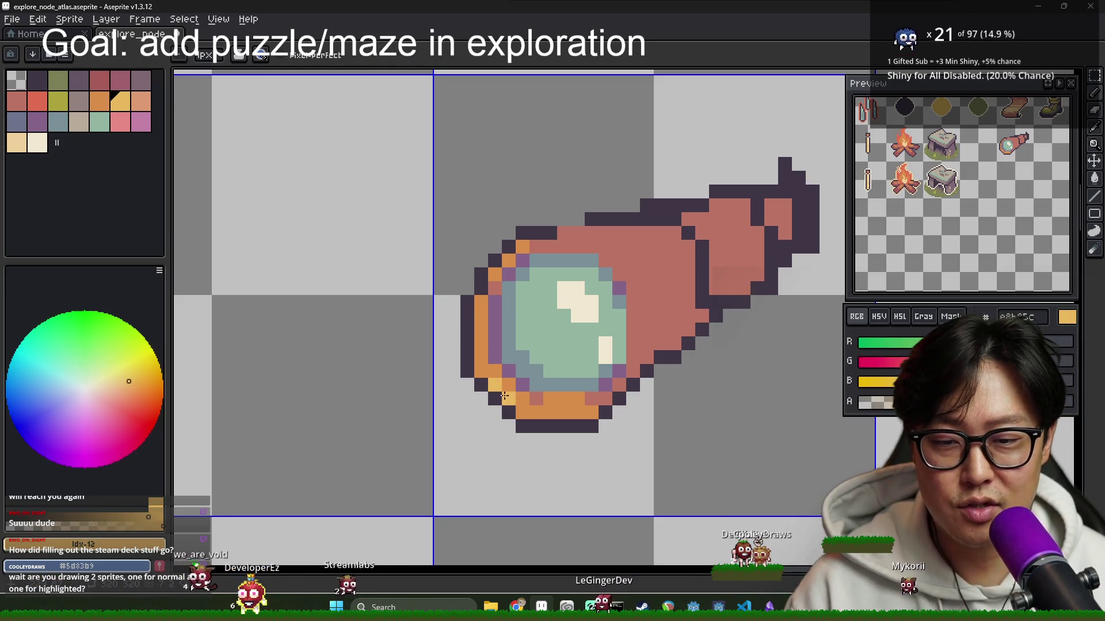
{"action": "left_click_drag", "start_coordinate": [494, 384], "coordinate": [516, 404]}
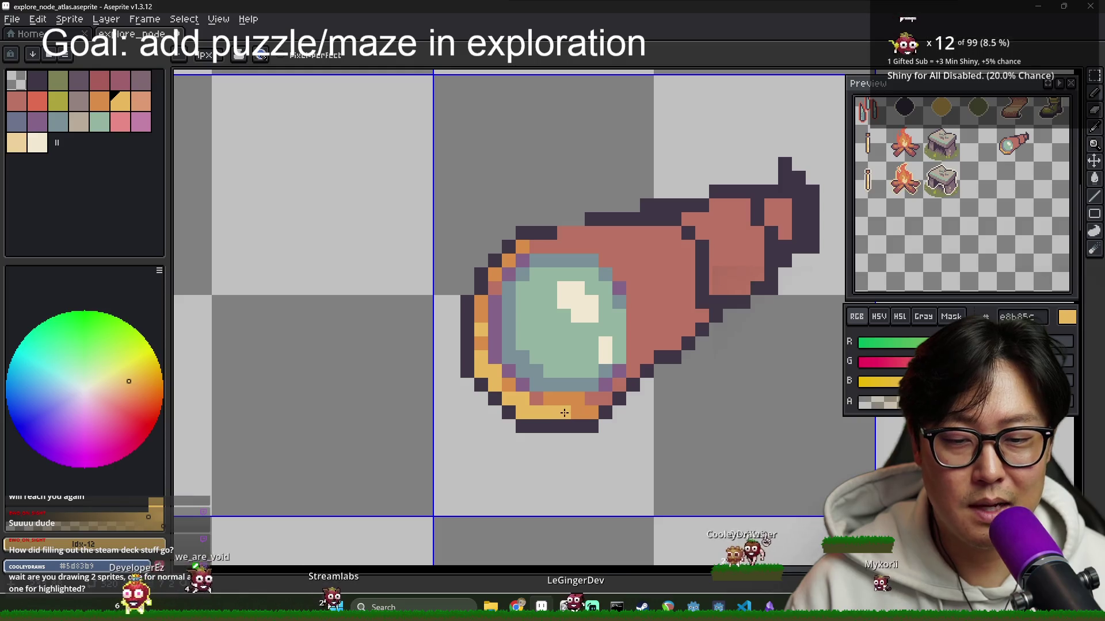
{"action": "left_click", "coordinate": [563, 246]}
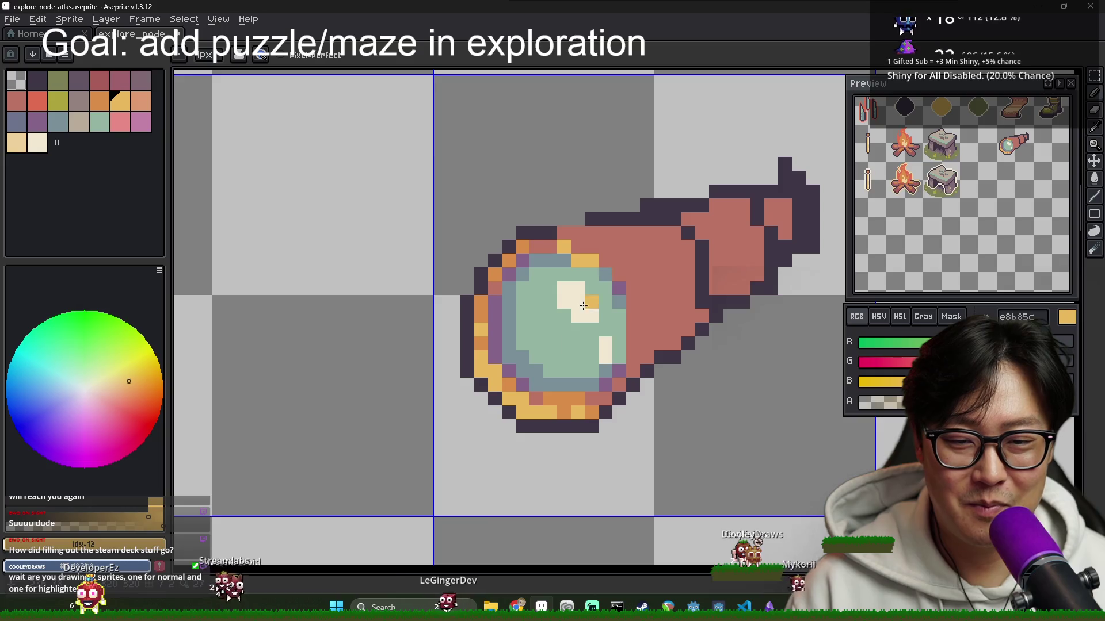
{"action": "key", "text": "ctrl+z"}
{"action": "left_click", "coordinate": [494, 369], "text": "alt"}
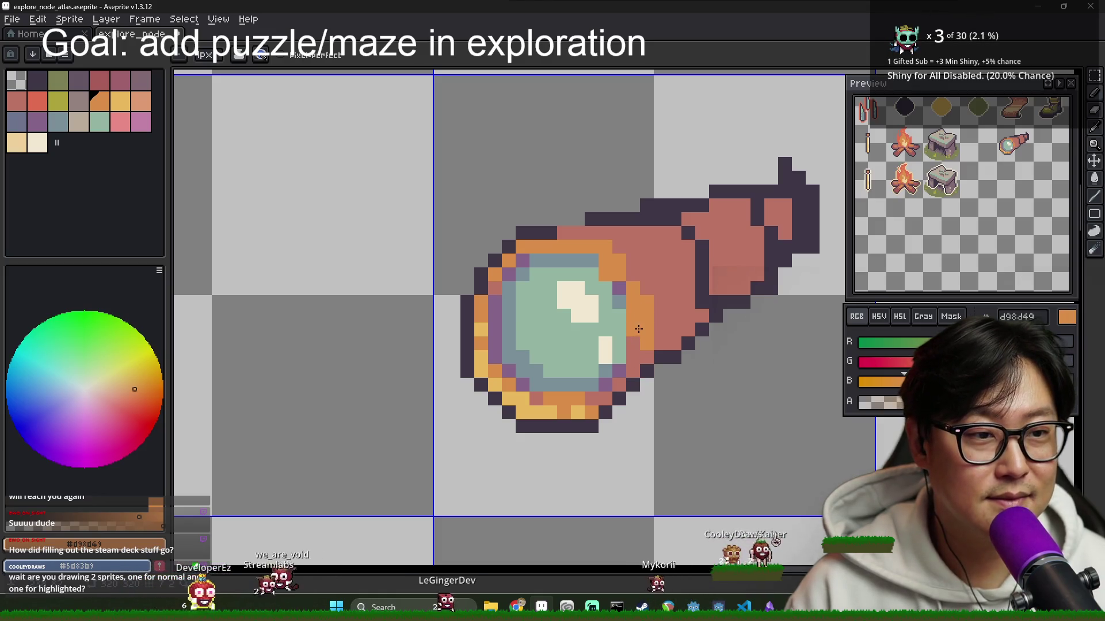
{"action": "left_click_drag", "start_coordinate": [642, 366], "coordinate": [550, 414]}
{"action": "left_click", "coordinate": [469, 305], "text": "alt"}
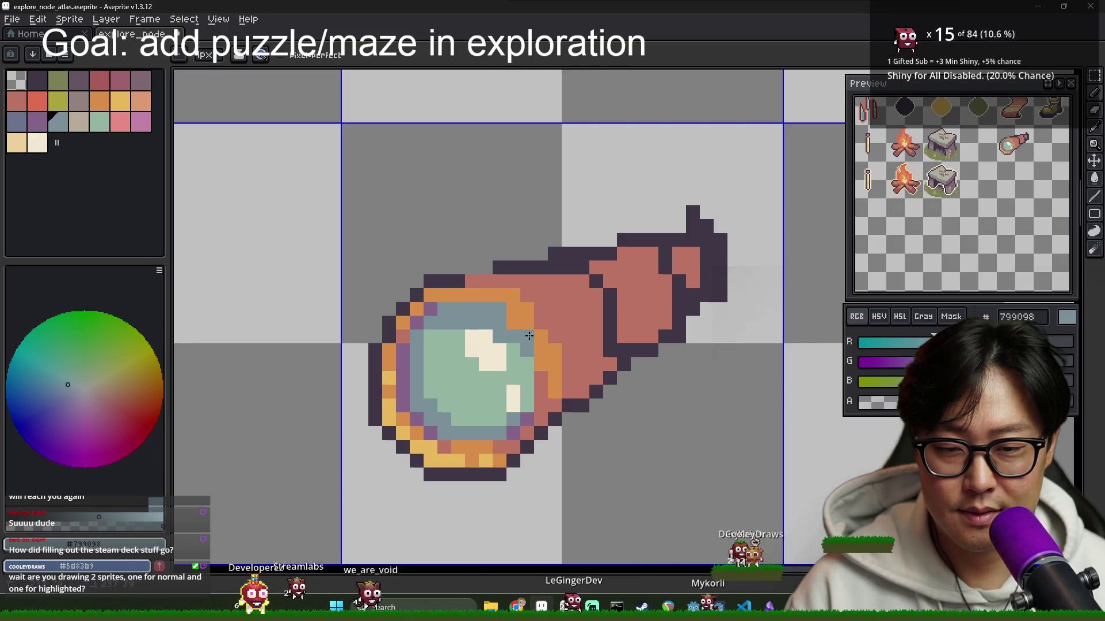
Repaint right-side lens pixels grey-blue and the top rim pixels purple
{"action": "left_click_drag", "start_coordinate": [527, 391], "coordinate": [527, 406]}
{"action": "left_click", "coordinate": [513, 362]}
{"action": "left_click", "coordinate": [430, 309], "text": "alt"}
{"action": "left_click_drag", "start_coordinate": [437, 309], "coordinate": [466, 311]}
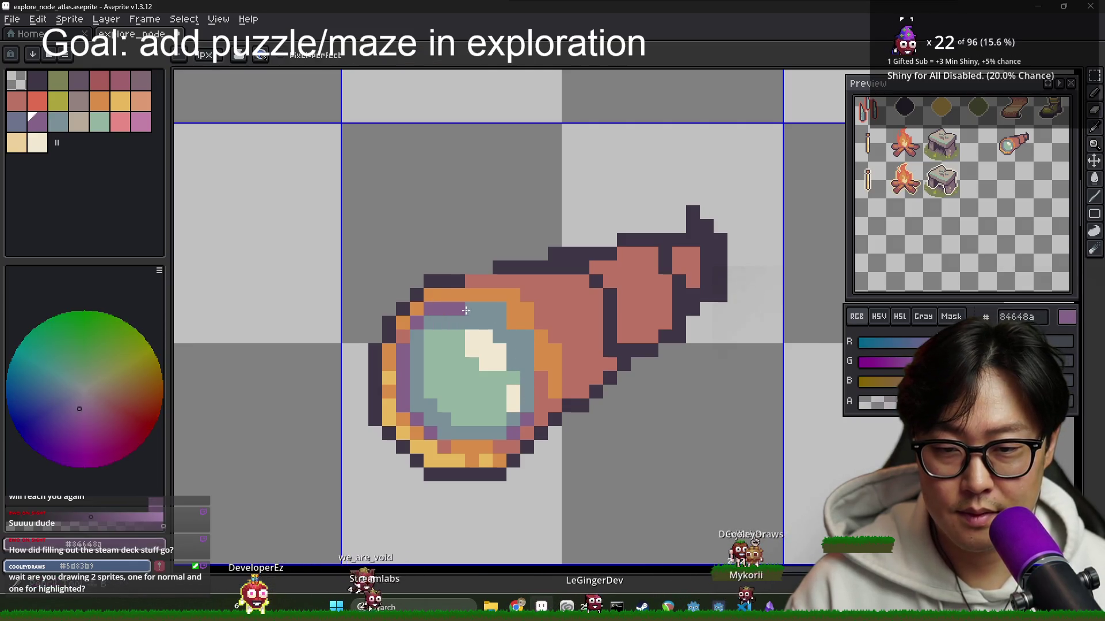
{"action": "left_click", "coordinate": [524, 394], "text": "alt"}
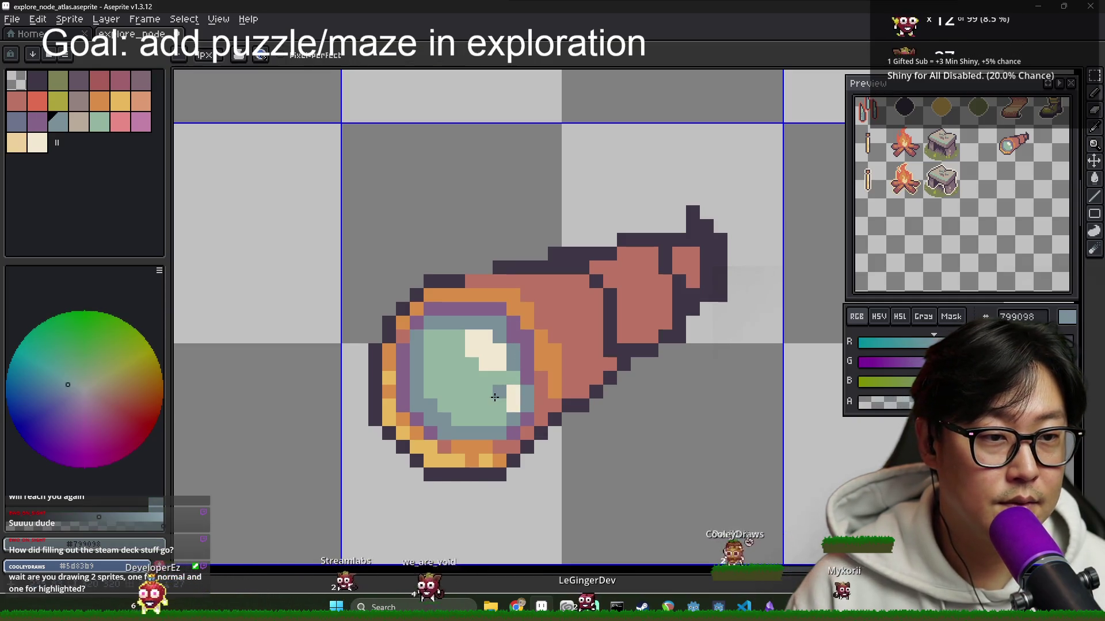
{"action": "left_click", "coordinate": [425, 330]}
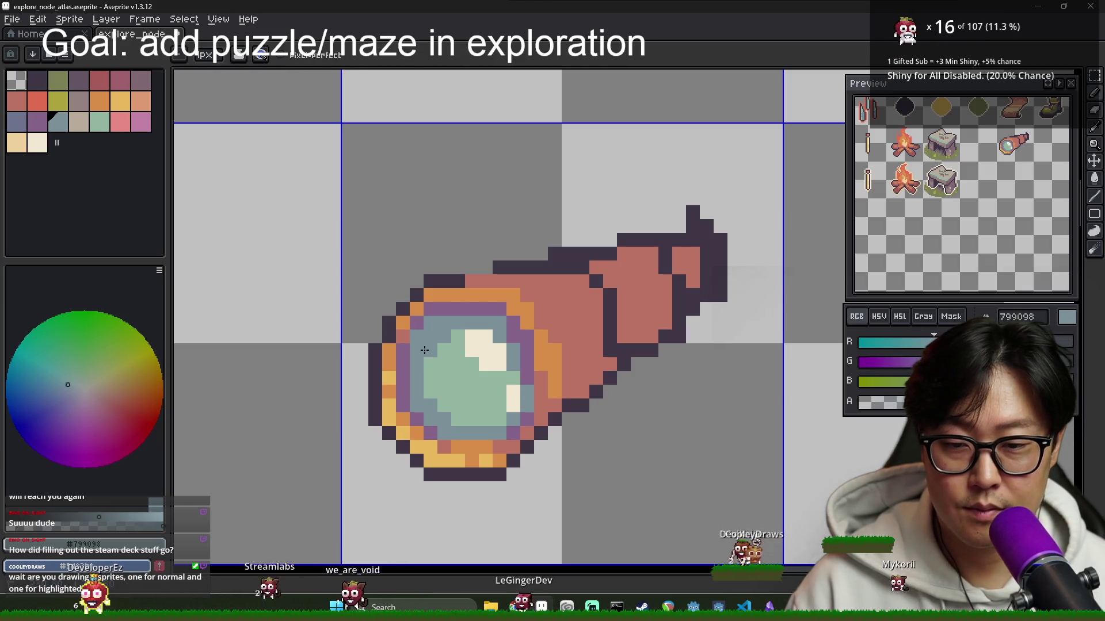
{"action": "scroll", "coordinate": [438, 374], "scroll_direction": "down", "scroll_amount": 3}
{"action": "scroll", "coordinate": [431, 364], "scroll_direction": "up", "scroll_amount": 3}
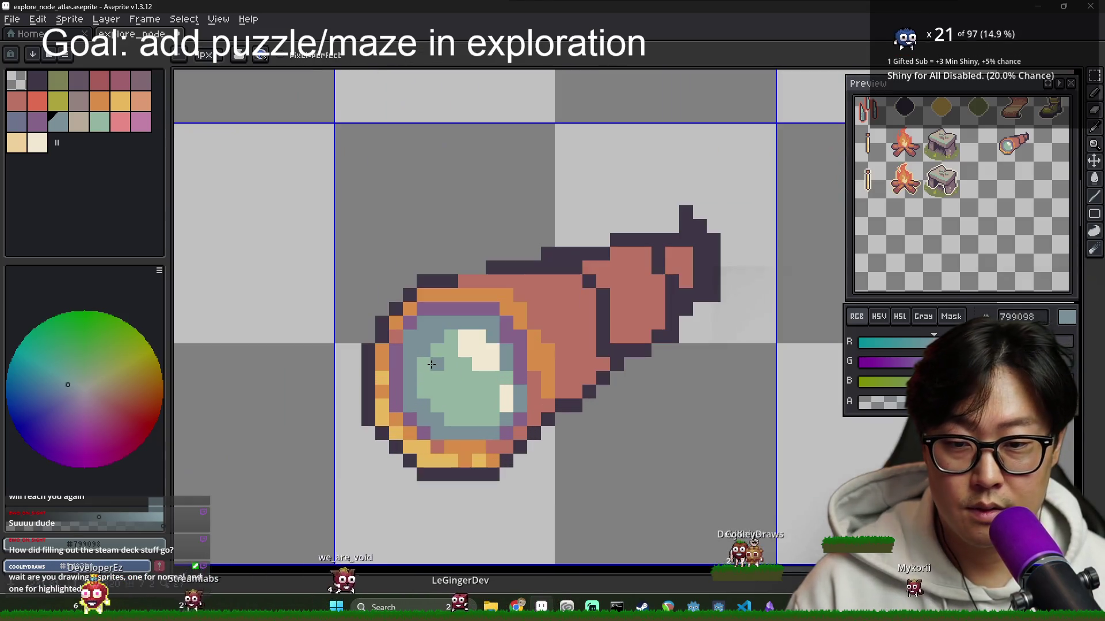
Paint mint into the lens's left side and a purple column along its left inner edge
{"action": "left_click", "coordinate": [437, 392], "text": "alt"}
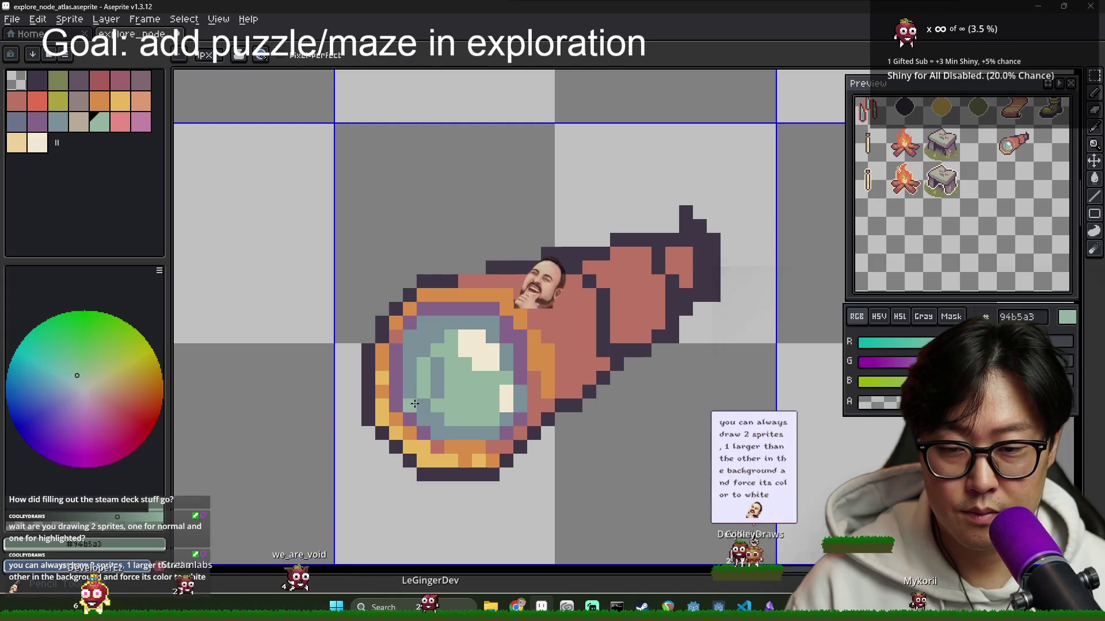
{"action": "left_click_drag", "start_coordinate": [430, 364], "coordinate": [440, 433]}
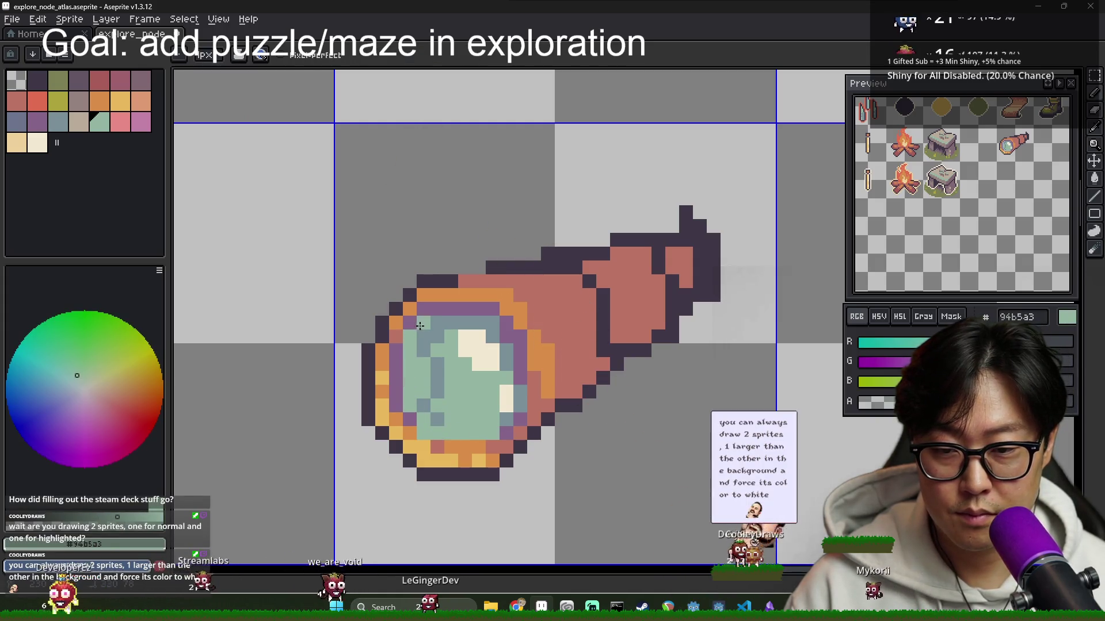
{"action": "left_click", "coordinate": [423, 336], "text": "alt"}
{"action": "left_click", "coordinate": [424, 379]}
{"action": "left_click", "coordinate": [436, 349]}
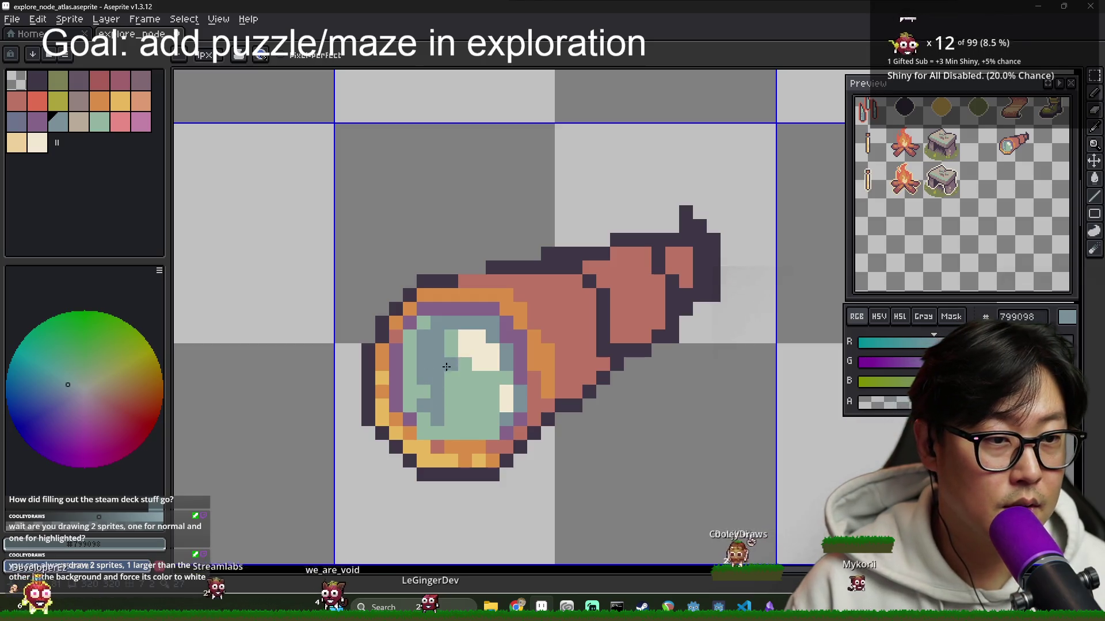
{"action": "left_click", "coordinate": [396, 369], "text": "alt"}
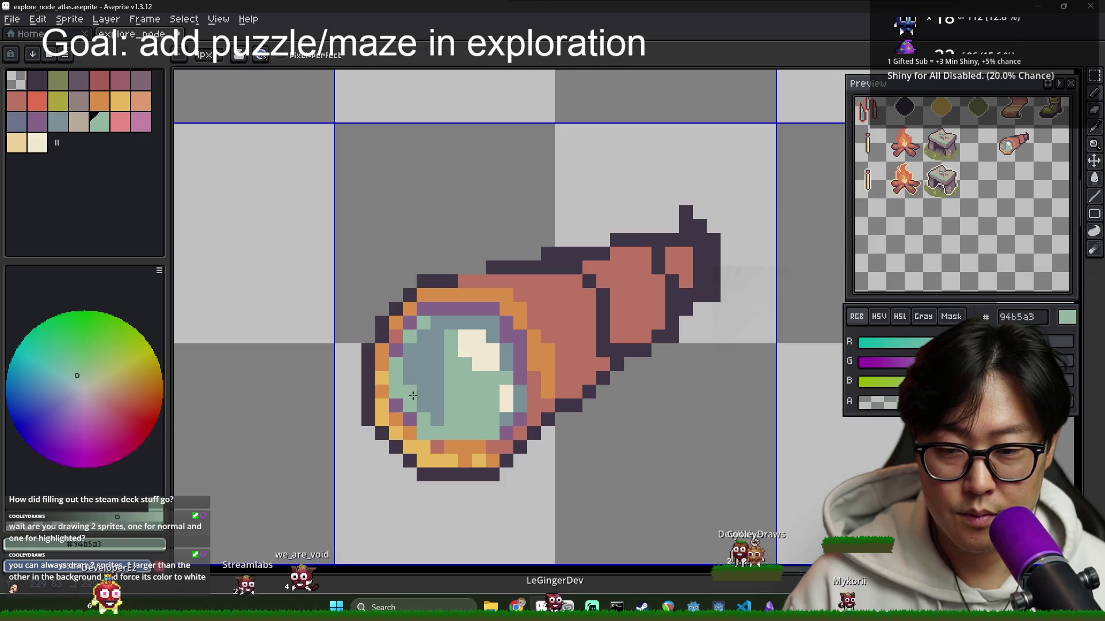
{"action": "left_click", "coordinate": [424, 369], "text": "alt"}
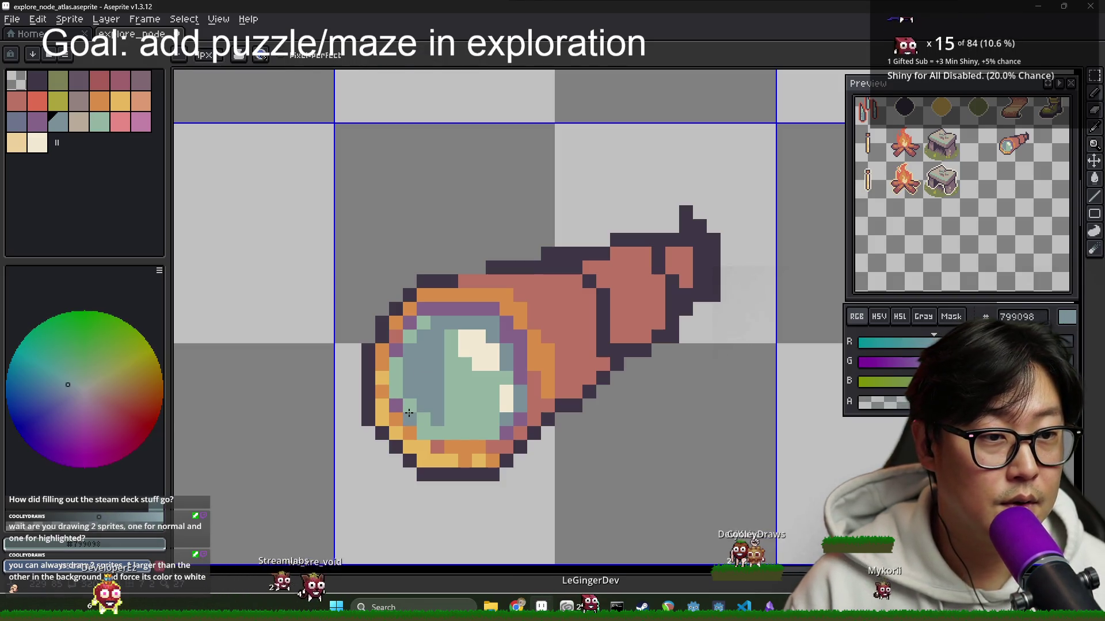
{"action": "left_click", "coordinate": [397, 405], "text": "alt"}
{"action": "left_click_drag", "start_coordinate": [396, 392], "coordinate": [400, 361]}
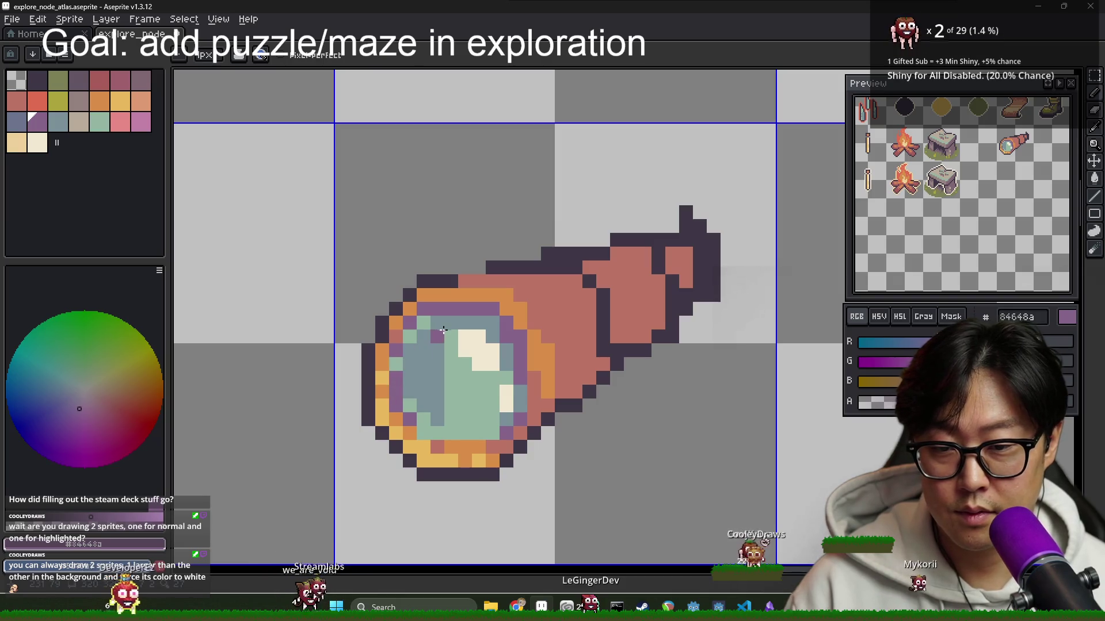
Repaint the lower lens pixels from mint to grey-blue
{"action": "left_click", "coordinate": [492, 350]}
{"action": "left_click", "coordinate": [443, 414], "text": "alt"}
{"action": "left_click", "coordinate": [424, 414]}
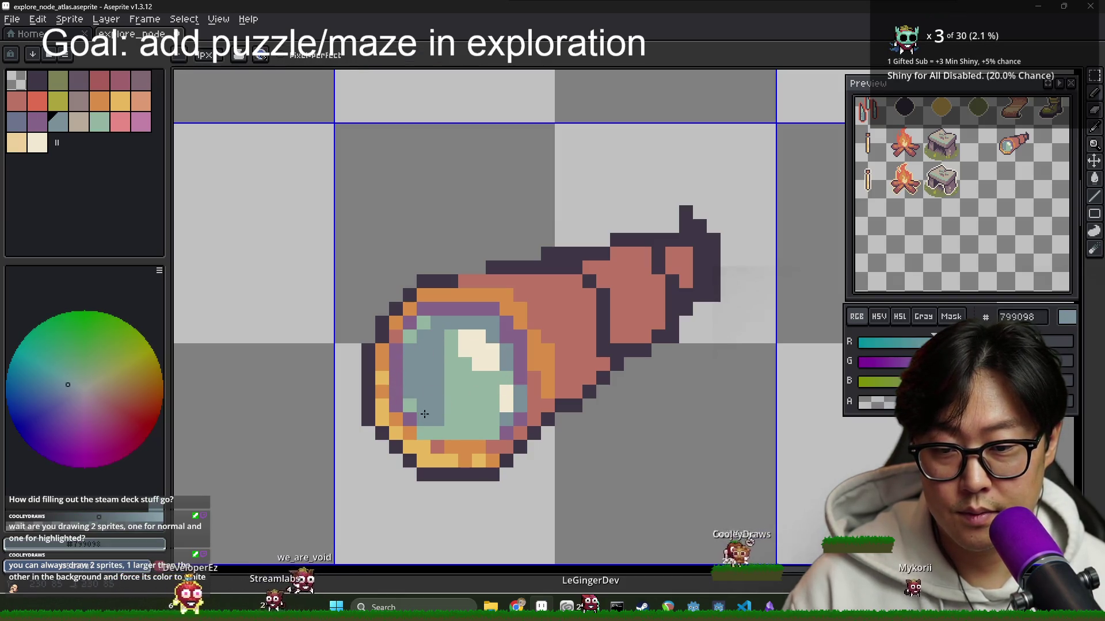
{"action": "left_click_drag", "start_coordinate": [451, 433], "coordinate": [494, 422]}
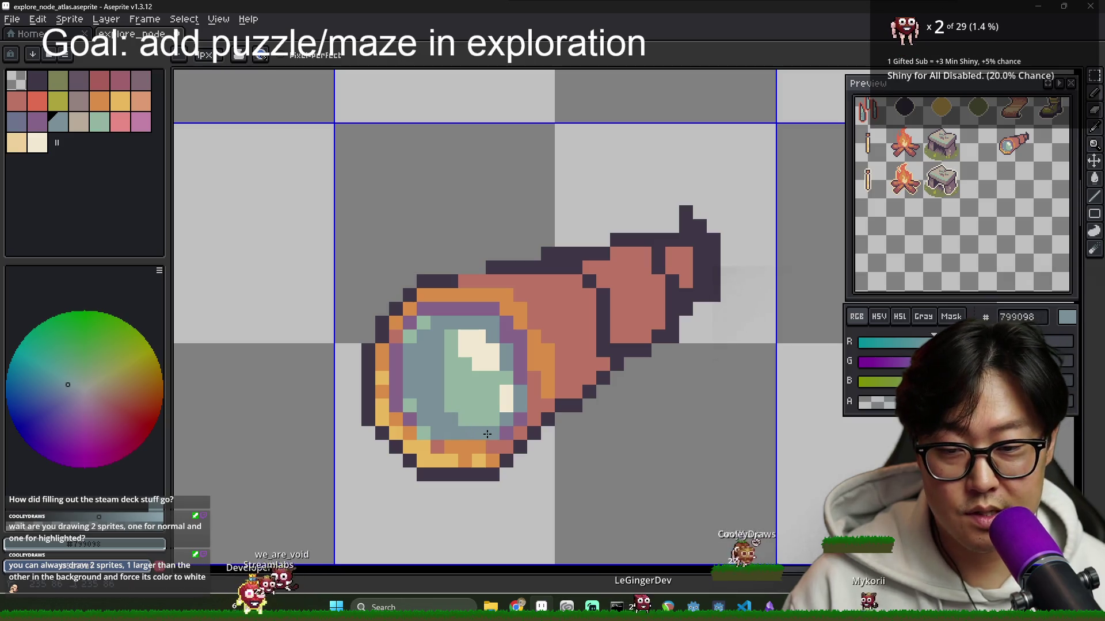
Reshape the cream highlight into a column down the lens's right side
{"action": "left_click", "coordinate": [505, 401], "text": "alt"}
{"action": "left_click", "coordinate": [487, 396]}
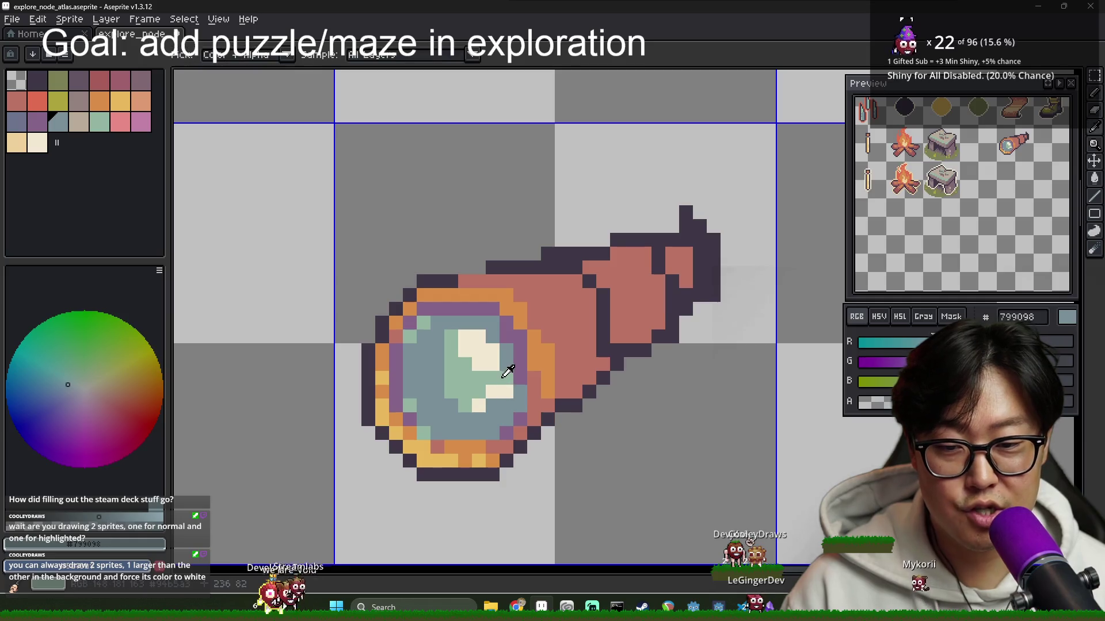
{"action": "left_click", "coordinate": [502, 374], "text": "alt"}
{"action": "left_click", "coordinate": [508, 403]}
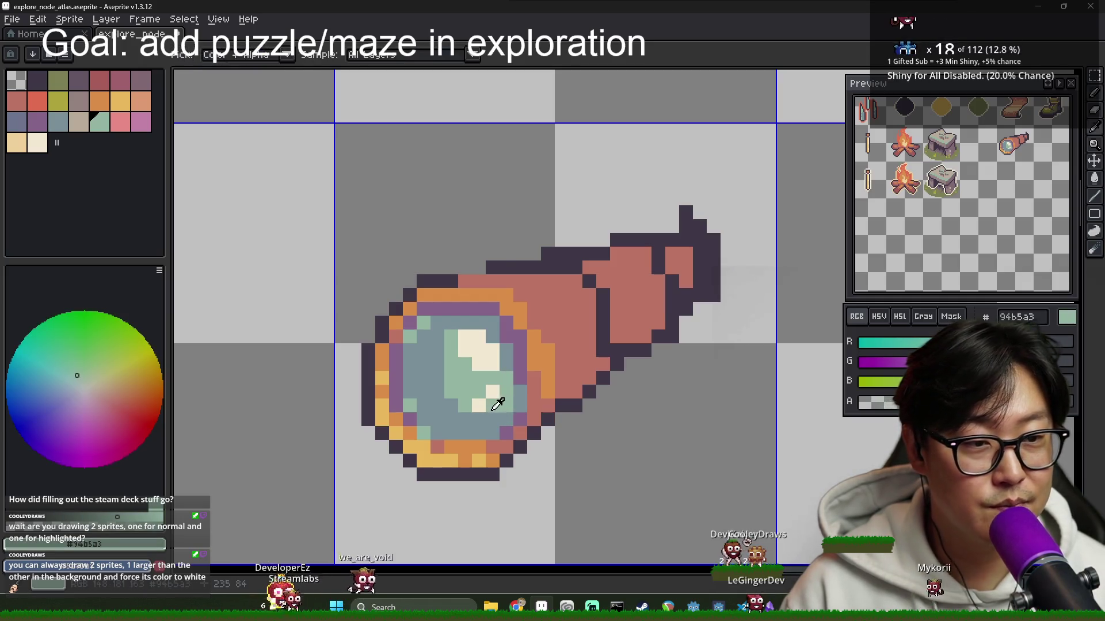
{"action": "left_click", "coordinate": [493, 393], "text": "alt"}
{"action": "left_click_drag", "start_coordinate": [507, 375], "coordinate": [506, 424]}
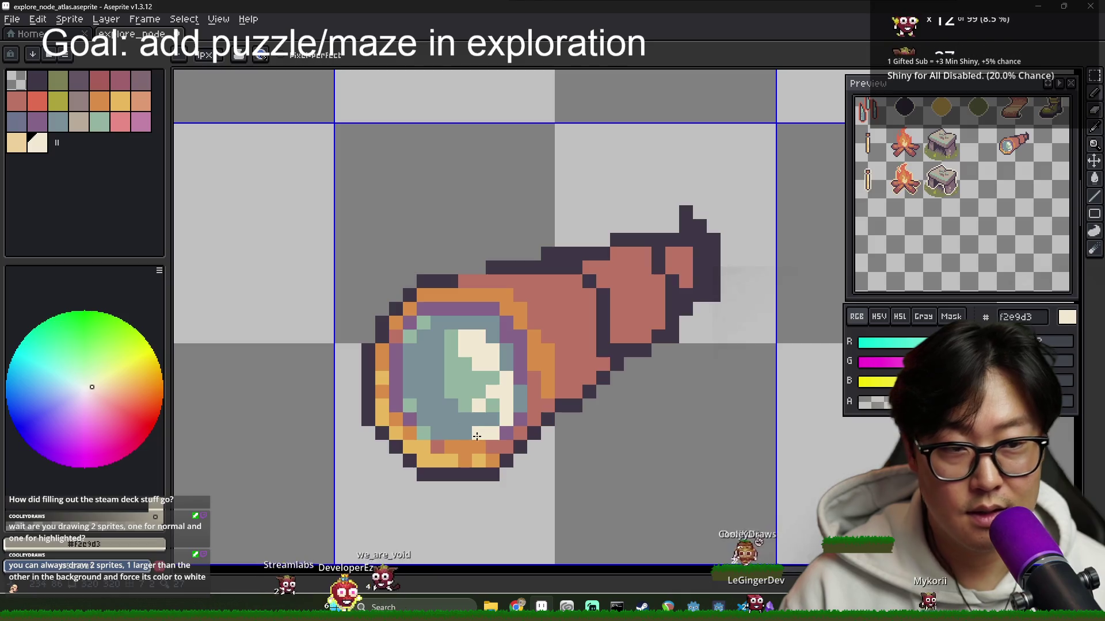
{"action": "left_click", "coordinate": [490, 432]}
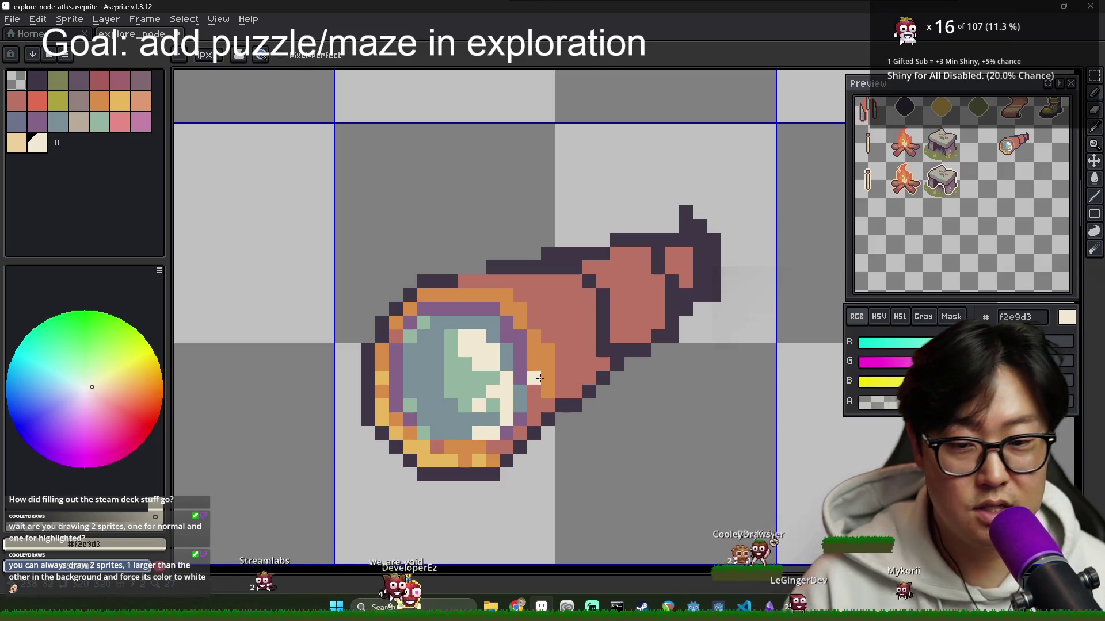
{"action": "scroll", "coordinate": [508, 413], "scroll_direction": "down", "scroll_amount": 2}
{"action": "scroll", "coordinate": [508, 413], "scroll_direction": "up", "scroll_amount": 1}
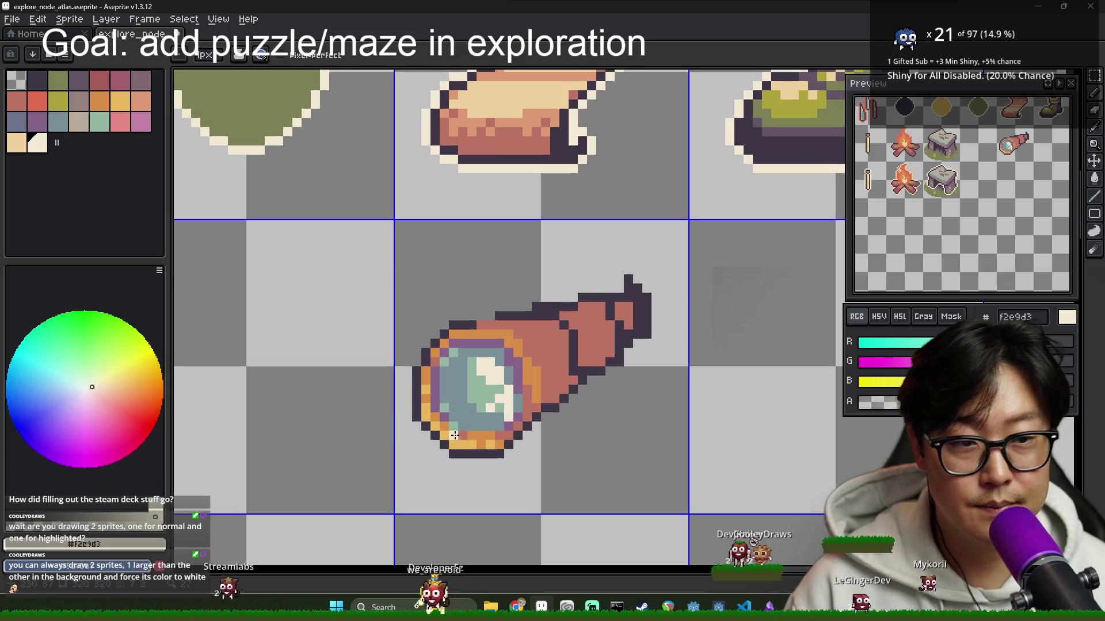
Repaint bottom-left lens pixels grey-blue and the top lens row mint 94b5a3
{"action": "left_click", "coordinate": [452, 419], "text": "alt"}
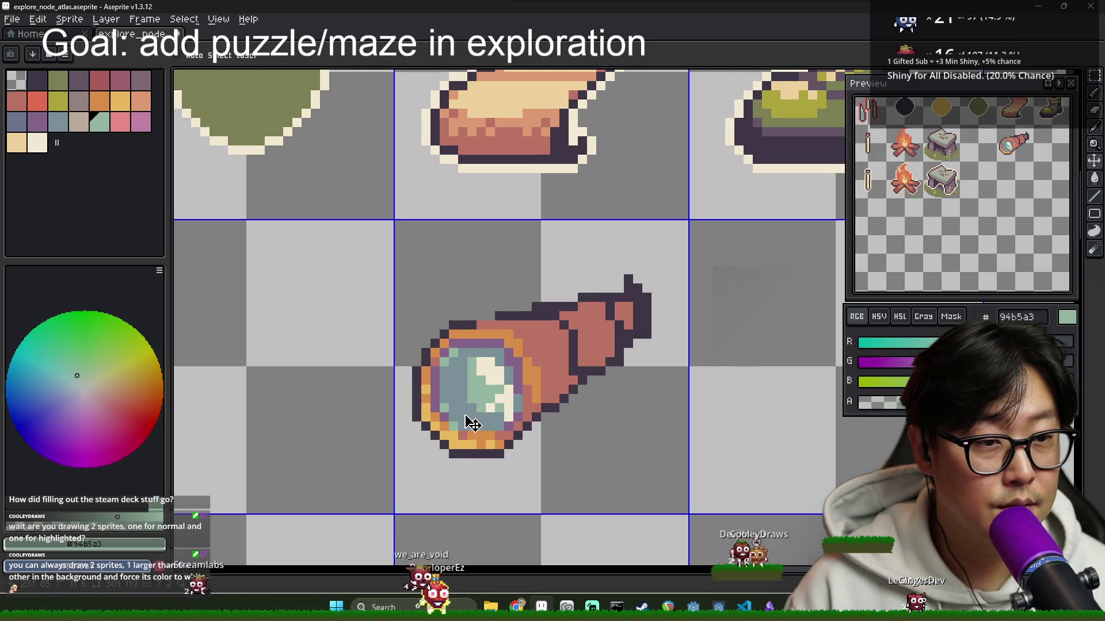
{"action": "scroll", "coordinate": [464, 415], "scroll_direction": "up", "scroll_amount": 2}
{"action": "right_click", "coordinate": [451, 403]}
{"action": "right_click", "coordinate": [451, 458]}
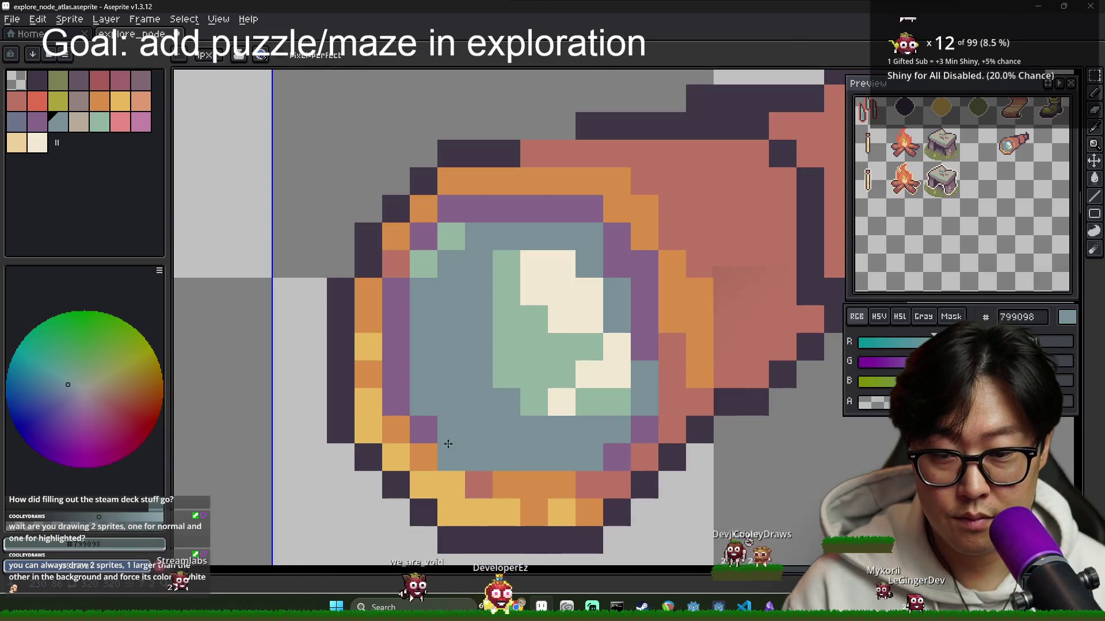
{"action": "mouse_move", "coordinate": [468, 236]}
{"action": "left_mouse_down"}
{"action": "mouse_move", "coordinate": [585, 242]}
{"action": "mouse_move", "coordinate": [617, 320]}
{"action": "left_mouse_up"}
{"action": "left_click", "coordinate": [589, 264]}
{"action": "right_click", "coordinate": [617, 306]}
{"action": "scroll", "coordinate": [584, 300], "scroll_direction": "down", "scroll_amount": 2}
{"action": "scroll", "coordinate": [560, 297], "scroll_direction": "up", "scroll_amount": 2}
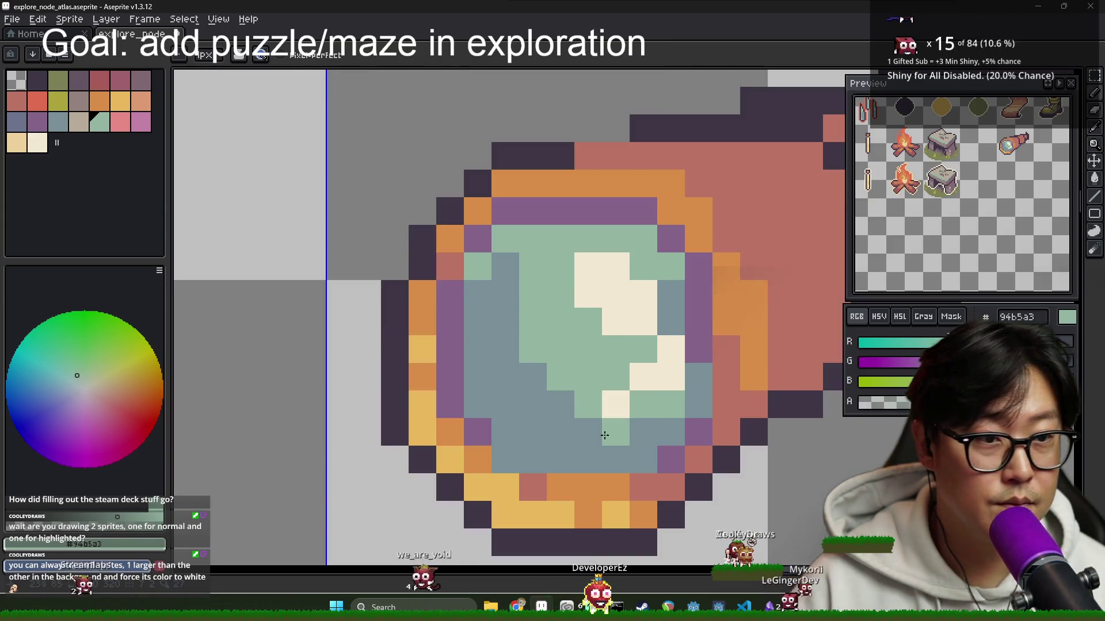
{"action": "right_click", "coordinate": [600, 434]}
Rework the right side of the lens with grey-blue, cream and mint pixels
{"action": "left_click", "coordinate": [637, 426], "text": "alt"}
{"action": "left_click", "coordinate": [670, 404]}
{"action": "left_click", "coordinate": [666, 351]}
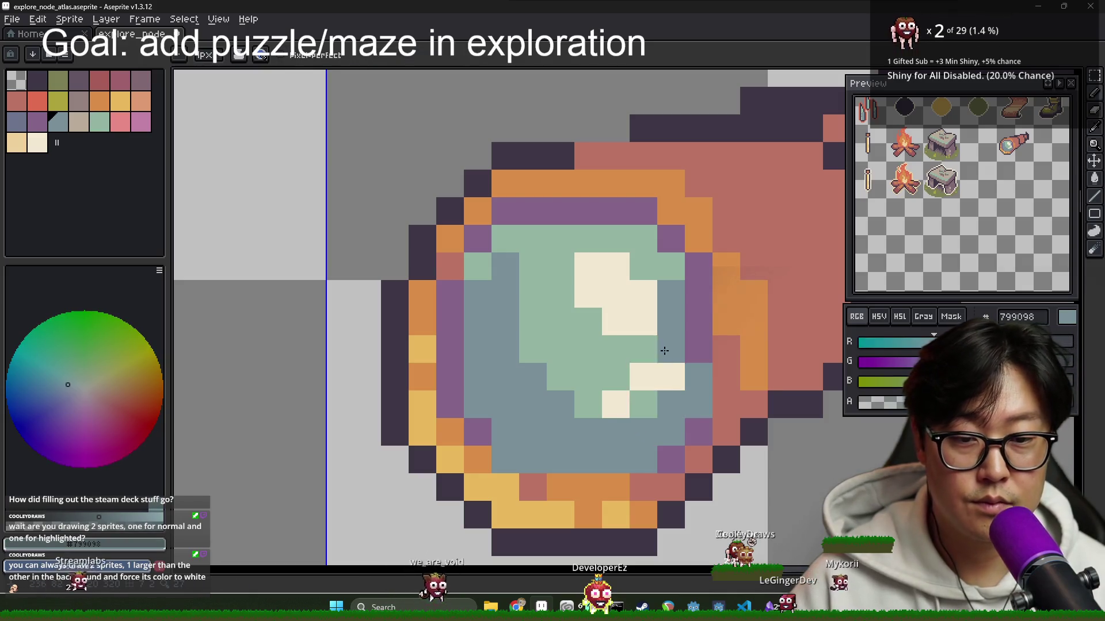
{"action": "left_click", "coordinate": [662, 374], "text": "alt"}
{"action": "left_click", "coordinate": [671, 349]}
{"action": "right_click", "coordinate": [669, 319]}
{"action": "right_click", "coordinate": [665, 294]}
Paint purple pixels along the lens's lower-right inner edge
{"action": "left_click", "coordinate": [698, 321], "text": "alt"}
{"action": "left_click", "coordinate": [698, 377]}
{"action": "left_click", "coordinate": [697, 404]}
{"action": "left_click", "coordinate": [671, 432]}
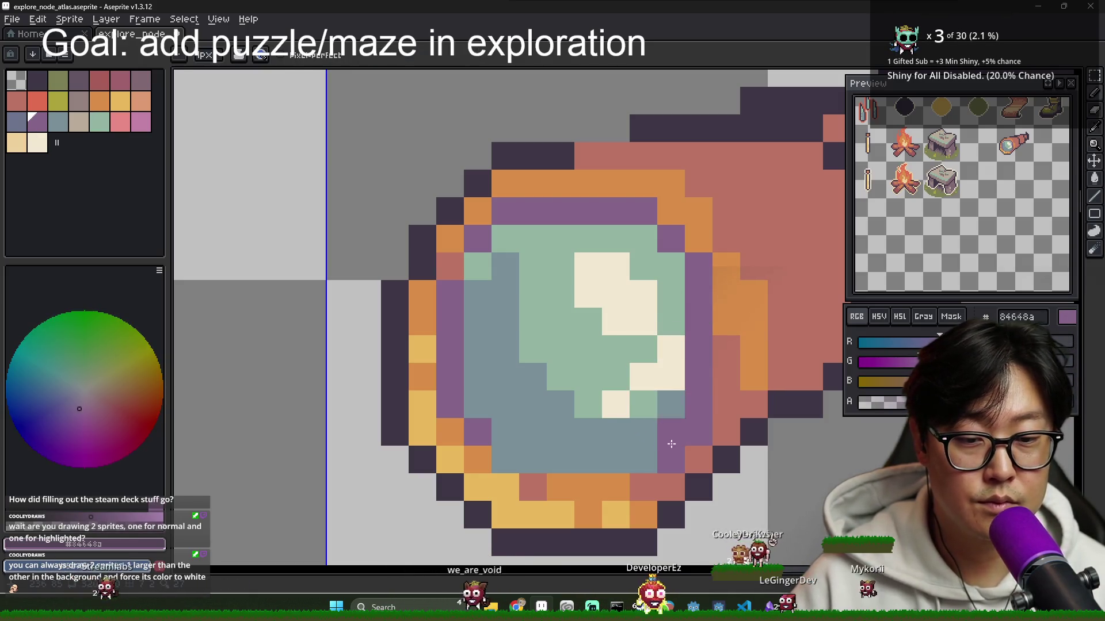
{"action": "scroll", "coordinate": [681, 435], "scroll_direction": "down", "scroll_amount": 3}
{"action": "scroll", "coordinate": [633, 346], "scroll_direction": "up", "scroll_amount": 1}
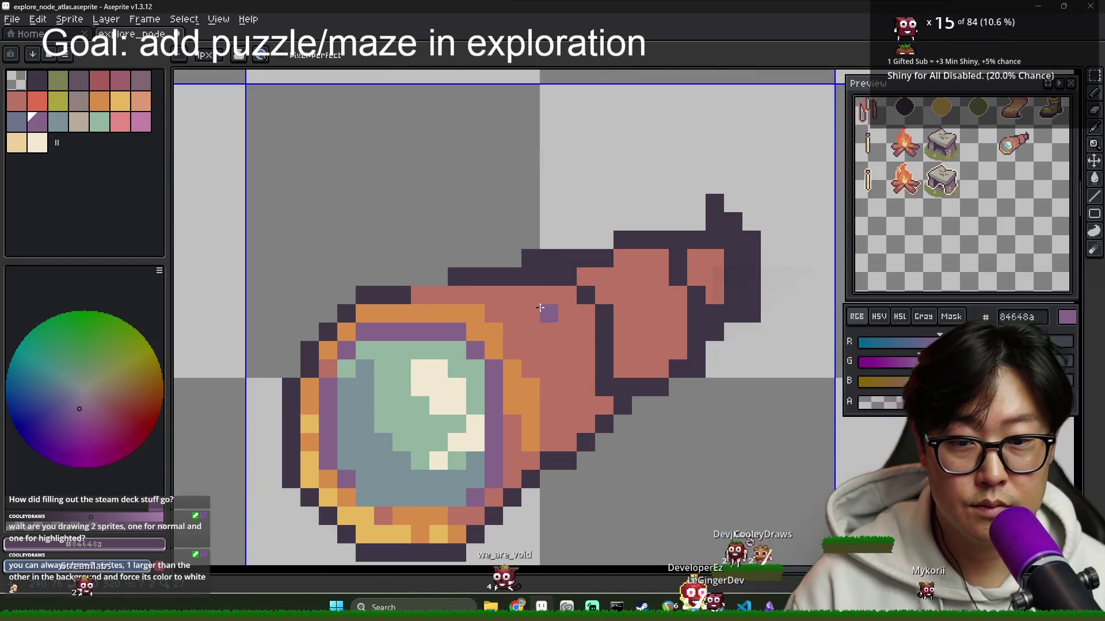
{"action": "scroll", "coordinate": [512, 308], "scroll_direction": "up", "scroll_amount": 1}
Repaint rim pixels in yellow and orange on the telescope's rim
{"action": "left_click", "coordinate": [511, 456], "text": "alt"}
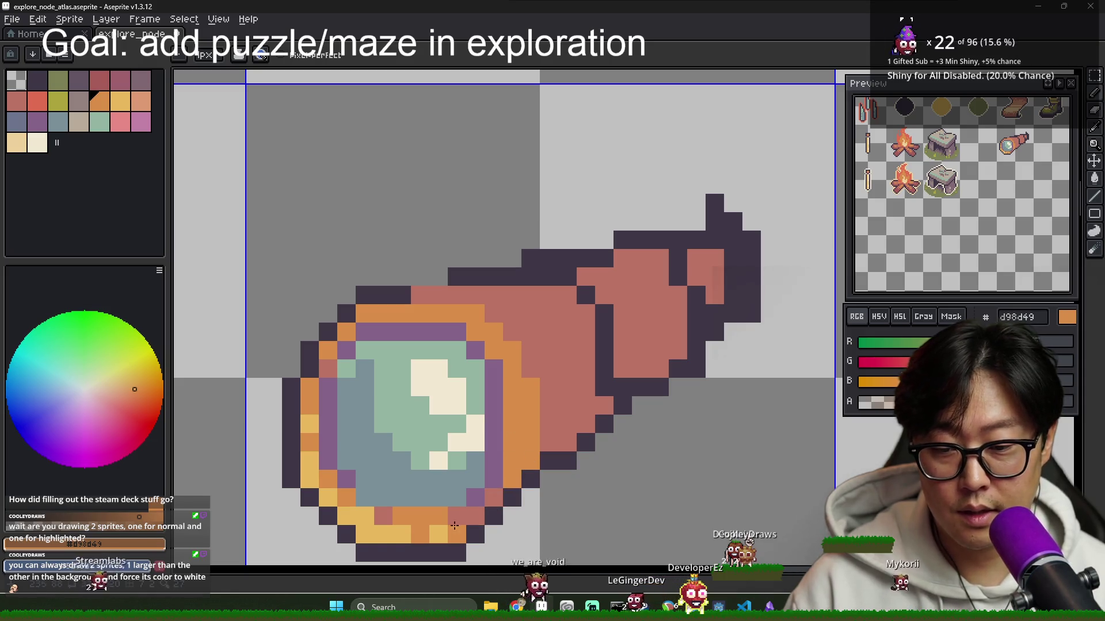
{"action": "left_click", "coordinate": [439, 534], "text": "alt"}
{"action": "left_click", "coordinate": [449, 317]}
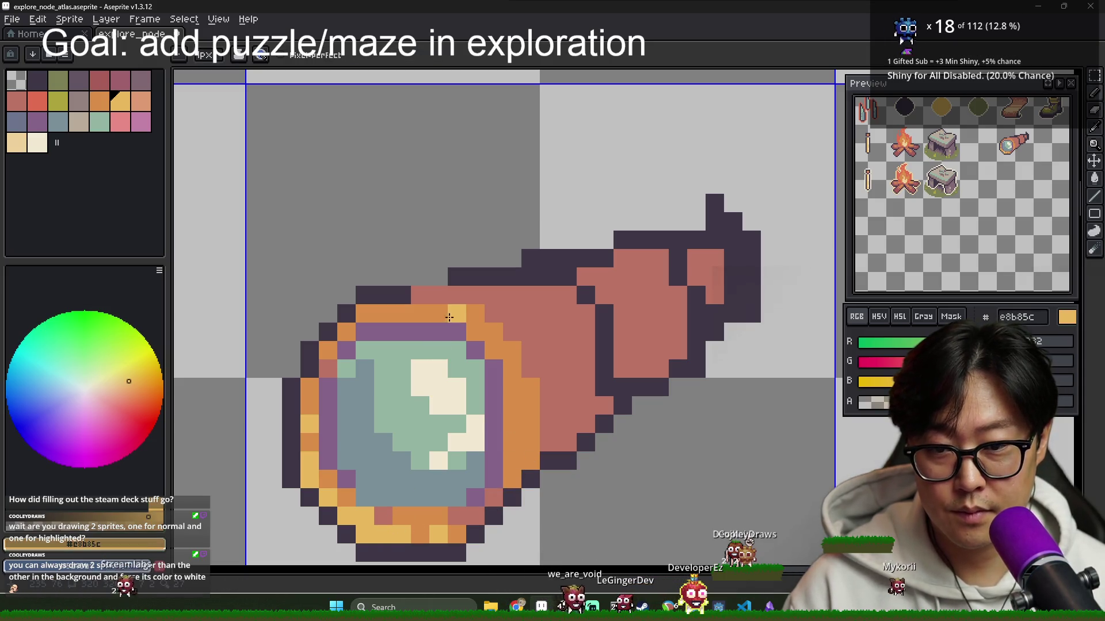
{"action": "left_click", "coordinate": [512, 369]}
{"action": "left_click_drag", "start_coordinate": [533, 327], "coordinate": [408, 381]}
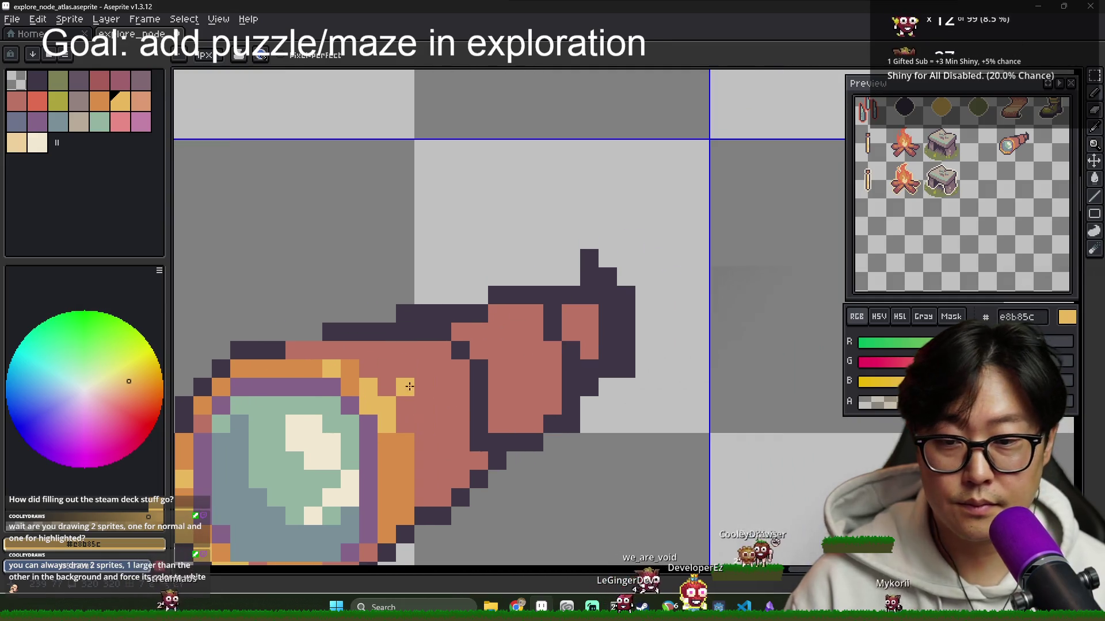
{"action": "left_click", "coordinate": [386, 387], "text": "alt"}
{"action": "left_click", "coordinate": [371, 371]}
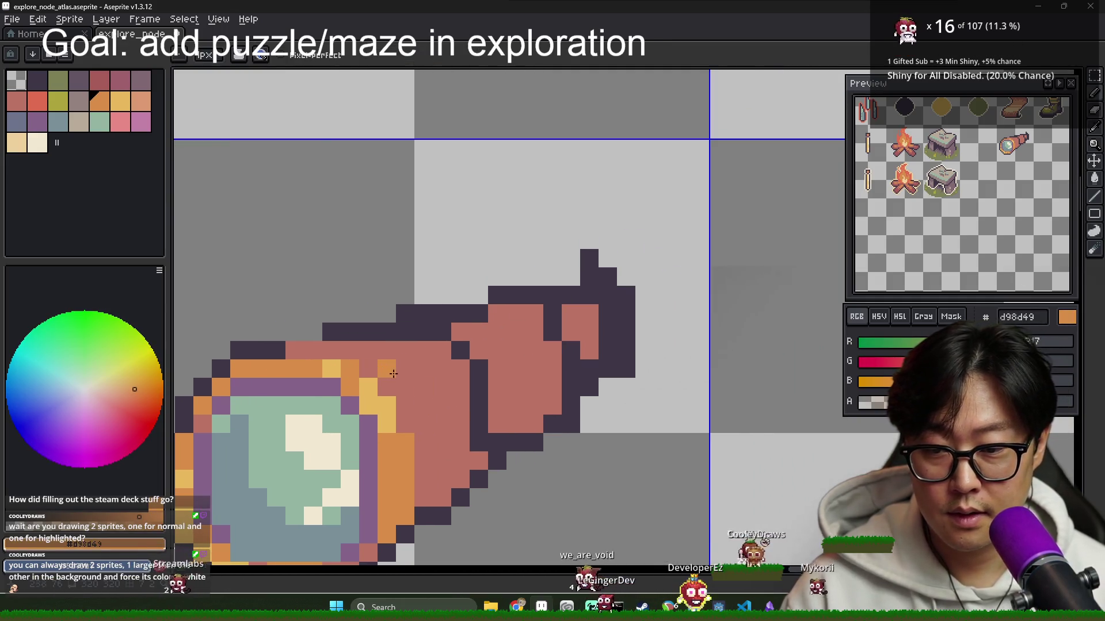
Shade a strip along the barrel's top and a barrel column darker red
{"action": "key", "text": "alt"}
{"action": "left_click", "coordinate": [349, 348], "text": "alt"}
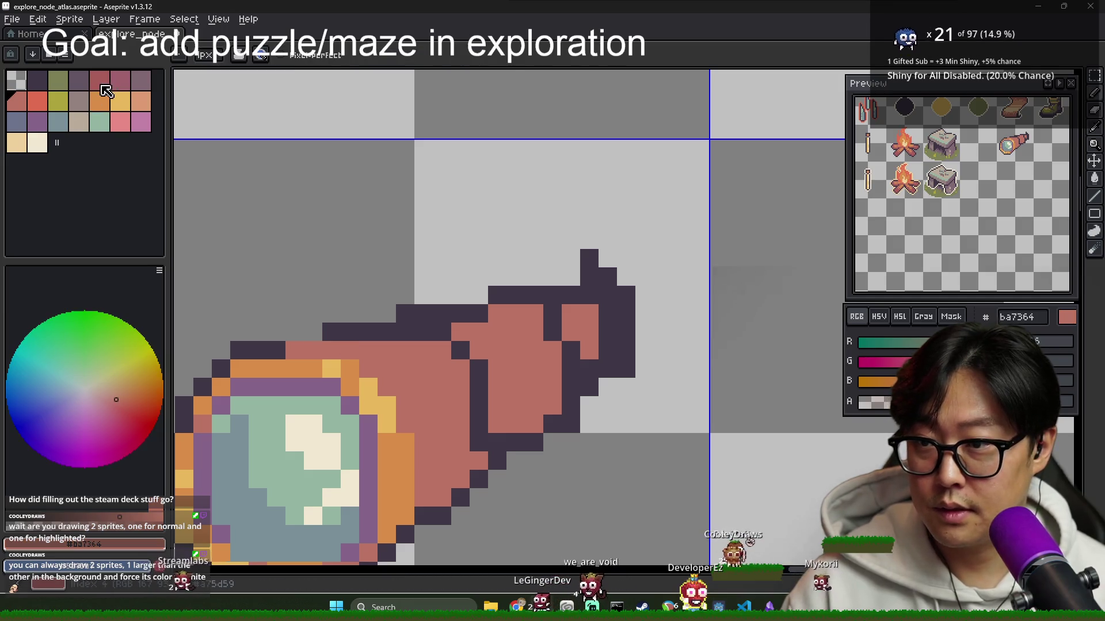
{"action": "left_click", "coordinate": [102, 86]}
{"action": "left_click_drag", "start_coordinate": [295, 350], "coordinate": [372, 352]}
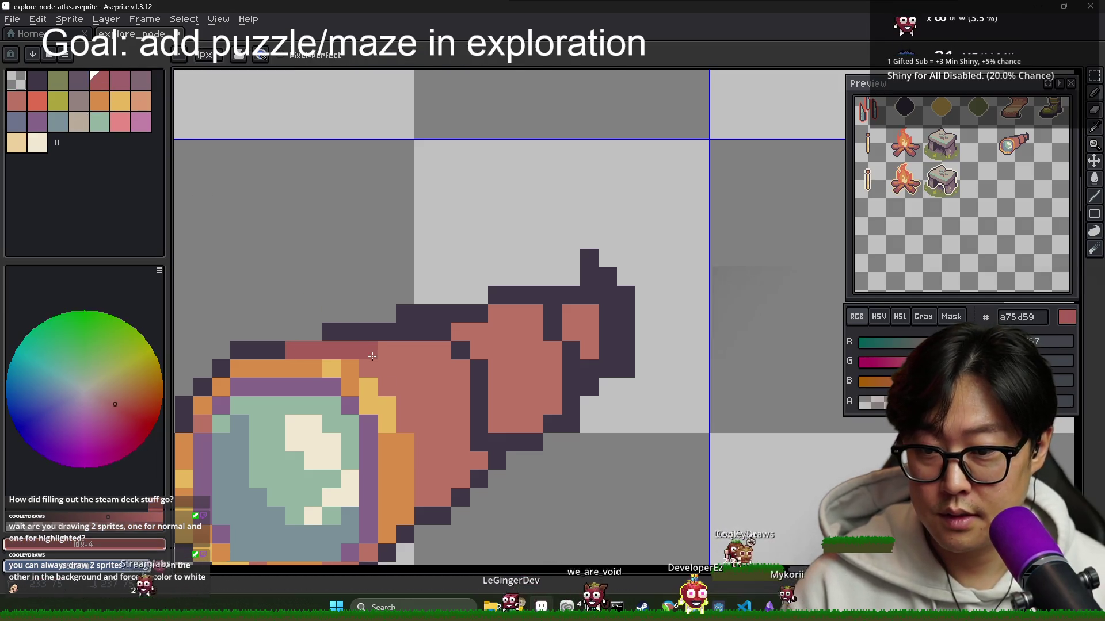
{"action": "left_click", "coordinate": [405, 425]}
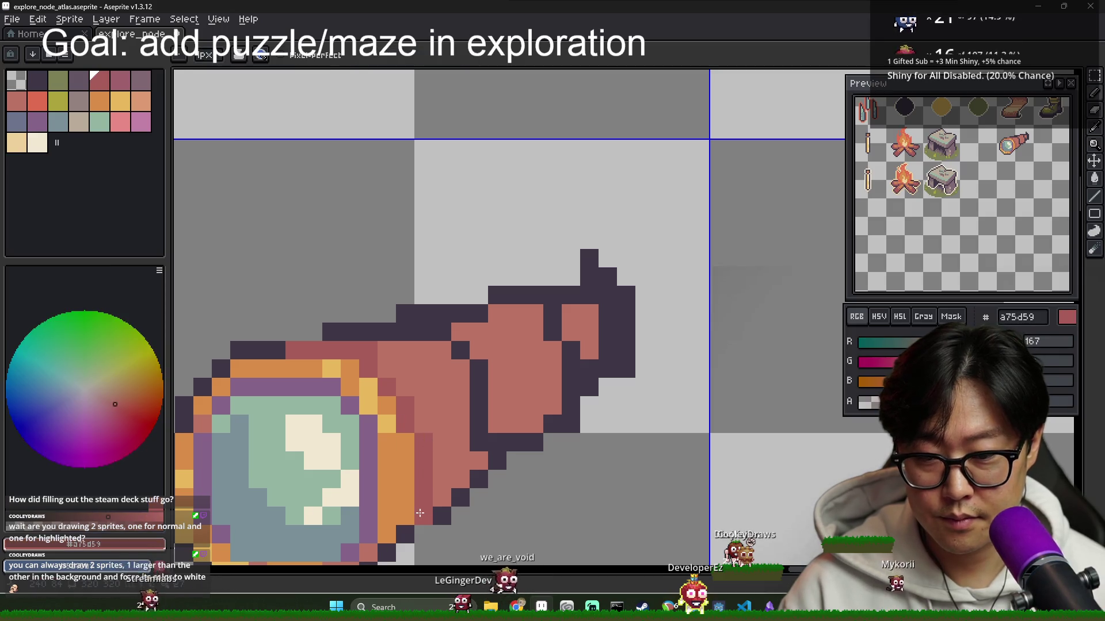
{"action": "mouse_move", "coordinate": [433, 479]}
{"action": "left_mouse_down"}
{"action": "mouse_move", "coordinate": [461, 434]}
{"action": "mouse_move", "coordinate": [570, 351]}
{"action": "mouse_move", "coordinate": [547, 403]}
{"action": "mouse_move", "coordinate": [589, 322]}
{"action": "left_mouse_up"}
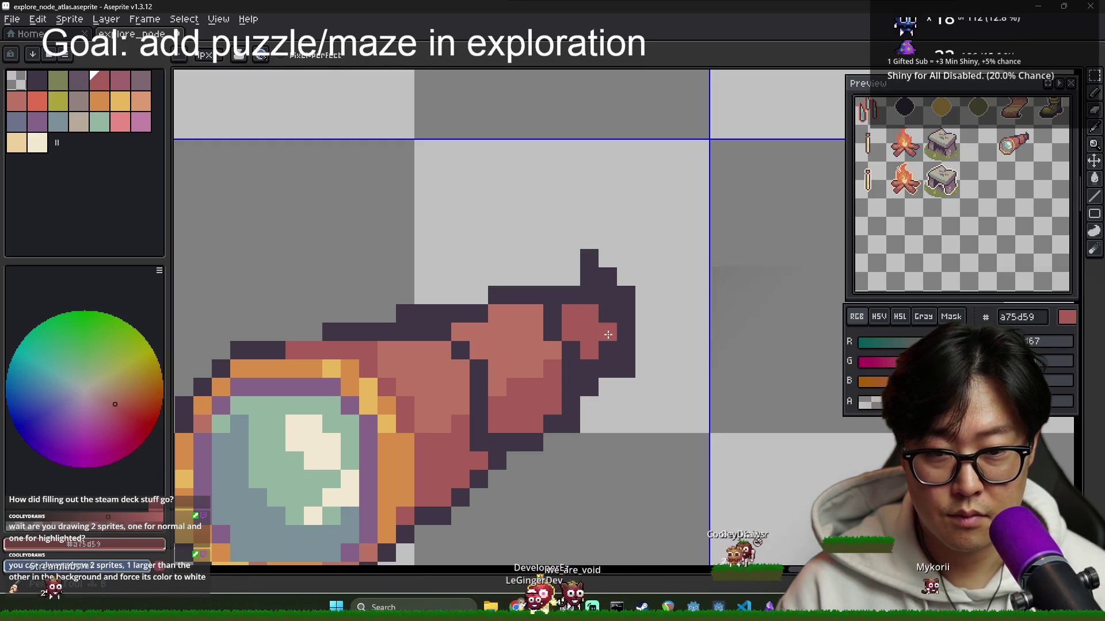
Recolour pixels near the eyepiece in salmon and erase the pointed dark spike at its tip
{"action": "left_click", "coordinate": [598, 358]}
{"action": "left_click", "coordinate": [505, 338], "text": "alt"}
{"action": "left_click", "coordinate": [578, 314]}
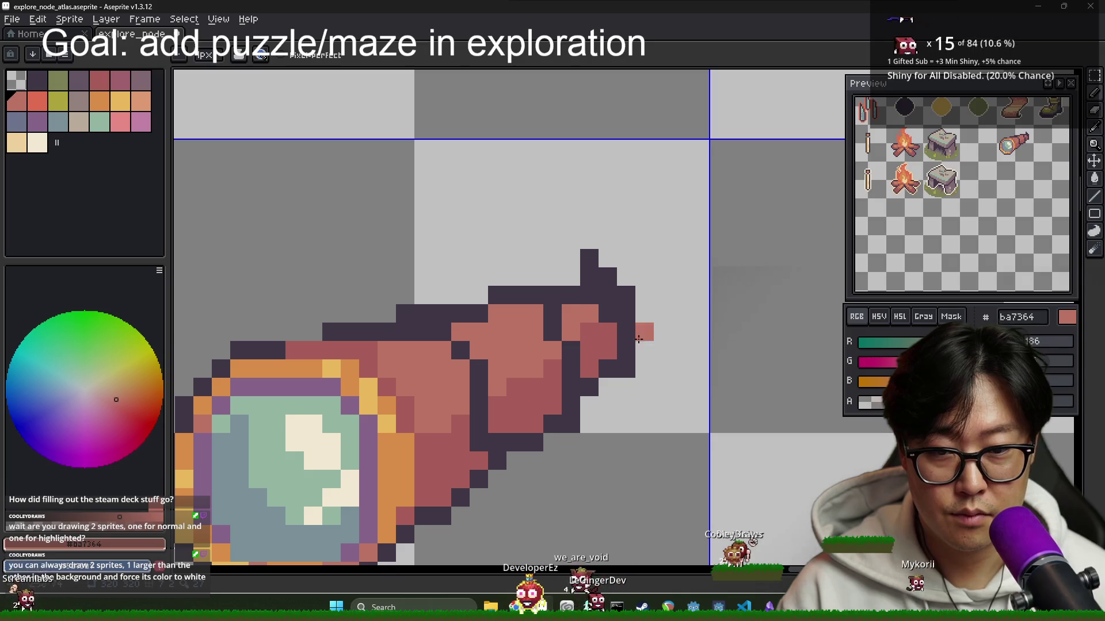
{"action": "key", "text": "e"}
{"action": "mouse_move", "coordinate": [589, 277]}
{"action": "left_mouse_down"}
{"action": "mouse_move", "coordinate": [626, 276]}
{"action": "mouse_move", "coordinate": [626, 332]}
{"action": "left_mouse_up"}
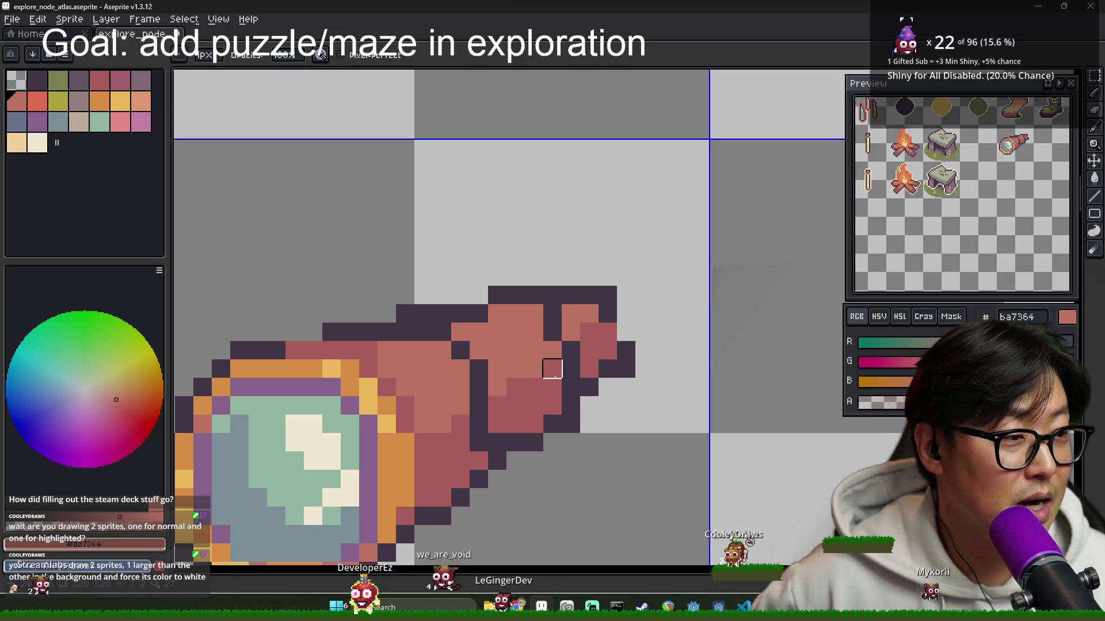
Add a dark outline pixel above the spyglass tip and remove one below it
{"action": "scroll", "coordinate": [552, 369], "scroll_direction": "down", "scroll_amount": 2}
{"action": "scroll", "coordinate": [617, 354], "scroll_direction": "up", "scroll_amount": 4}
{"action": "left_click", "coordinate": [616, 354], "text": "alt"}
{"action": "left_click", "coordinate": [625, 322]}
{"action": "right_click", "coordinate": [625, 378]}
{"action": "scroll", "coordinate": [616, 374], "scroll_direction": "down", "scroll_amount": 3}
{"action": "scroll", "coordinate": [538, 375], "scroll_direction": "up", "scroll_amount": 2}
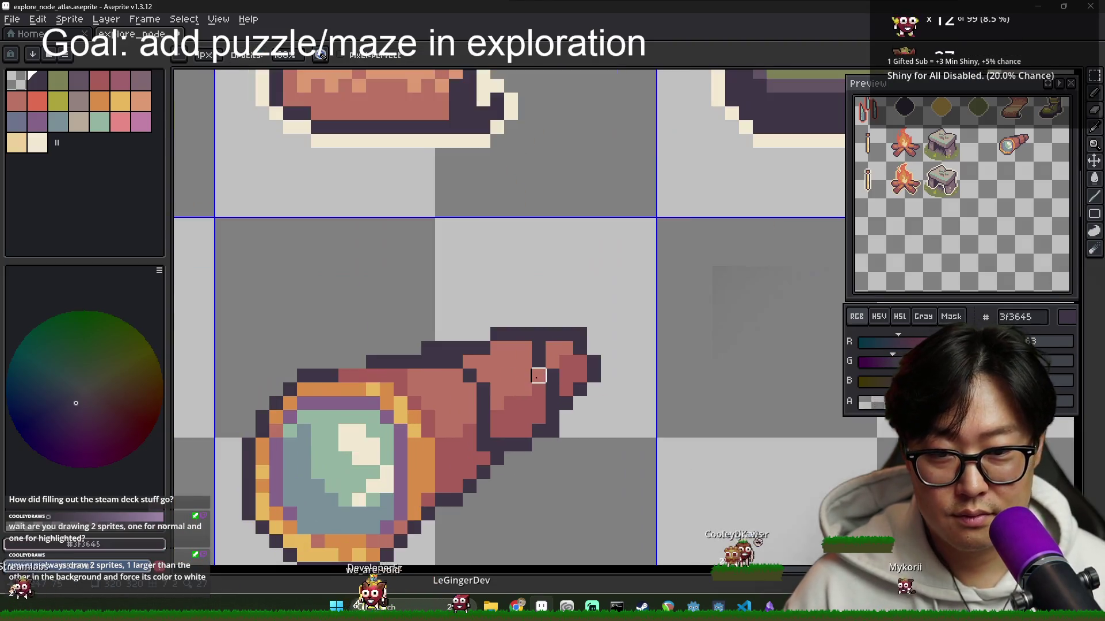
{"action": "scroll", "coordinate": [538, 376], "scroll_direction": "down", "scroll_amount": 1}
{"action": "scroll", "coordinate": [515, 421], "scroll_direction": "down", "scroll_amount": 1}
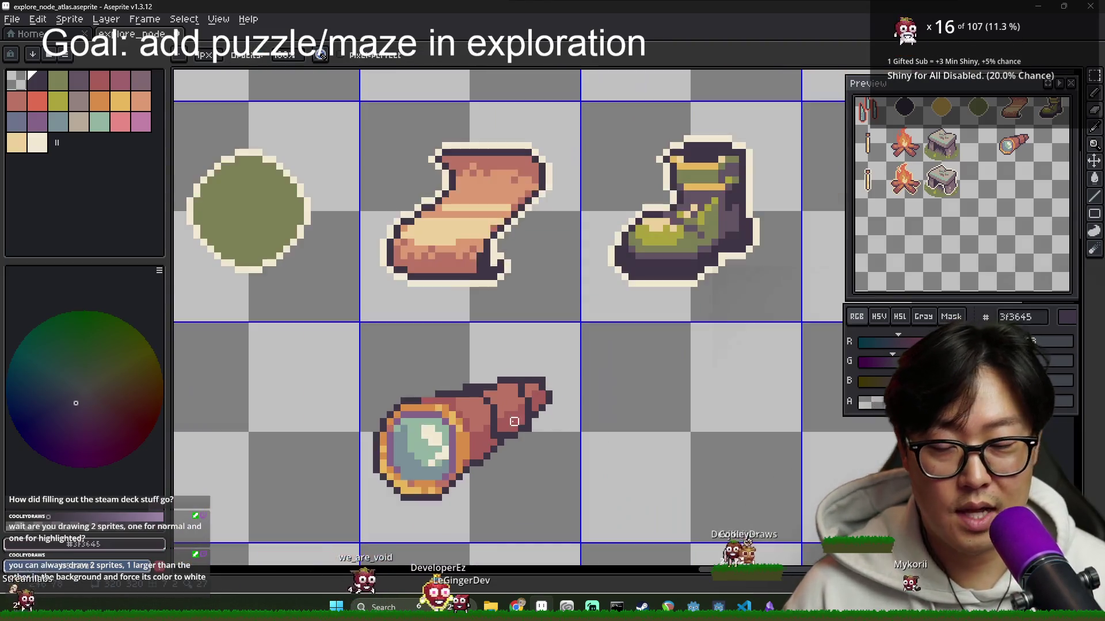
{"action": "scroll", "coordinate": [514, 422], "scroll_direction": "up", "scroll_amount": 3}
{"action": "scroll", "coordinate": [471, 450], "scroll_direction": "down", "scroll_amount": 4}
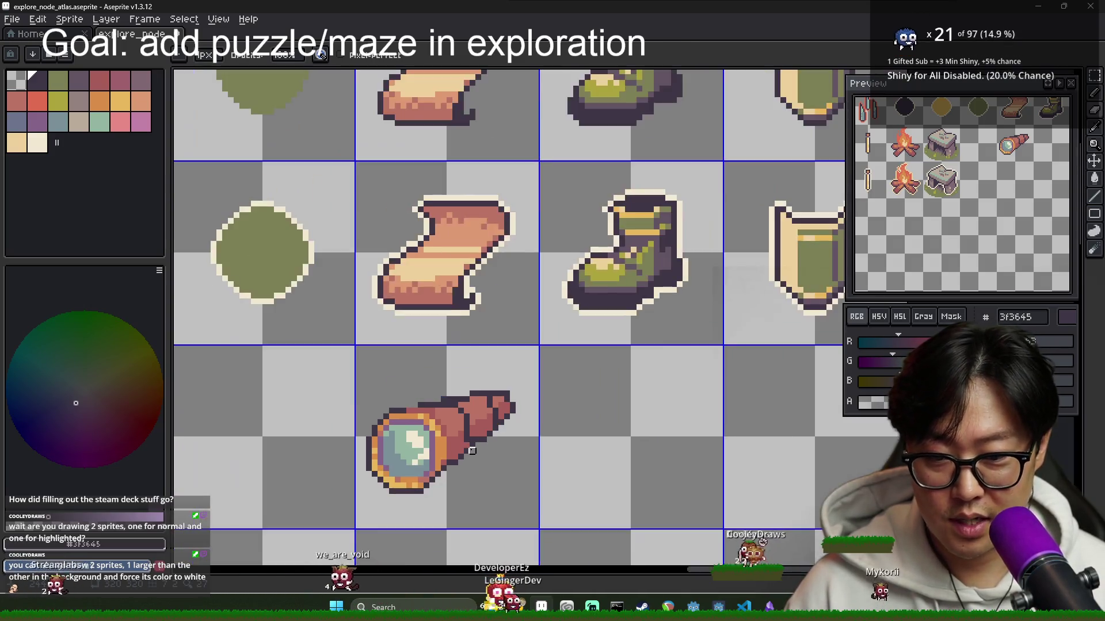
{"action": "scroll", "coordinate": [472, 450], "scroll_direction": "up", "scroll_amount": 2}
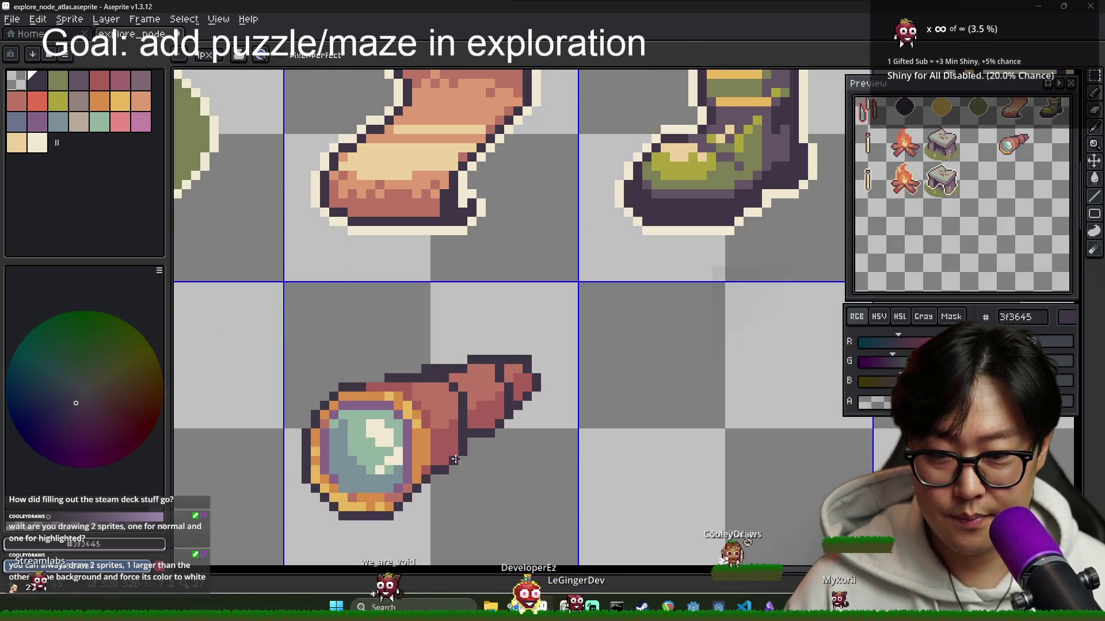
Paint a dark outline pixel at the tip and clear stray outline pixels below the barrel
{"action": "left_click_drag", "start_coordinate": [432, 480], "coordinate": [447, 461]}
{"action": "scroll", "coordinate": [459, 460], "scroll_direction": "up", "scroll_amount": 3}
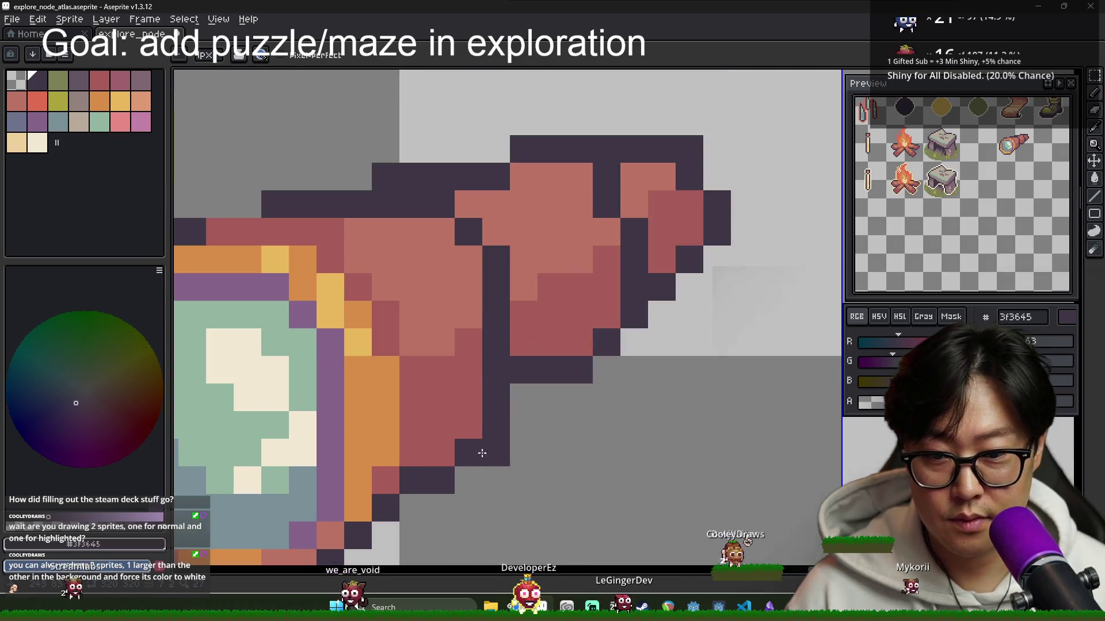
{"action": "left_click", "coordinate": [522, 395], "text": "alt"}
{"action": "key", "text": "x"}
{"action": "left_click", "coordinate": [523, 396]}
{"action": "mouse_move", "coordinate": [493, 452]}
{"action": "left_mouse_down"}
{"action": "mouse_move", "coordinate": [468, 451]}
{"action": "mouse_move", "coordinate": [441, 480]}
{"action": "mouse_move", "coordinate": [577, 365]}
{"action": "mouse_move", "coordinate": [551, 370]}
{"action": "mouse_move", "coordinate": [662, 286]}
{"action": "left_mouse_up"}
Redraw the barrel's lower edge as a stepped dark diagonal outline, erasing the old pixels
{"action": "key", "text": "e"}
{"action": "key", "text": "b"}
{"action": "left_click", "coordinate": [552, 342]}
{"action": "left_click", "coordinate": [606, 314]}
{"action": "key", "text": "e"}
{"action": "left_click", "coordinate": [686, 257]}
{"action": "key", "text": "b"}
{"action": "left_click_drag", "start_coordinate": [685, 230], "coordinate": [650, 268]}
{"action": "right_click", "coordinate": [573, 341]}
{"action": "key", "text": "e"}
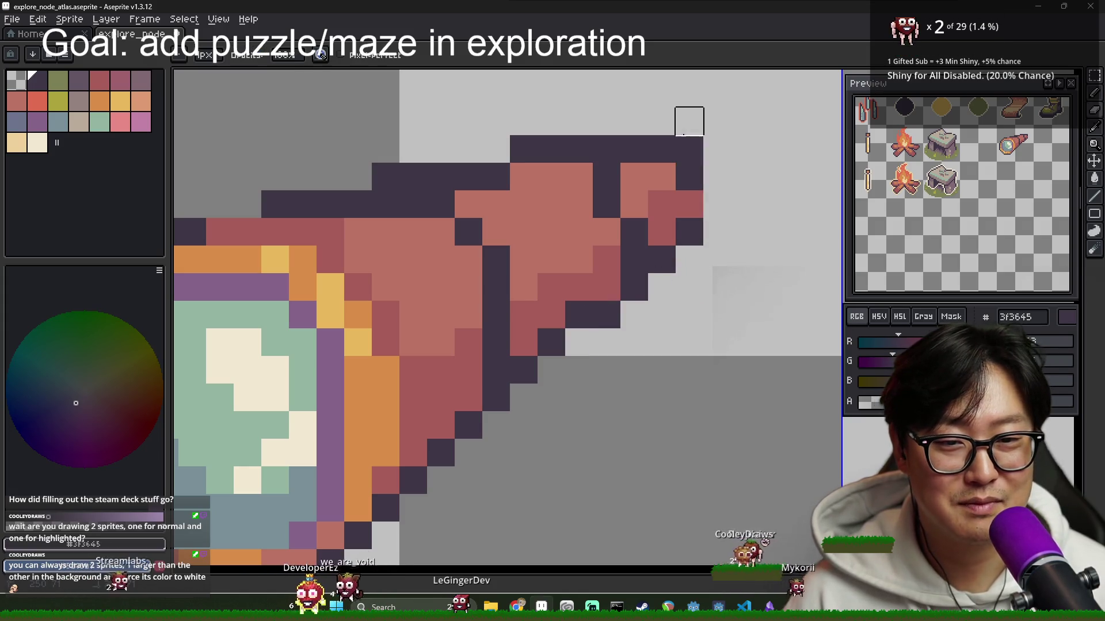
Paint the tip pixel red, then turn it gold yellow
{"action": "key", "text": "b"}
{"action": "left_click", "coordinate": [348, 294], "text": "alt"}
{"action": "left_click", "coordinate": [662, 148]}
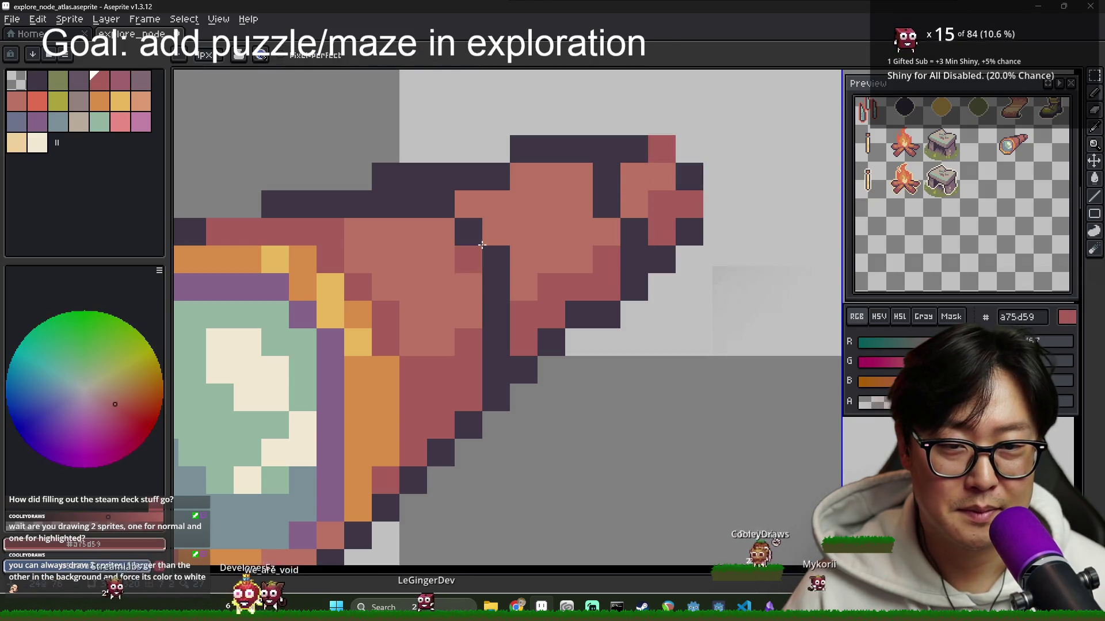
{"action": "left_click", "coordinate": [330, 286], "text": "alt"}
{"action": "left_click", "coordinate": [386, 286]}
{"action": "left_click", "coordinate": [663, 151]}
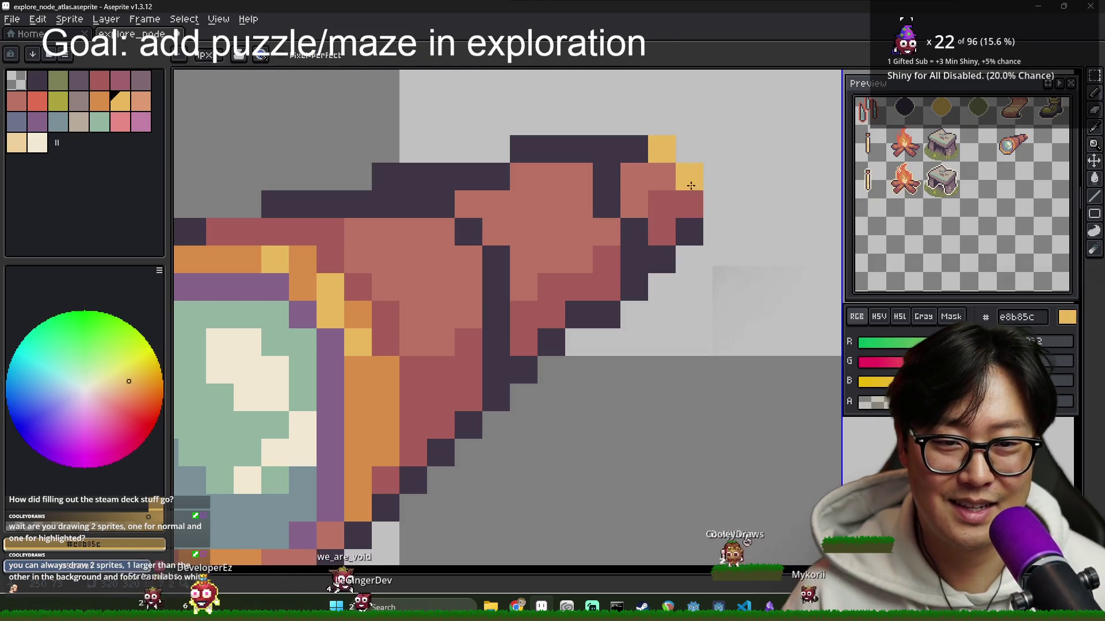
Extend the gold cap downward and outline its edges in dark 3f3645
{"action": "left_click", "coordinate": [638, 152], "text": "alt"}
{"action": "left_click", "coordinate": [661, 128]}
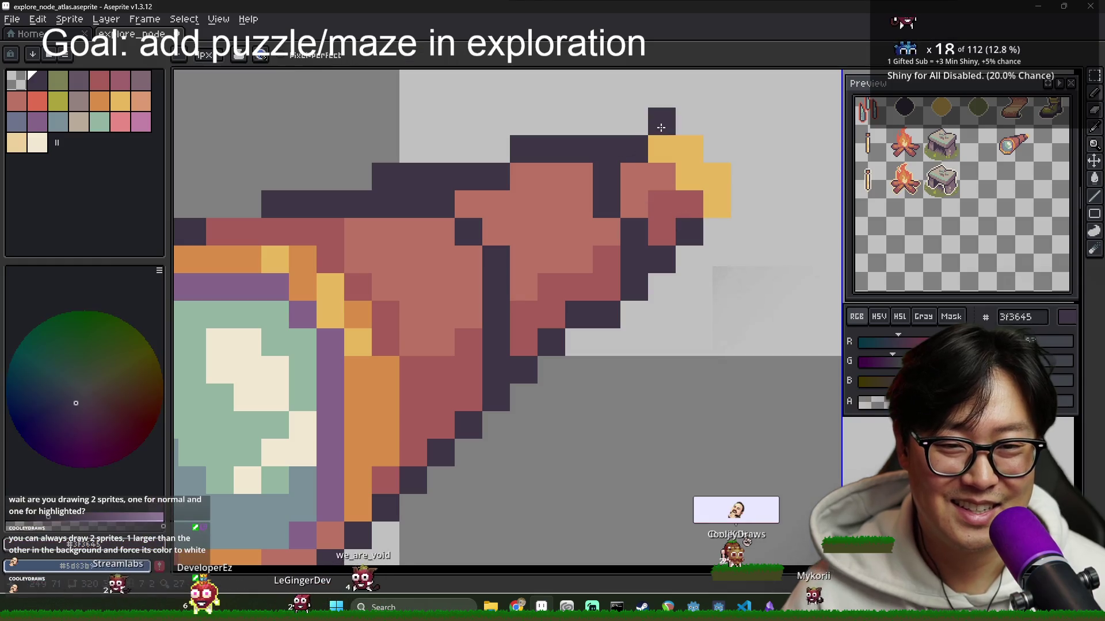
{"action": "left_click", "coordinate": [729, 175]}
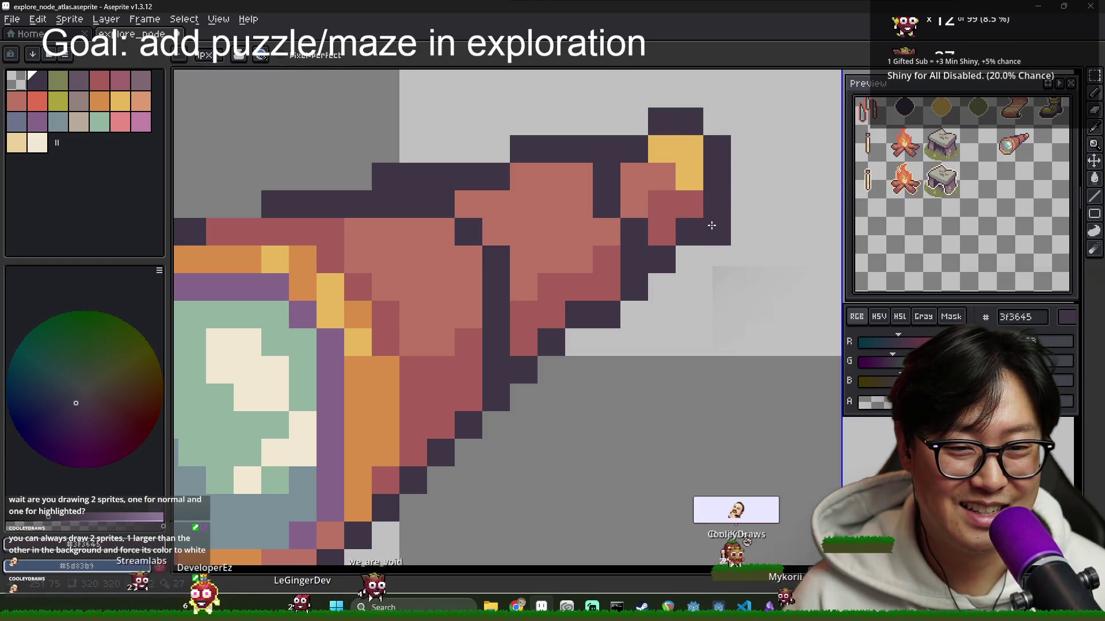
{"action": "left_click", "coordinate": [691, 175], "text": "alt"}
{"action": "left_click_drag", "start_coordinate": [717, 176], "coordinate": [718, 197]}
{"action": "left_click", "coordinate": [719, 230], "text": "alt"}
{"action": "left_click", "coordinate": [736, 184]}
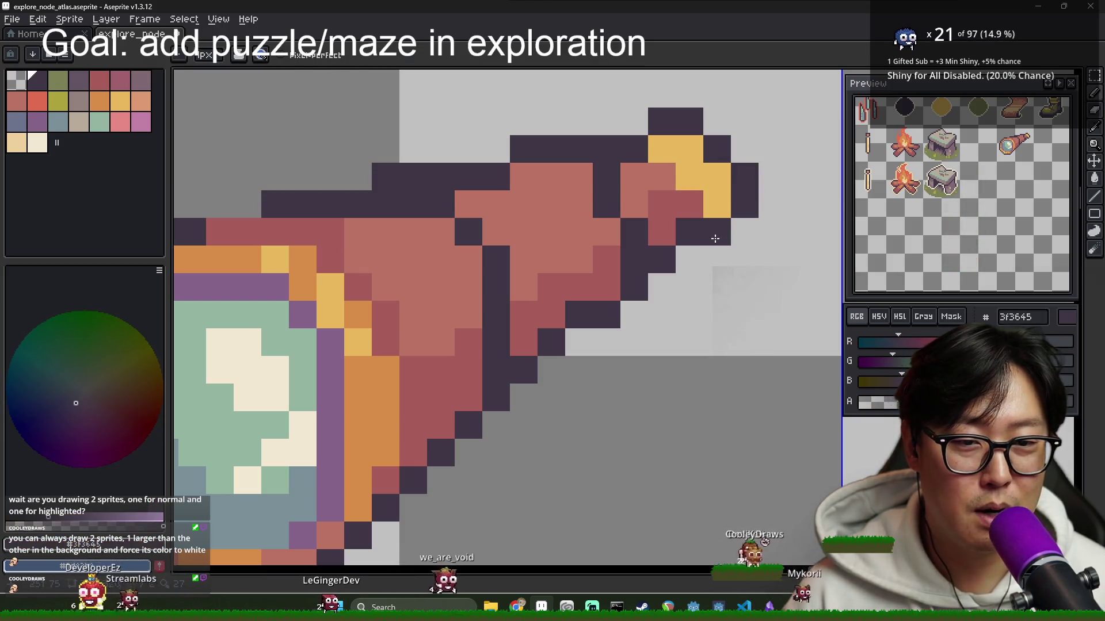
{"action": "right_click", "coordinate": [691, 247]}
Shade one cap pixel orange and tidy the dark outline pixels around the cap
{"action": "left_click", "coordinate": [360, 314], "text": "alt"}
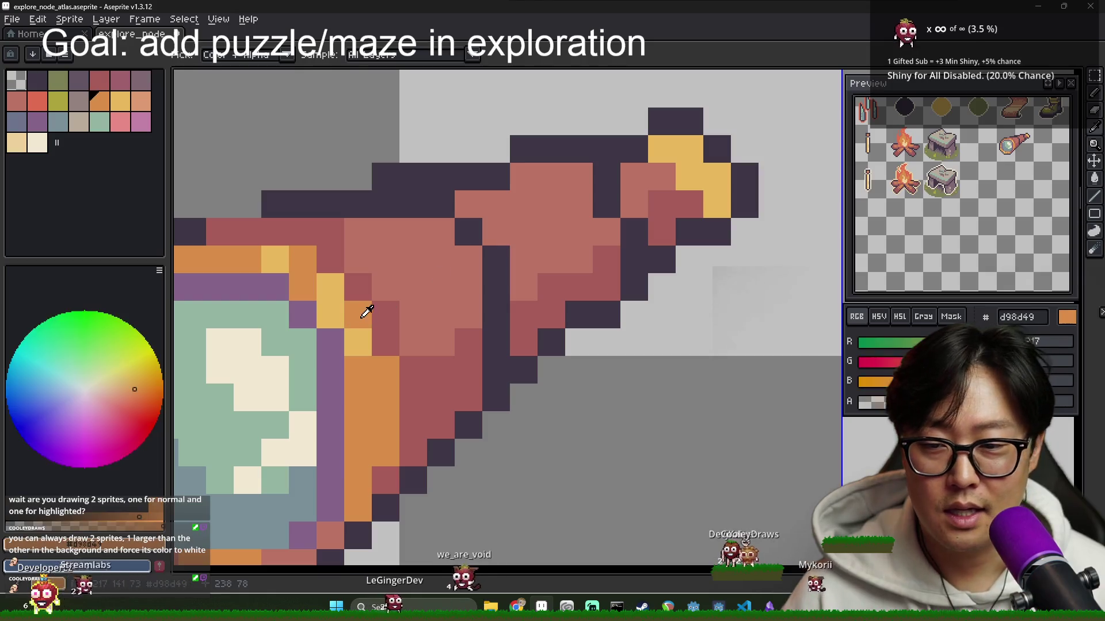
{"action": "left_click", "coordinate": [690, 176]}
{"action": "left_click", "coordinate": [713, 197], "text": "alt"}
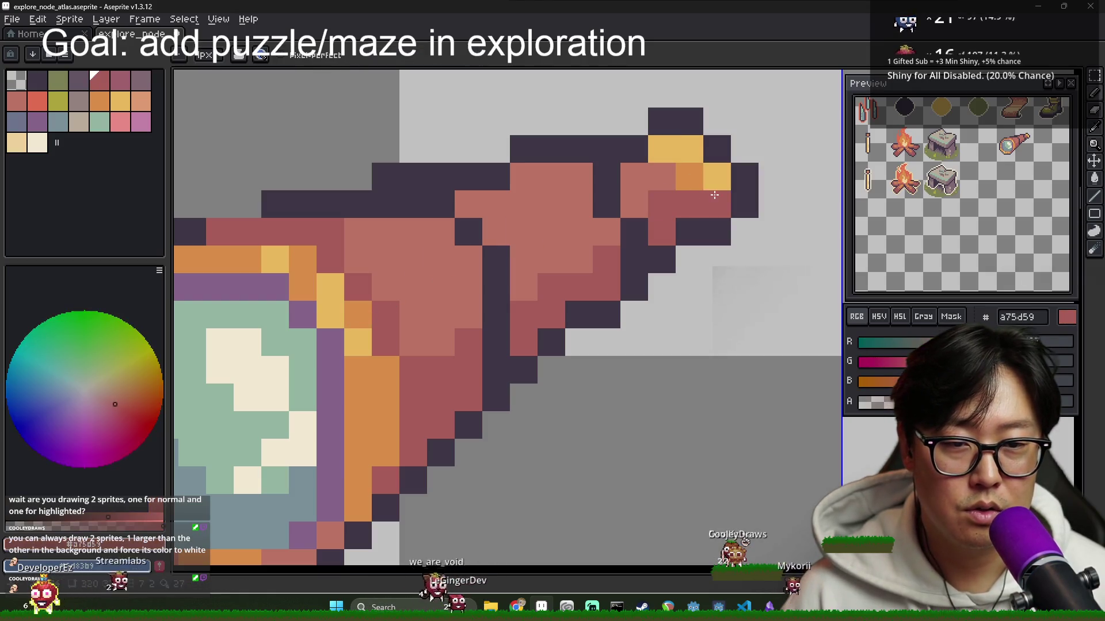
{"action": "right_click", "coordinate": [743, 207]}
{"action": "left_click", "coordinate": [744, 176], "text": "alt"}
{"action": "left_click", "coordinate": [717, 204]}
{"action": "right_click", "coordinate": [745, 176]}
{"action": "left_click", "coordinate": [717, 177]}
{"action": "right_click", "coordinate": [718, 225]}
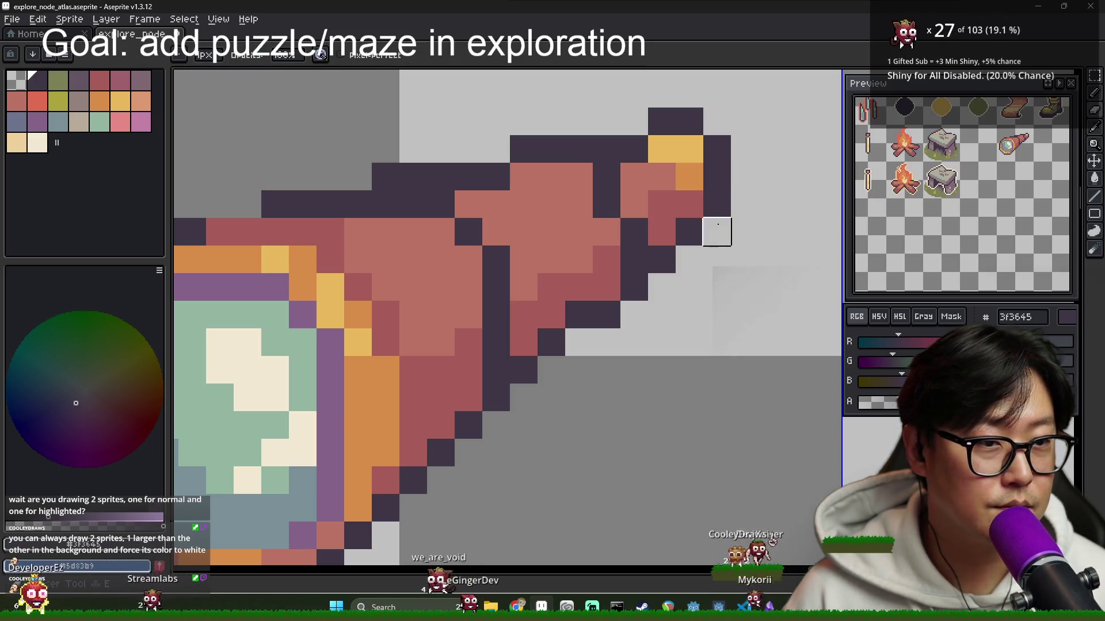
{"action": "scroll", "coordinate": [689, 265], "scroll_direction": "down", "scroll_amount": 3}
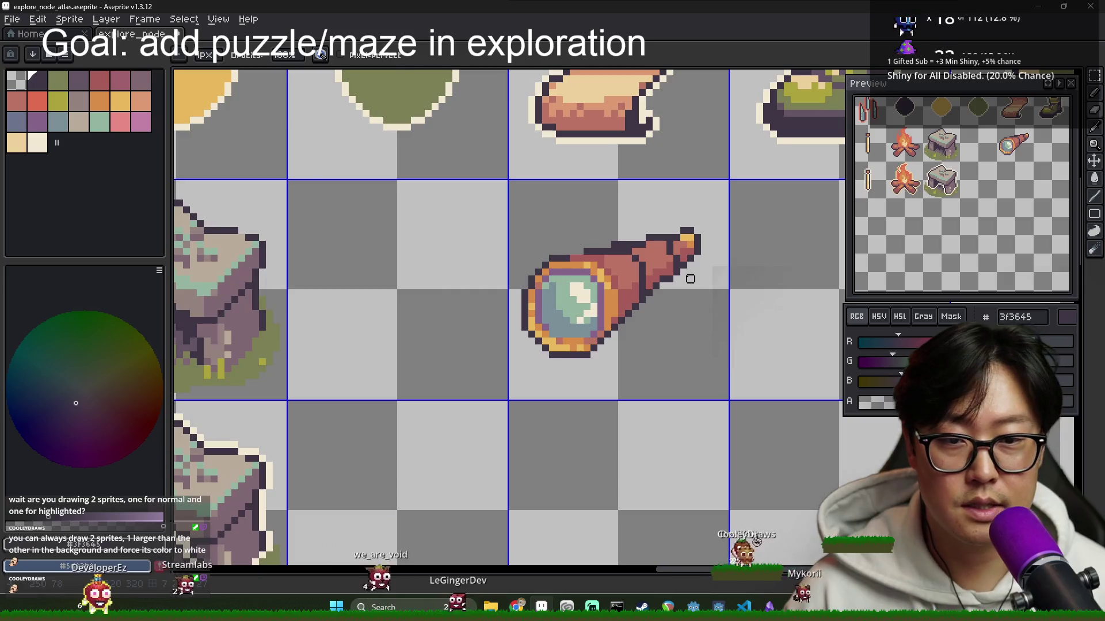
Add yellow highlights and an orange shade on the lens rim, plus a yellow inner-rim pixel
{"action": "scroll", "coordinate": [684, 279], "scroll_direction": "up", "scroll_amount": 3}
{"action": "left_click", "coordinate": [616, 283], "text": "alt"}
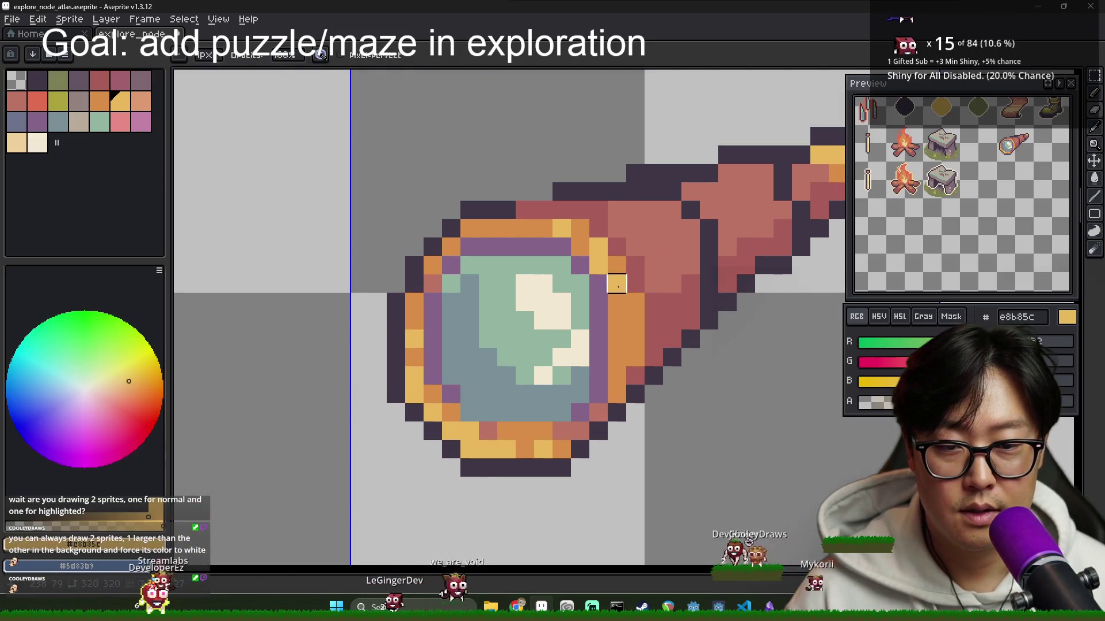
{"action": "left_click", "coordinate": [617, 267]}
{"action": "left_click", "coordinate": [635, 284]}
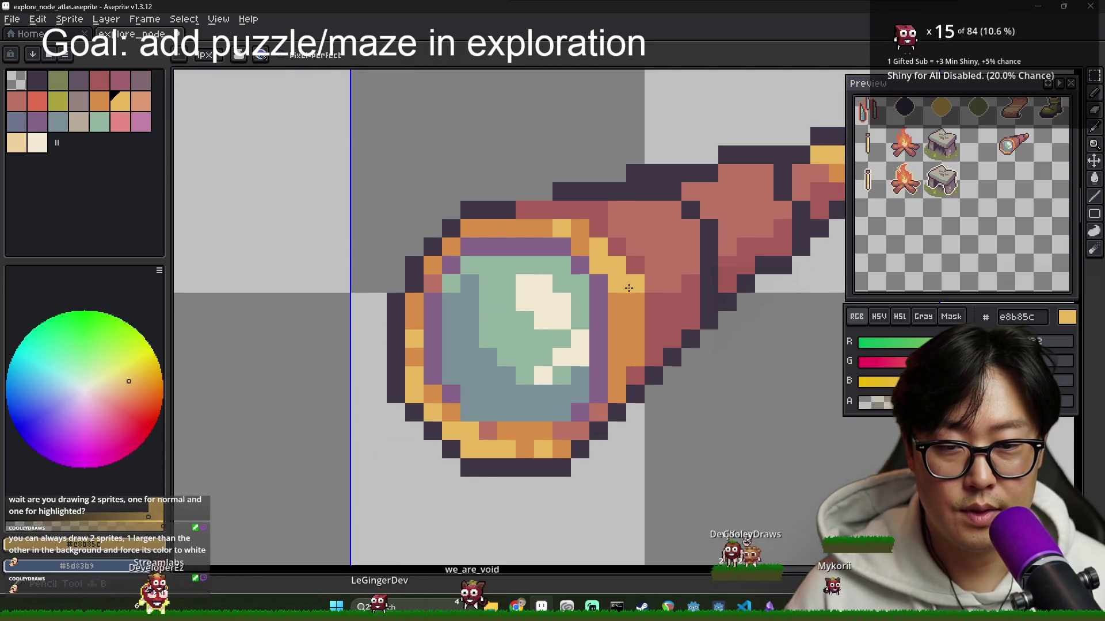
{"action": "left_click", "coordinate": [621, 339], "text": "alt"}
{"action": "left_click", "coordinate": [631, 338]}
{"action": "left_click", "coordinate": [605, 276], "text": "alt"}
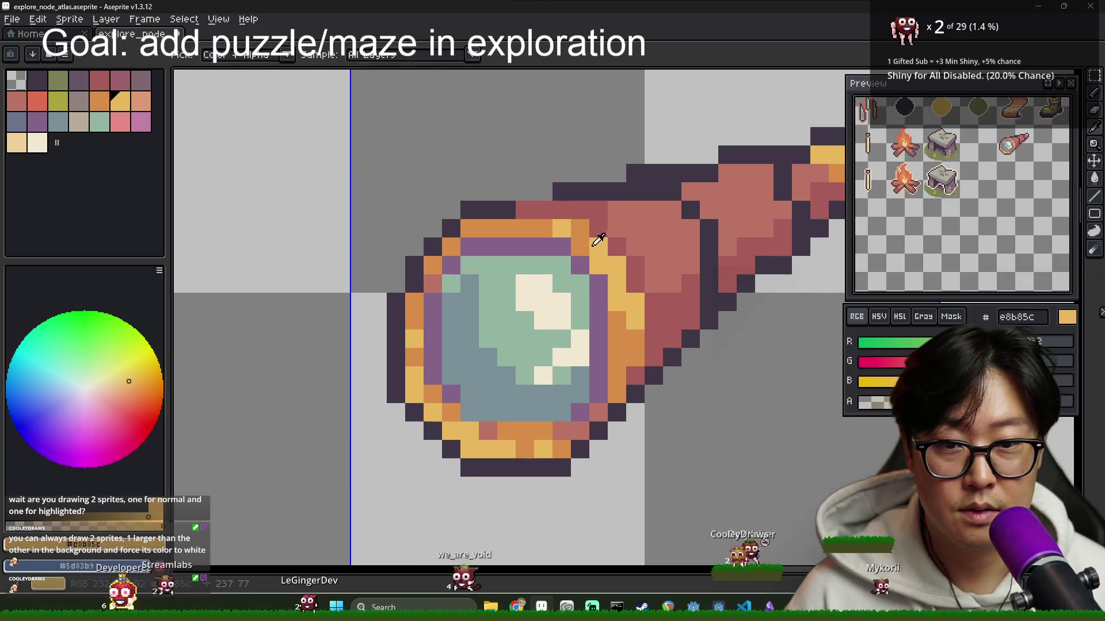
{"action": "left_click", "coordinate": [562, 246]}
{"action": "key", "text": "ctrl+z"}
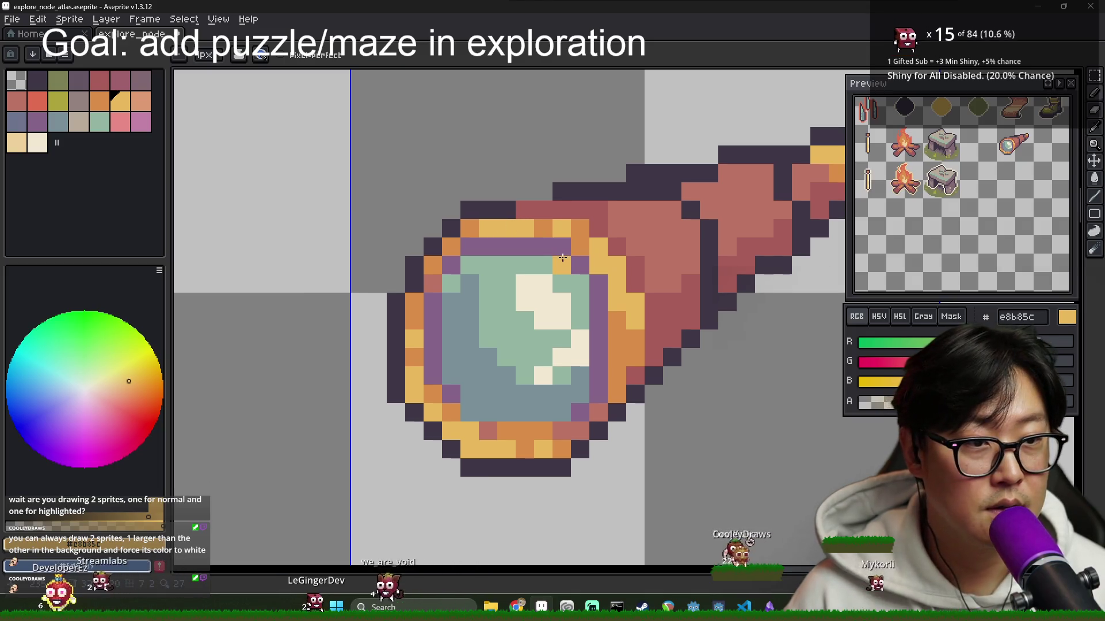
{"action": "key", "text": "ctrl+z"}
{"action": "left_click", "coordinate": [558, 246]}
Shade top rim pixels orange and paint inner rim pixels purple
{"action": "left_click", "coordinate": [543, 228]}
{"action": "left_click", "coordinate": [580, 228], "text": "alt"}
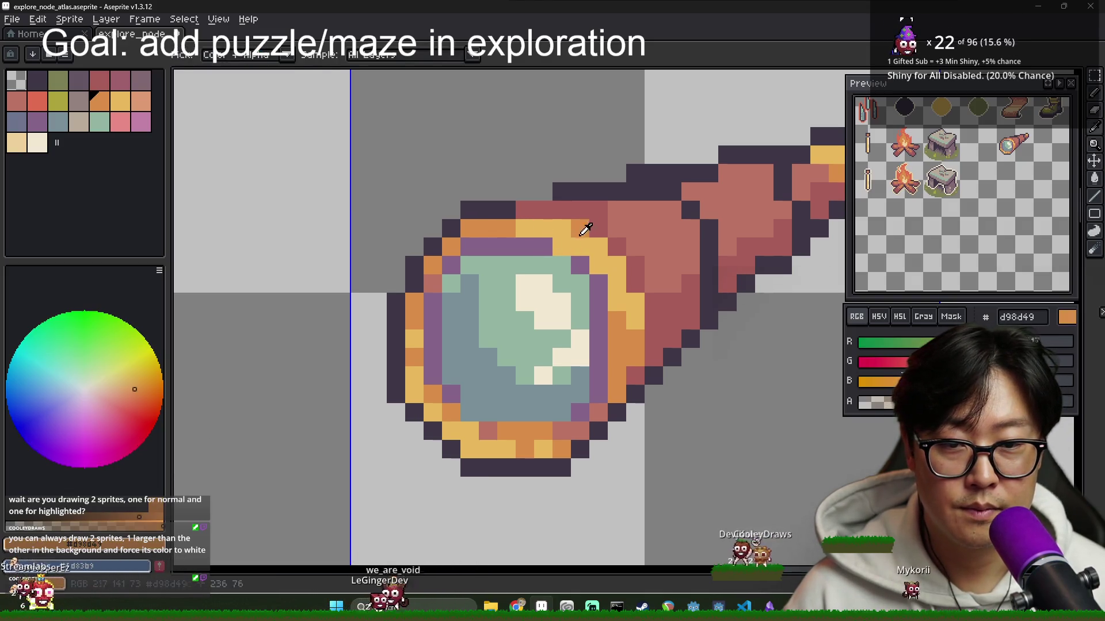
{"action": "left_click", "coordinate": [561, 228]}
{"action": "left_click", "coordinate": [562, 246]}
{"action": "key", "text": "ctrl+z"}
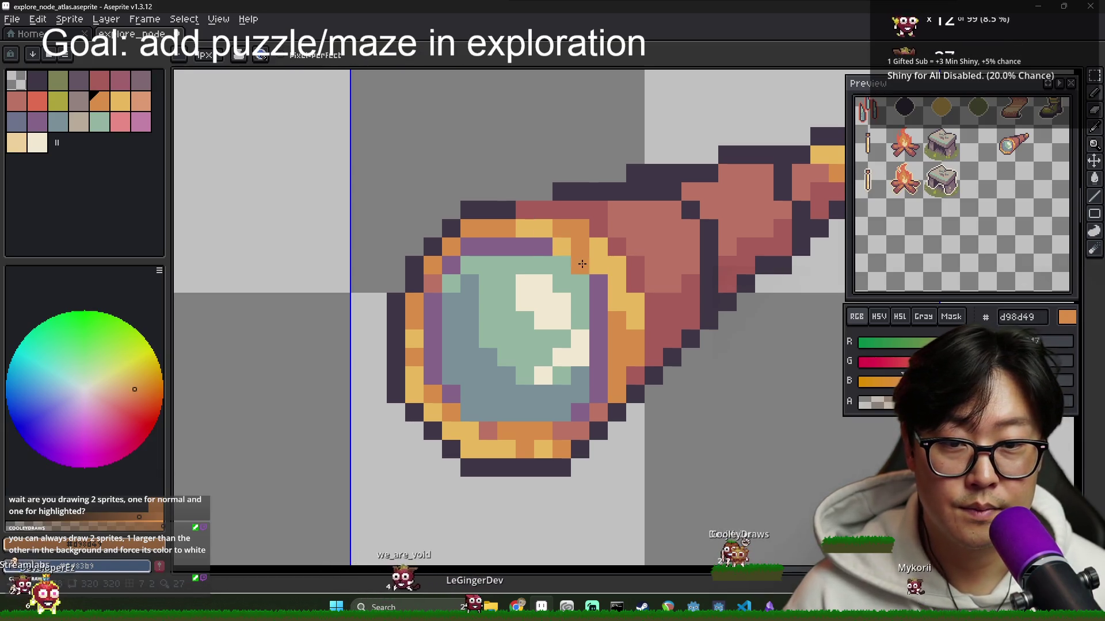
{"action": "left_click", "coordinate": [596, 282], "text": "alt"}
{"action": "left_click_drag", "start_coordinate": [580, 265], "coordinate": [562, 265]}
{"action": "left_click", "coordinate": [588, 289]}
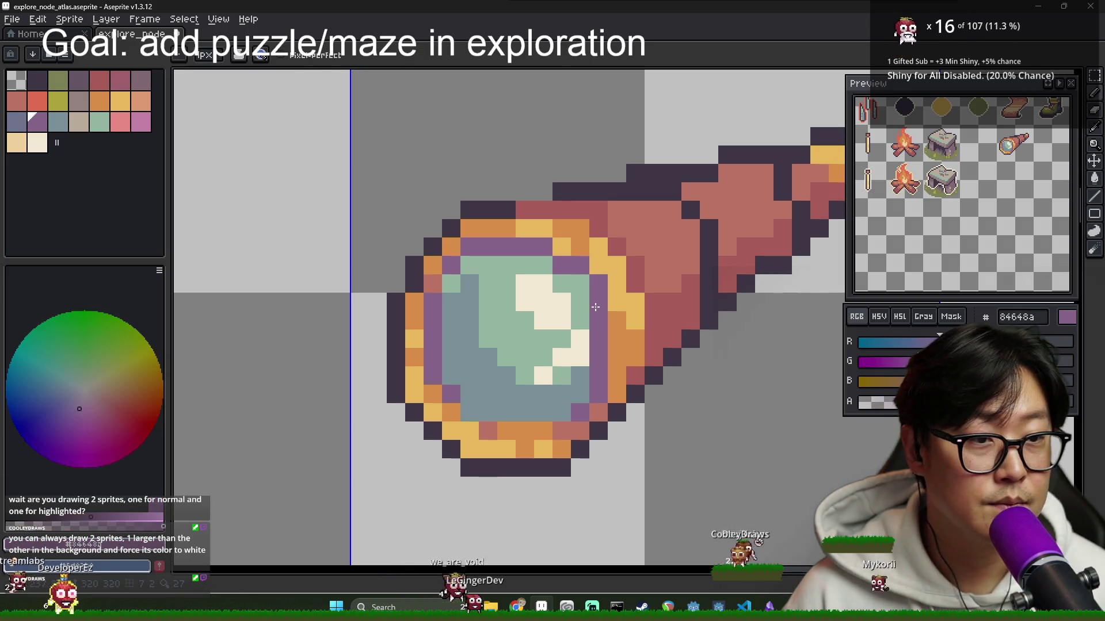
Shade the right, top and left rim pixels orange, undoing misplaced ones
{"action": "left_click", "coordinate": [599, 265]}
{"action": "left_click", "coordinate": [616, 320], "text": "alt"}
{"action": "left_click", "coordinate": [599, 283]}
{"action": "left_click", "coordinate": [598, 320]}
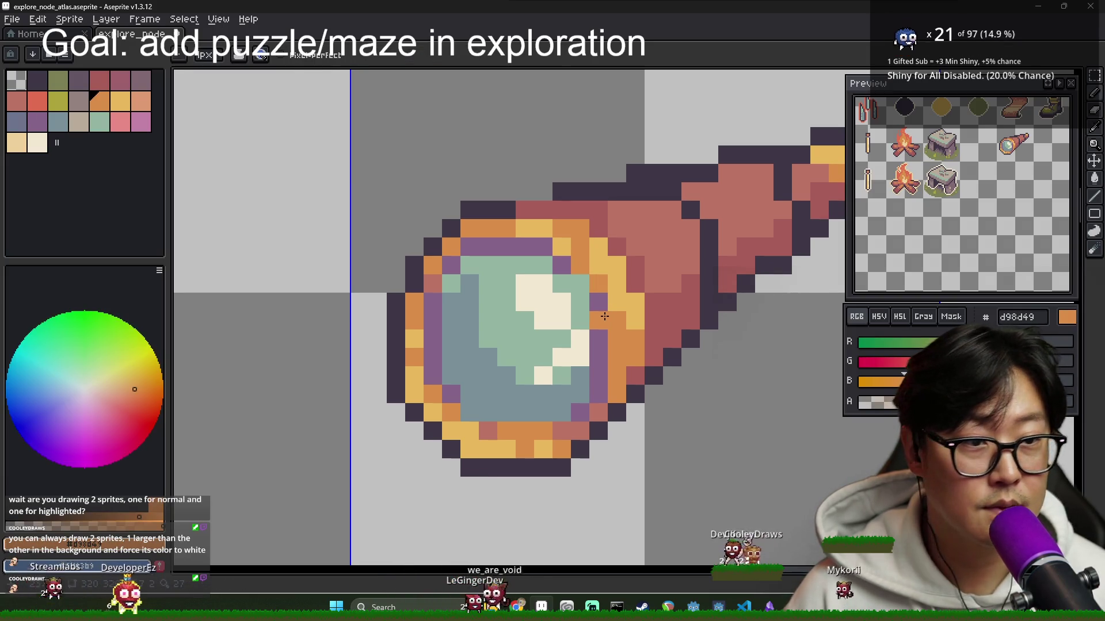
{"action": "key", "text": "ctrl+z"}
{"action": "left_click", "coordinate": [598, 302]}
{"action": "left_click", "coordinate": [543, 247]}
{"action": "left_click", "coordinate": [507, 241]}
{"action": "key", "text": "ctrl+z"}
{"action": "left_click", "coordinate": [470, 247]}
{"action": "left_click", "coordinate": [451, 266]}
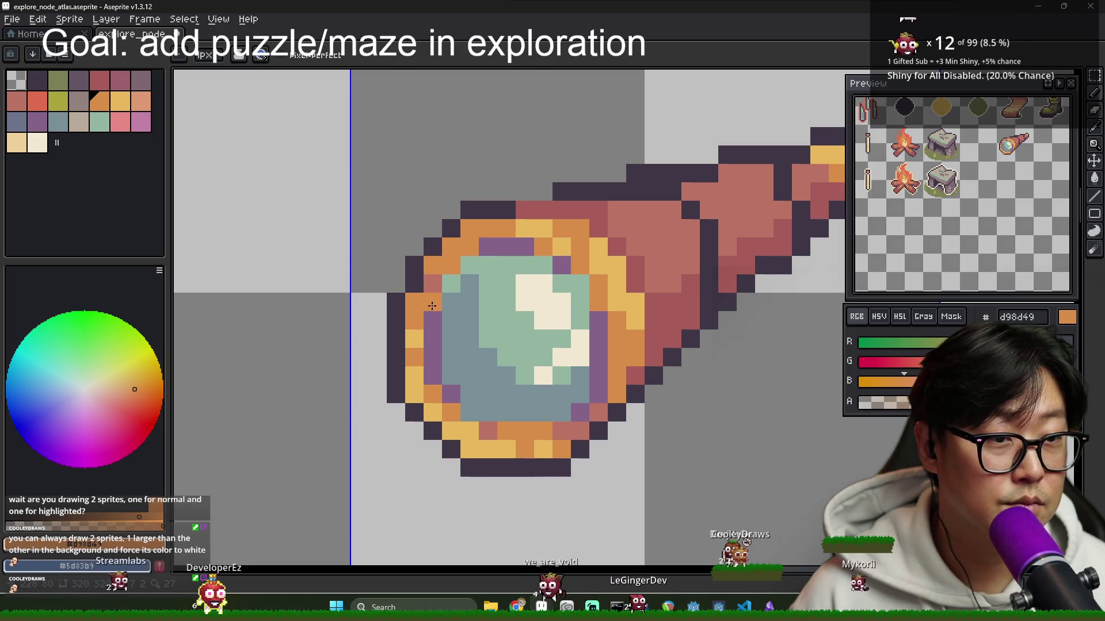
Continue the purple inner rim along the lens rim's lower edge
{"action": "left_click", "coordinate": [438, 345], "text": "alt"}
{"action": "left_click", "coordinate": [451, 375]}
{"action": "left_click", "coordinate": [470, 394]}
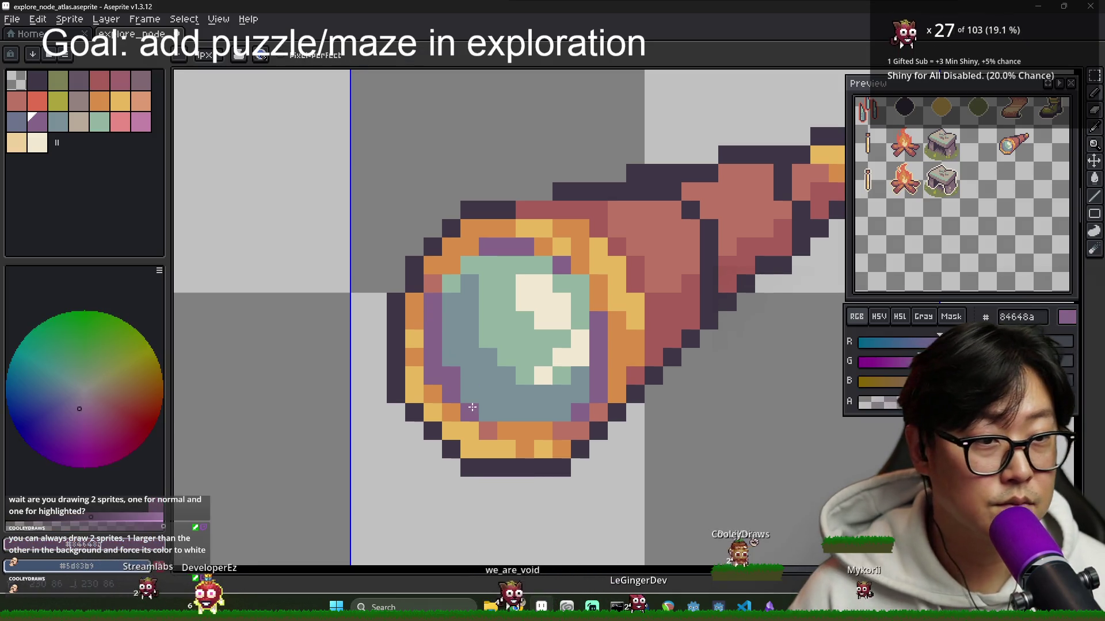
{"action": "scroll", "coordinate": [471, 407], "scroll_direction": "down", "scroll_amount": 4}
{"action": "scroll", "coordinate": [497, 386], "scroll_direction": "up", "scroll_amount": 2}
{"action": "scroll", "coordinate": [497, 387], "scroll_direction": "up", "scroll_amount": 2}
{"action": "scroll", "coordinate": [437, 383], "scroll_direction": "down", "scroll_amount": 1}
{"action": "scroll", "coordinate": [403, 381], "scroll_direction": "up", "scroll_amount": 1}
{"action": "scroll", "coordinate": [359, 380], "scroll_direction": "down", "scroll_amount": 1}
Sample the barrel's light red and select the orange rim colour
{"action": "key", "text": "e"}
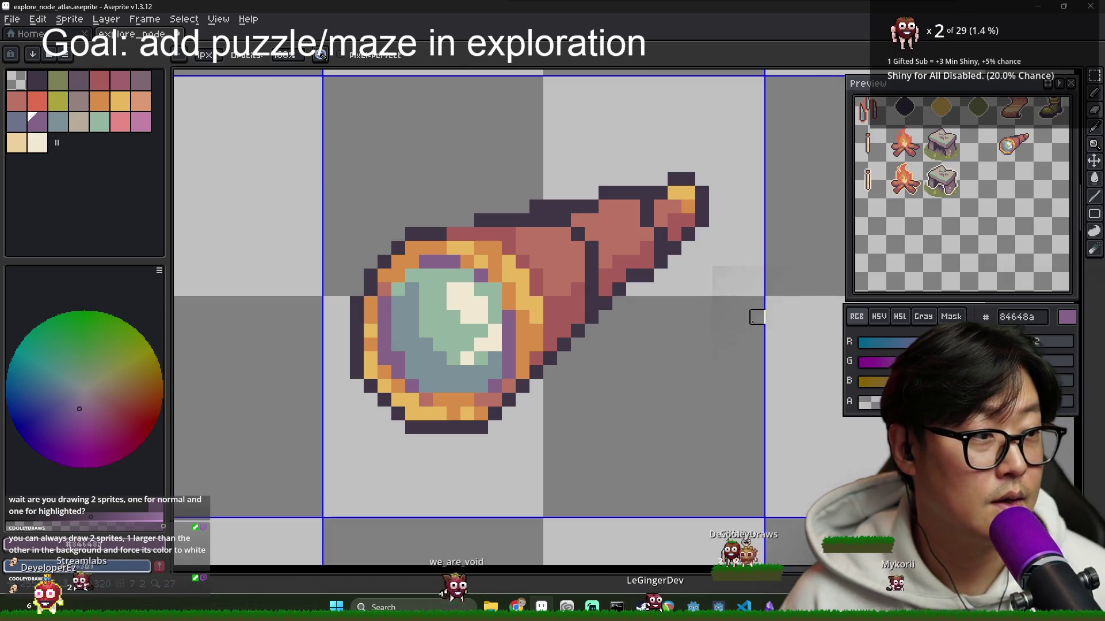
{"action": "scroll", "coordinate": [605, 304], "scroll_direction": "down", "scroll_amount": 3}
{"action": "scroll", "coordinate": [557, 265], "scroll_direction": "up", "scroll_amount": 6}
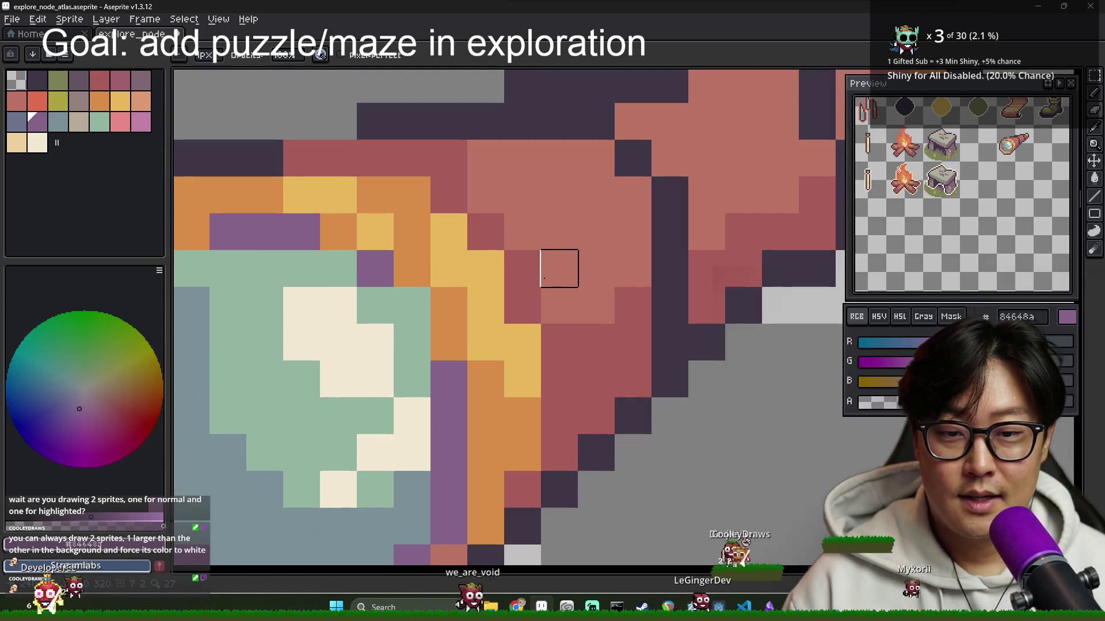
{"action": "left_click", "coordinate": [570, 210], "text": "alt"}
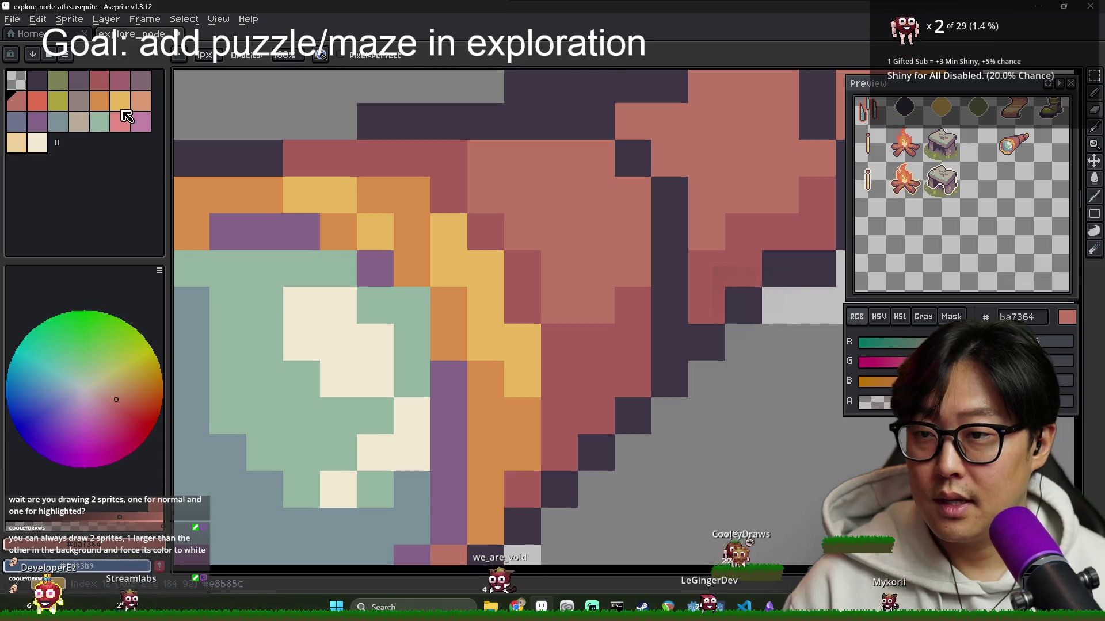
{"action": "left_click", "coordinate": [104, 109]}
{"action": "scroll", "coordinate": [528, 216], "scroll_direction": "down", "scroll_amount": 2}
Paint an orange d98d49 highlight along the barrel's upper side with red a75d59 shading beside it
{"action": "key", "text": "b"}
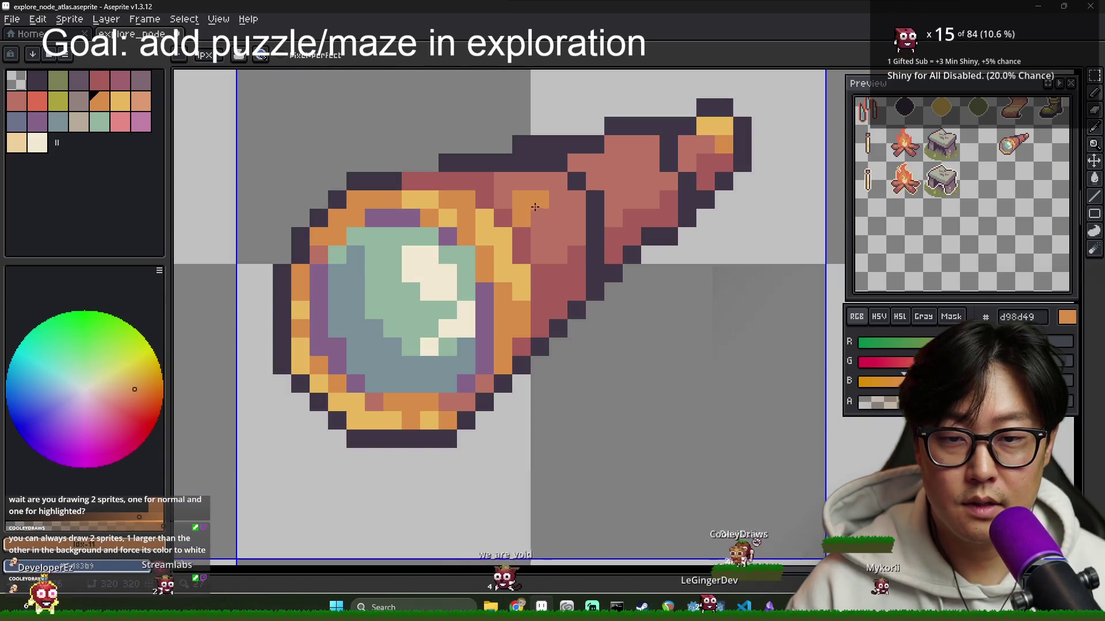
{"action": "mouse_move", "coordinate": [608, 176]}
{"action": "left_mouse_down"}
{"action": "mouse_move", "coordinate": [598, 180]}
{"action": "mouse_move", "coordinate": [680, 151]}
{"action": "left_mouse_up"}
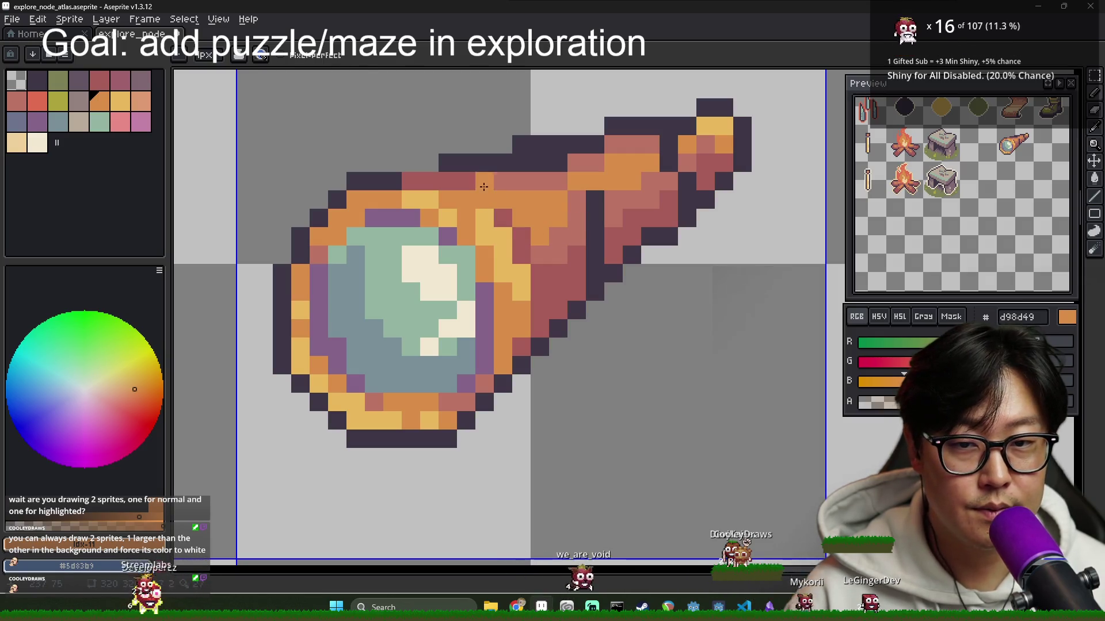
{"action": "left_click", "coordinate": [485, 188], "text": "alt"}
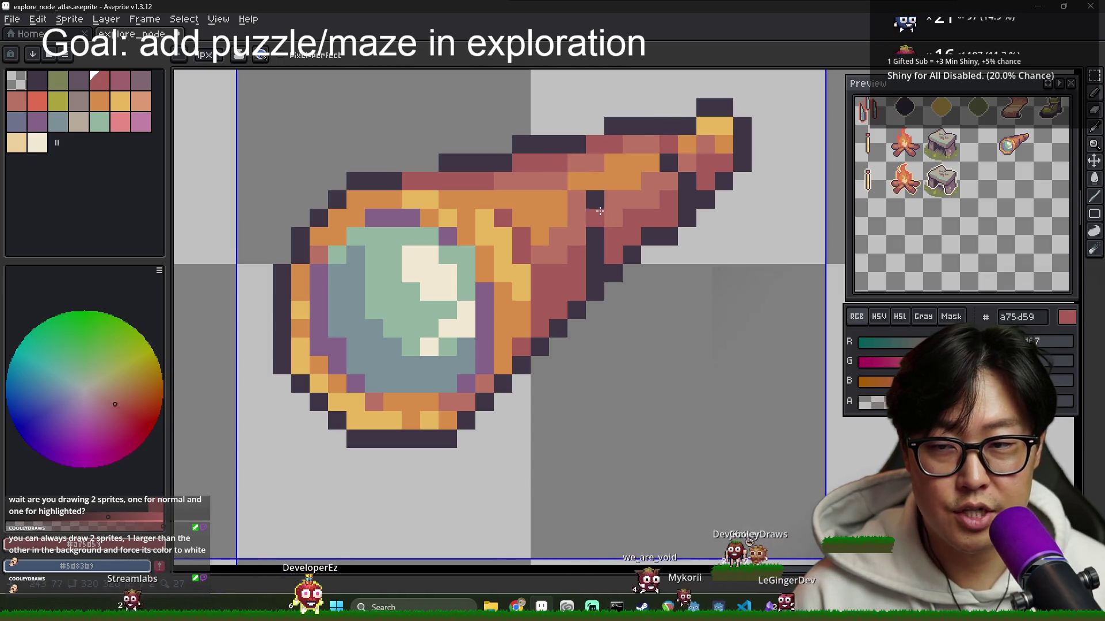
{"action": "left_click_drag", "start_coordinate": [556, 168], "coordinate": [596, 193]}
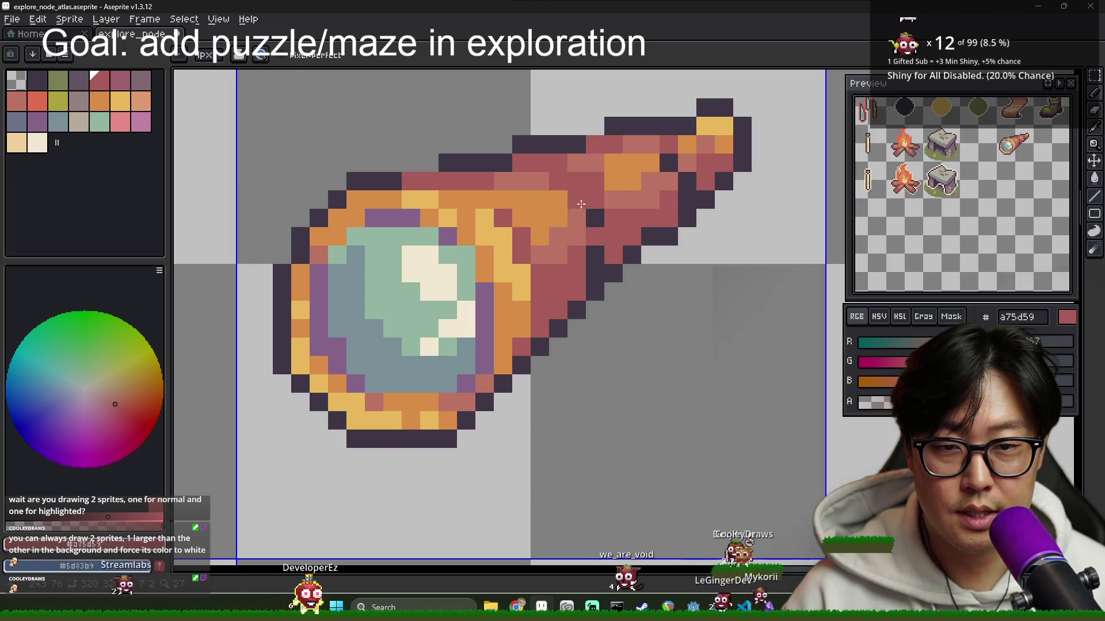
{"action": "left_click", "coordinate": [563, 190], "text": "alt"}
{"action": "left_click", "coordinate": [601, 194], "text": "alt"}
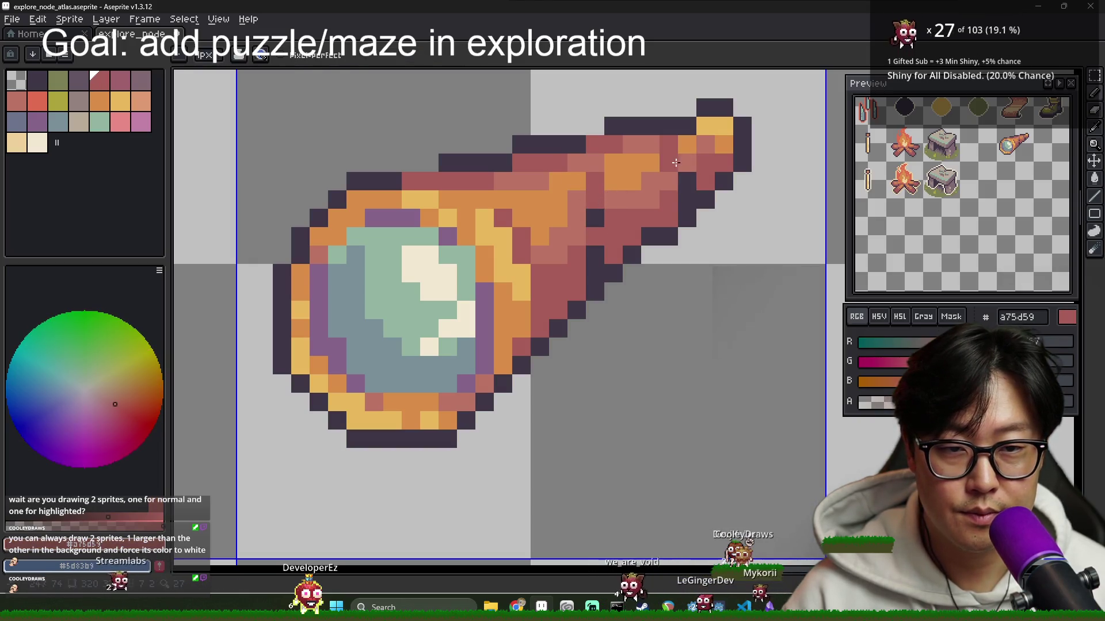
{"action": "left_click", "coordinate": [595, 218]}
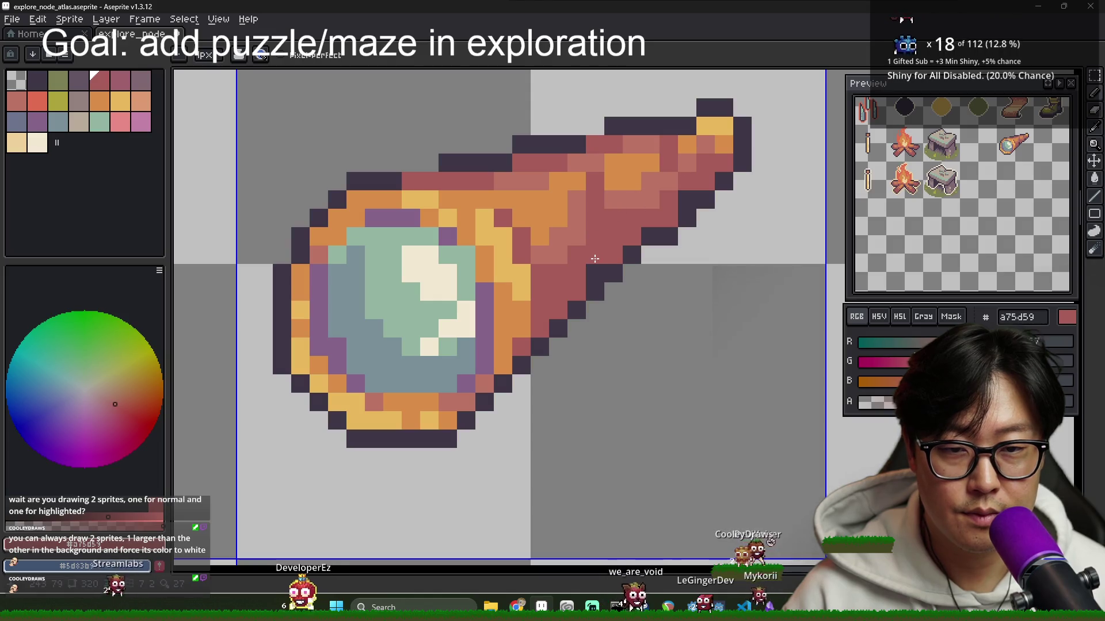
{"action": "left_click", "coordinate": [80, 81]}
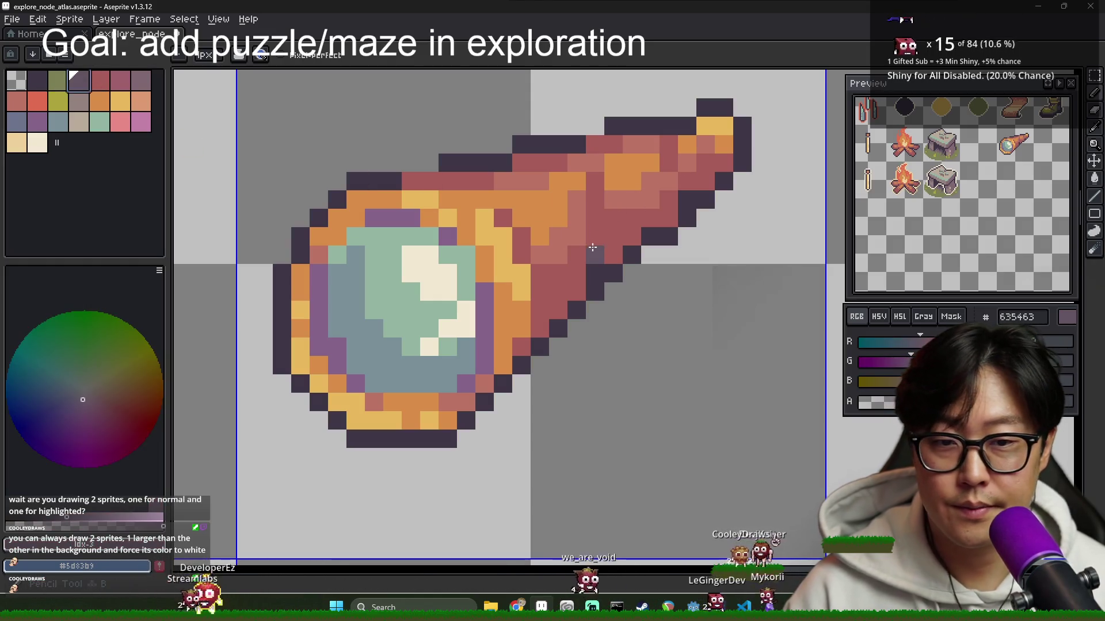
Paint a dark purple 635463 shadow along the barrel's lower edge, touching up orange pixels
{"action": "left_click_drag", "start_coordinate": [594, 237], "coordinate": [594, 225]}
{"action": "left_click_drag", "start_coordinate": [577, 273], "coordinate": [539, 337]}
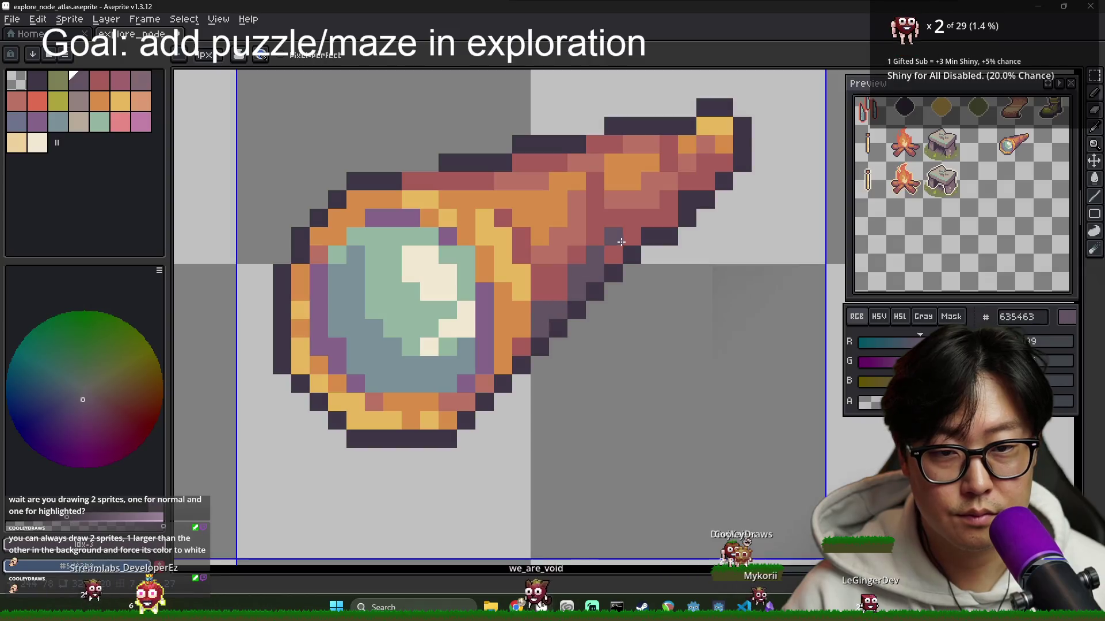
{"action": "left_click", "coordinate": [580, 216]}
{"action": "left_click", "coordinate": [588, 207], "text": "alt"}
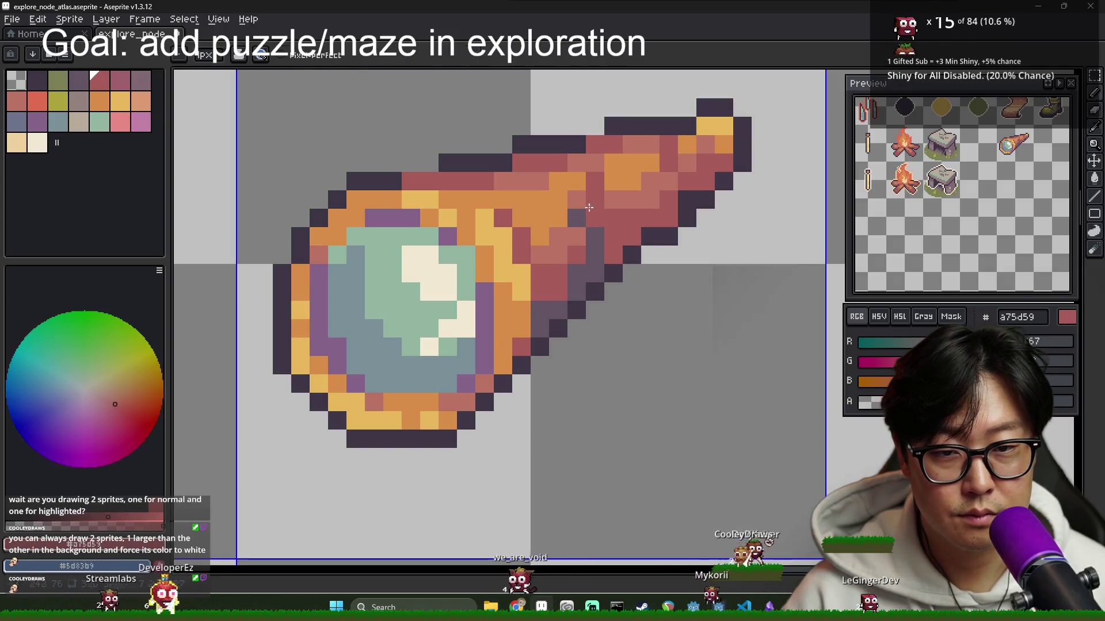
{"action": "left_click", "coordinate": [558, 198], "text": "alt"}
{"action": "left_click_drag", "start_coordinate": [581, 198], "coordinate": [580, 220]}
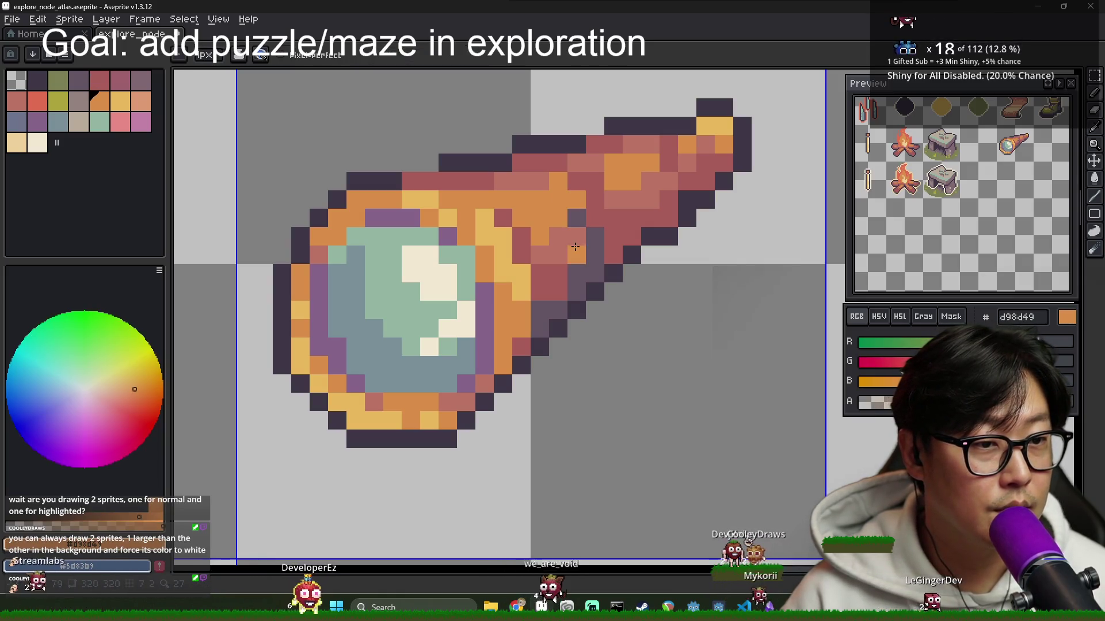
{"action": "left_click", "coordinate": [577, 255], "text": "alt"}
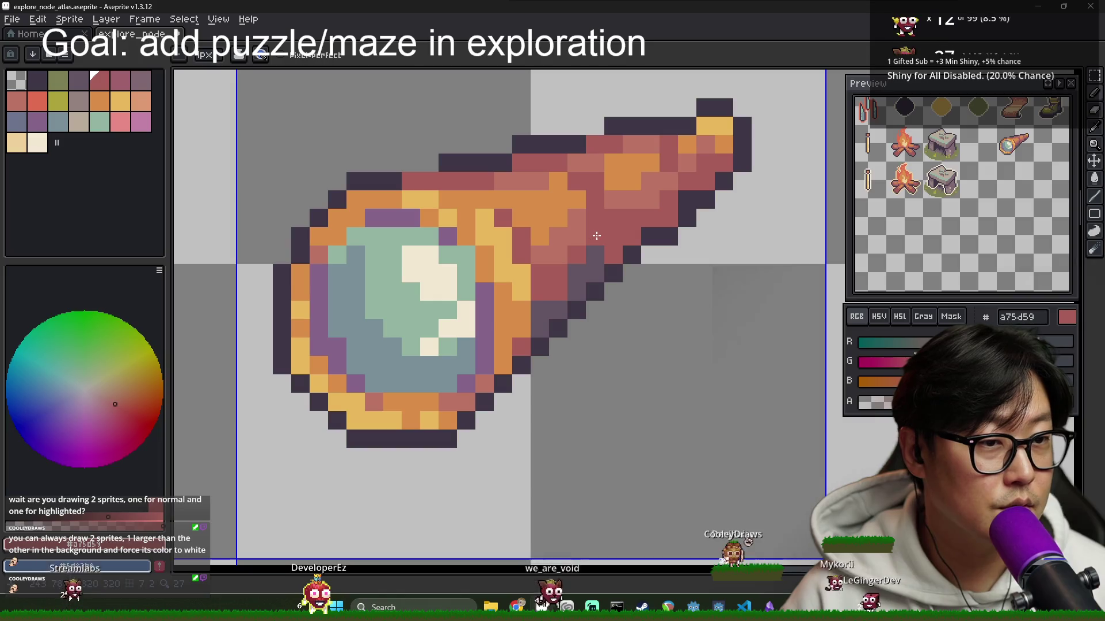
{"action": "left_click", "coordinate": [599, 236], "text": "alt"}
{"action": "left_click_drag", "start_coordinate": [614, 219], "coordinate": [613, 237]}
{"action": "left_click", "coordinate": [613, 255]}
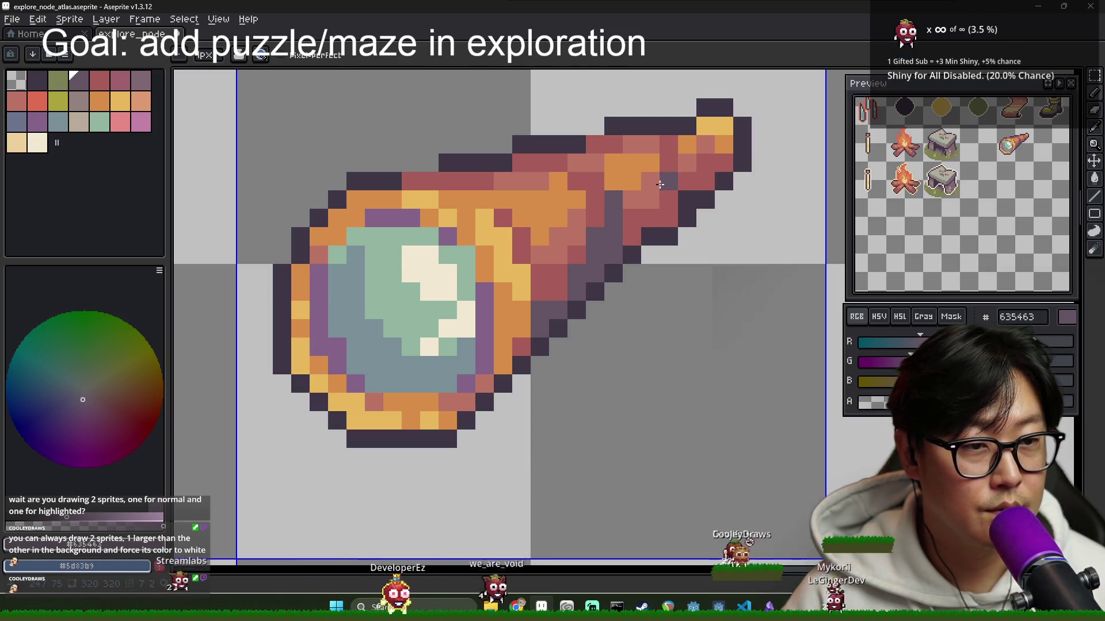
Recolour the remaining red pixels near the telescope tip in grey-purple 635463
{"action": "left_click_drag", "start_coordinate": [668, 163], "coordinate": [682, 177]}
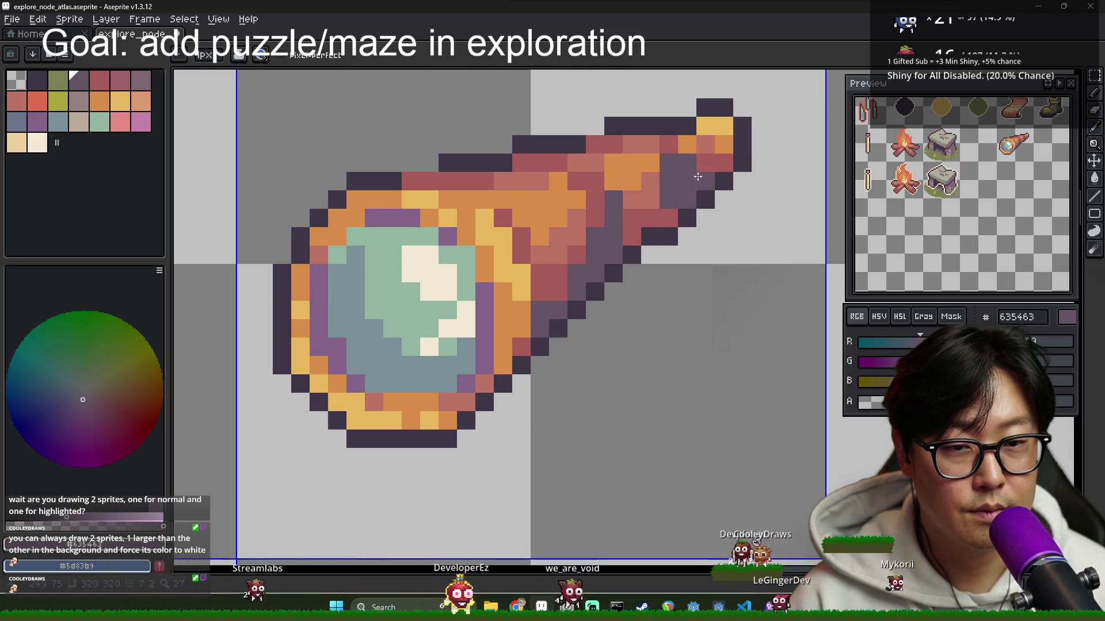
{"action": "left_click", "coordinate": [671, 185], "text": "alt"}
{"action": "left_click", "coordinate": [662, 190], "text": "alt"}
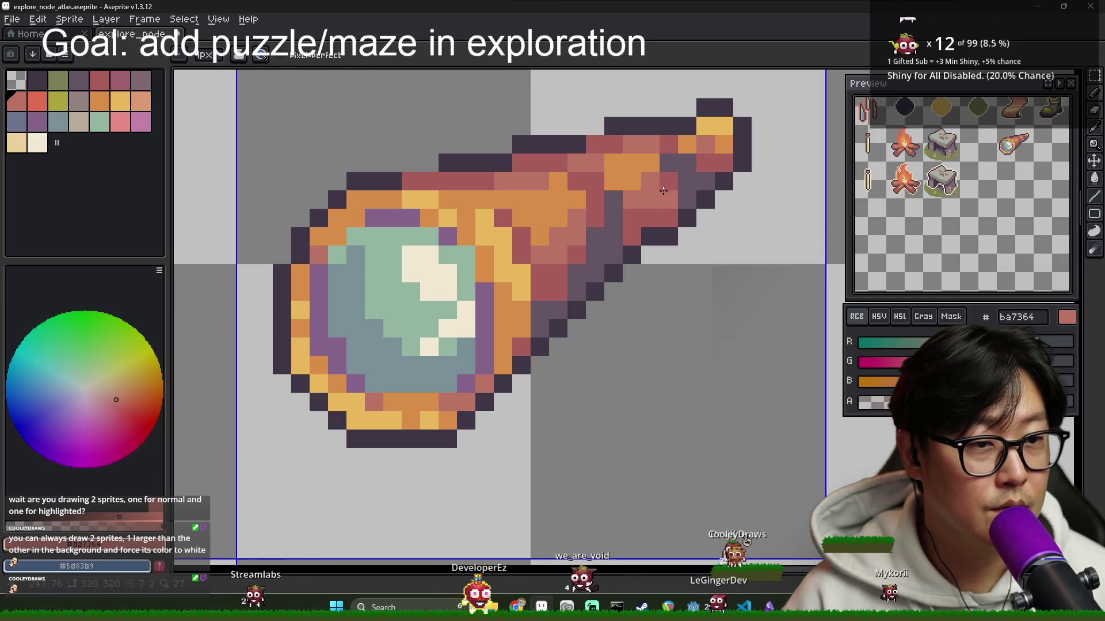
{"action": "left_click", "coordinate": [688, 185], "text": "alt"}
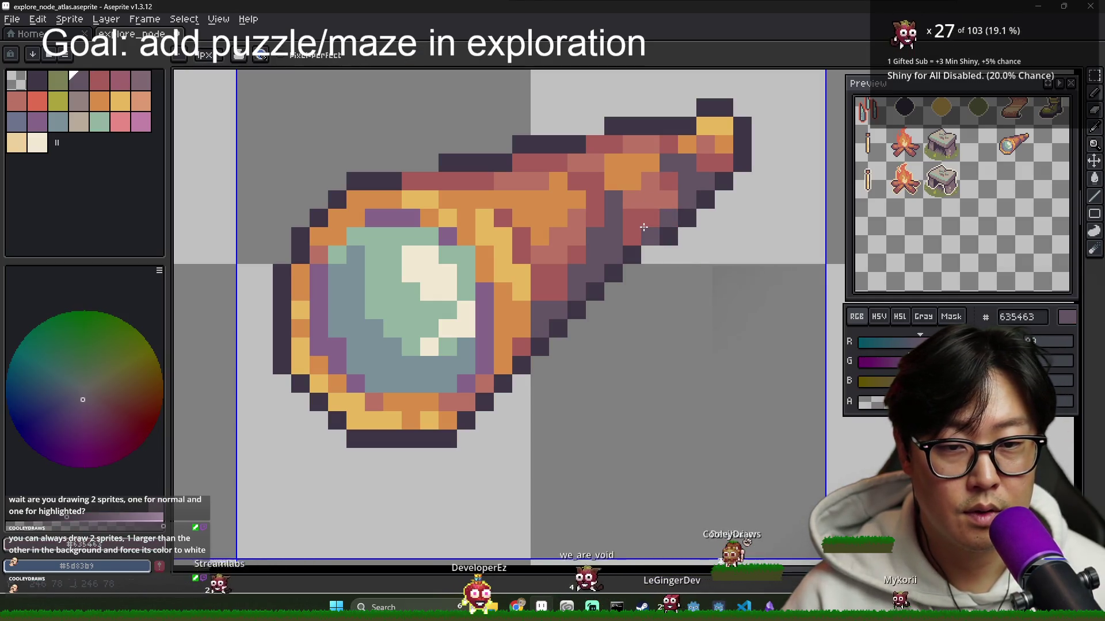
{"action": "mouse_move", "coordinate": [661, 214]}
{"action": "left_mouse_down"}
{"action": "mouse_move", "coordinate": [650, 218]}
{"action": "mouse_move", "coordinate": [688, 215]}
{"action": "mouse_move", "coordinate": [698, 187]}
{"action": "mouse_move", "coordinate": [742, 163]}
{"action": "left_mouse_up"}
Redraw the tip outline as a single clean diagonal in dark 3f3645
{"action": "left_click", "coordinate": [669, 236], "text": "alt"}
{"action": "left_click", "coordinate": [668, 254]}
{"action": "key", "text": "e"}
{"action": "key", "text": "b"}
{"action": "key", "text": "e"}
{"action": "key", "text": "b"}
{"action": "left_click", "coordinate": [724, 163]}
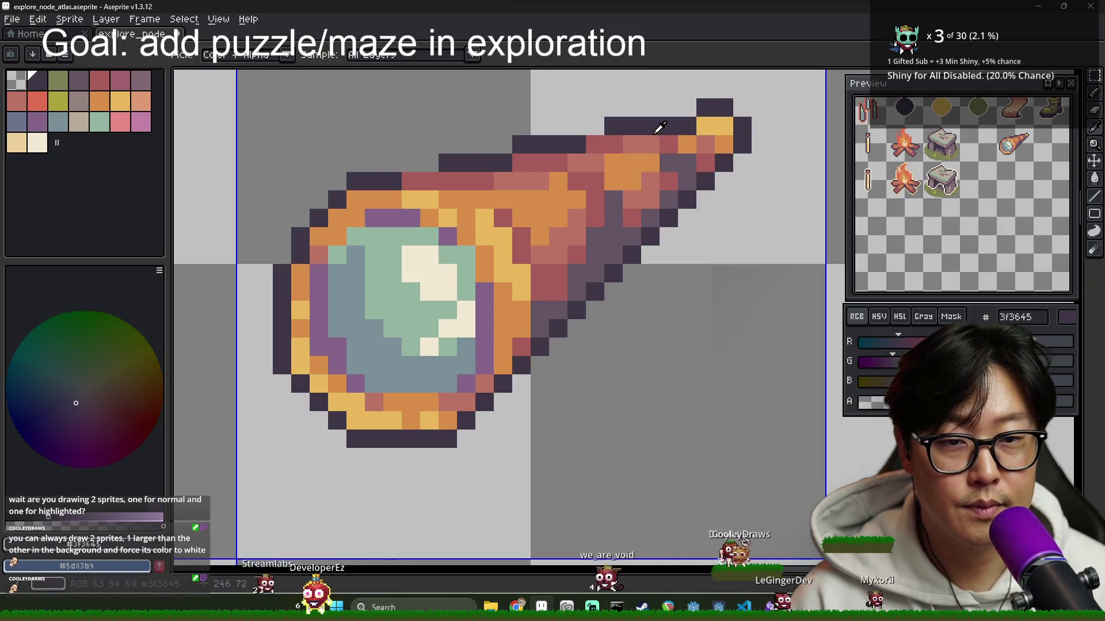
{"action": "left_click_drag", "start_coordinate": [632, 143], "coordinate": [650, 144]}
{"action": "left_click", "coordinate": [686, 188], "text": "alt"}
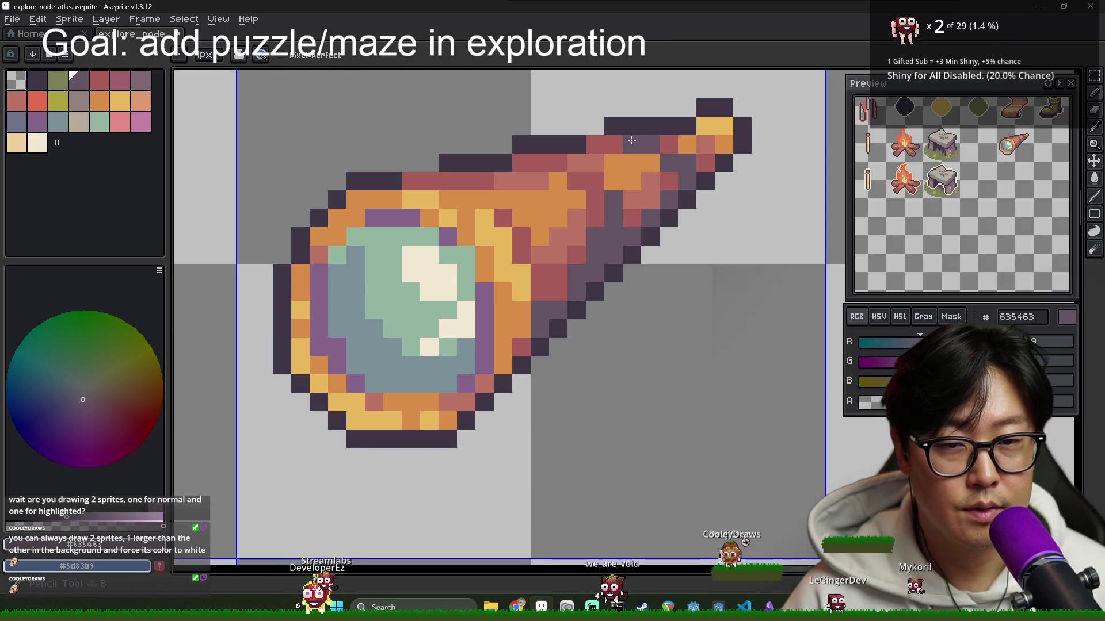
{"action": "scroll", "coordinate": [616, 225], "scroll_direction": "down", "scroll_amount": 5}
{"action": "scroll", "coordinate": [616, 226], "scroll_direction": "down", "scroll_amount": 5}
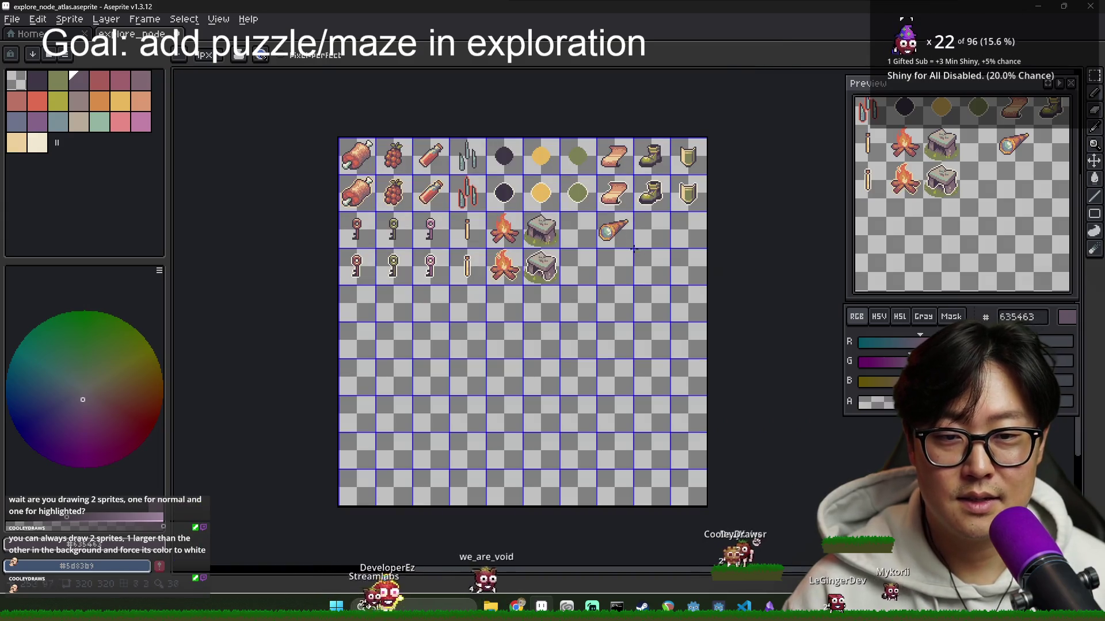
{"action": "scroll", "coordinate": [619, 236], "scroll_direction": "up", "scroll_amount": 4}
{"action": "scroll", "coordinate": [619, 236], "scroll_direction": "down", "scroll_amount": 4}
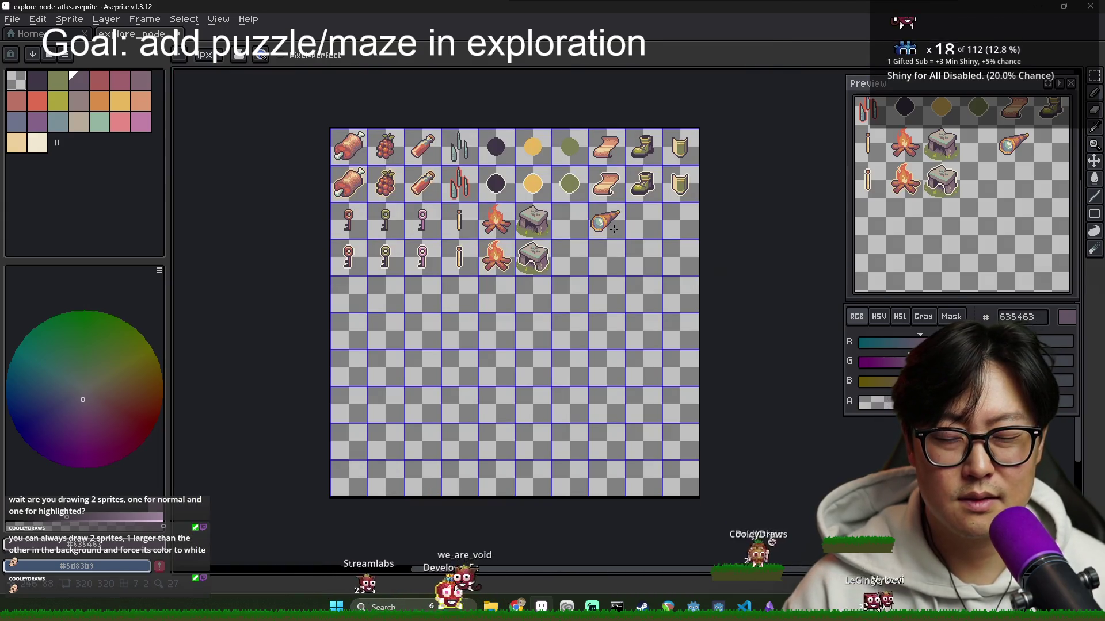
{"action": "scroll", "coordinate": [613, 229], "scroll_direction": "up", "scroll_amount": 3}
{"action": "scroll", "coordinate": [575, 207], "scroll_direction": "up", "scroll_amount": 2}
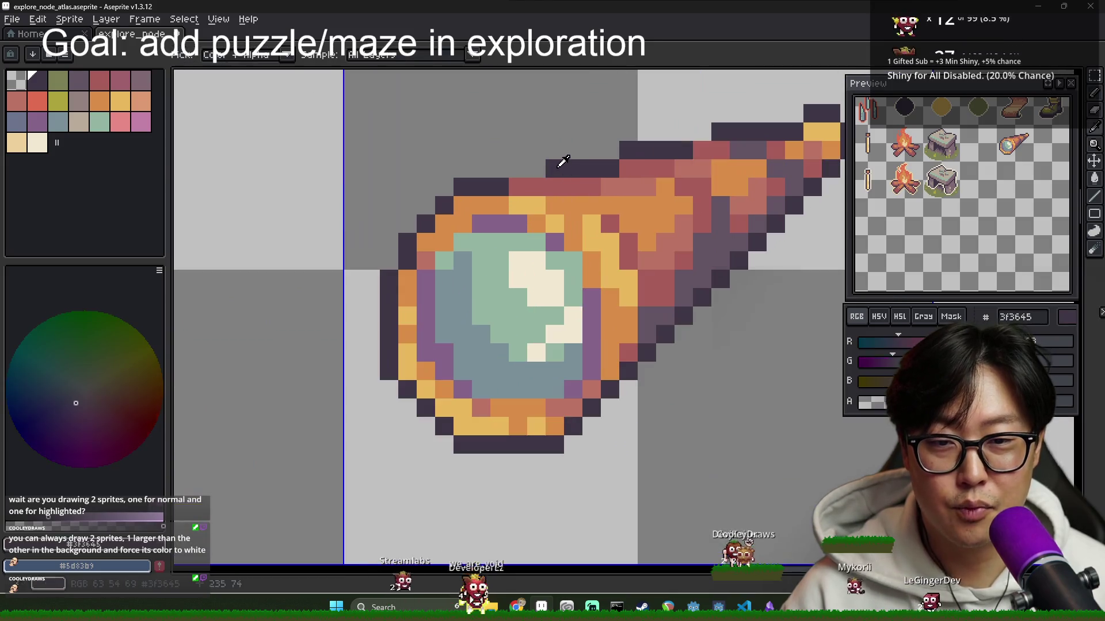
{"action": "scroll", "coordinate": [520, 170], "scroll_direction": "down", "scroll_amount": 3}
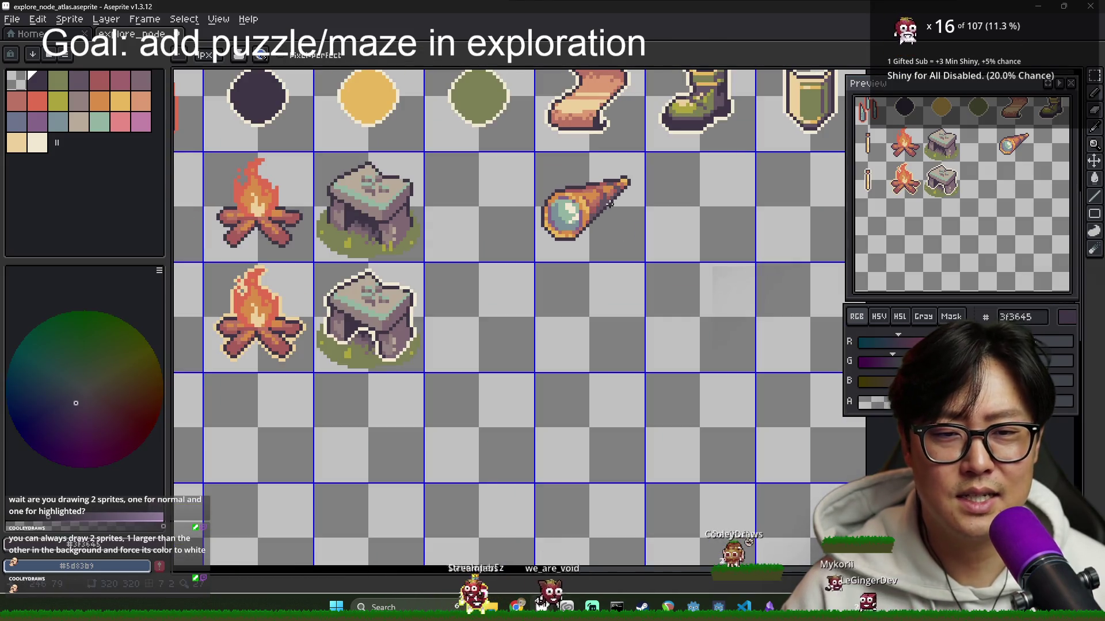
{"action": "scroll", "coordinate": [612, 181], "scroll_direction": "up", "scroll_amount": 2}
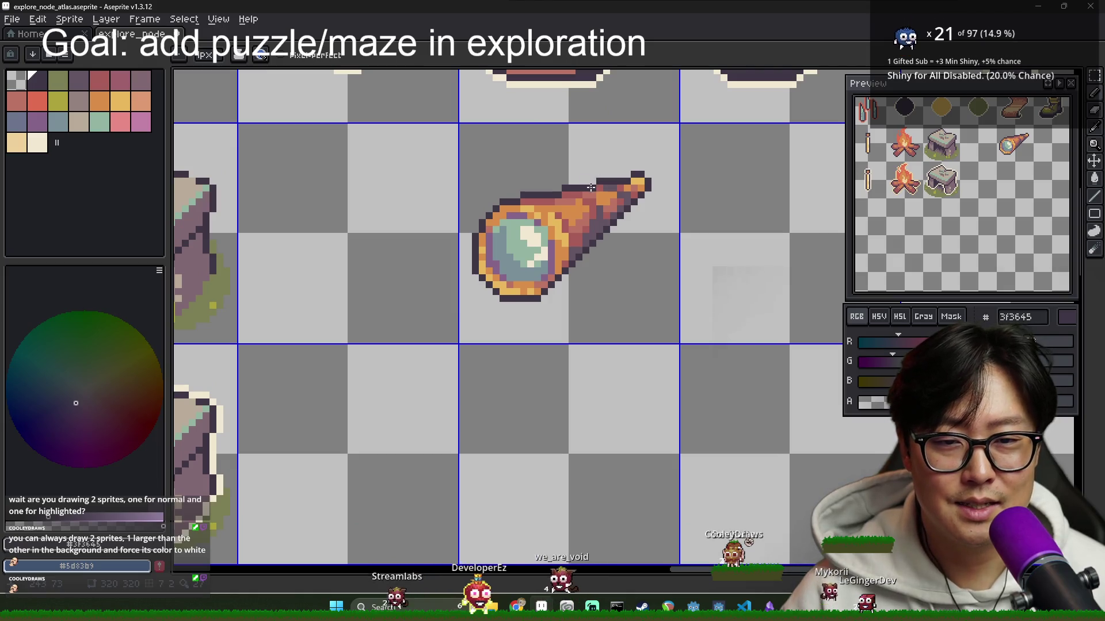
{"action": "scroll", "coordinate": [590, 187], "scroll_direction": "down", "scroll_amount": 3}
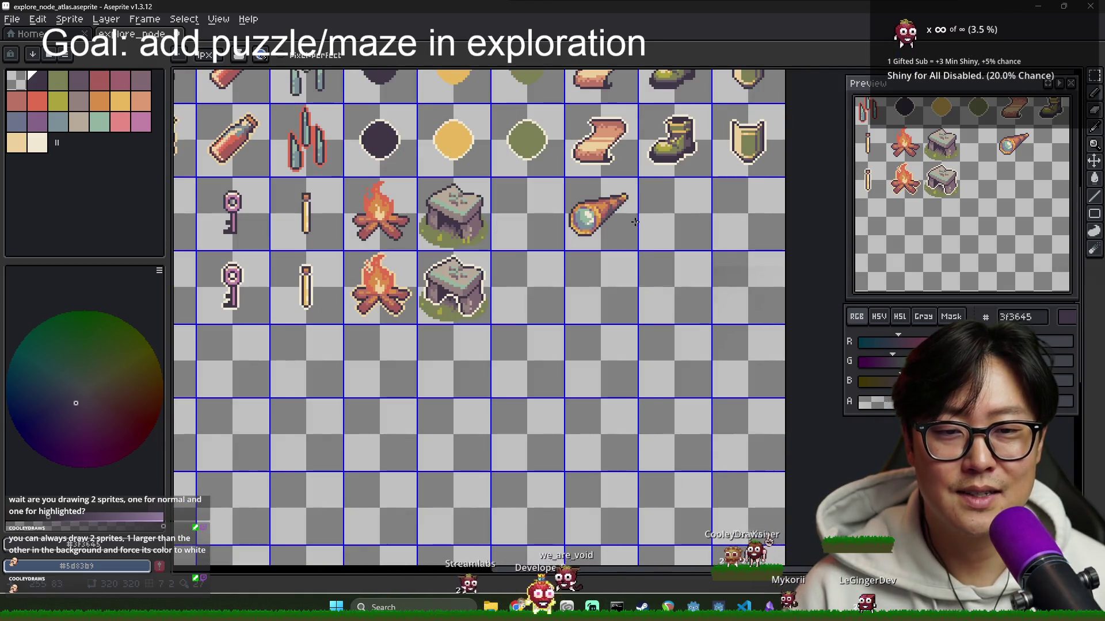
{"action": "scroll", "coordinate": [633, 218], "scroll_direction": "up", "scroll_amount": 4}
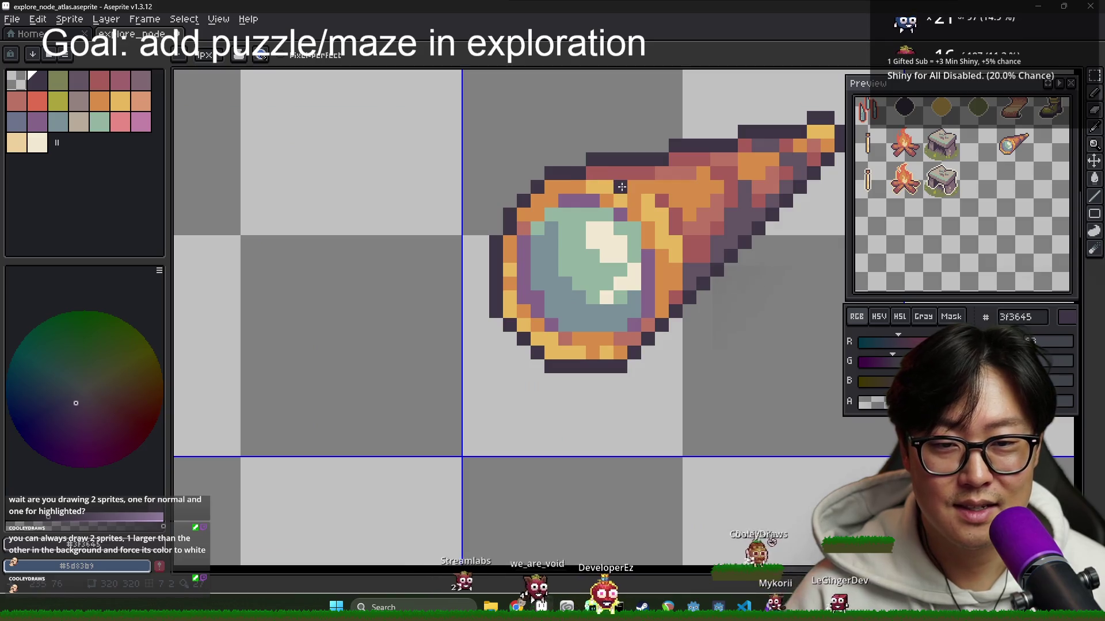
{"action": "left_click", "coordinate": [702, 262], "text": "alt"}
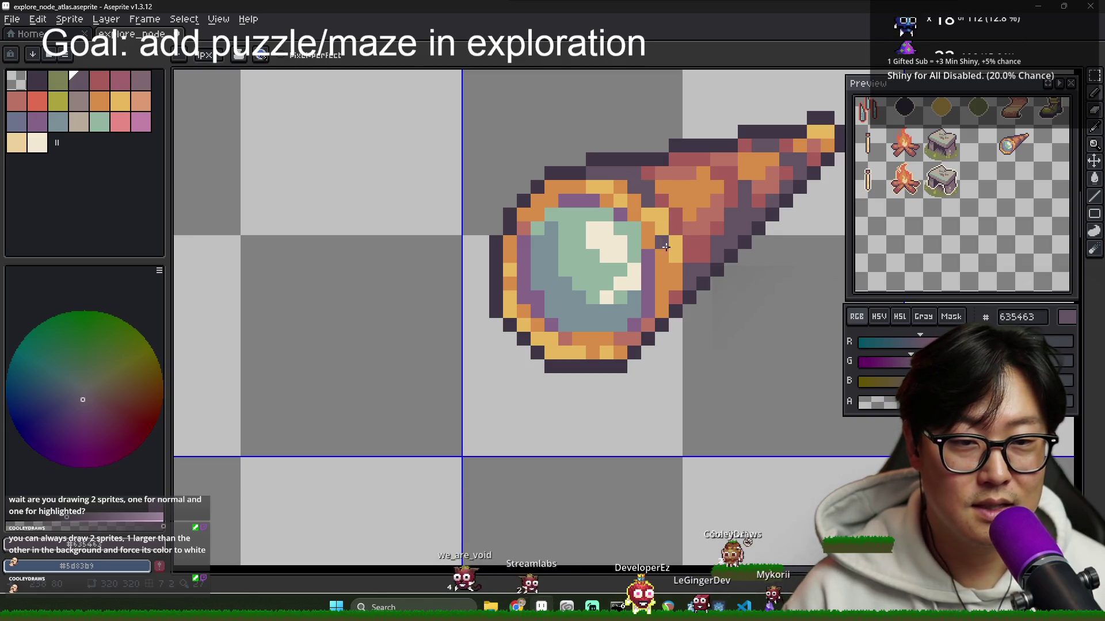
Eyedrop the barrel colours, ending on the light yellow-orange e8b85c at the lens rim
{"action": "left_click", "coordinate": [645, 173], "text": "alt"}
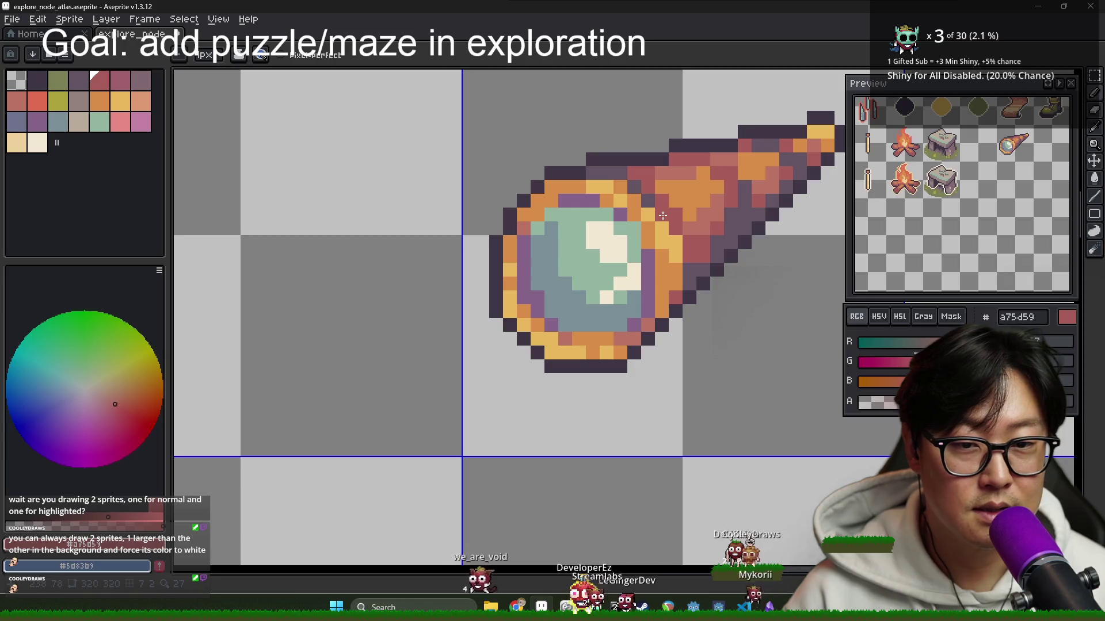
{"action": "left_click", "coordinate": [651, 225], "text": "alt"}
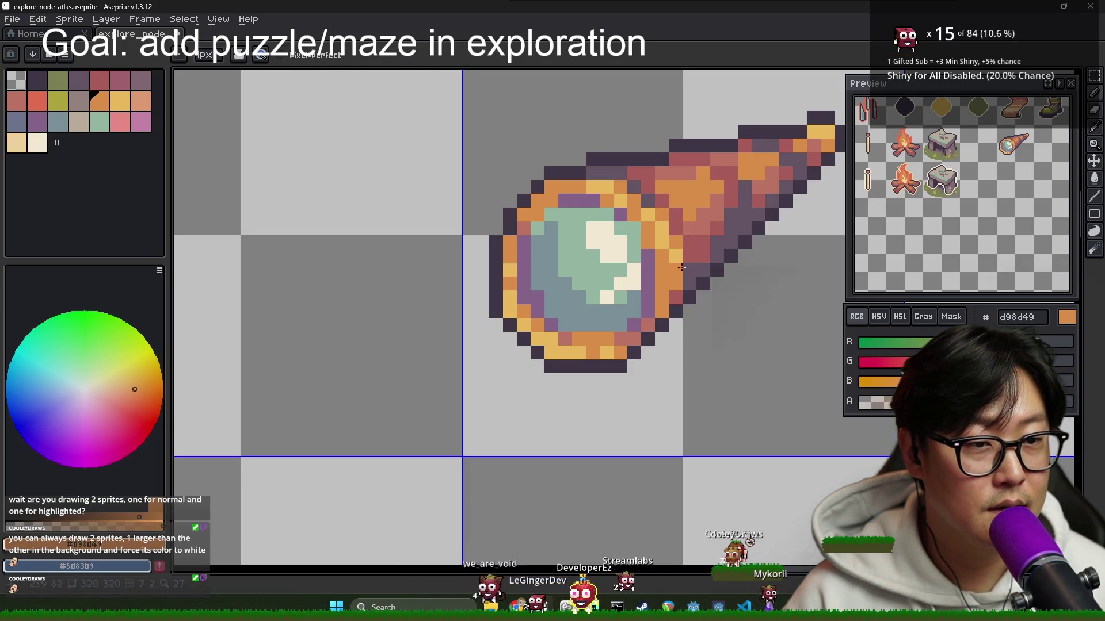
{"action": "left_click", "coordinate": [678, 262], "text": "alt"}
{"action": "left_click", "coordinate": [675, 298], "text": "alt"}
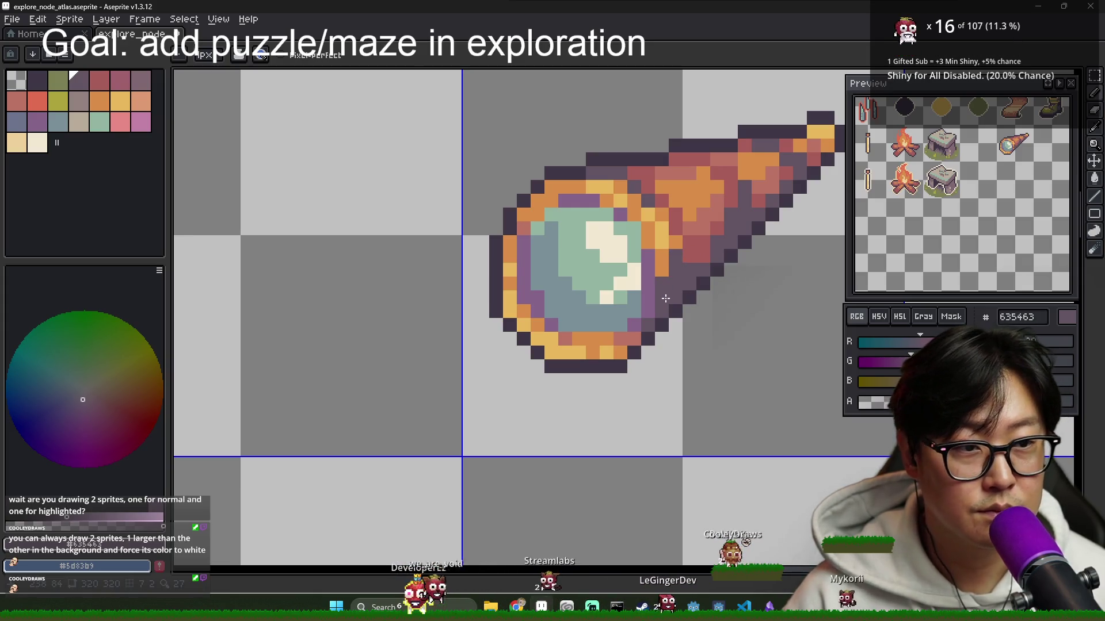
{"action": "left_click", "coordinate": [672, 256], "text": "alt"}
{"action": "left_click", "coordinate": [672, 254], "text": "alt"}
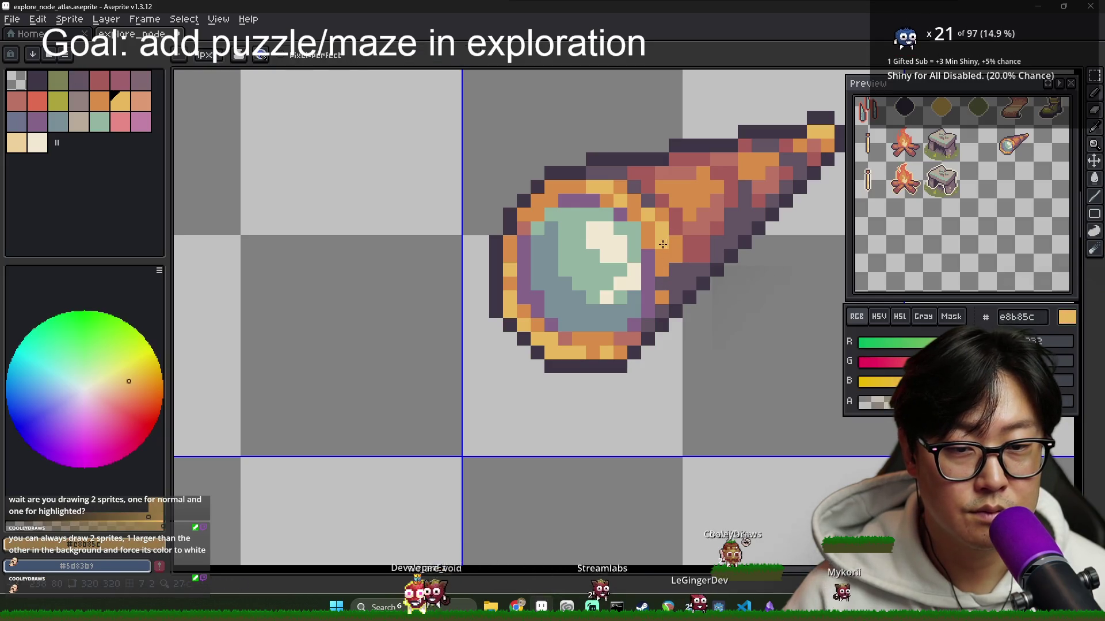
{"action": "scroll", "coordinate": [665, 262], "scroll_direction": "down", "scroll_amount": 5}
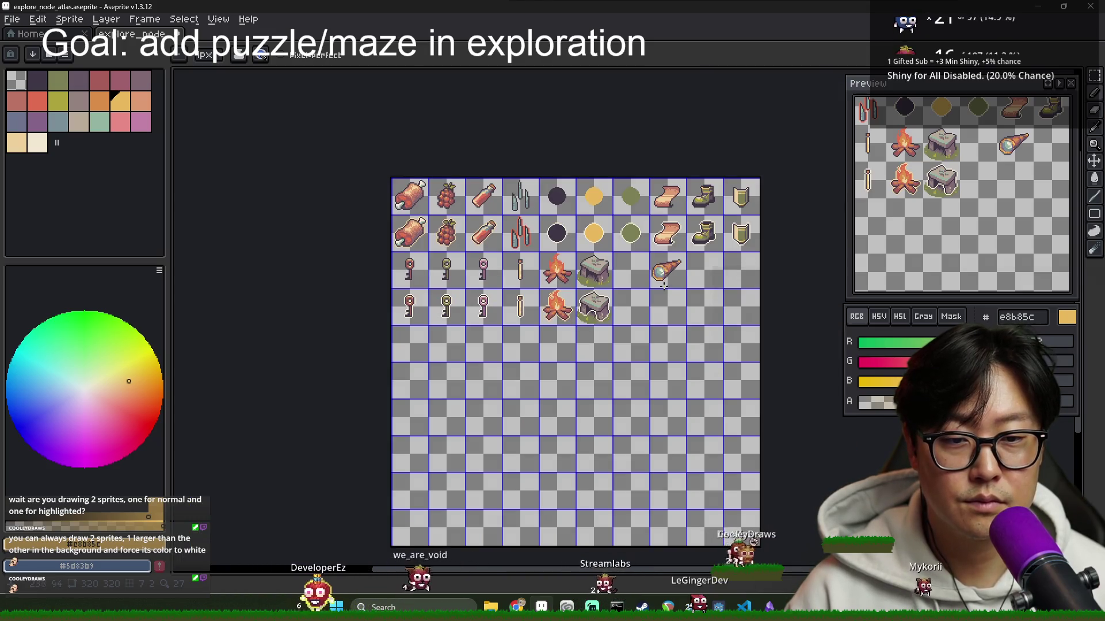
Paint blue-grey pixels on the lens and along its upper-left edge
{"action": "scroll", "coordinate": [663, 286], "scroll_direction": "up", "scroll_amount": 6}
{"action": "left_click", "coordinate": [617, 190], "text": "alt"}
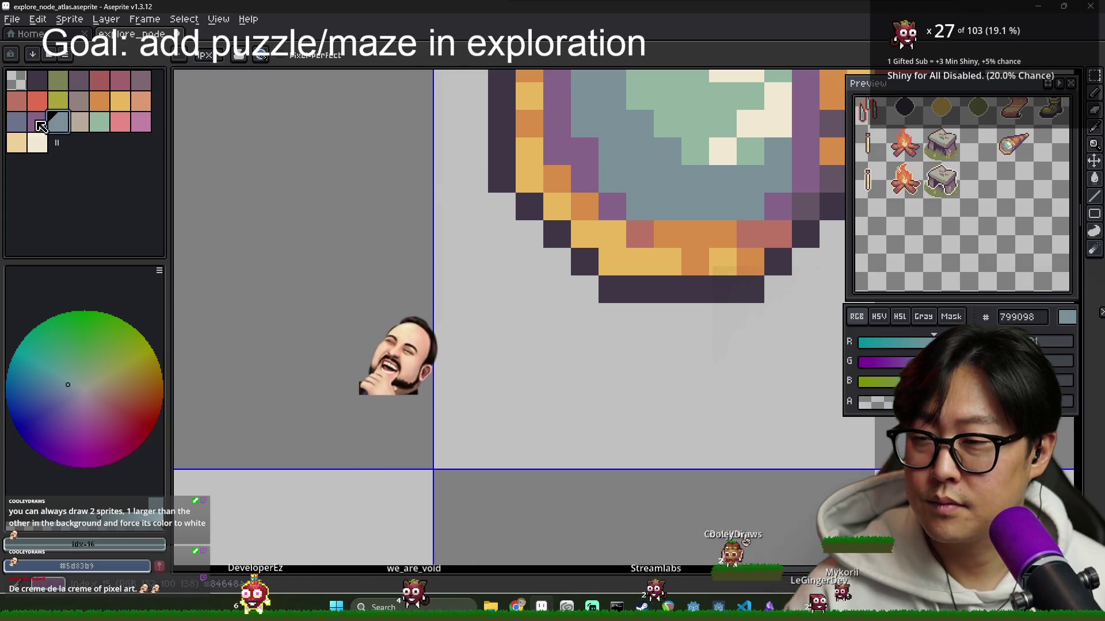
{"action": "left_click", "coordinate": [16, 122]}
{"action": "scroll", "coordinate": [594, 129], "scroll_direction": "down", "scroll_amount": 2}
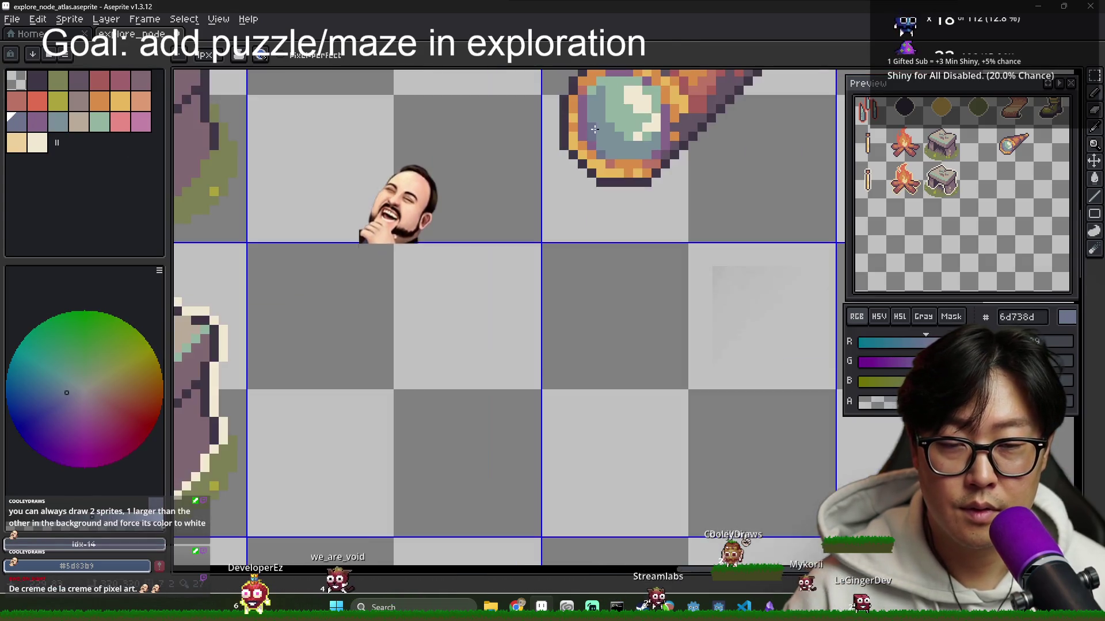
{"action": "scroll", "coordinate": [595, 128], "scroll_direction": "down", "scroll_amount": 1}
{"action": "scroll", "coordinate": [648, 117], "scroll_direction": "up", "scroll_amount": 2}
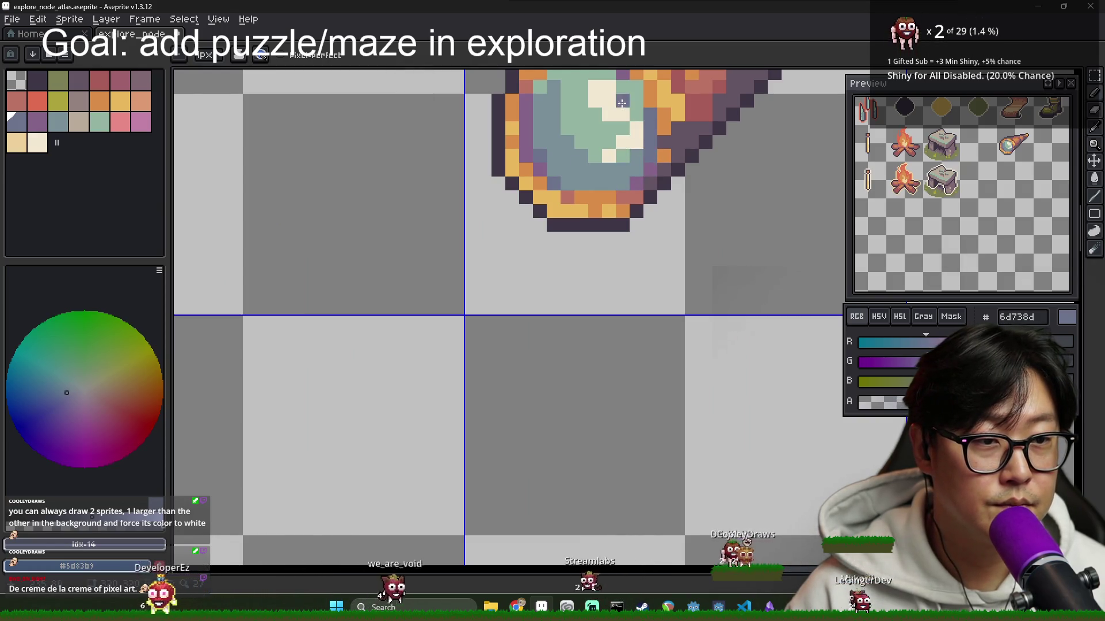
{"action": "left_click_drag", "start_coordinate": [624, 114], "coordinate": [604, 281]}
{"action": "scroll", "coordinate": [604, 281], "scroll_direction": "up", "scroll_amount": 1}
{"action": "left_click", "coordinate": [603, 183]}
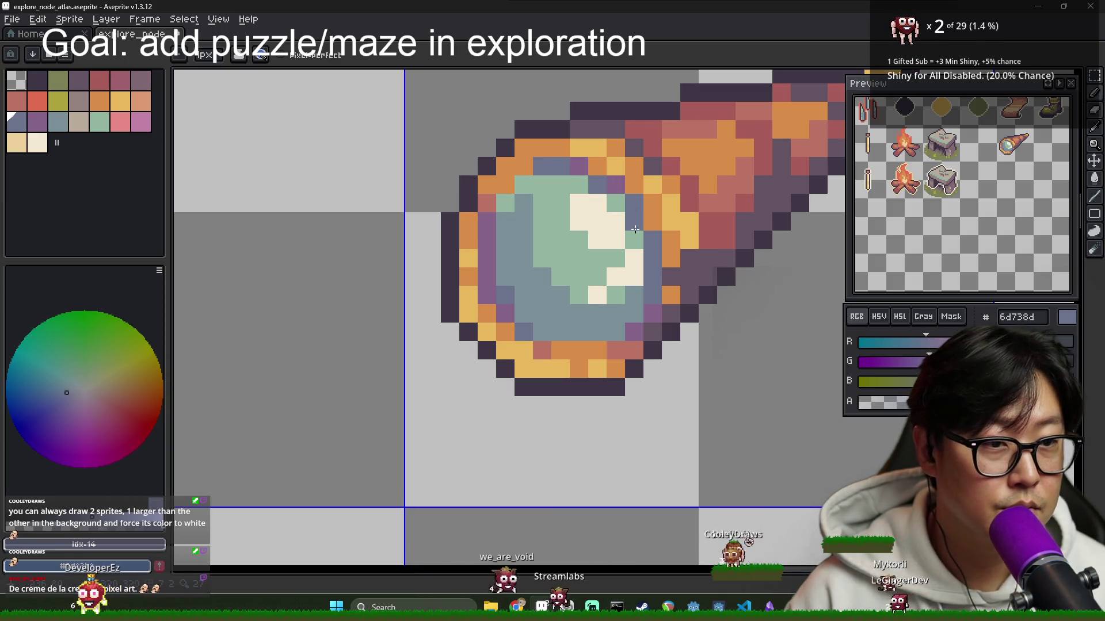
{"action": "left_click_drag", "start_coordinate": [524, 185], "coordinate": [505, 203]}
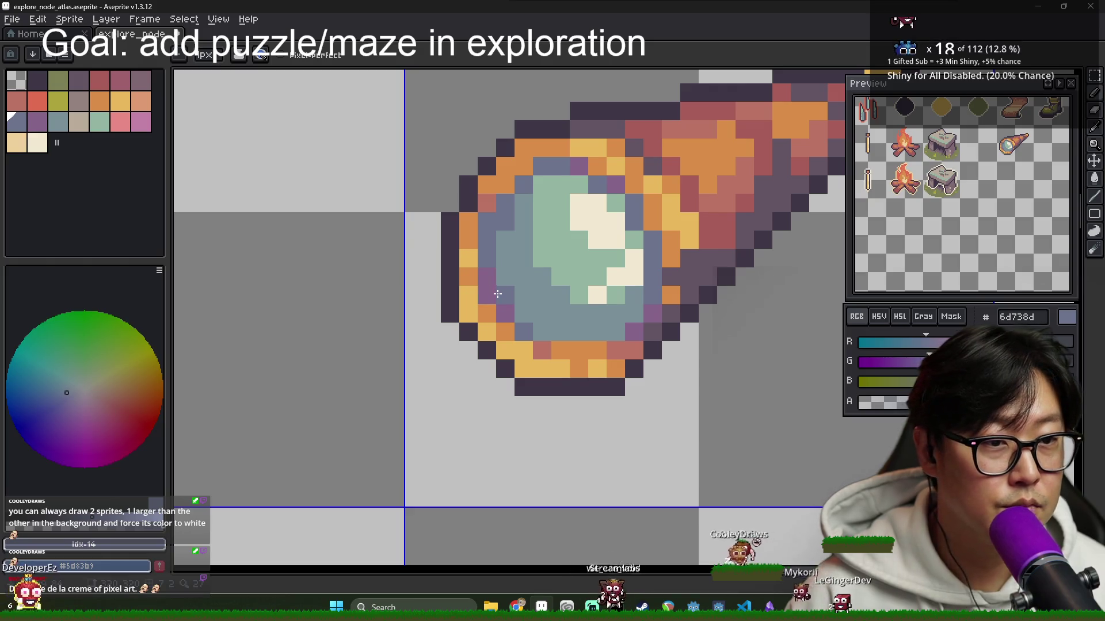
{"action": "scroll", "coordinate": [532, 303], "scroll_direction": "down", "scroll_amount": 5}
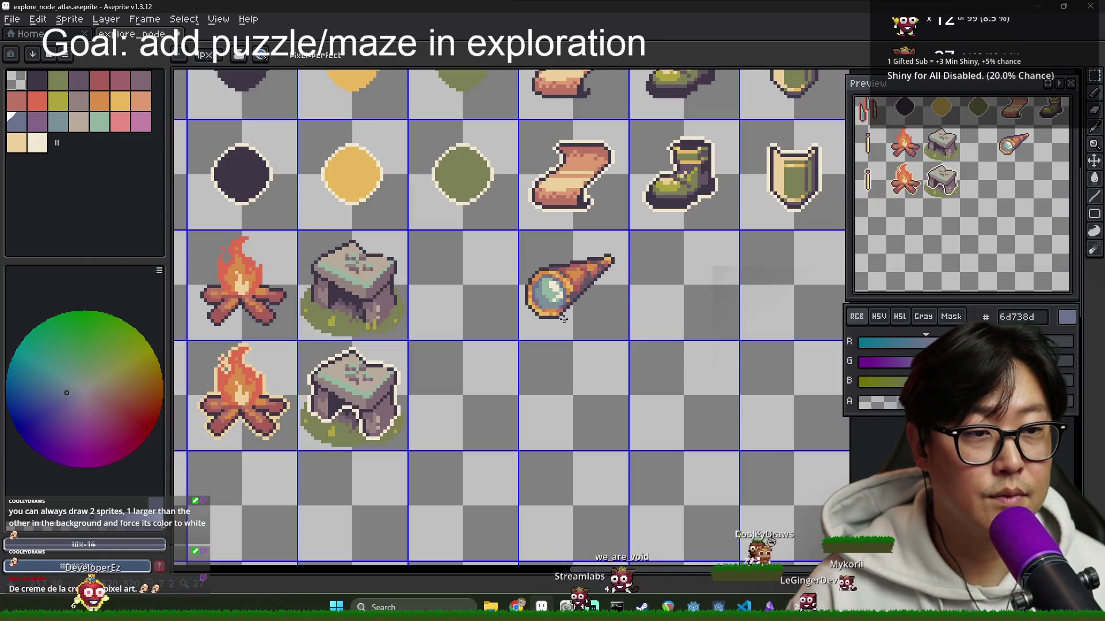
{"action": "scroll", "coordinate": [558, 316], "scroll_direction": "up", "scroll_amount": 3}
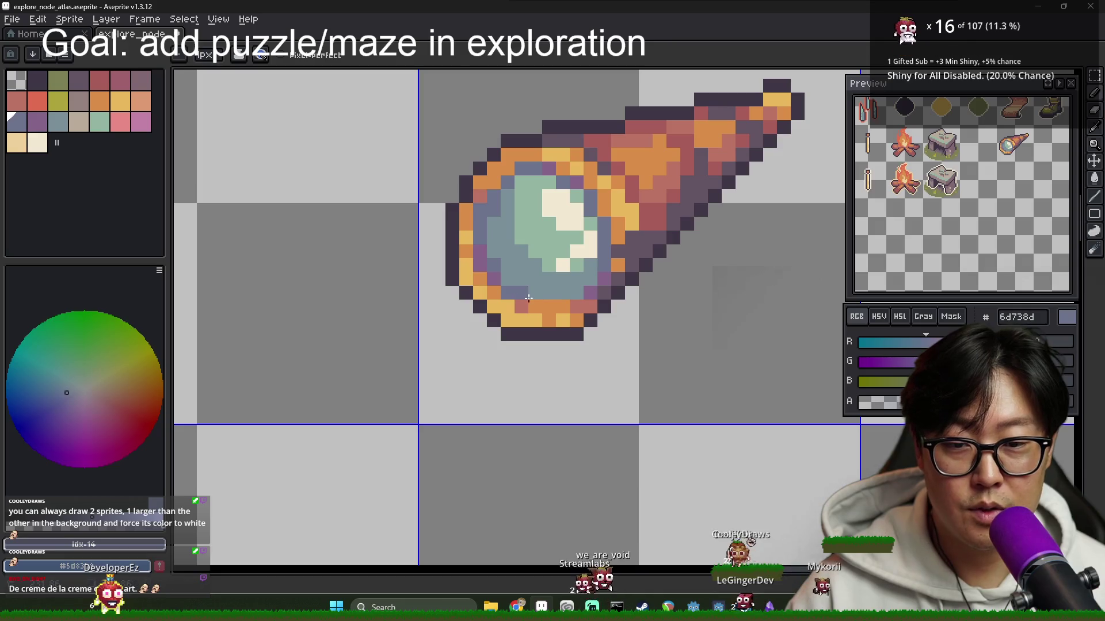
Sample lens and rim colours, then darken a lower-left lens pixel to outline colour 3f3645
{"action": "left_click", "coordinate": [513, 288], "text": "alt"}
{"action": "left_click", "coordinate": [533, 294], "text": "alt"}
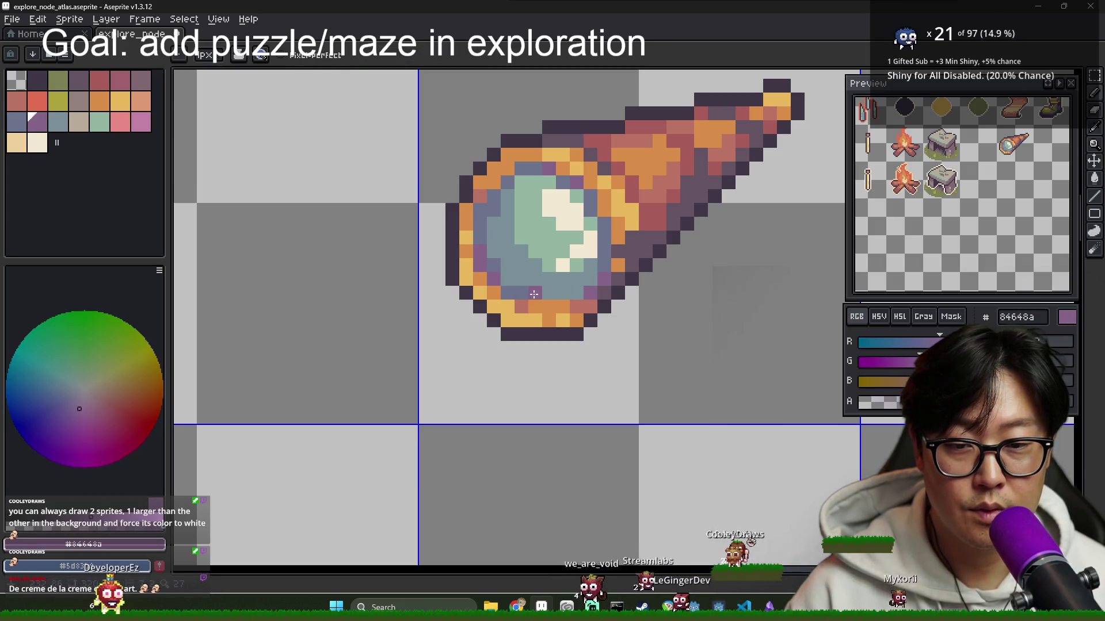
{"action": "left_click", "coordinate": [523, 289], "text": "alt"}
{"action": "left_click", "coordinate": [540, 294], "text": "alt"}
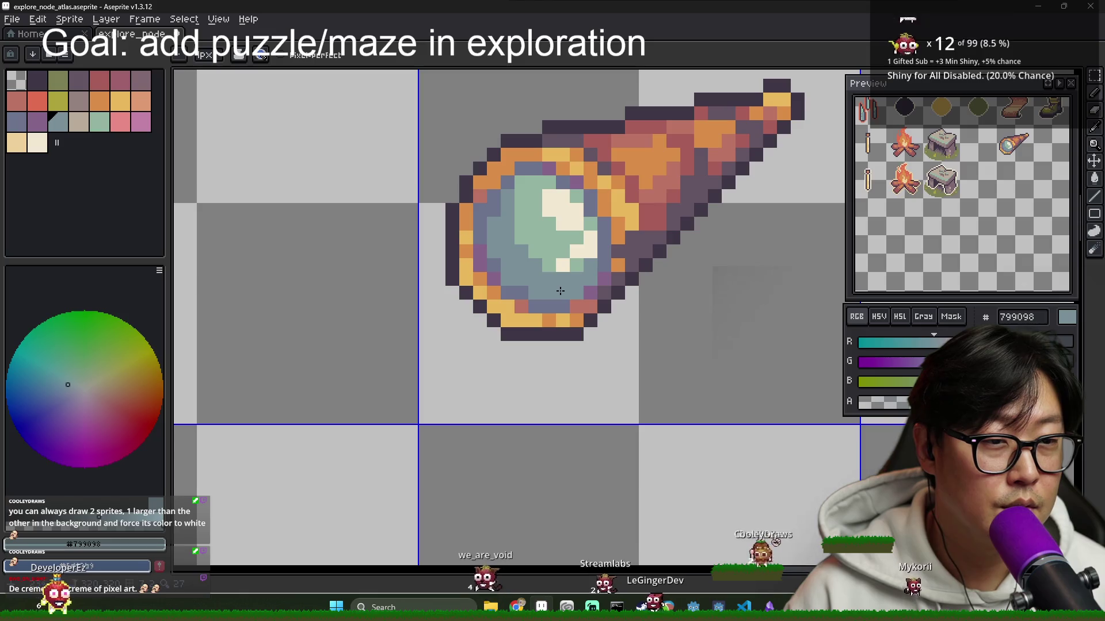
{"action": "left_click", "coordinate": [572, 309], "text": "alt"}
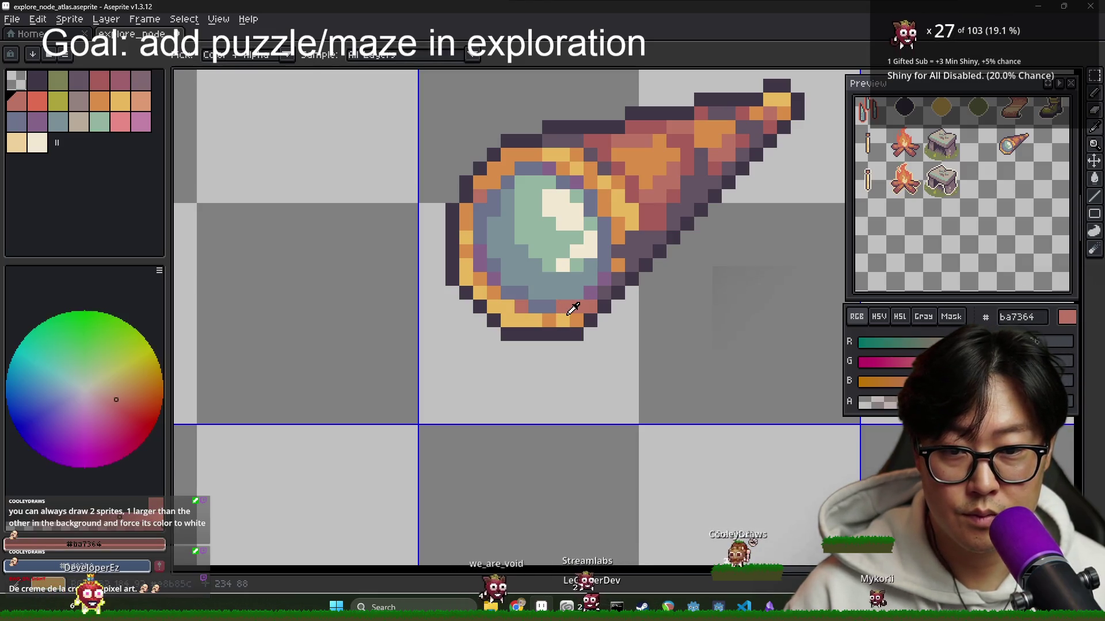
{"action": "left_click", "coordinate": [574, 315], "text": "alt"}
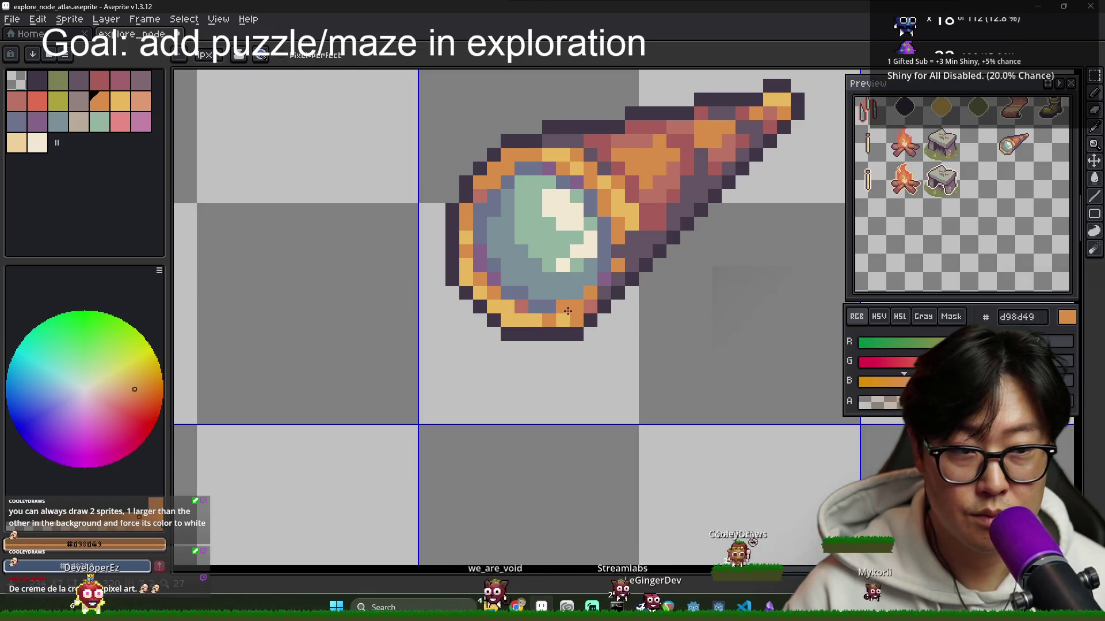
{"action": "left_click", "coordinate": [581, 297], "text": "alt"}
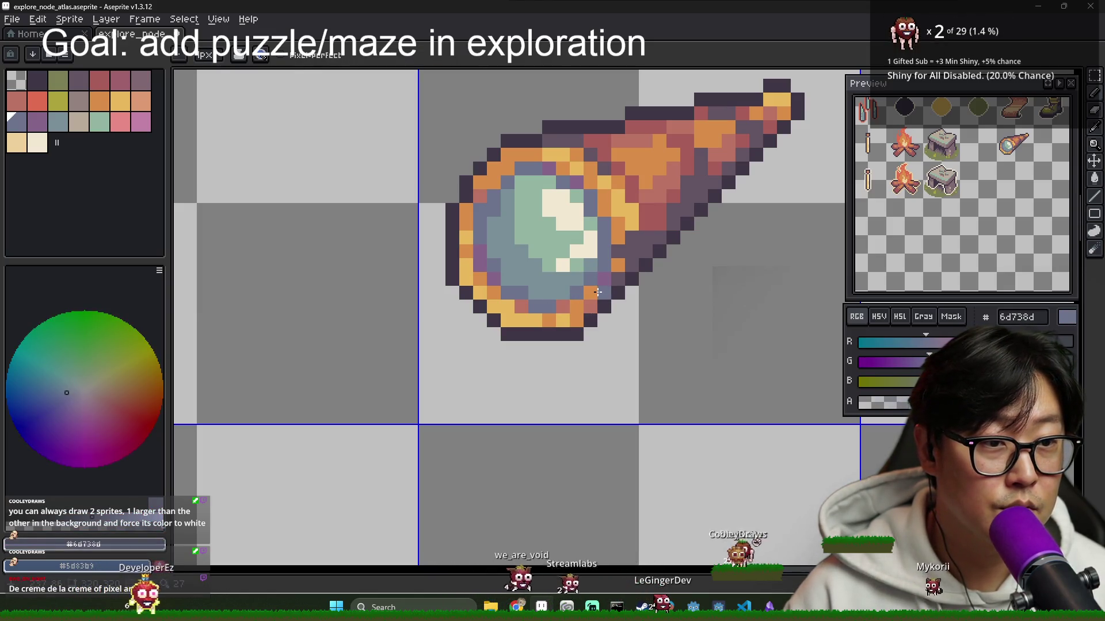
{"action": "left_click", "coordinate": [509, 333], "text": "alt"}
{"action": "left_click", "coordinate": [508, 319]}
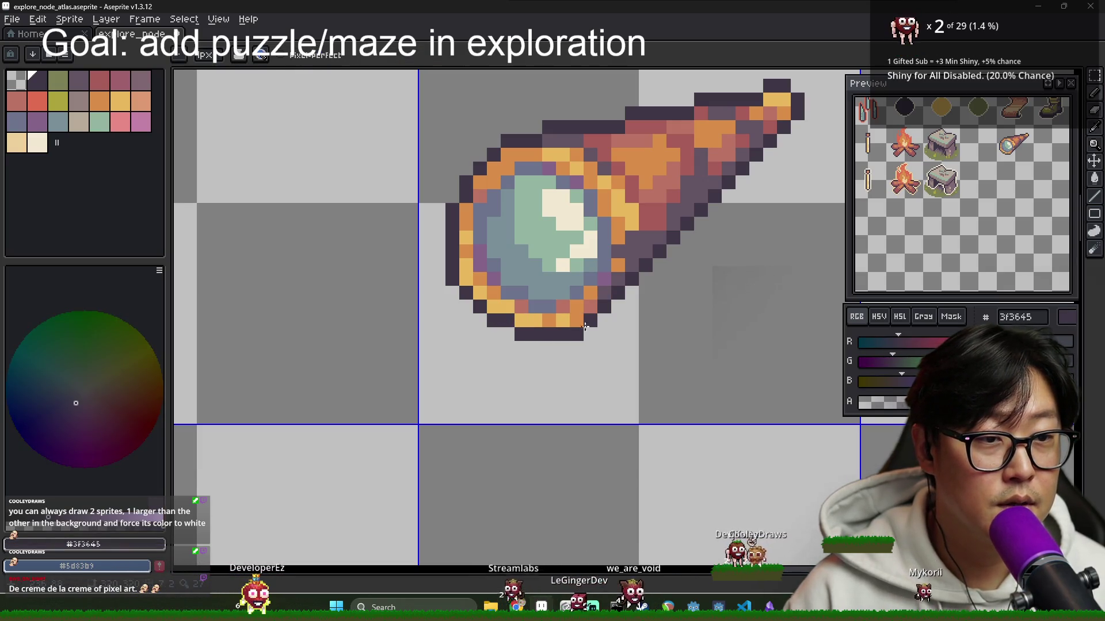
{"action": "scroll", "coordinate": [608, 315], "scroll_direction": "down", "scroll_amount": 5}
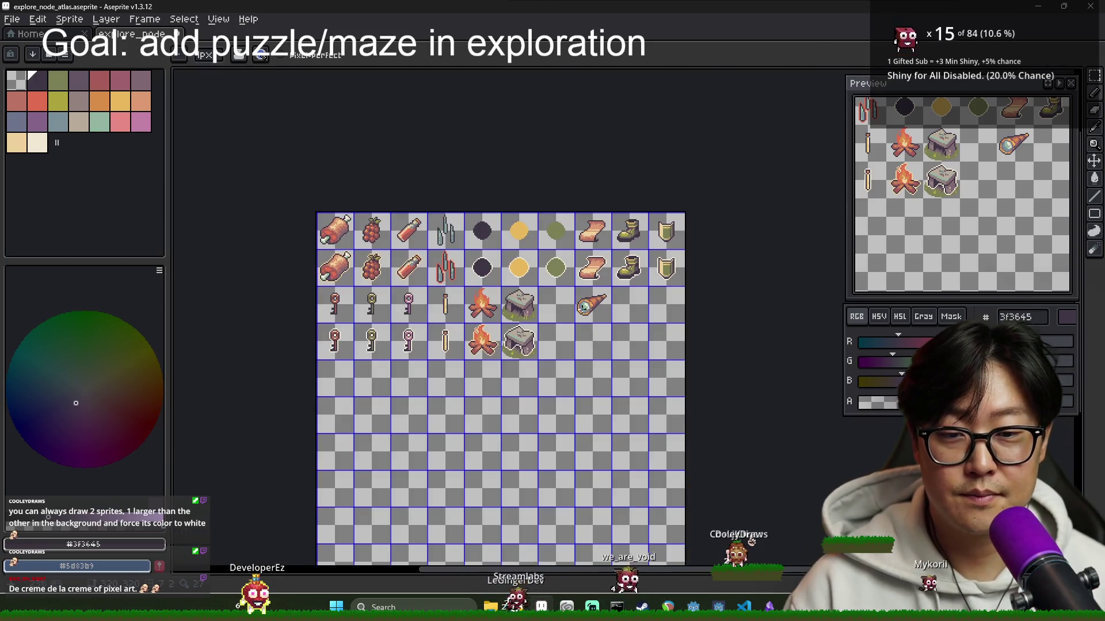
{"action": "scroll", "coordinate": [586, 301], "scroll_direction": "up", "scroll_amount": 5}
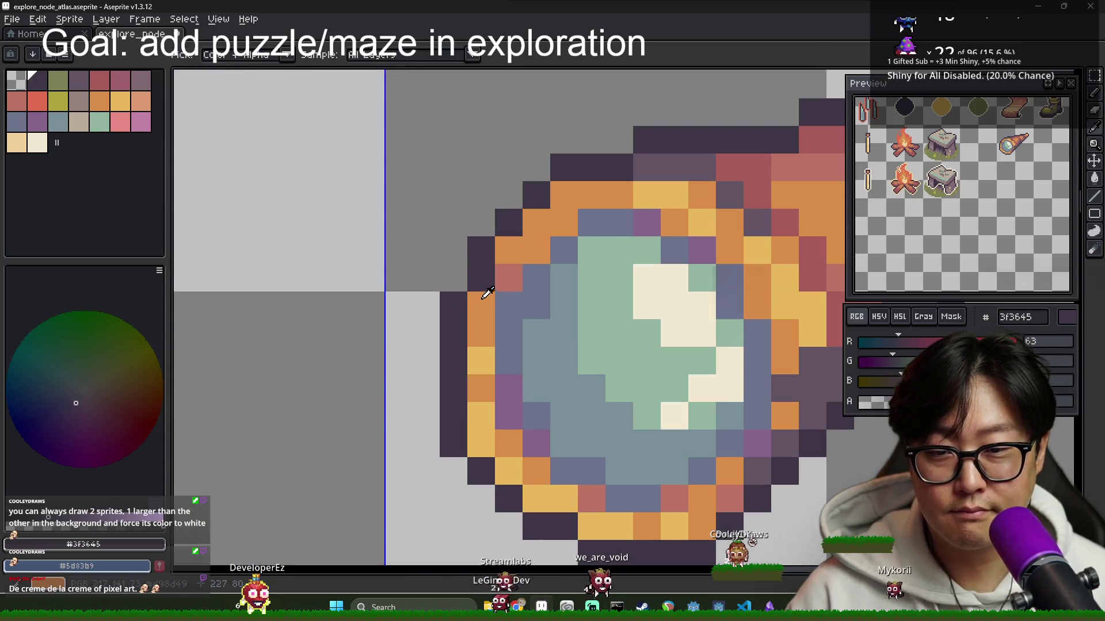
{"action": "left_click", "coordinate": [486, 292], "text": "alt"}
{"action": "scroll", "coordinate": [518, 288], "scroll_direction": "down", "scroll_amount": 3}
{"action": "scroll", "coordinate": [540, 286], "scroll_direction": "up", "scroll_amount": 1}
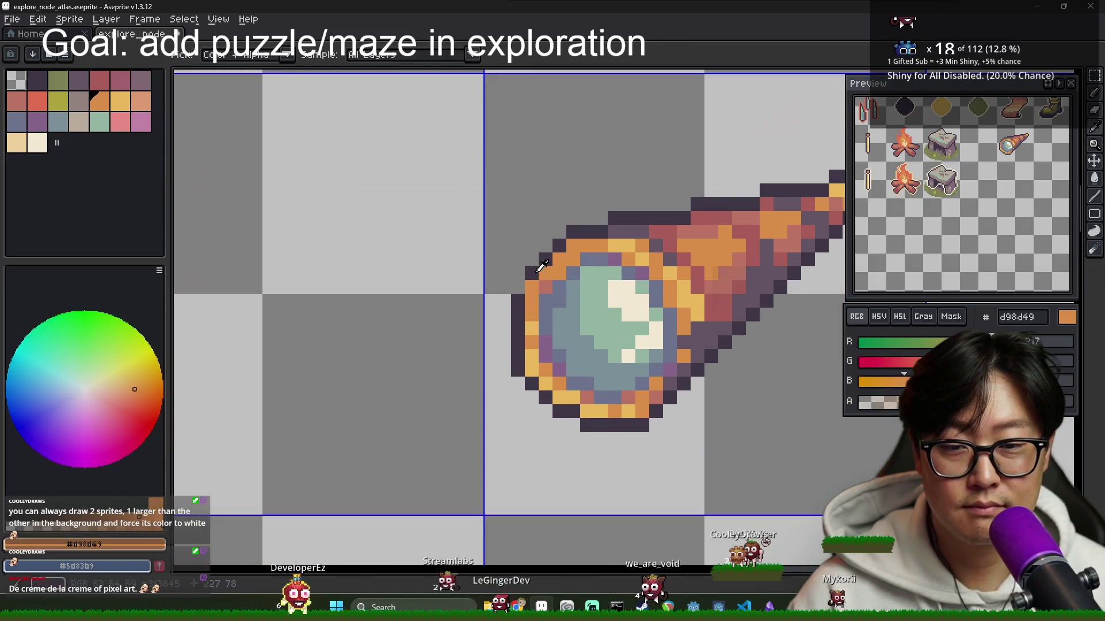
{"action": "scroll", "coordinate": [551, 286], "scroll_direction": "down", "scroll_amount": 1}
{"action": "scroll", "coordinate": [551, 286], "scroll_direction": "down", "scroll_amount": 3}
{"action": "scroll", "coordinate": [535, 282], "scroll_direction": "up", "scroll_amount": 5}
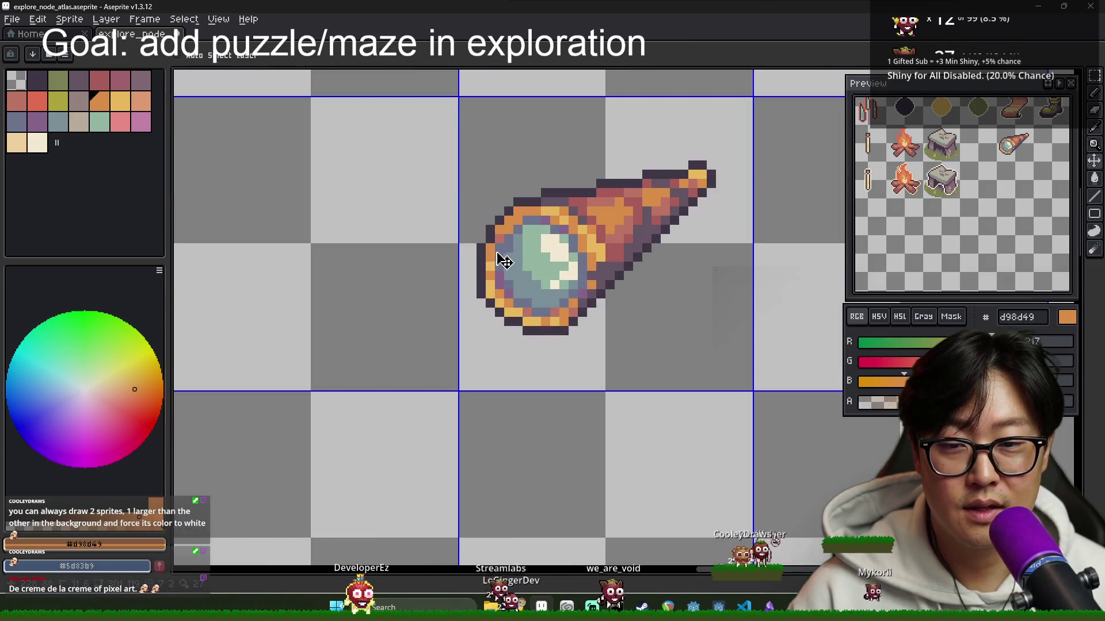
{"action": "scroll", "coordinate": [494, 246], "scroll_direction": "up", "scroll_amount": 2}
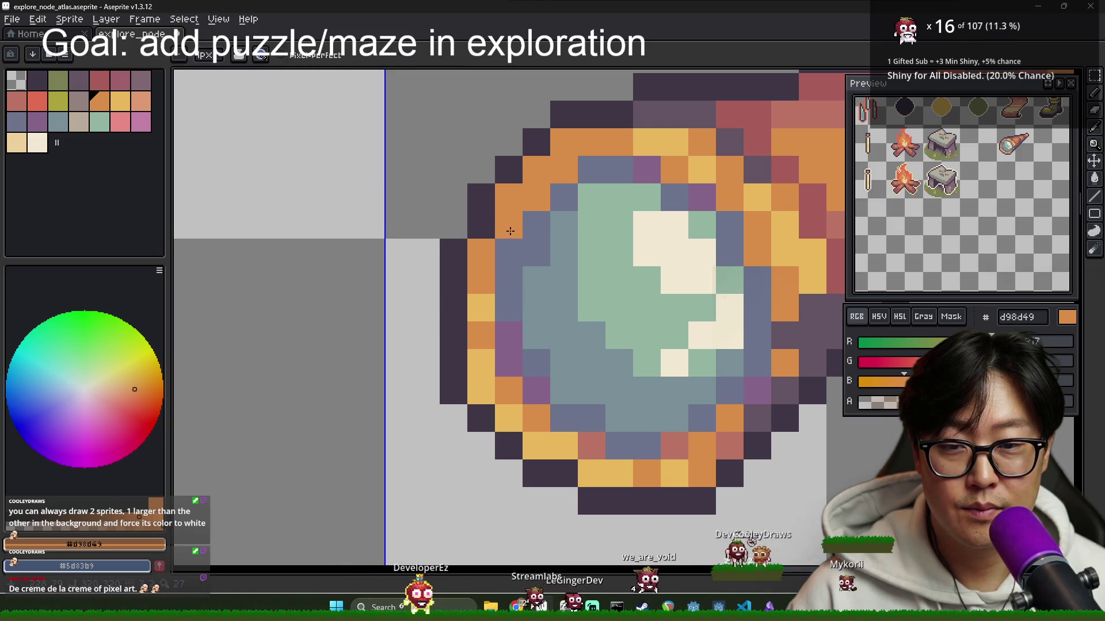
{"action": "scroll", "coordinate": [547, 264], "scroll_direction": "down", "scroll_amount": 3}
{"action": "scroll", "coordinate": [547, 265], "scroll_direction": "down", "scroll_amount": 3}
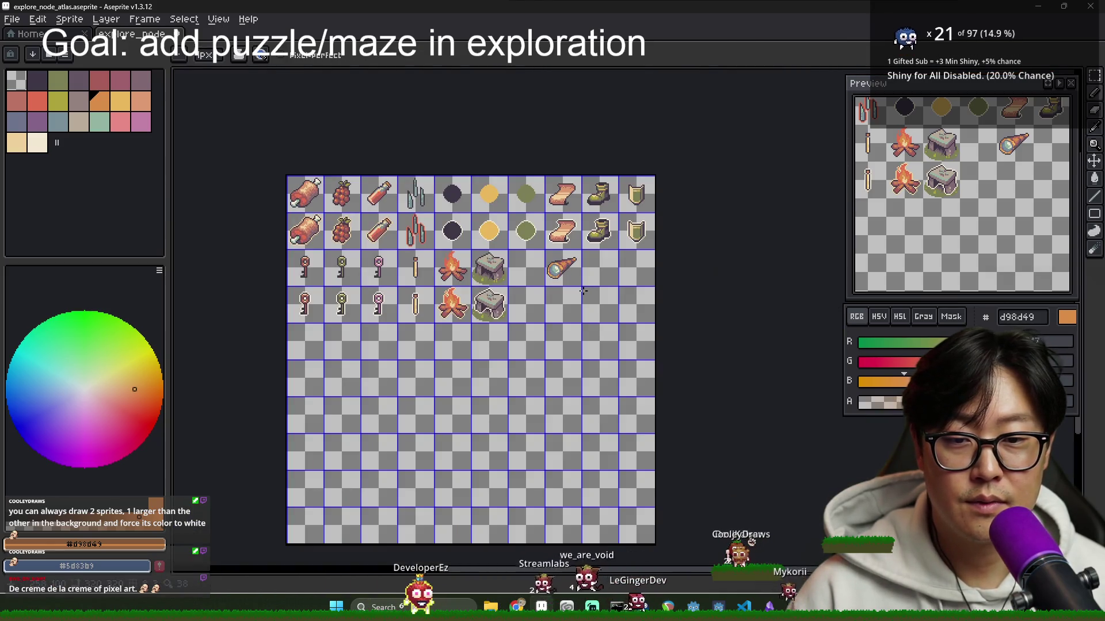
{"action": "scroll", "coordinate": [582, 293], "scroll_direction": "up", "scroll_amount": 5}
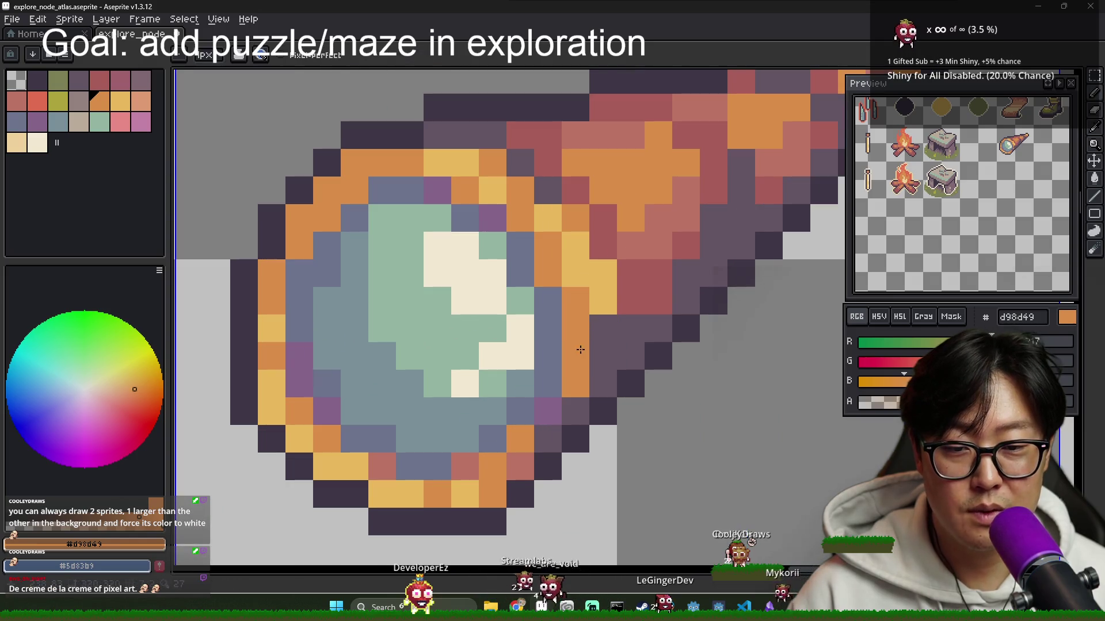
{"action": "scroll", "coordinate": [600, 354], "scroll_direction": "down", "scroll_amount": 5}
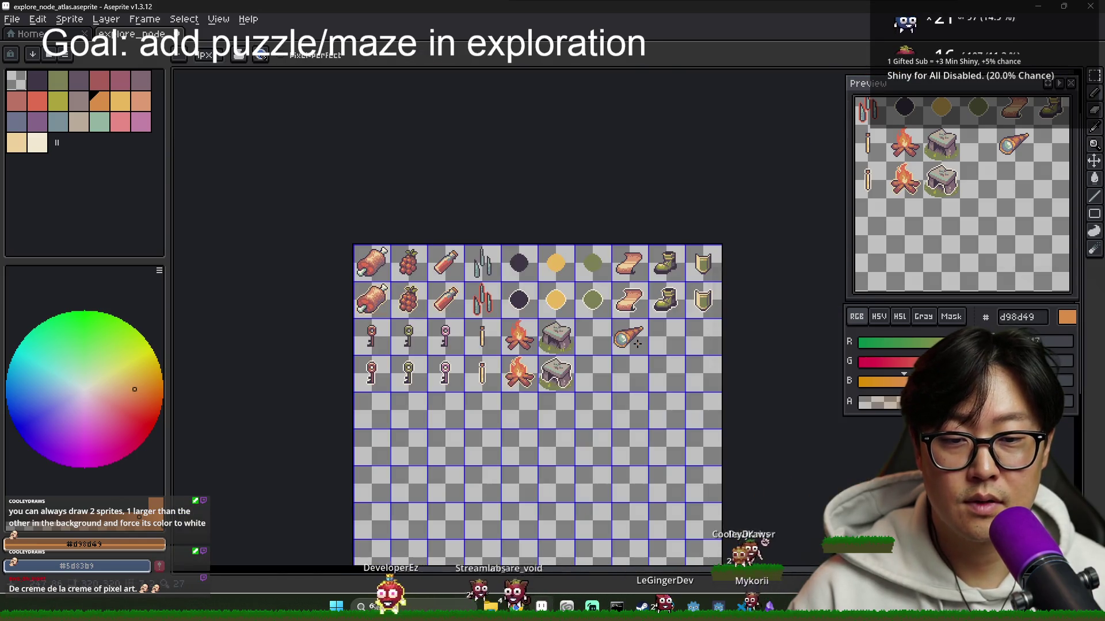
{"action": "scroll", "coordinate": [597, 342], "scroll_direction": "up", "scroll_amount": 4}
{"action": "scroll", "coordinate": [576, 316], "scroll_direction": "down", "scroll_amount": 1}
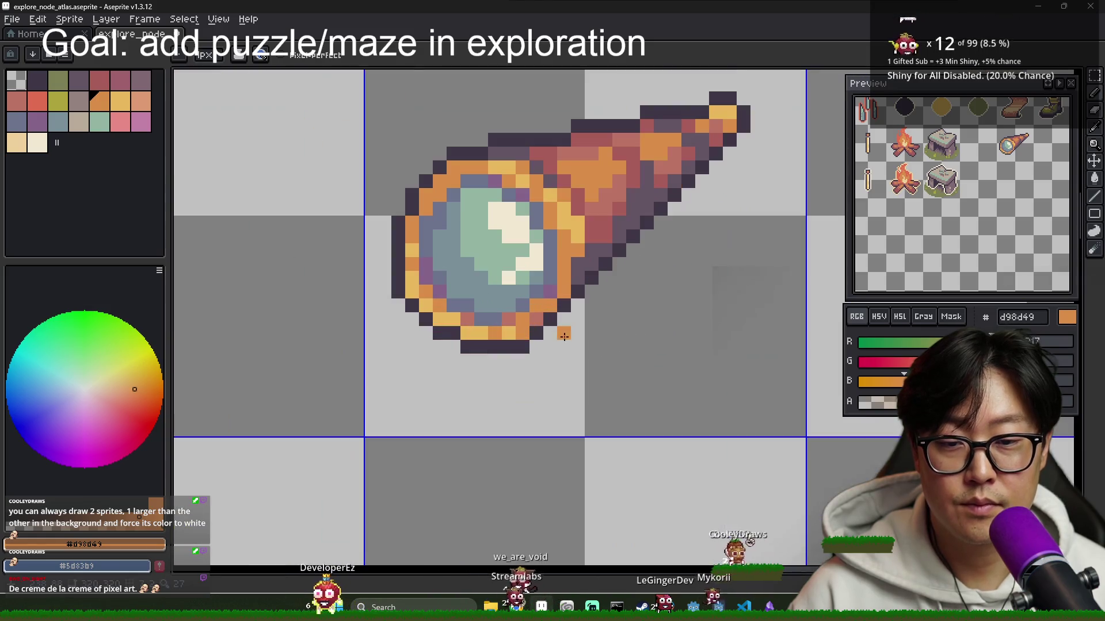
{"action": "scroll", "coordinate": [547, 325], "scroll_direction": "down", "scroll_amount": 3}
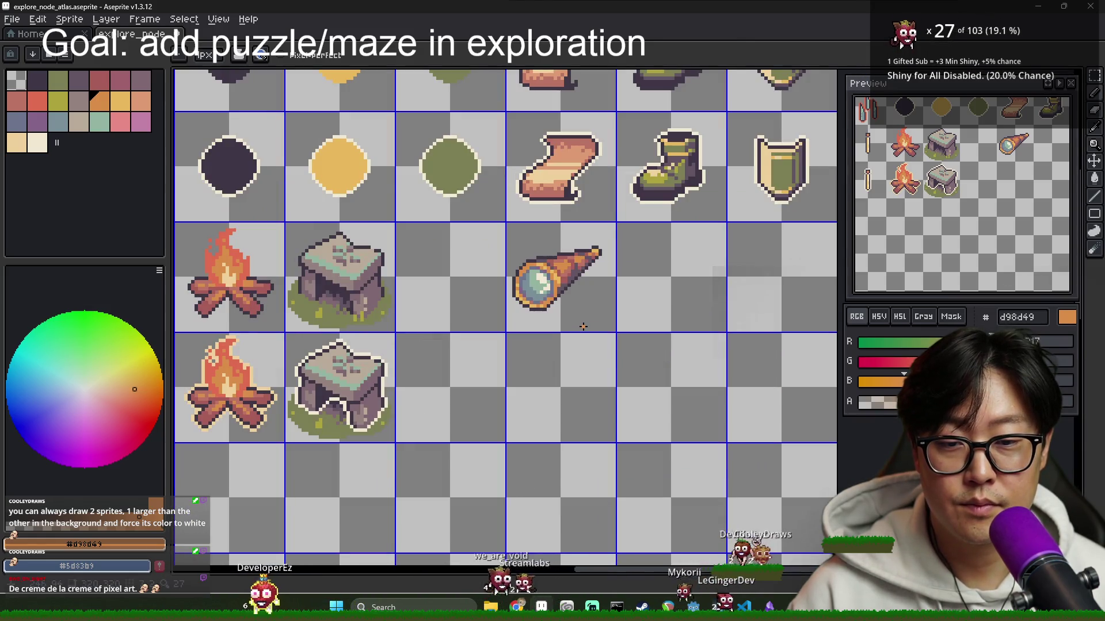
{"action": "scroll", "coordinate": [582, 326], "scroll_direction": "down", "scroll_amount": 1}
{"action": "scroll", "coordinate": [583, 327], "scroll_direction": "up", "scroll_amount": 4}
{"action": "scroll", "coordinate": [576, 314], "scroll_direction": "up", "scroll_amount": 3}
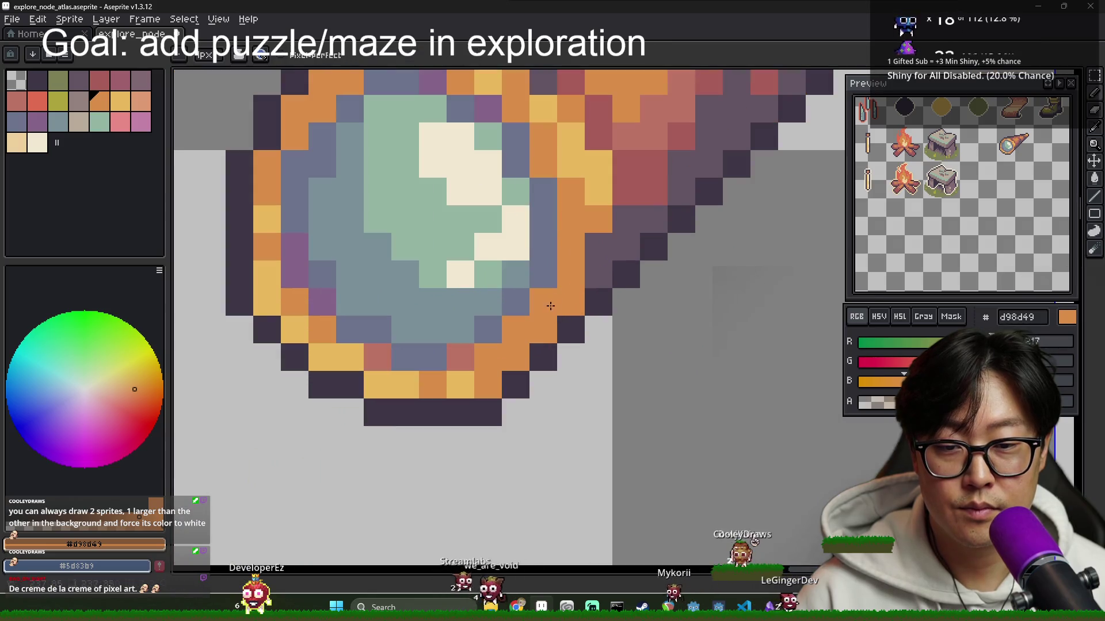
{"action": "scroll", "coordinate": [593, 310], "scroll_direction": "down", "scroll_amount": 4}
{"action": "scroll", "coordinate": [593, 309], "scroll_direction": "down", "scroll_amount": 4}
{"action": "scroll", "coordinate": [596, 313], "scroll_direction": "down", "scroll_amount": 3}
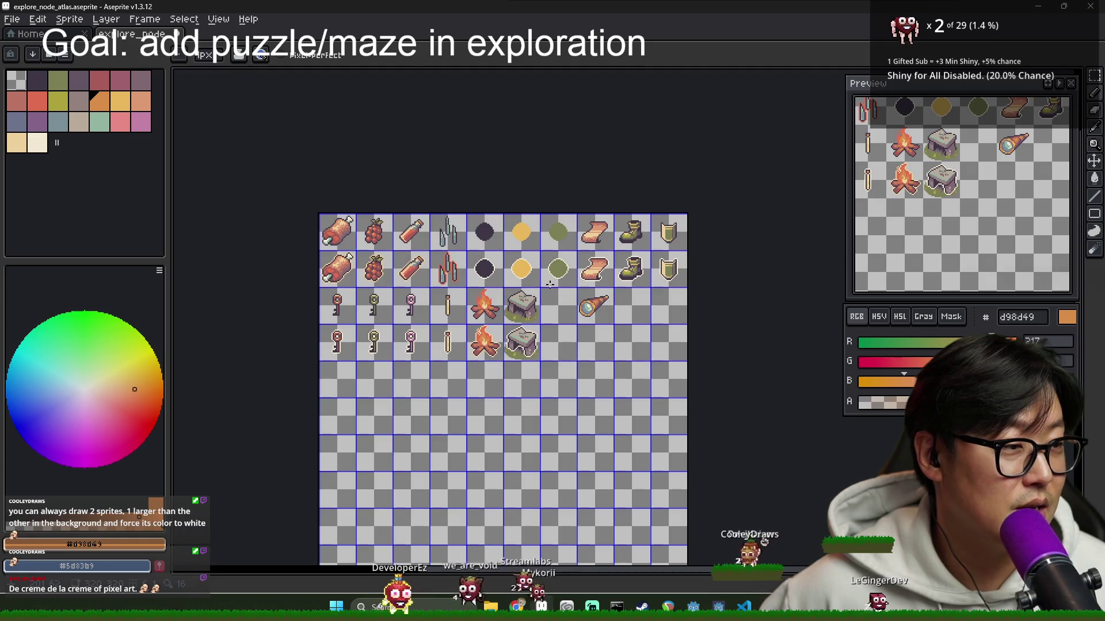
{"action": "scroll", "coordinate": [584, 310], "scroll_direction": "up", "scroll_amount": 4}
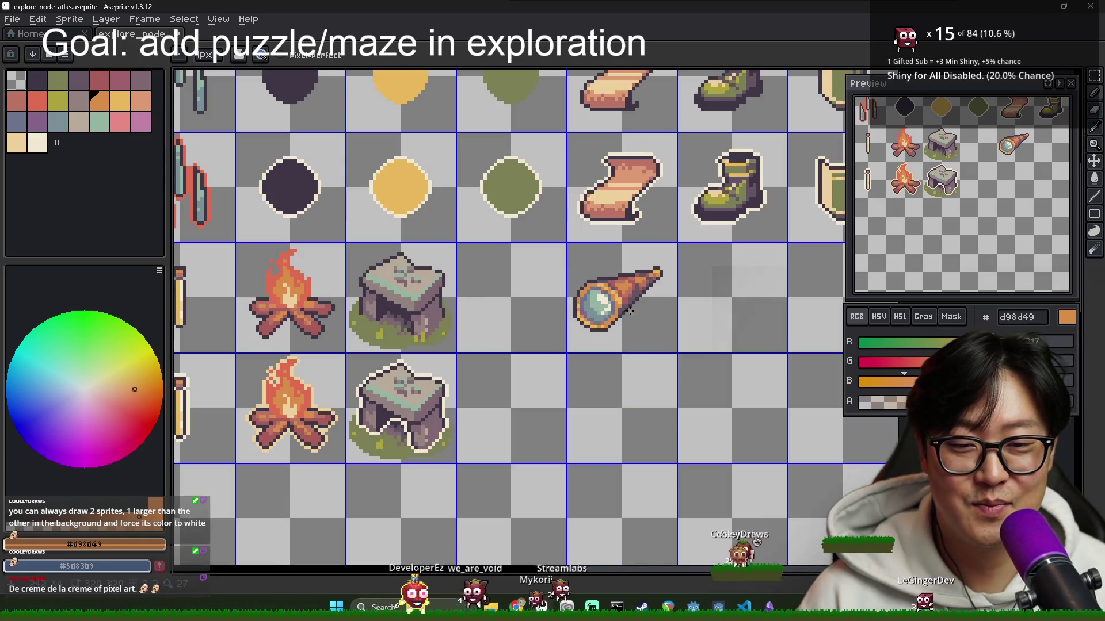
{"action": "key", "text": "m"}
Duplicate the telescope sprite into the grid cell below it
{"action": "left_click_drag", "start_coordinate": [642, 309], "coordinate": [637, 320]}
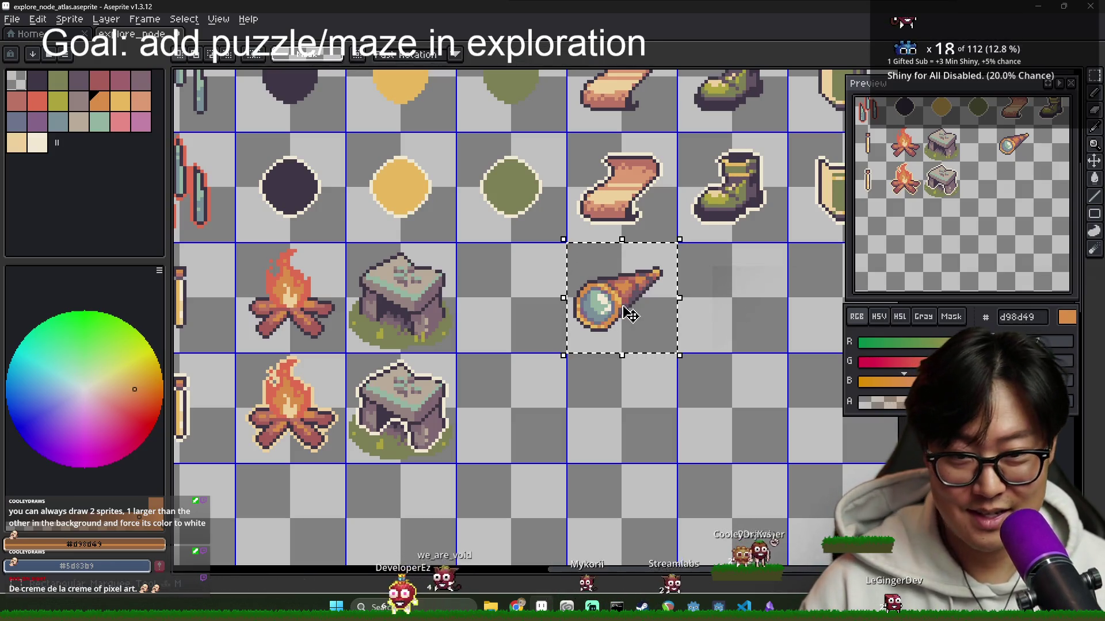
{"action": "left_click_drag", "start_coordinate": [623, 307], "coordinate": [630, 421]}
{"action": "key", "text": "ctrl+d"}
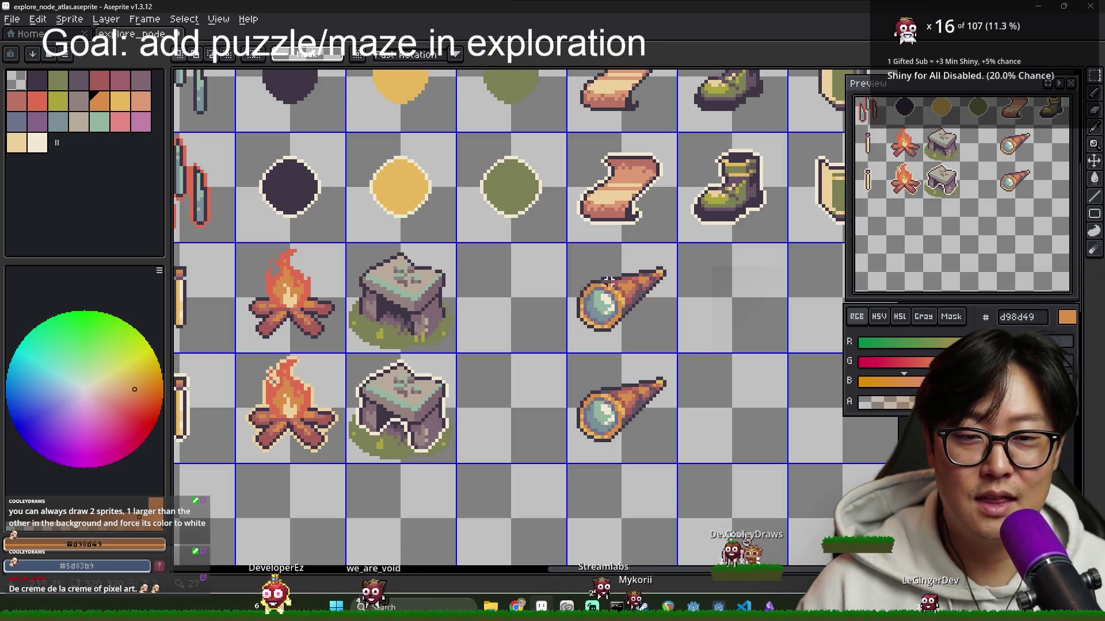
{"action": "scroll", "coordinate": [605, 296], "scroll_direction": "up", "scroll_amount": 2}
{"action": "scroll", "coordinate": [622, 301], "scroll_direction": "down", "scroll_amount": 3}
{"action": "scroll", "coordinate": [595, 340], "scroll_direction": "up", "scroll_amount": 1}
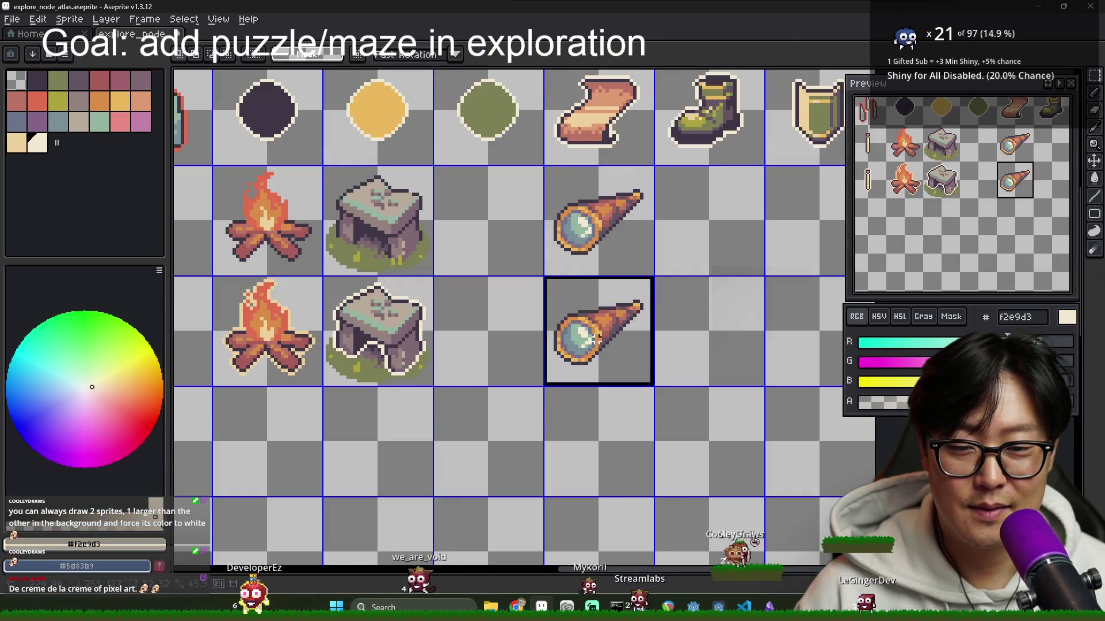
Apply a light Outline effect around the lower telescope copy
{"action": "left_click", "coordinate": [594, 339]}
{"action": "key", "text": "shift+o"}
{"action": "key", "text": "Return"}
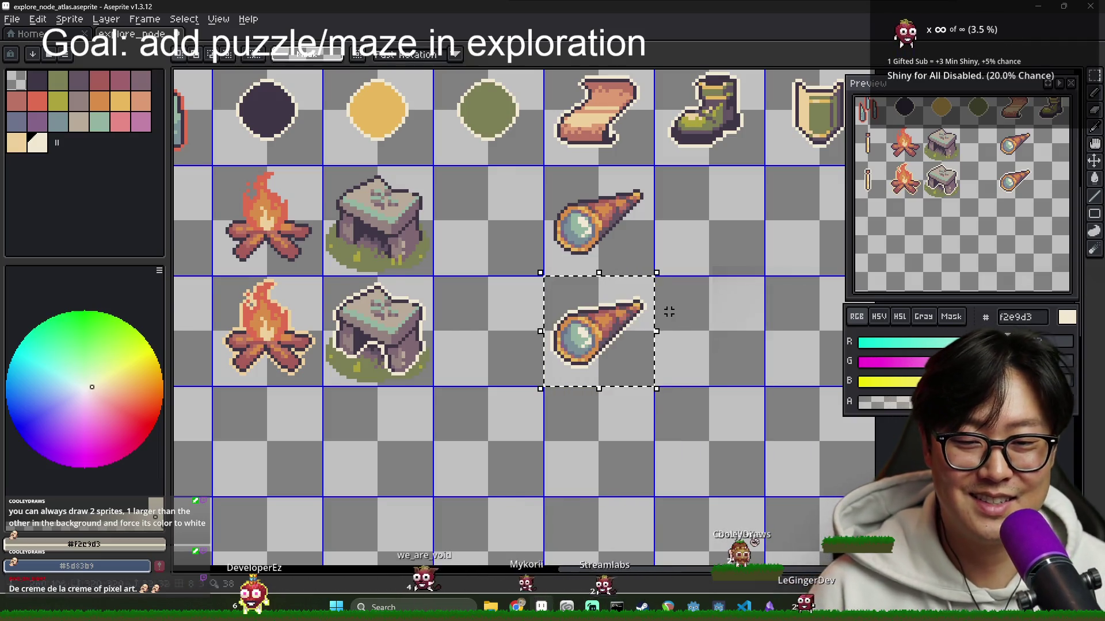
{"action": "scroll", "coordinate": [683, 315], "scroll_direction": "down", "scroll_amount": 3}
{"action": "scroll", "coordinate": [658, 320], "scroll_direction": "up", "scroll_amount": 2}
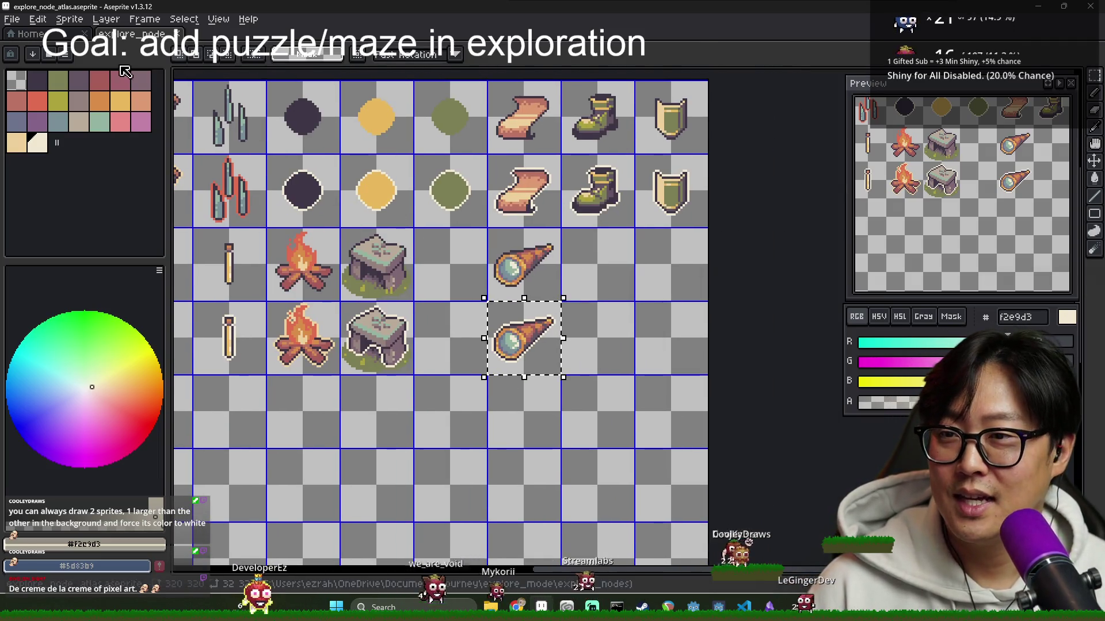
Export the atlas image, overwriting the existing explore_node_atlas file
{"action": "left_click", "coordinate": [12, 19]}
{"action": "mouse_move", "coordinate": [23, 133]}
{"action": "left_click", "coordinate": [173, 133]}
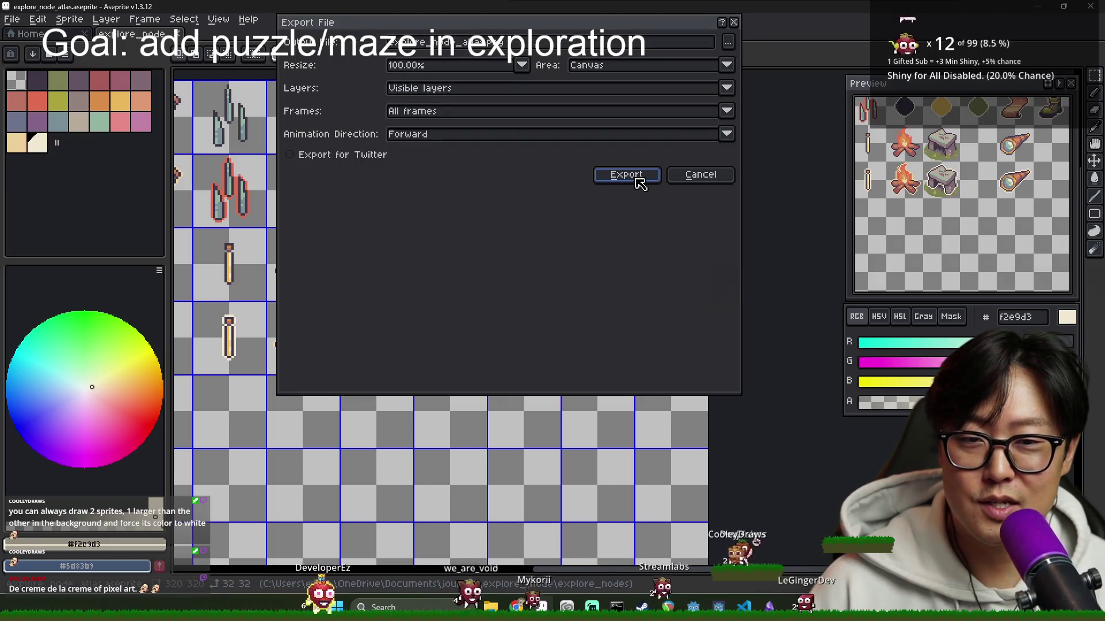
{"action": "left_click", "coordinate": [626, 174]}
{"action": "key", "text": "Return"}
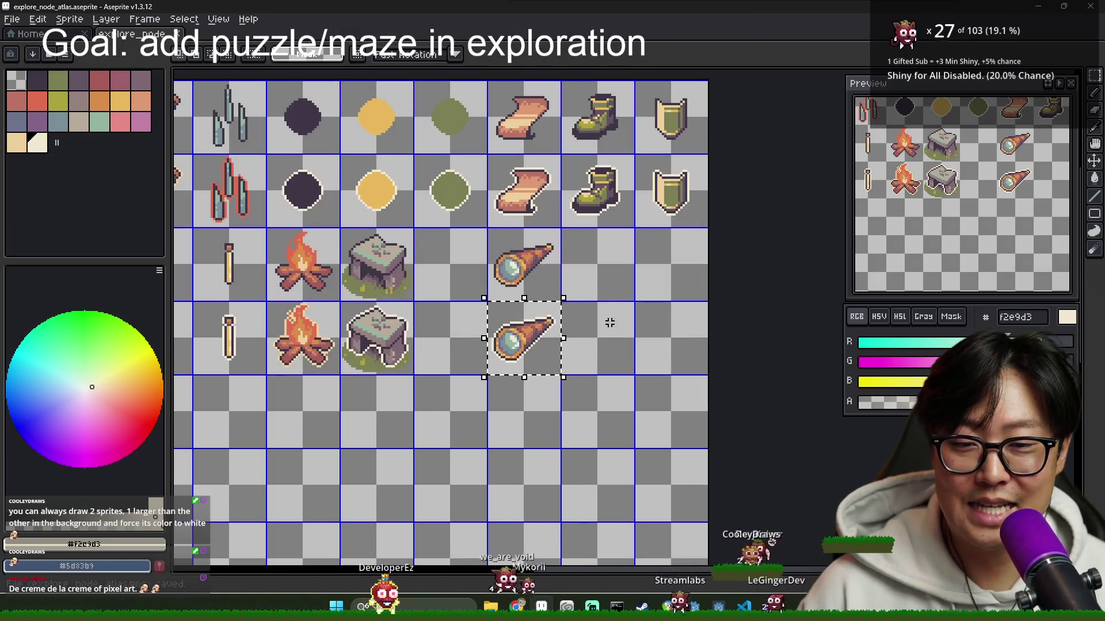
{"action": "left_click", "coordinate": [1091, 6]}
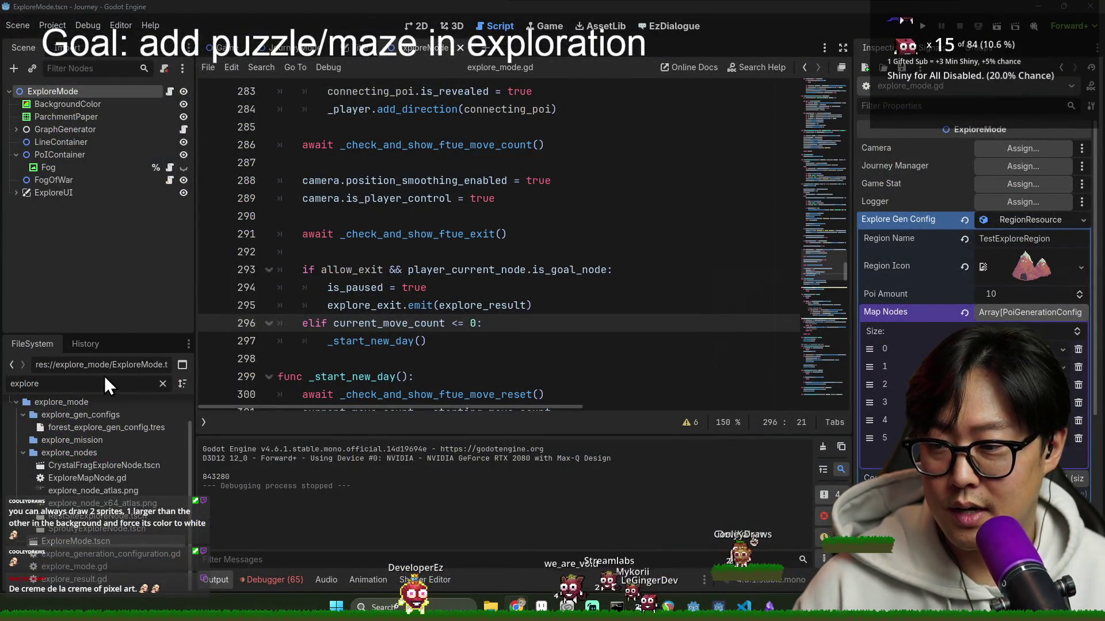
Filter FileSystem by 'item' and open StaminaPotionItemNode.tscn in the 2D view
{"action": "double_click", "coordinate": [124, 383]}
{"action": "type", "text": "item"}
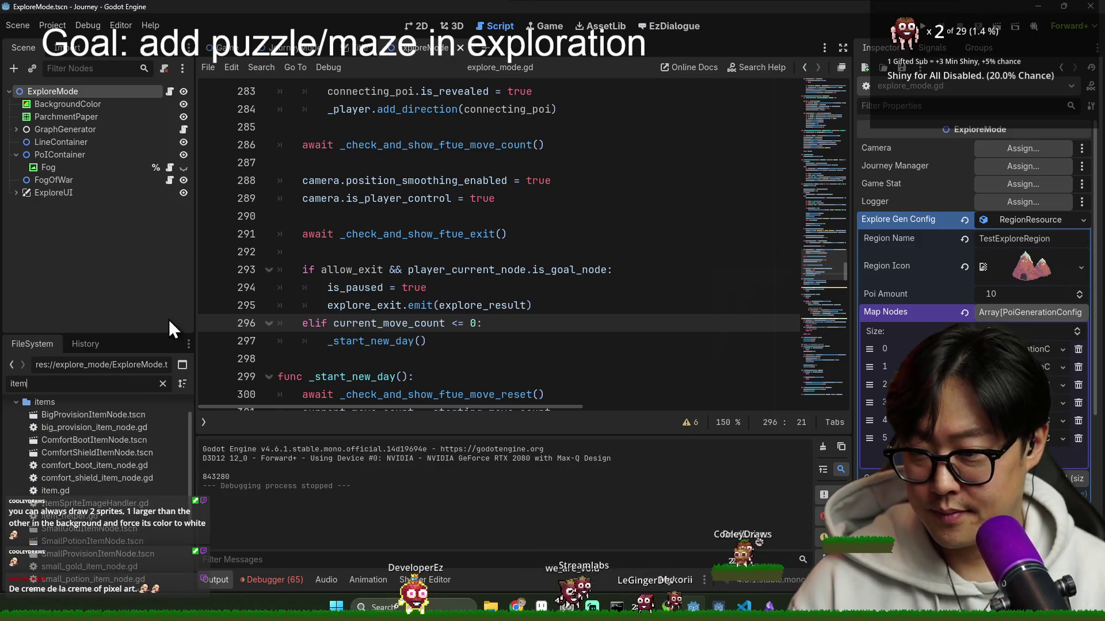
{"action": "left_click", "coordinate": [93, 413]}
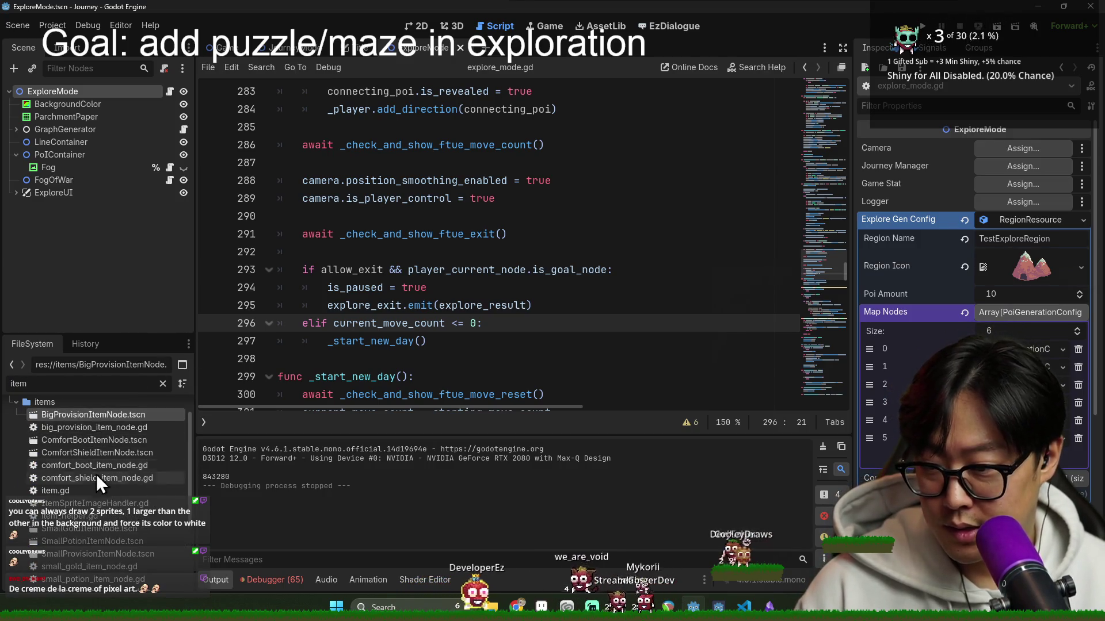
{"action": "scroll", "coordinate": [104, 495], "scroll_direction": "down", "scroll_amount": 3}
{"action": "double_click", "coordinate": [91, 524]}
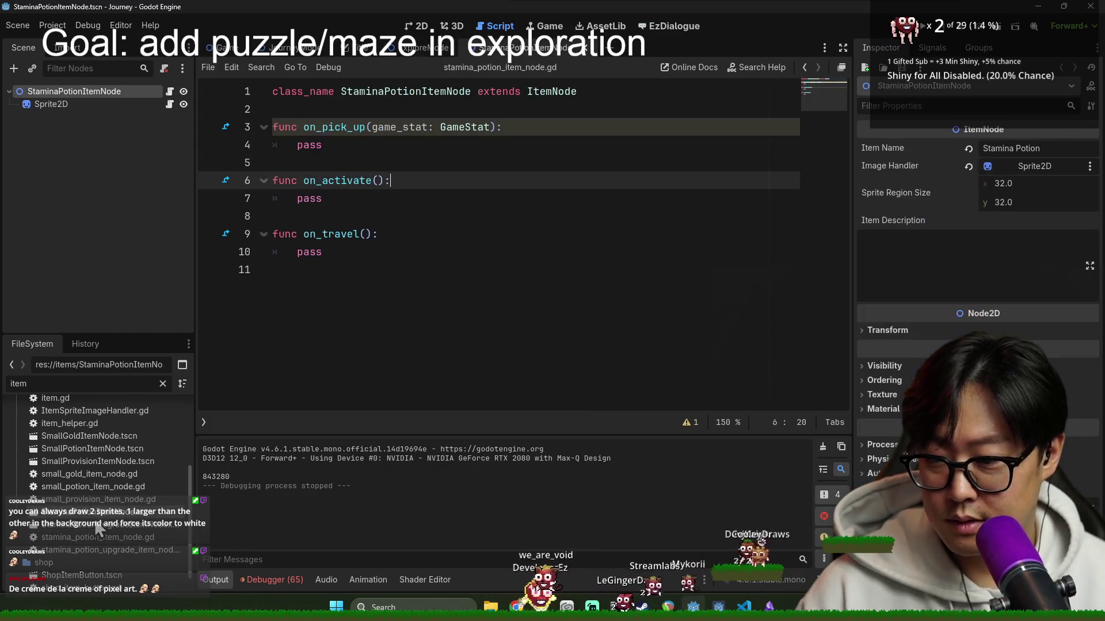
{"action": "left_click", "coordinate": [416, 27]}
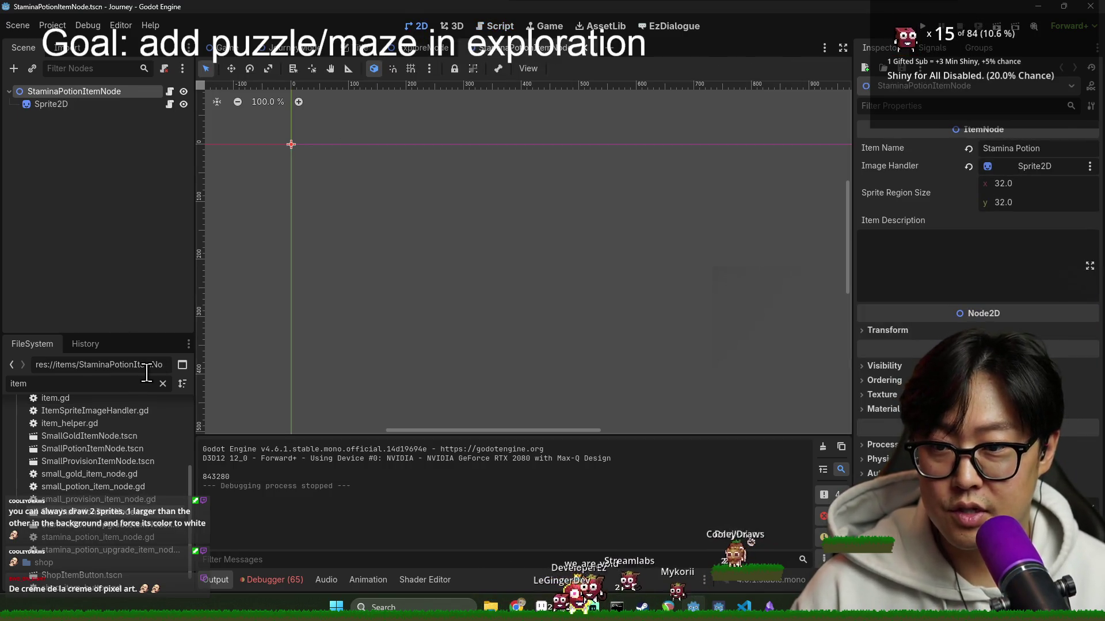
{"action": "scroll", "coordinate": [96, 518], "scroll_direction": "up", "scroll_amount": 2}
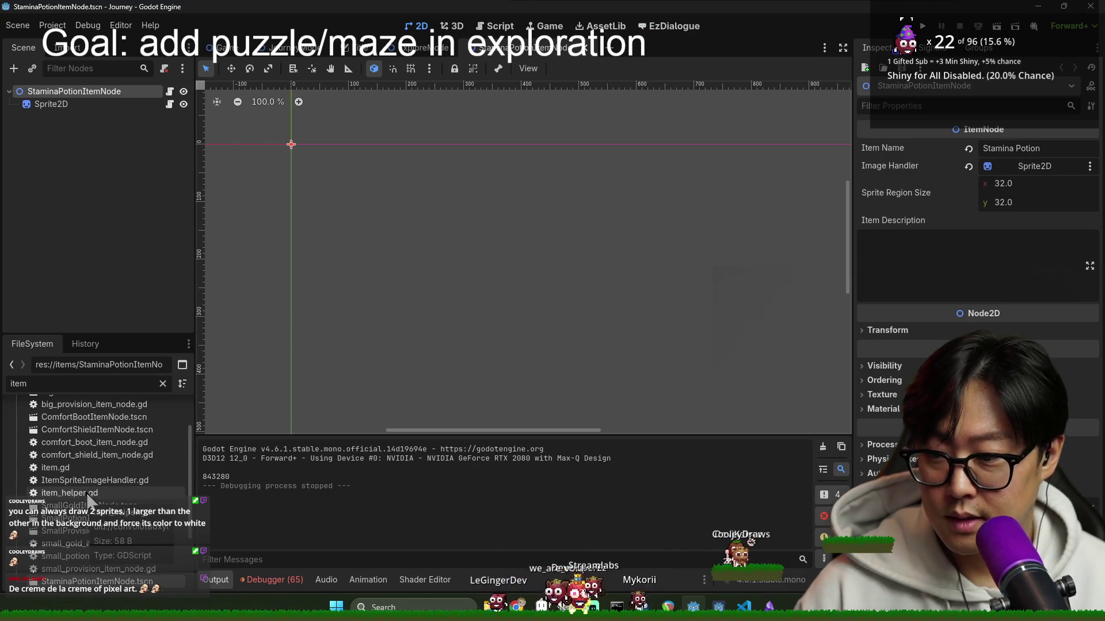
{"action": "scroll", "coordinate": [91, 477], "scroll_direction": "up", "scroll_amount": 2}
{"action": "right_click", "coordinate": [66, 401]}
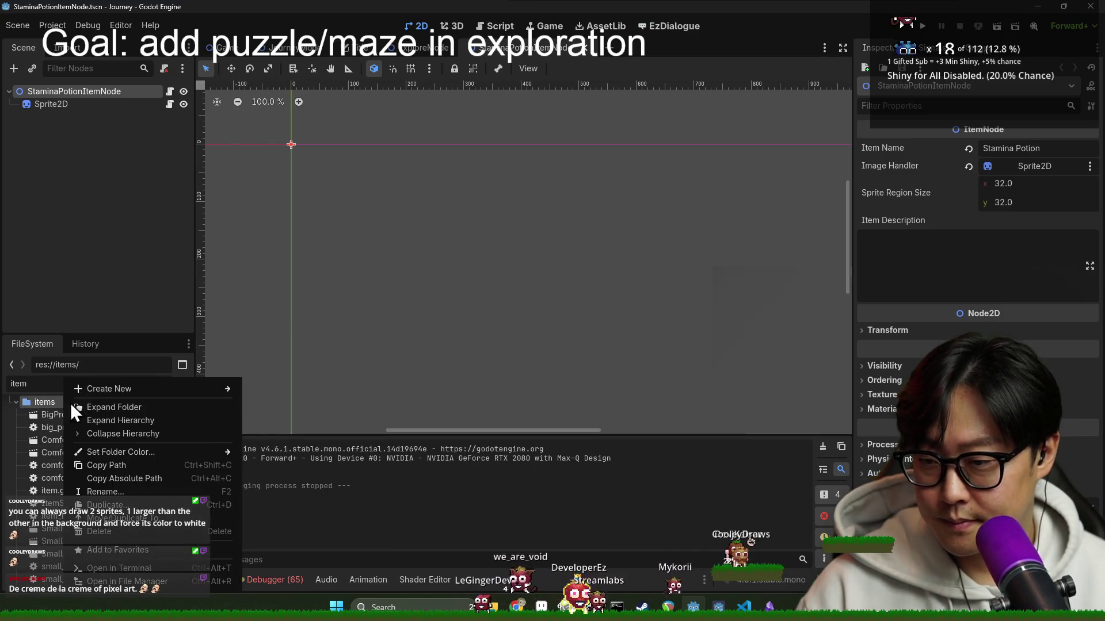
Create a new scene named SightScopeItemNode in the items folder
{"action": "mouse_move", "coordinate": [224, 388]}
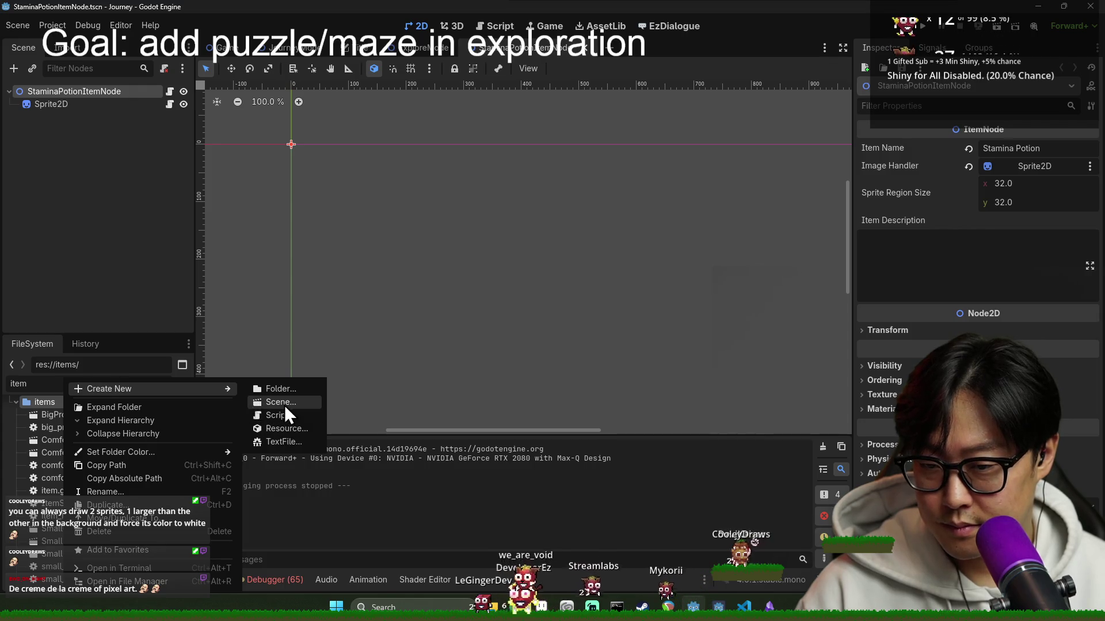
{"action": "left_click", "coordinate": [284, 403]}
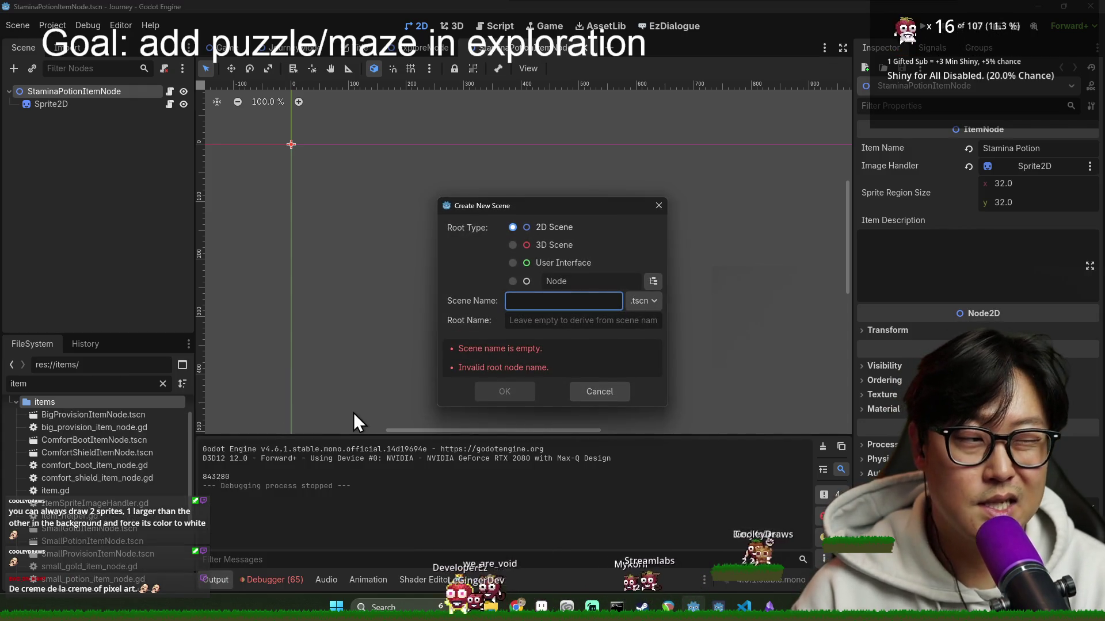
{"action": "type", "text": "SightScope"}
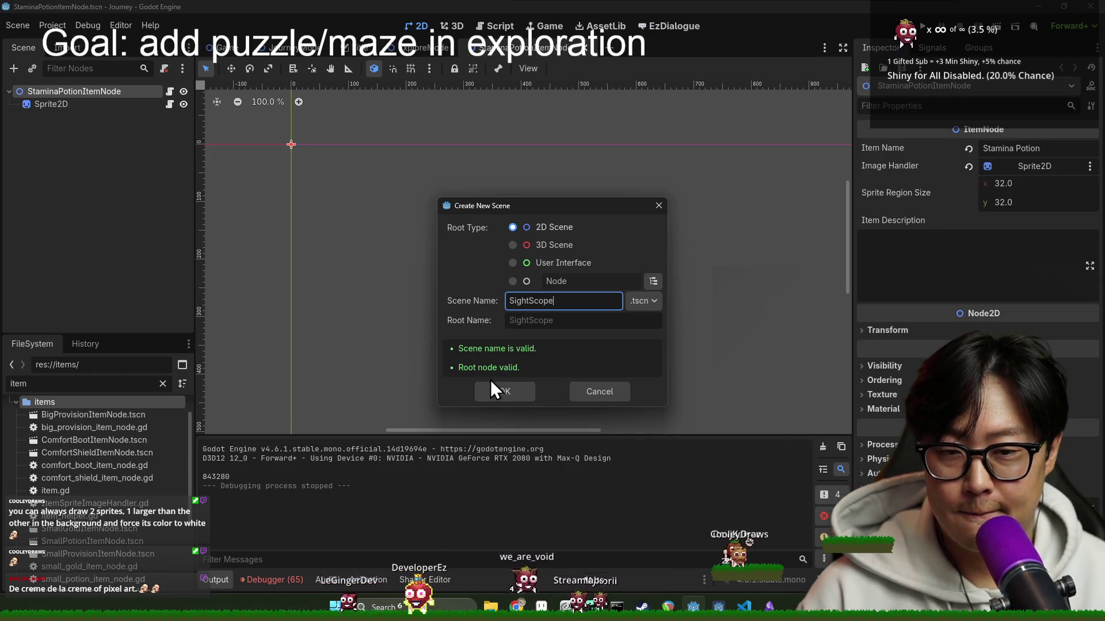
{"action": "type", "text": "Item"}
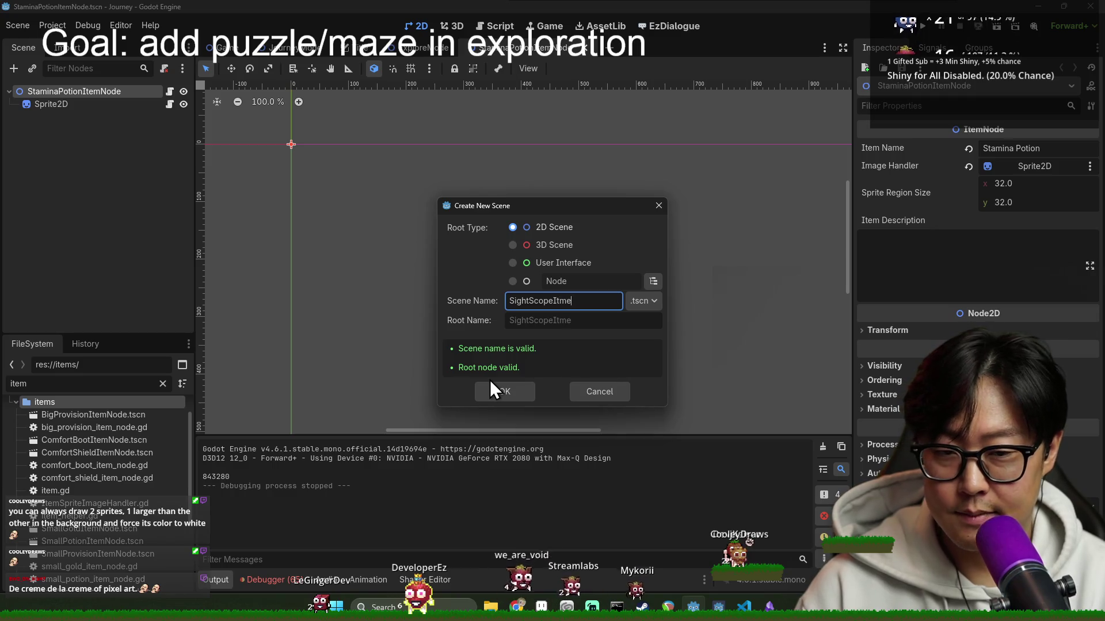
{"action": "type", "text": "Node"}
{"action": "key", "text": "Return"}
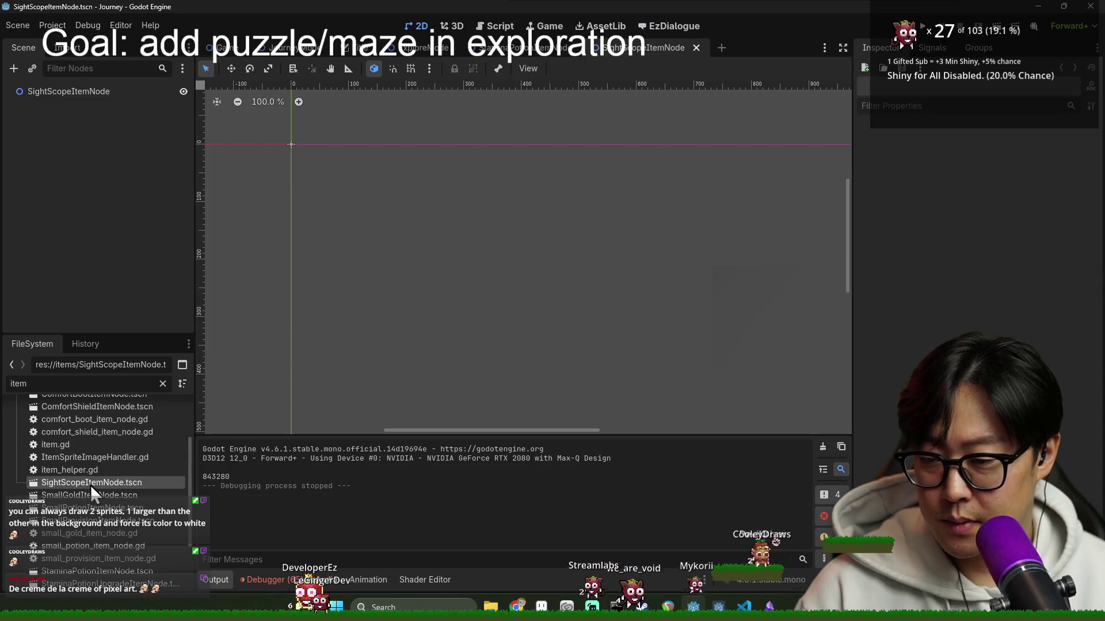
Add a Sprite2D child node under the SightScopeItemNode root
{"action": "right_click", "coordinate": [113, 94]}
{"action": "left_click", "coordinate": [191, 113]}
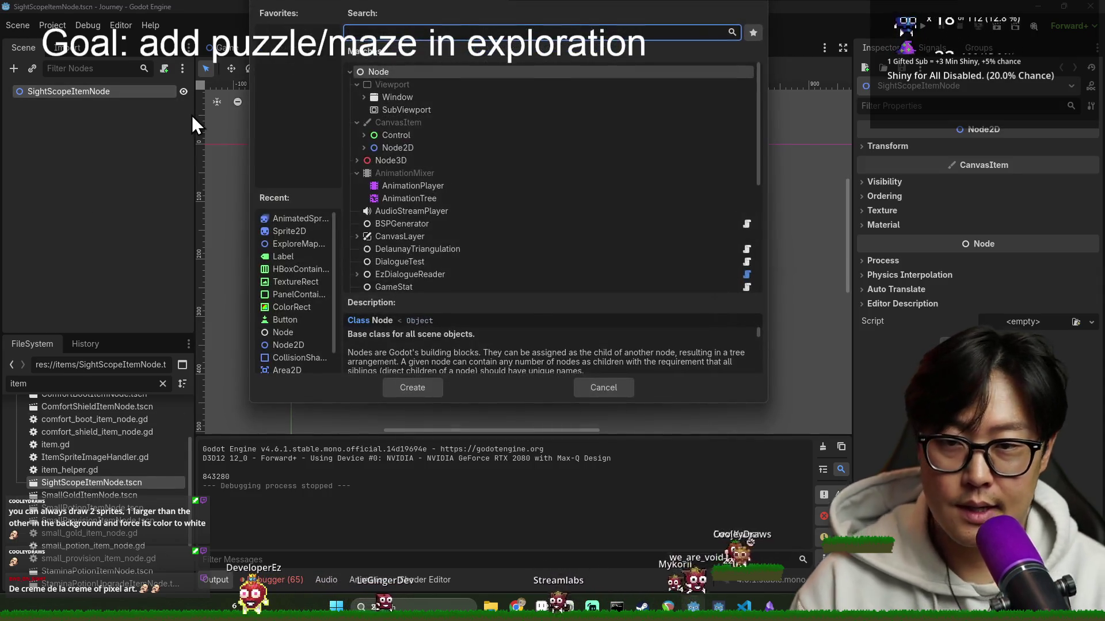
{"action": "type", "text": "sprite"}
{"action": "double_click", "coordinate": [433, 122]}
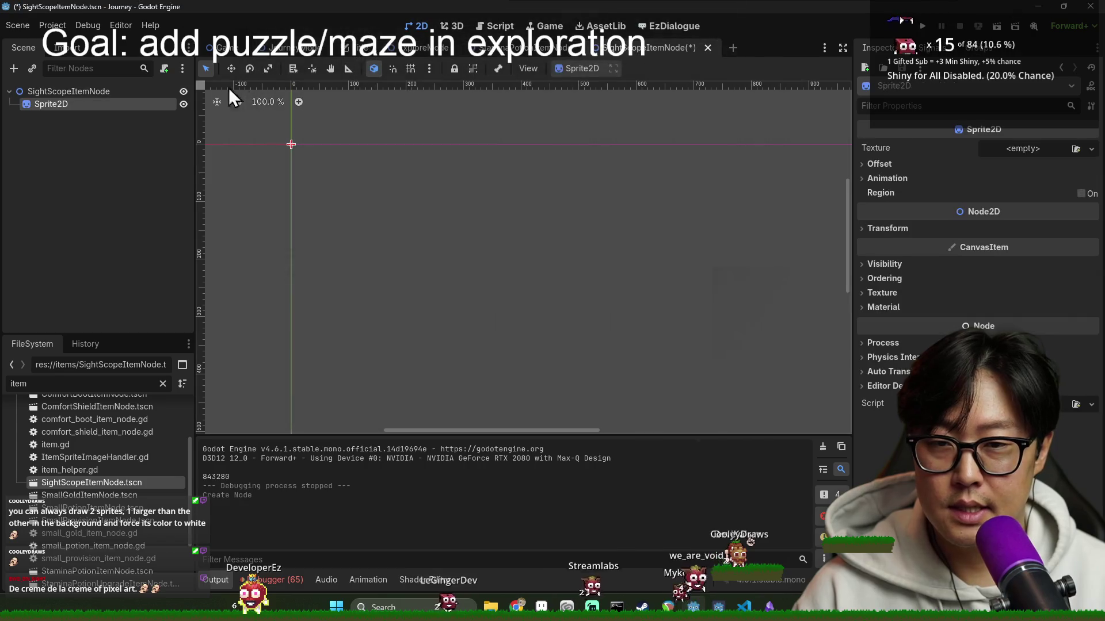
{"action": "right_click", "coordinate": [142, 91]}
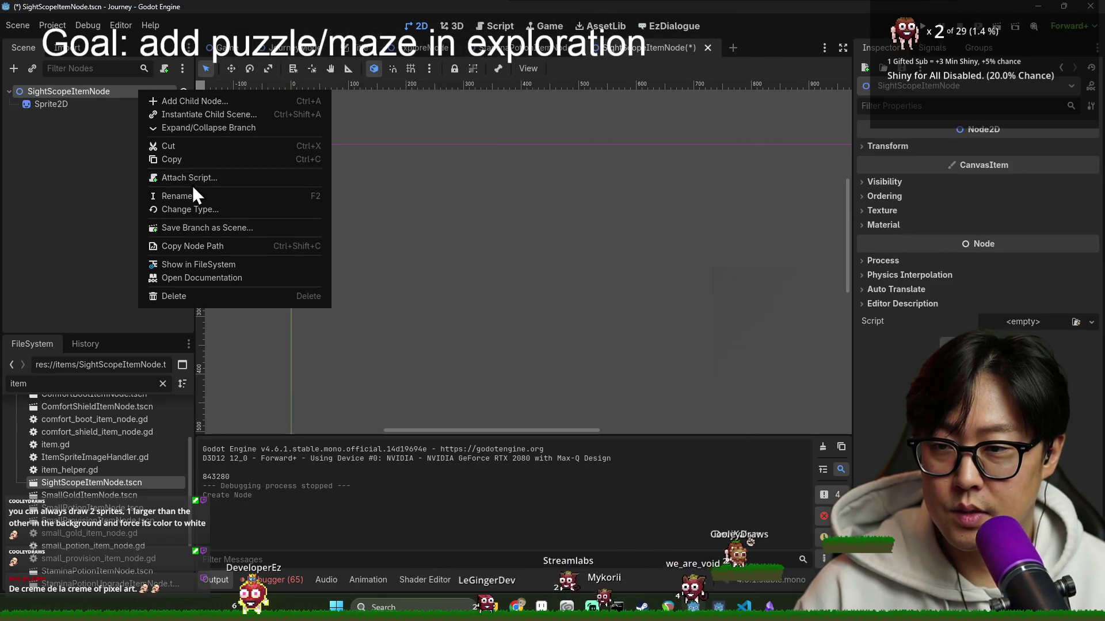
{"action": "left_click", "coordinate": [192, 181]}
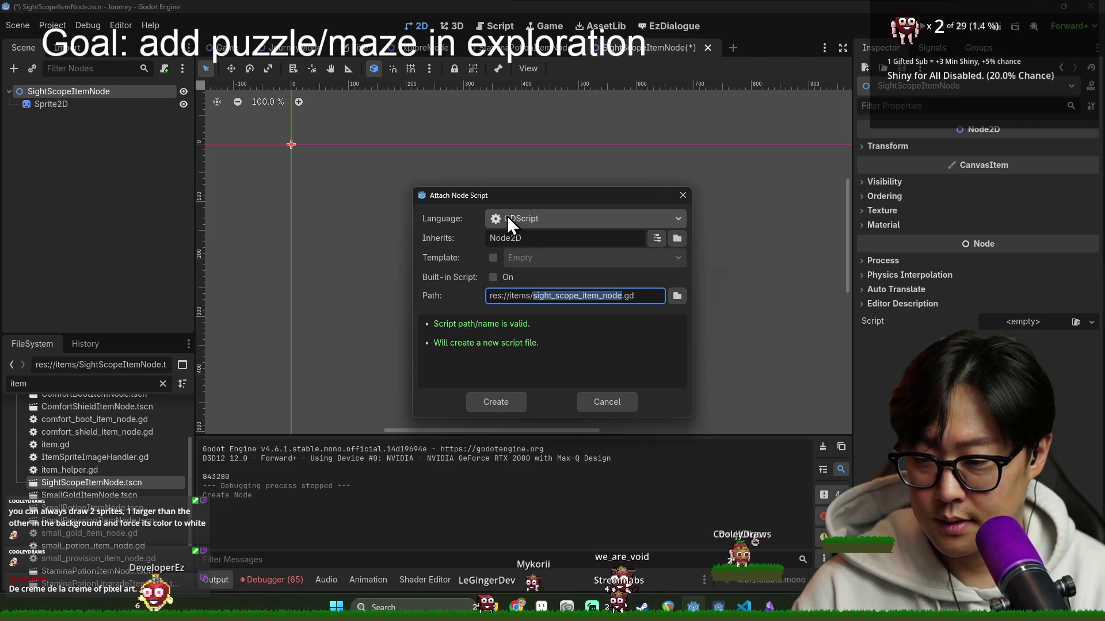
Create the root script extending ItemNode with class_name SightScopeItemNode, and save
{"action": "key", "text": "Return"}
{"action": "double_click", "coordinate": [341, 95]}
{"action": "type", "text": "ItemNode"}
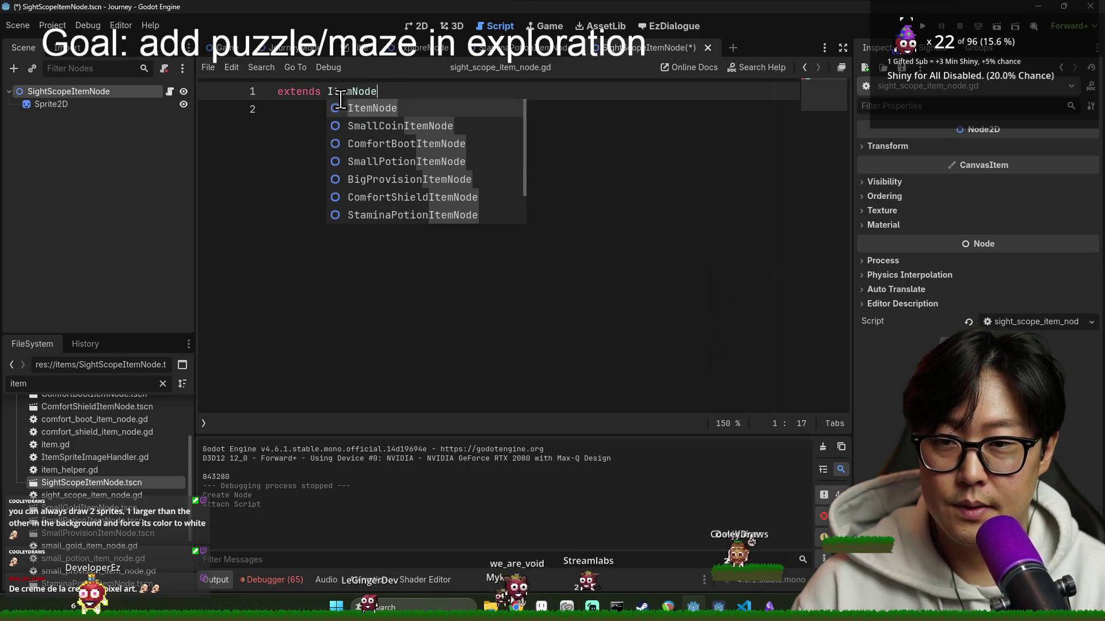
{"action": "left_click", "coordinate": [287, 93]}
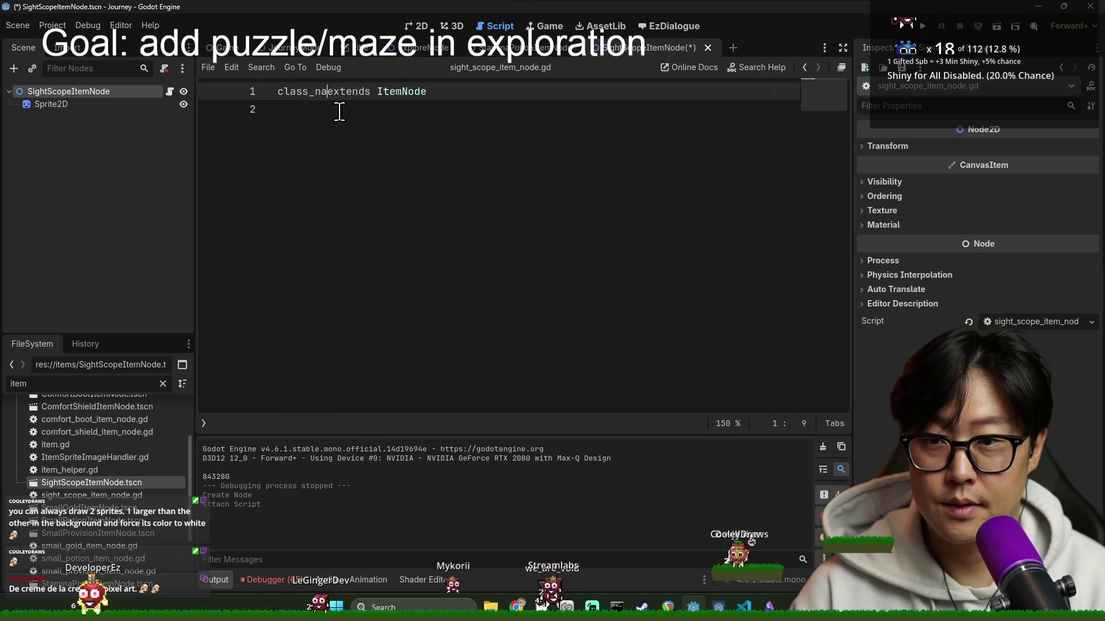
{"action": "type", "text": "htScopeItemNod"}
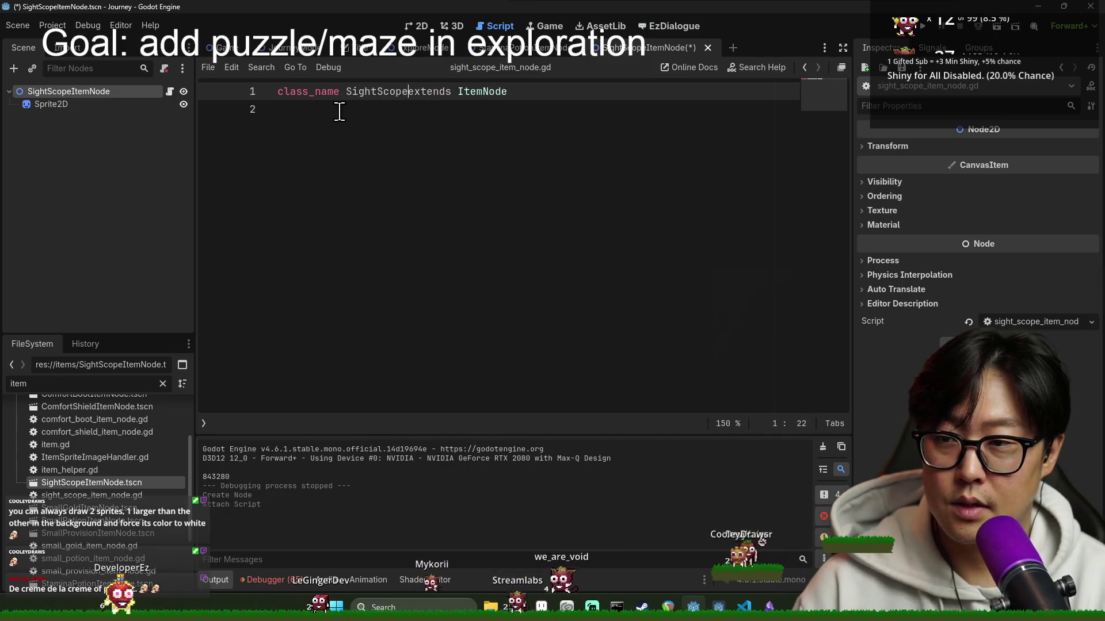
{"action": "type", "text": "e"}
{"action": "key", "text": "ctrl+s"}
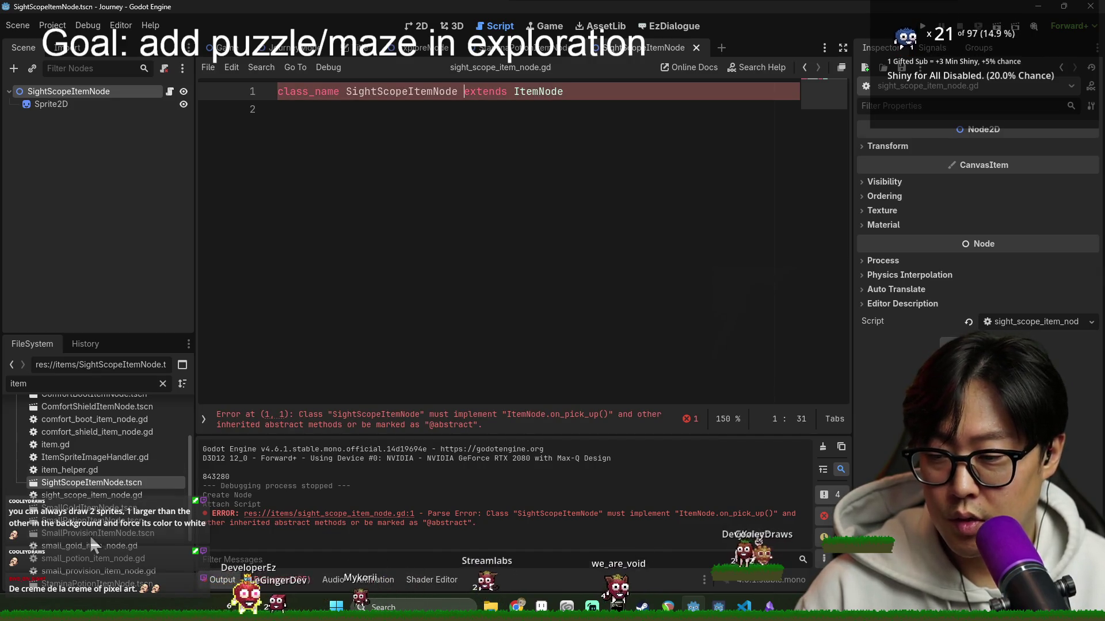
Copy the on_pick_up, on_activate and on_travel functions from small_potion_item_node.gd into it
{"action": "double_click", "coordinate": [88, 558]}
{"action": "mouse_move", "coordinate": [345, 267]}
{"action": "left_mouse_down"}
{"action": "mouse_move", "coordinate": [296, 111]}
{"action": "mouse_move", "coordinate": [278, 109]}
{"action": "left_mouse_up"}
{"action": "key", "text": "ctrl+c"}
{"action": "left_click", "coordinate": [170, 91]}
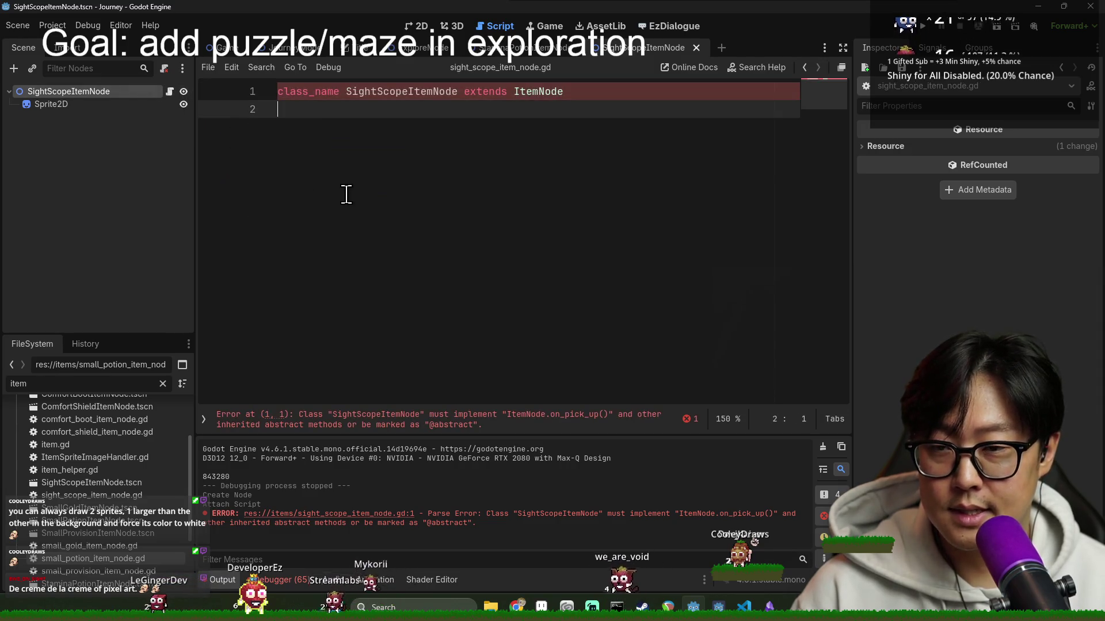
{"action": "key", "text": "ctrl+v"}
{"action": "key", "text": "ctrl+s"}
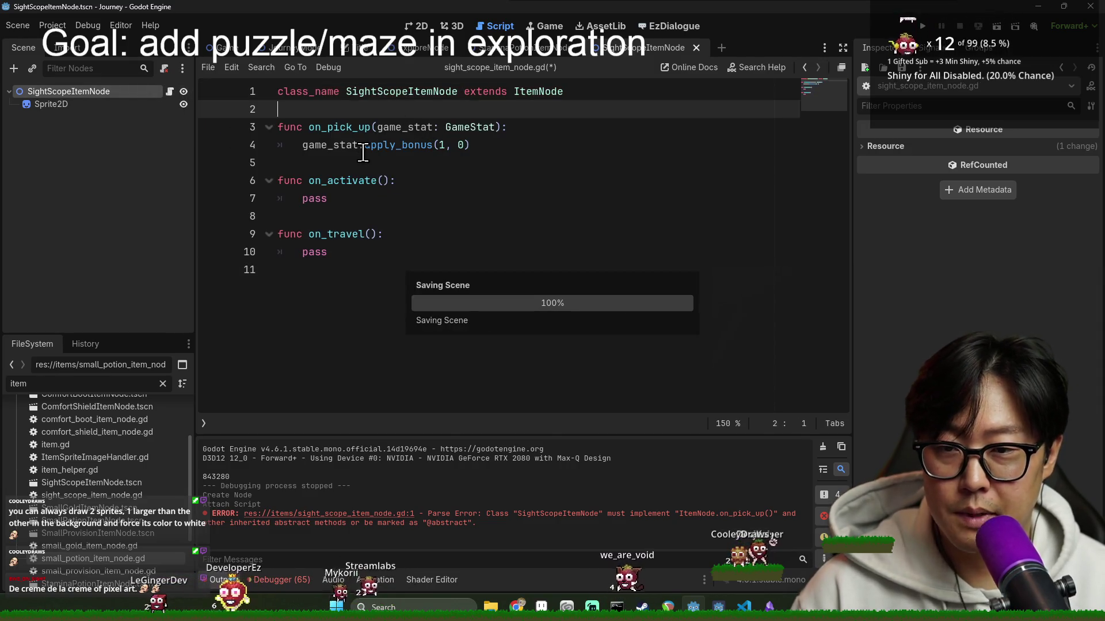
Replace the apply_bonus line in on_pick_up with pass and save
{"action": "left_click", "coordinate": [303, 145]}
{"action": "left_click", "coordinate": [523, 146], "text": "shift"}
{"action": "type", "text": "pass"}
{"action": "key", "text": "ctrl+s"}
{"action": "key", "text": "Down"}
{"action": "key", "text": "Down"}
{"action": "key", "text": "Down"}
{"action": "left_click", "coordinate": [117, 93]}
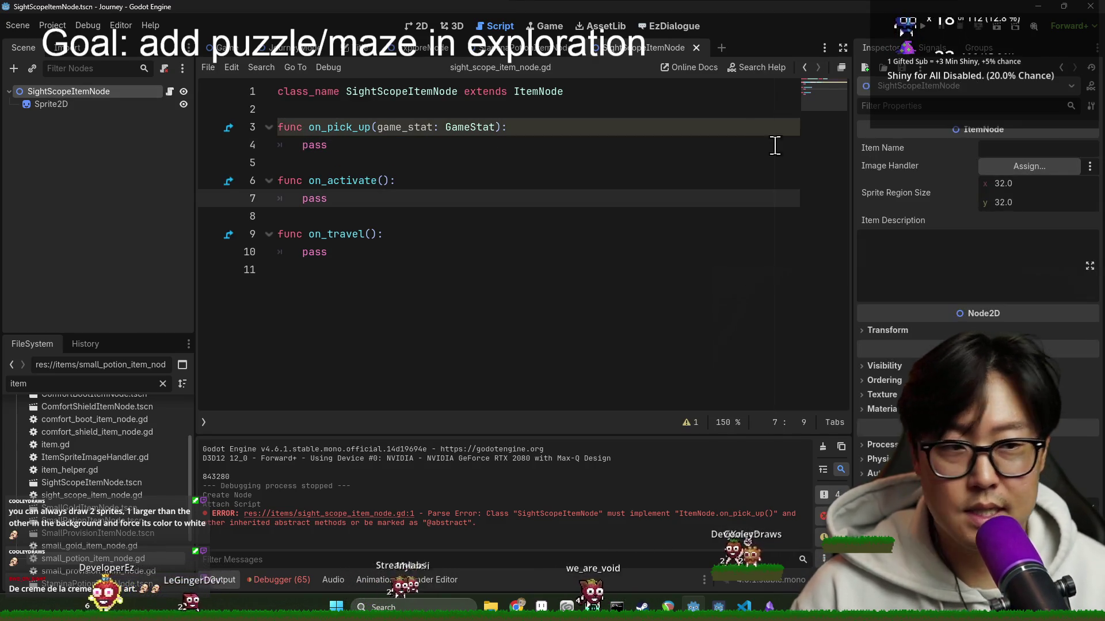
Name the item 'Sight Scope' and describe it as 'Reveals adjacent nodes during exploration.'
{"action": "left_click", "coordinate": [1010, 148]}
{"action": "type", "text": "Sight Scope"}
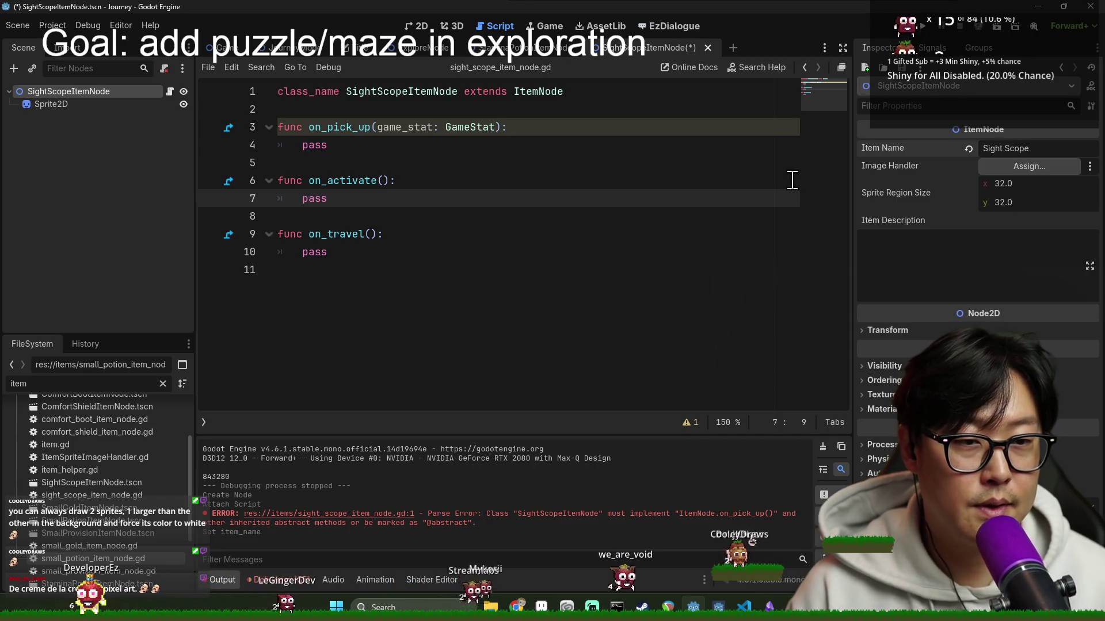
{"action": "key", "text": "ctrl+s"}
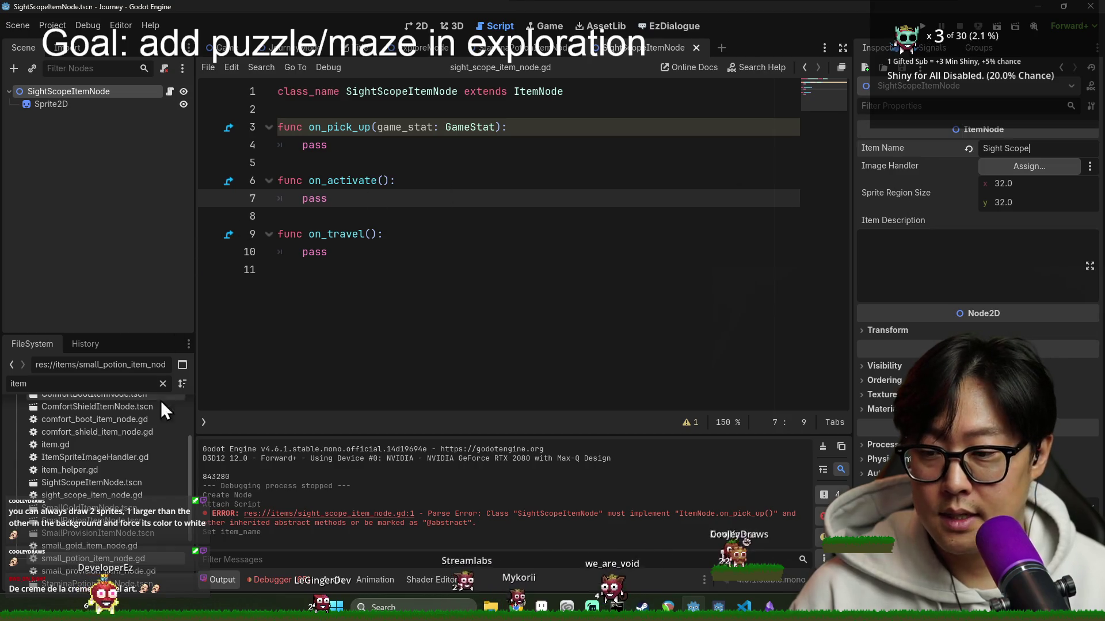
{"action": "left_click", "coordinate": [970, 267]}
{"action": "type", "text": "Reveals"}
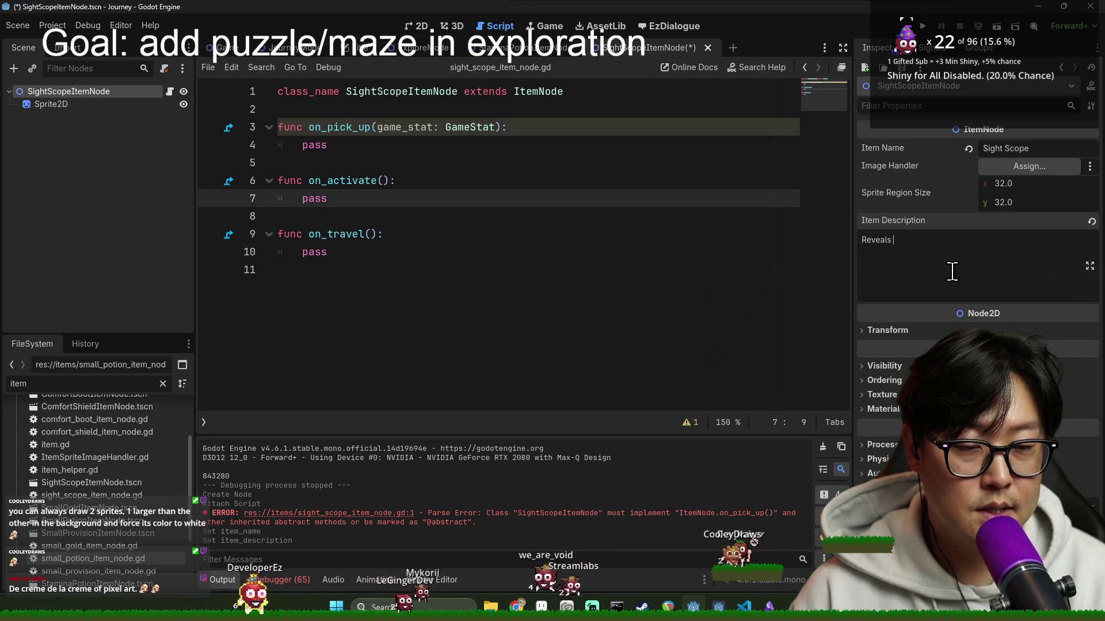
{"action": "type", "text": "adjace"}
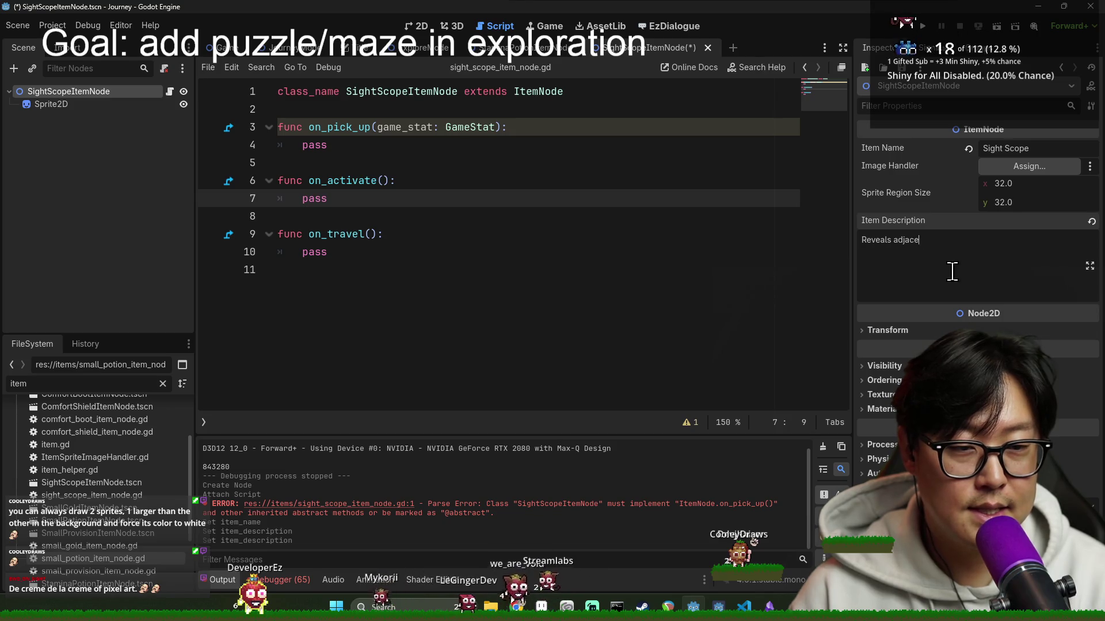
{"action": "type", "text": " nodes "}
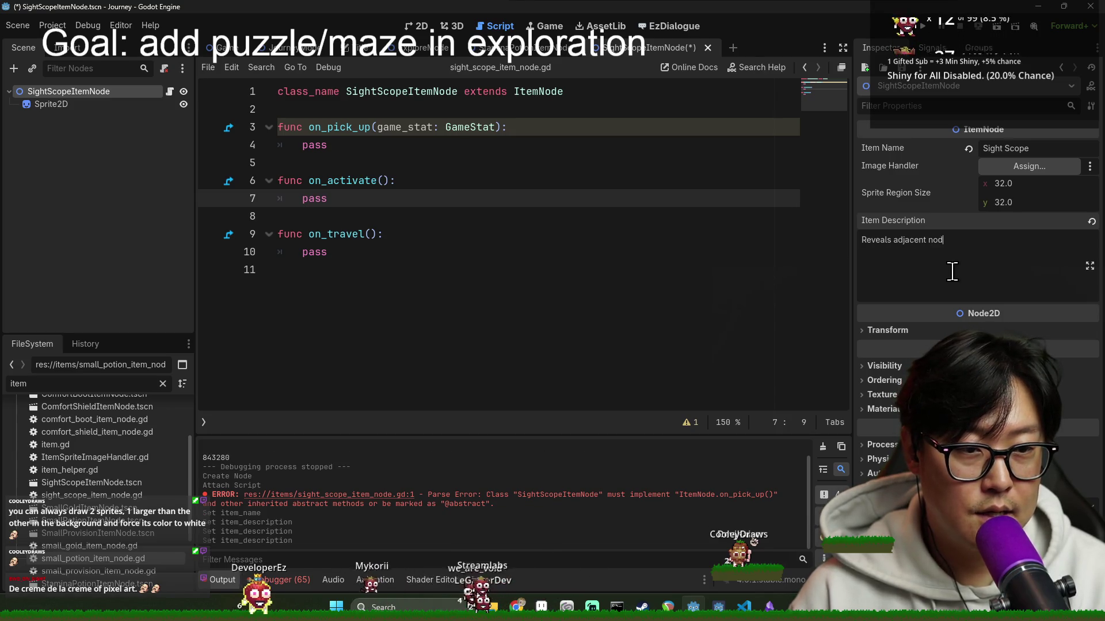
{"action": "type", "text": "during exploration"}
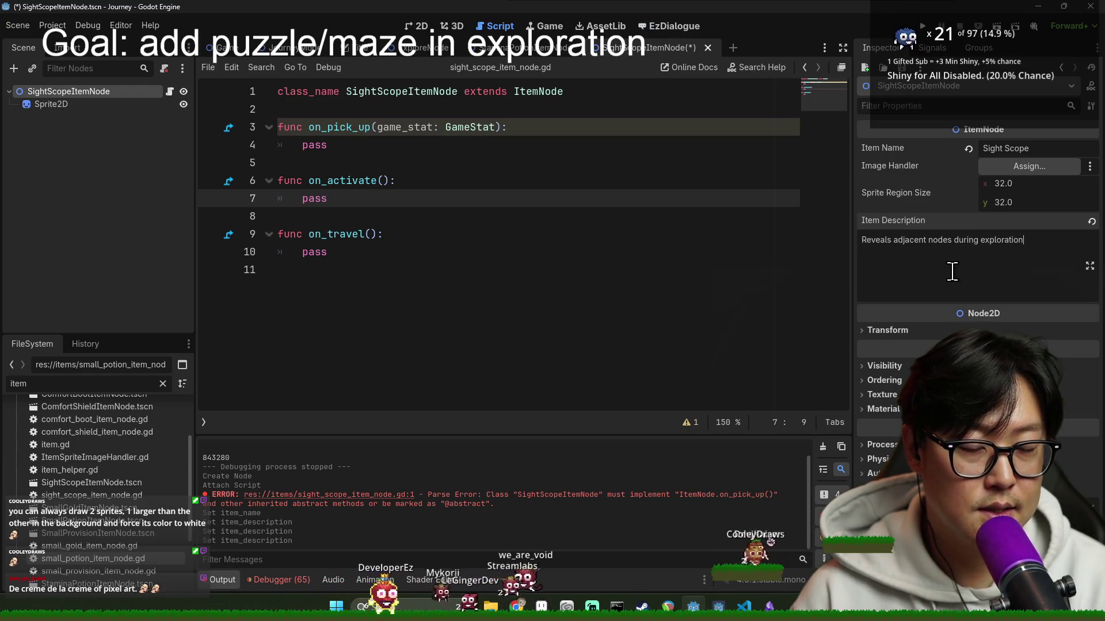
{"action": "type", "text": "."}
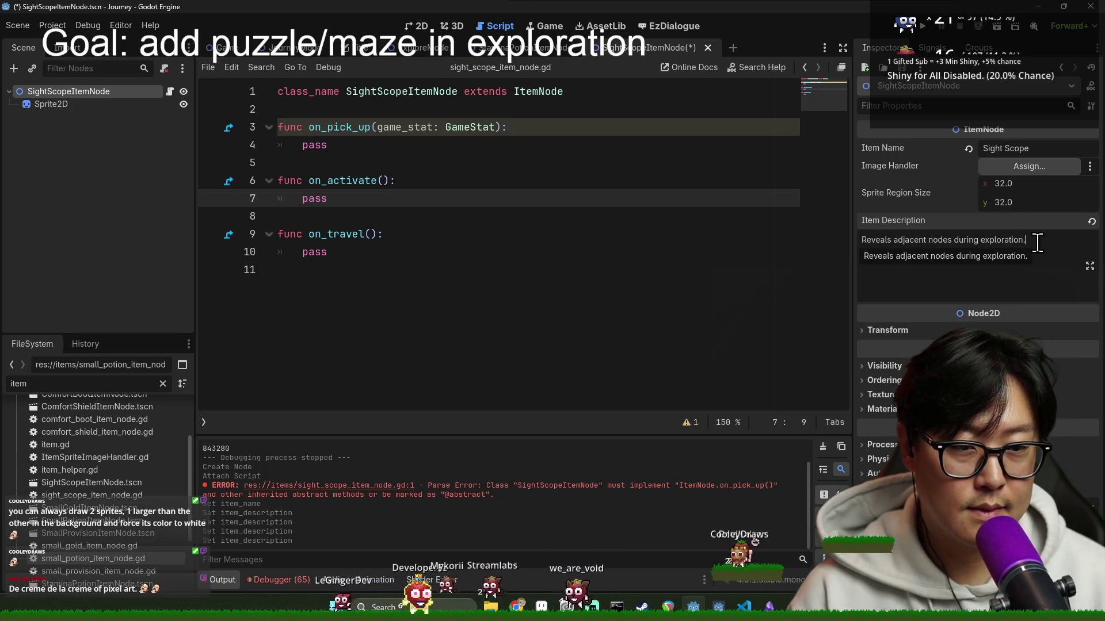
{"action": "left_click", "coordinate": [612, 253]}
{"action": "key", "text": "ctrl+s"}
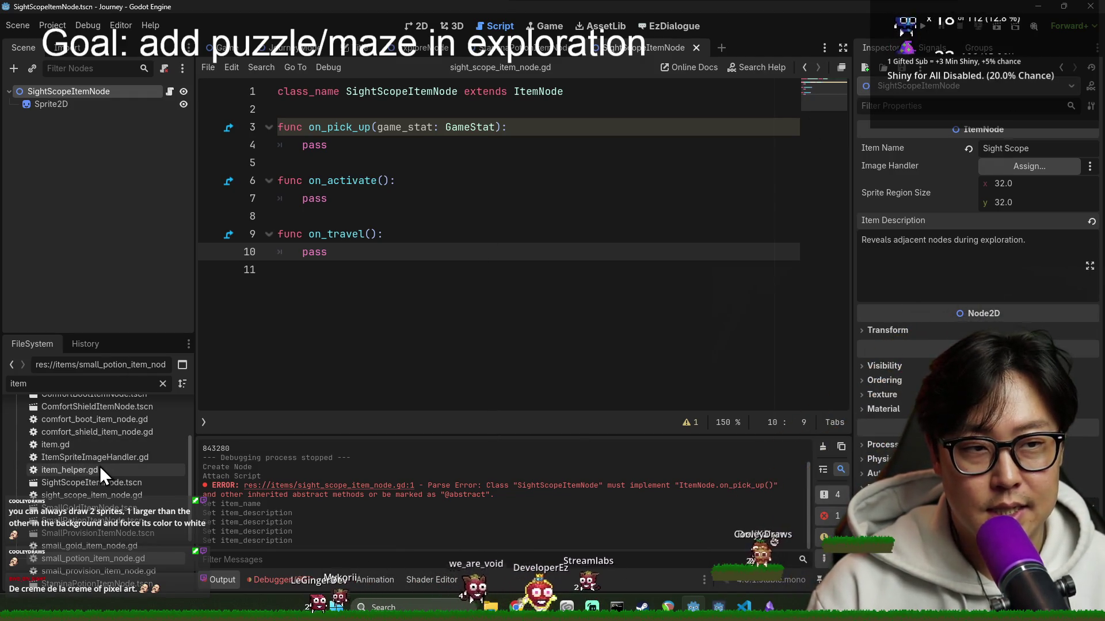
Check StaminaPotionItemNode for reference, then set Image Handler to Sprite2D and save
{"action": "scroll", "coordinate": [98, 482], "scroll_direction": "down", "scroll_amount": 3}
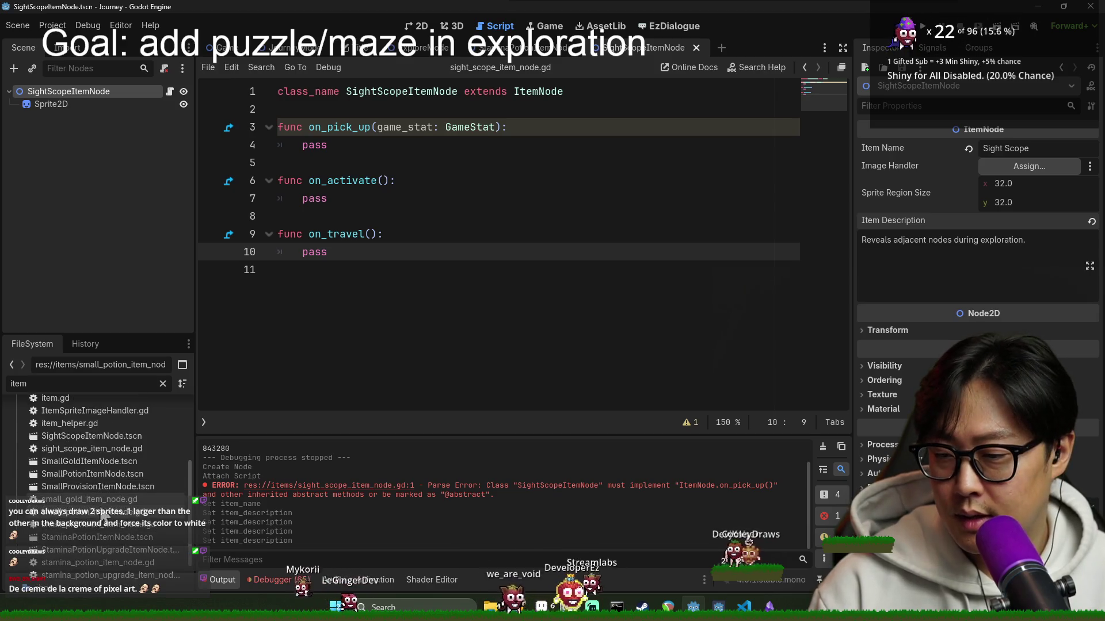
{"action": "double_click", "coordinate": [88, 537]}
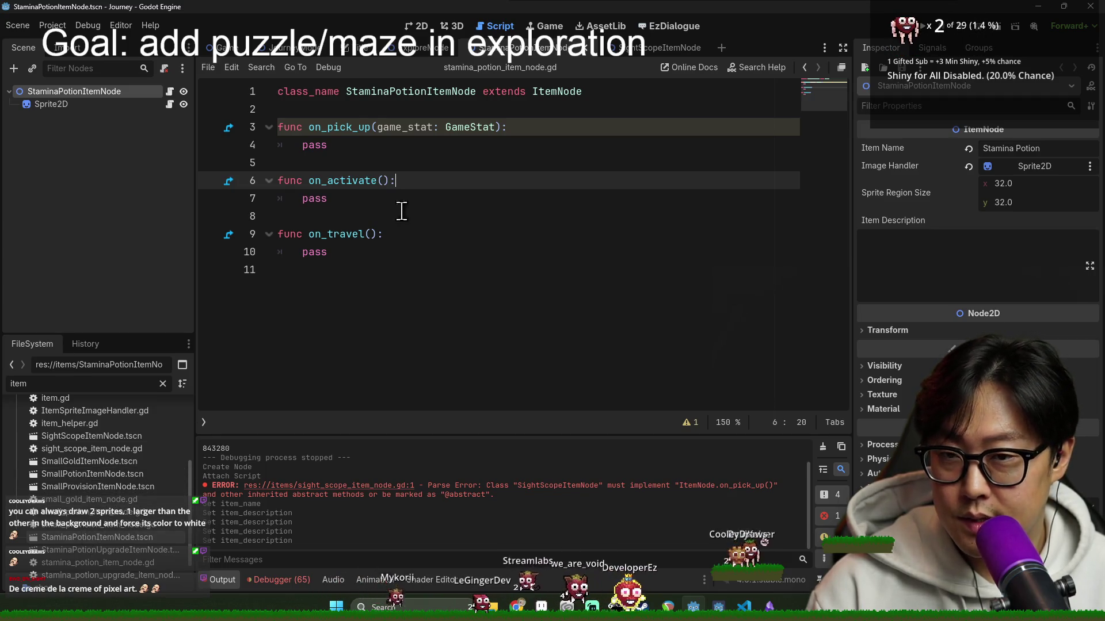
{"action": "left_click", "coordinate": [661, 47]}
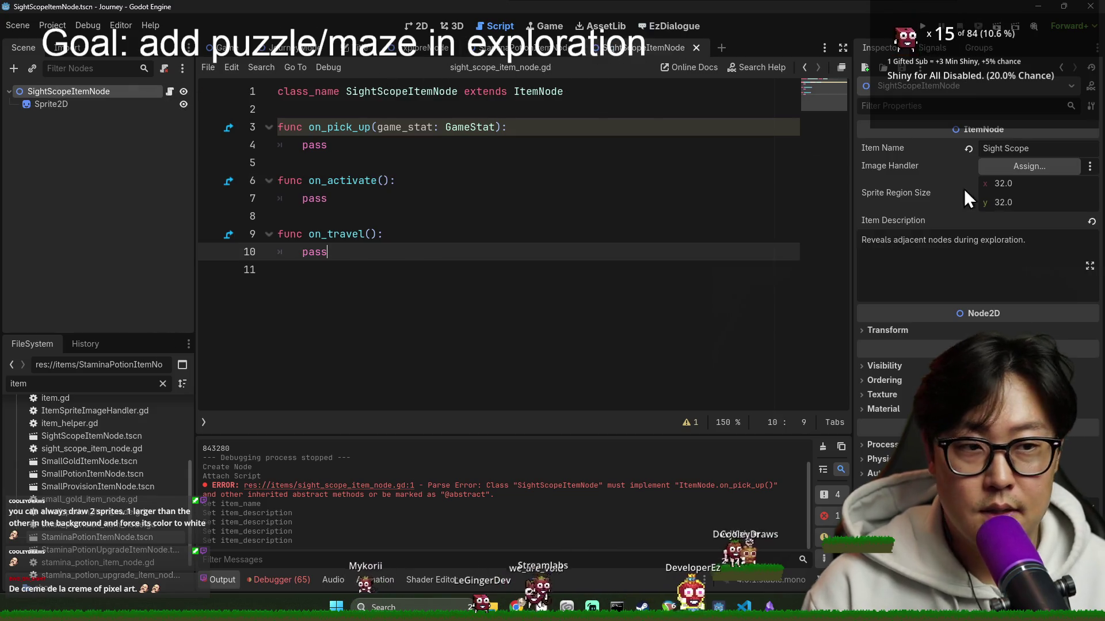
{"action": "left_click", "coordinate": [1013, 166]}
{"action": "double_click", "coordinate": [575, 180]}
{"action": "key", "text": "ctrl+s"}
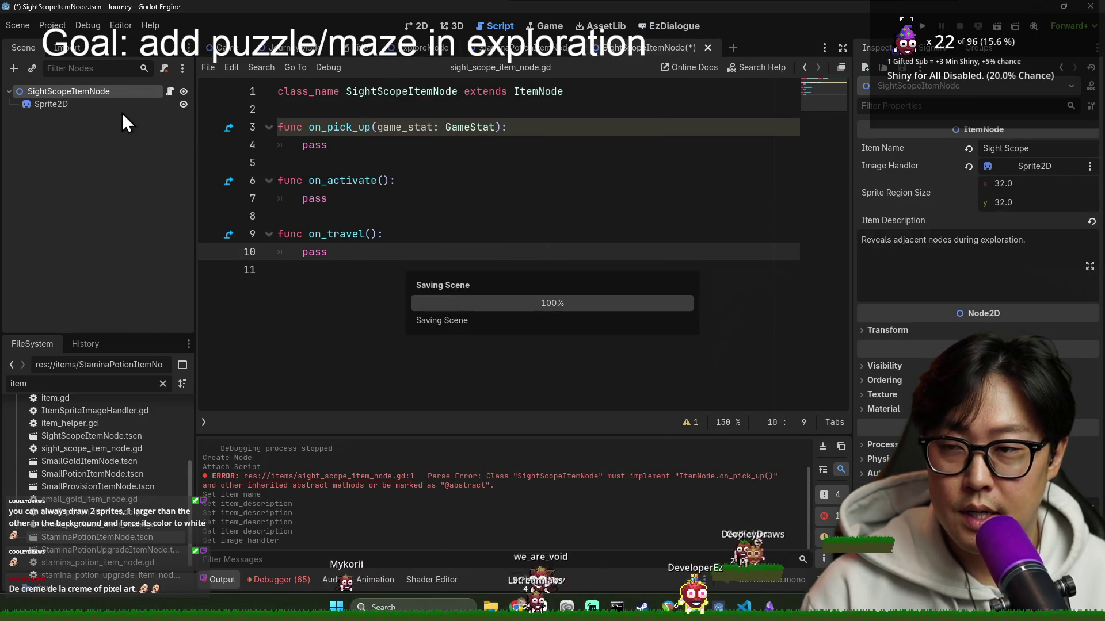
{"action": "left_click", "coordinate": [123, 105]}
Give the Sprite2D a new AtlasTexture as its texture
{"action": "left_click", "coordinate": [1072, 149]}
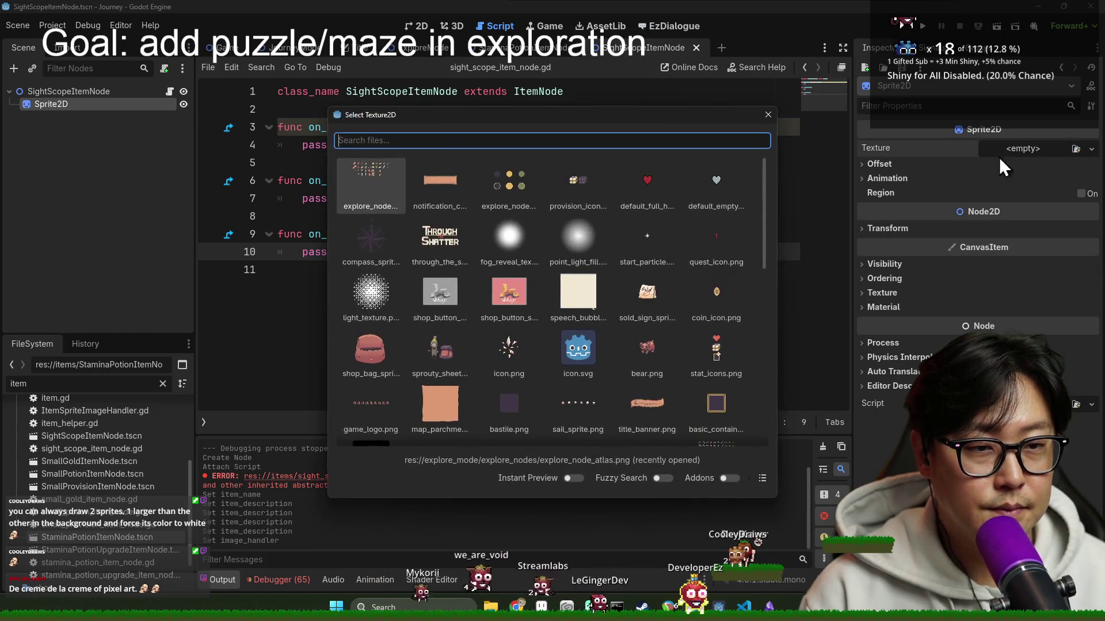
{"action": "double_click", "coordinate": [391, 178]}
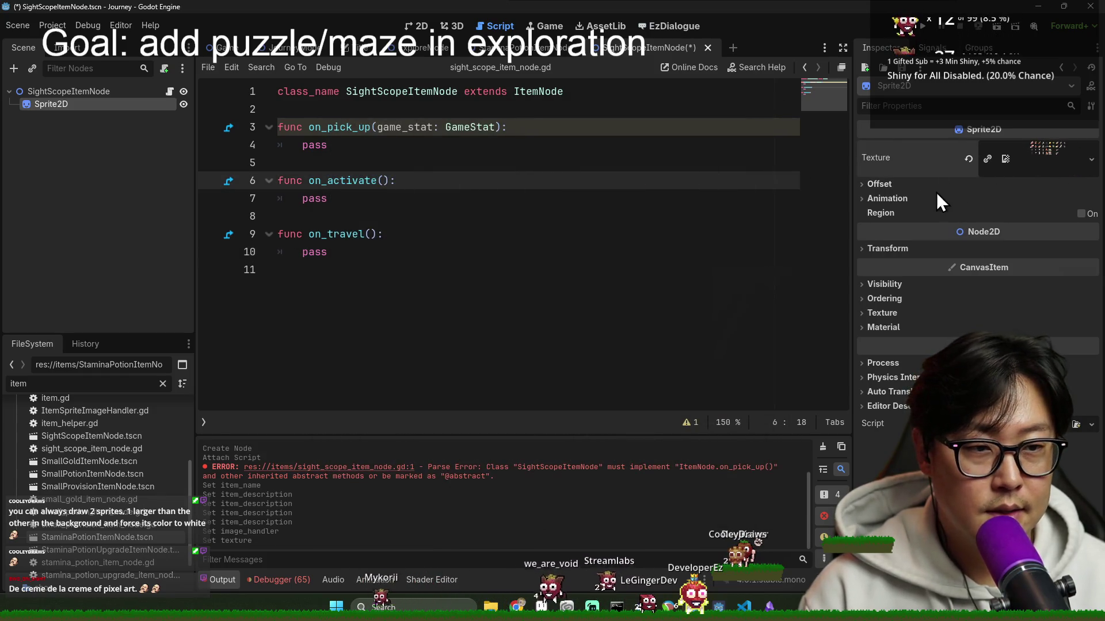
{"action": "left_click", "coordinate": [1074, 149]}
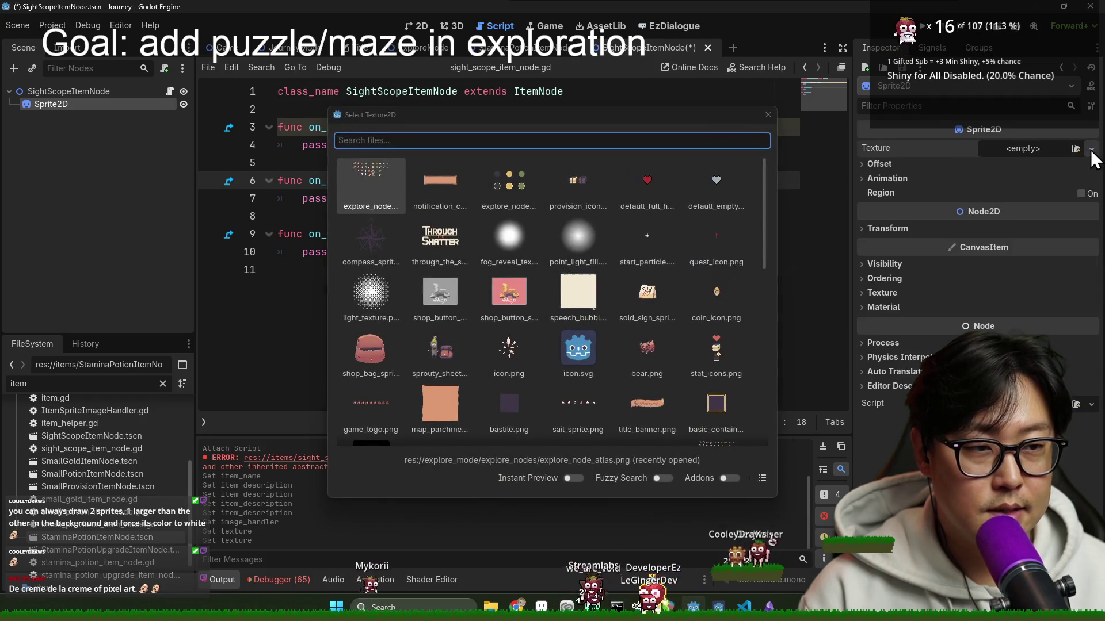
{"action": "key", "text": "Escape"}
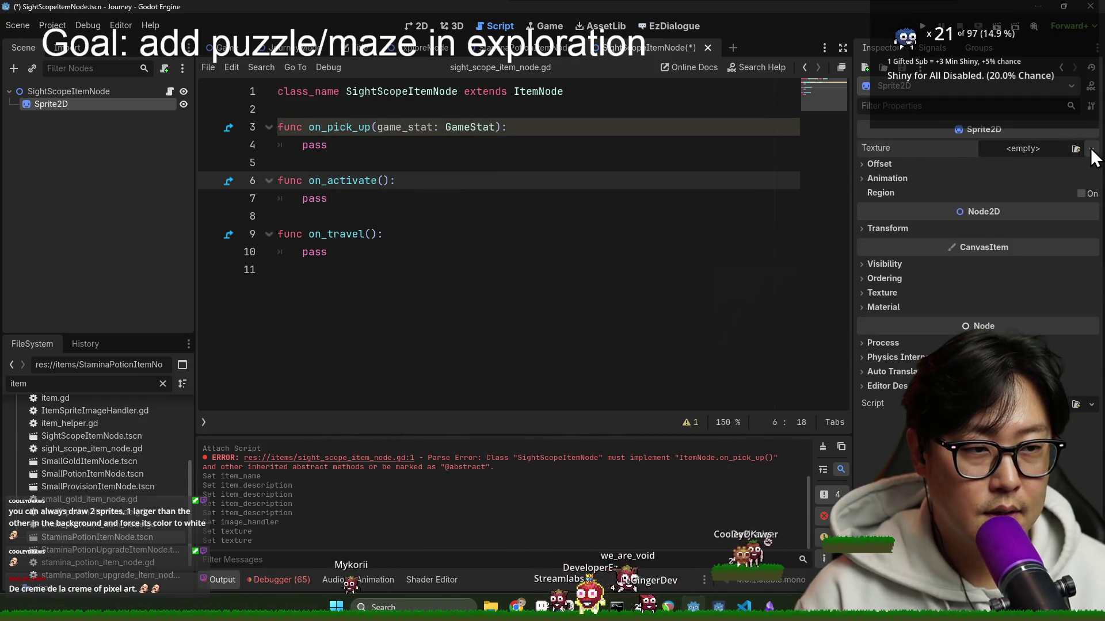
{"action": "left_click", "coordinate": [1090, 150]}
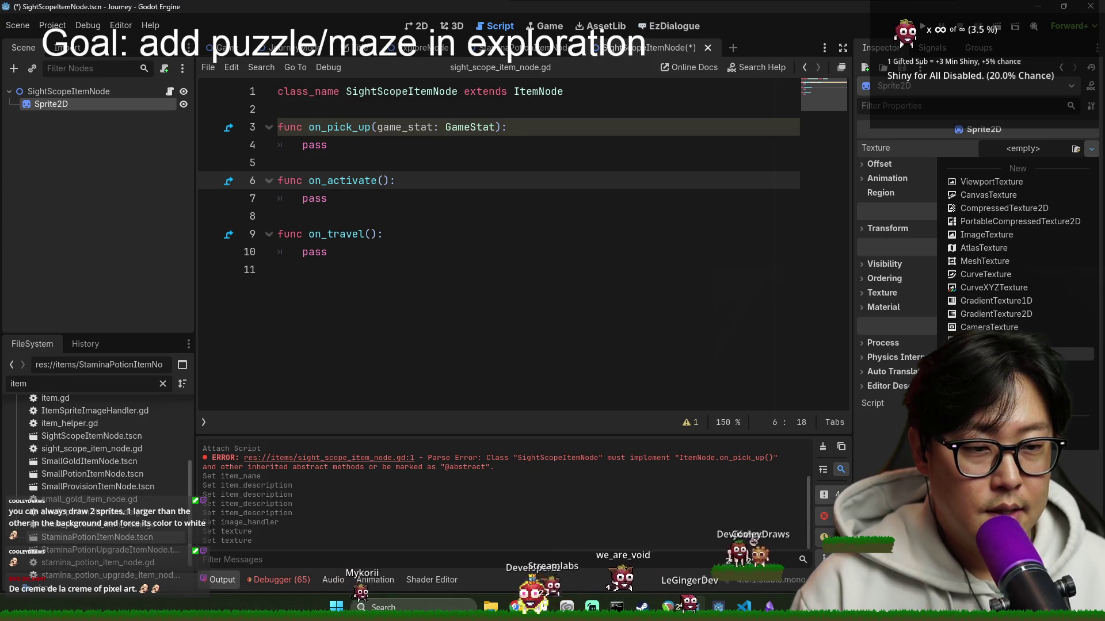
{"action": "left_click", "coordinate": [983, 245]}
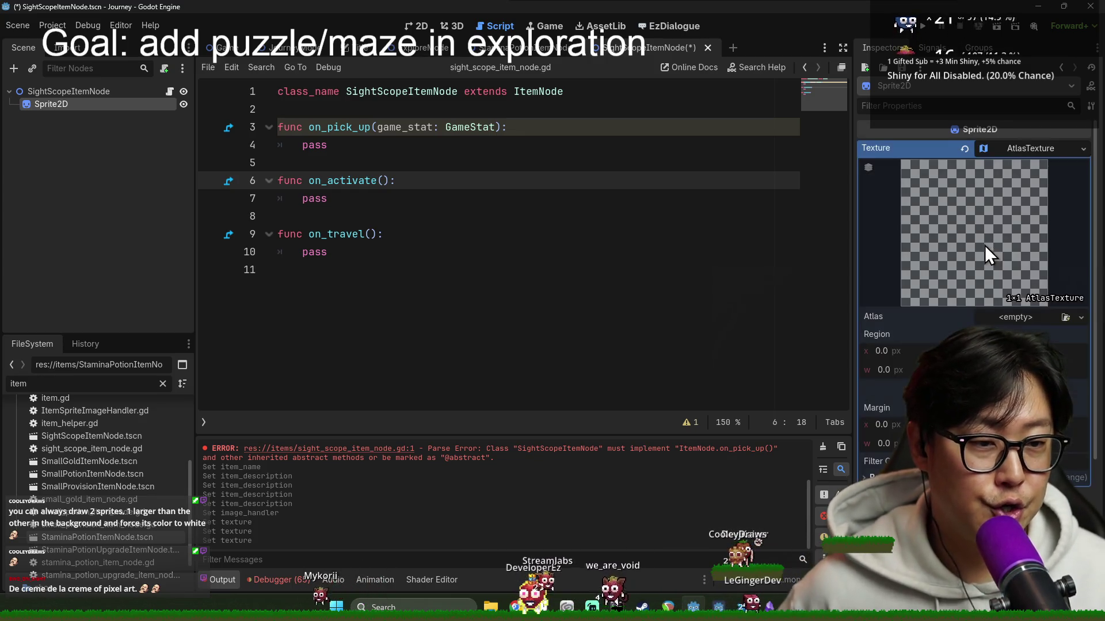
Load explore_node_atlas.png as the atlas and set the region width and height to 32
{"action": "left_click", "coordinate": [1065, 317]}
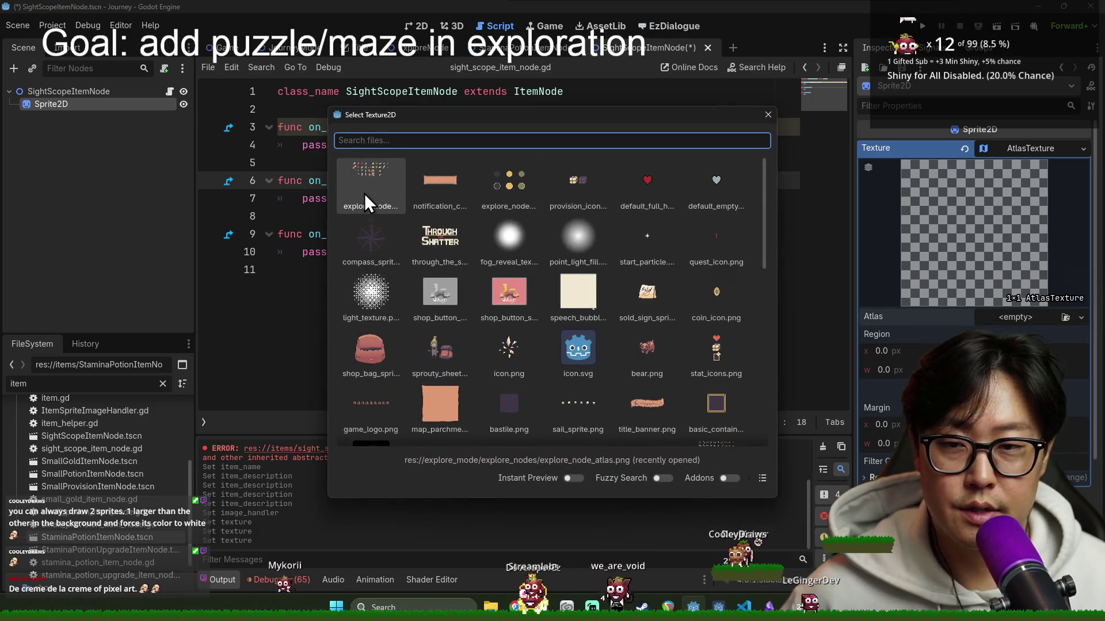
{"action": "double_click", "coordinate": [364, 193]}
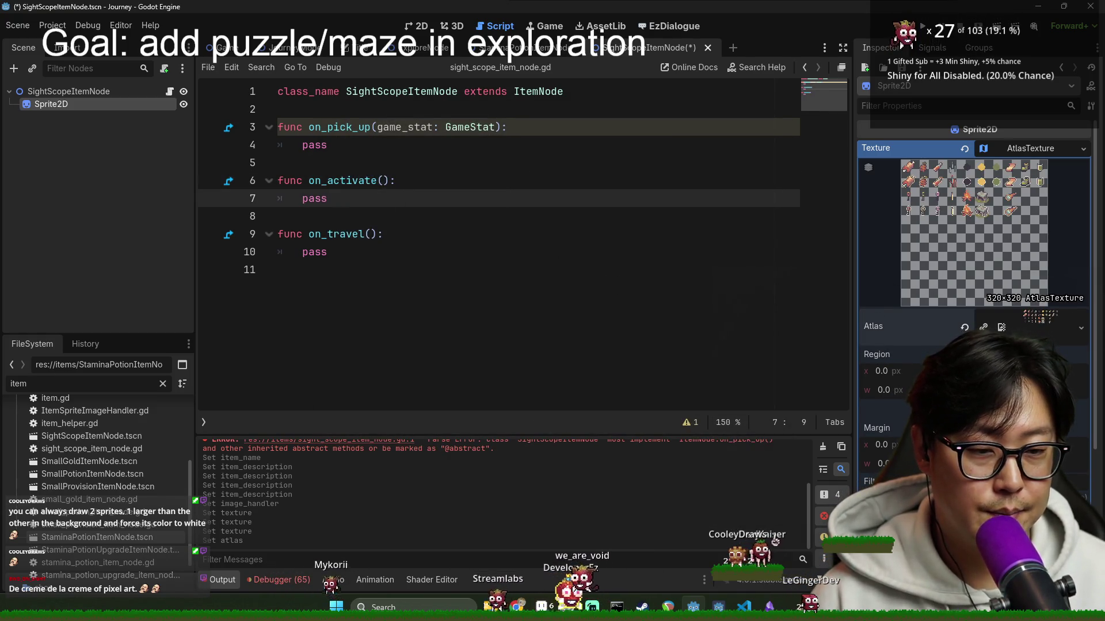
{"action": "type", "text": "32"}
{"action": "key", "text": "Tab"}
{"action": "type", "text": "32"}
{"action": "key", "text": "Tab"}
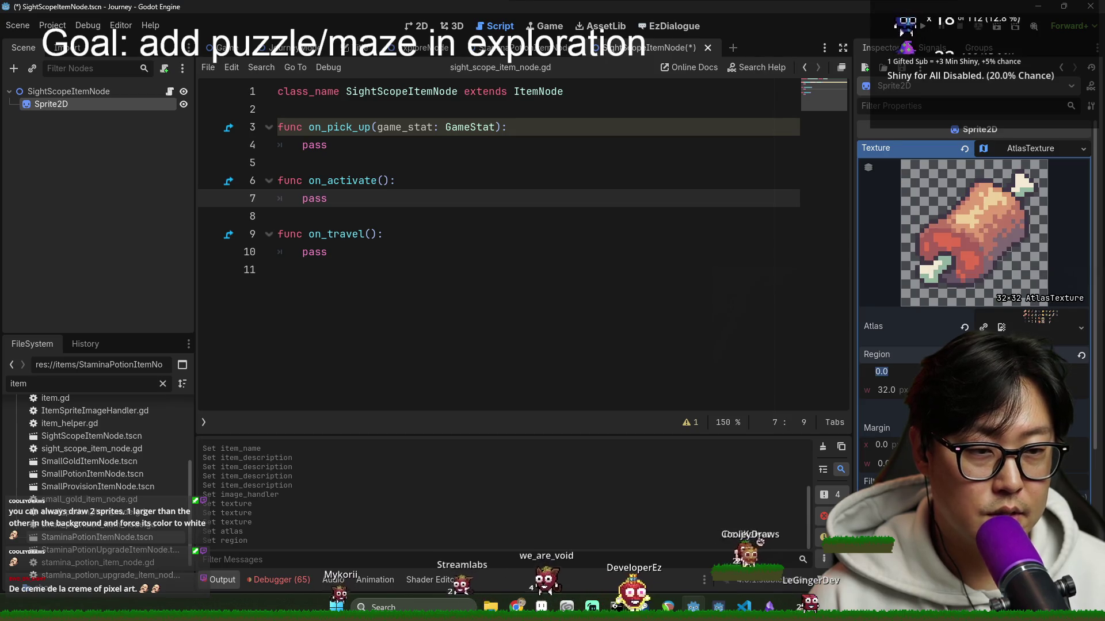
Move the region's x offset to 224 so it frames the telescope icon on the atlas
{"action": "left_click", "coordinate": [1012, 354]}
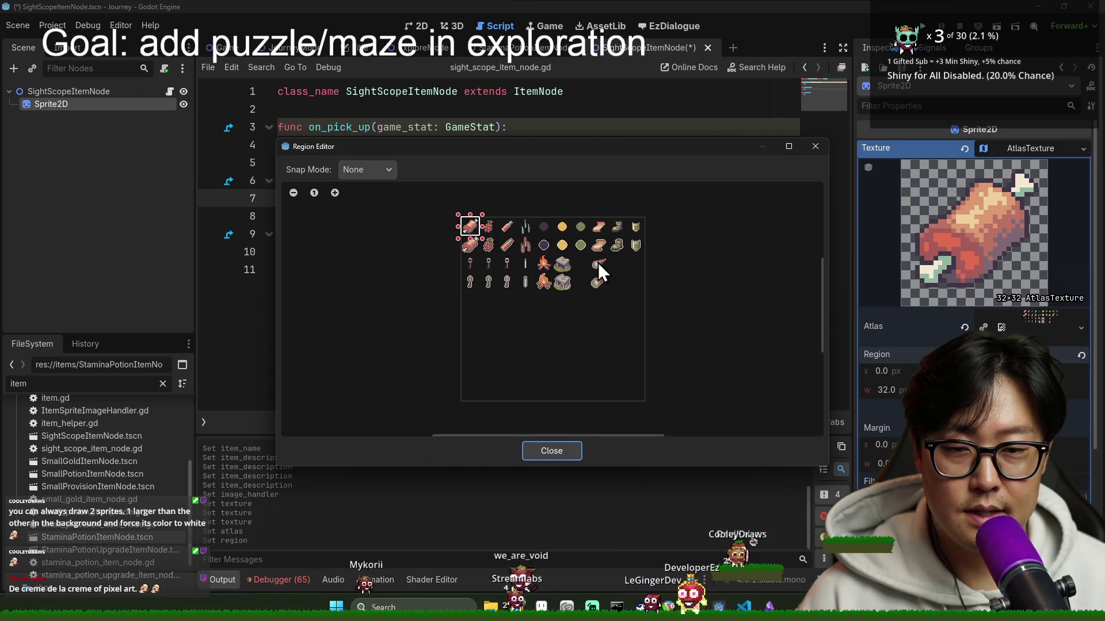
{"action": "left_click", "coordinate": [579, 444]}
{"action": "left_click", "coordinate": [880, 371]}
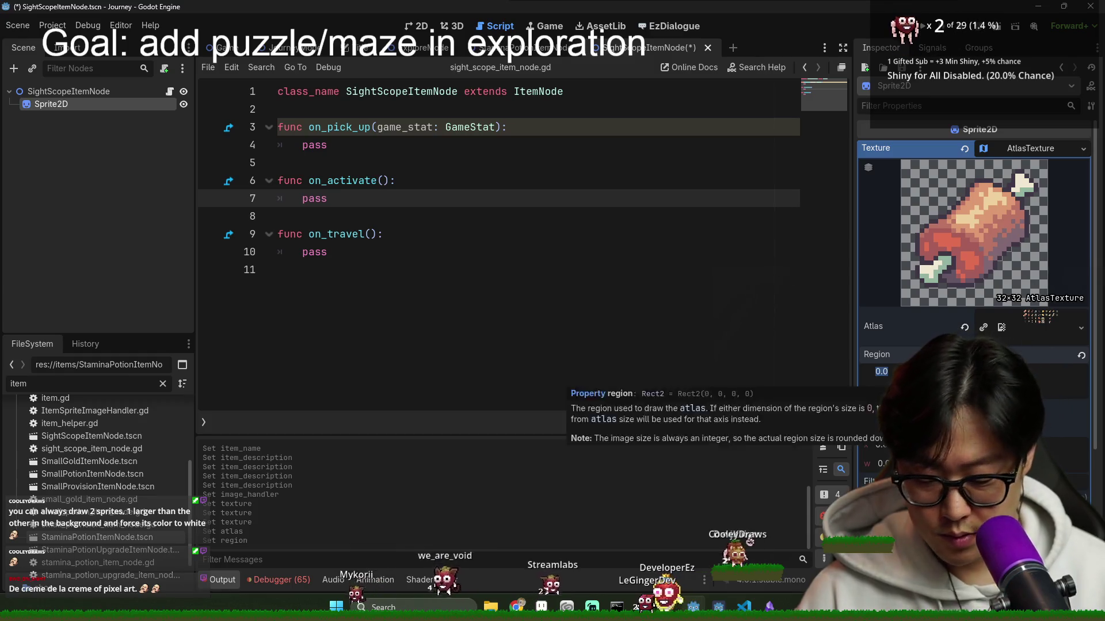
{"action": "type", "text": "32*"}
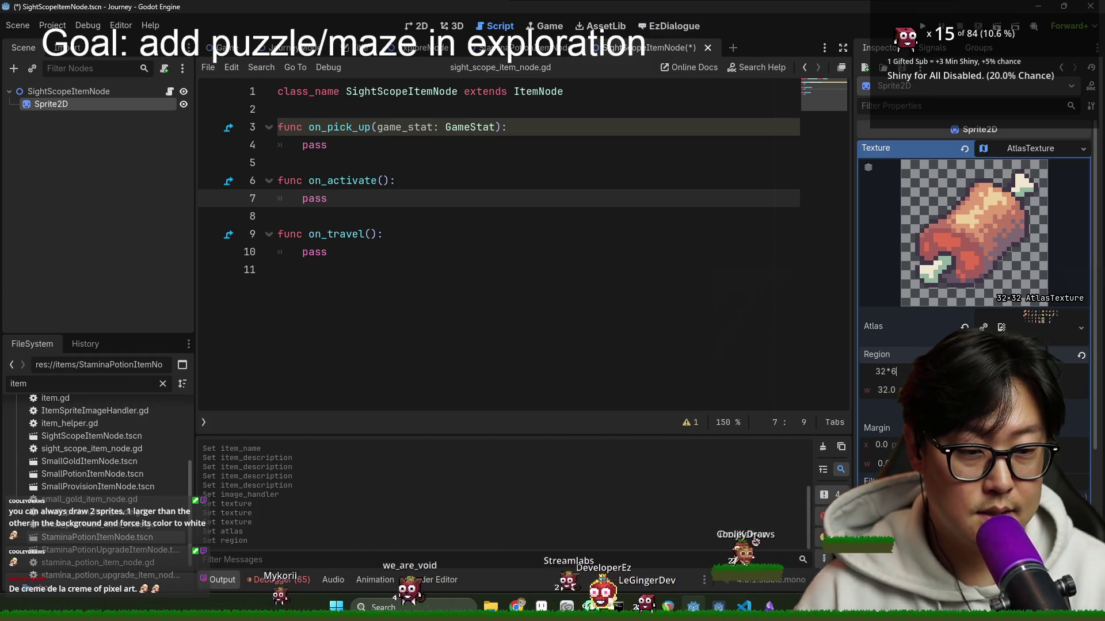
{"action": "type", "text": "6"}
{"action": "key", "text": "Return"}
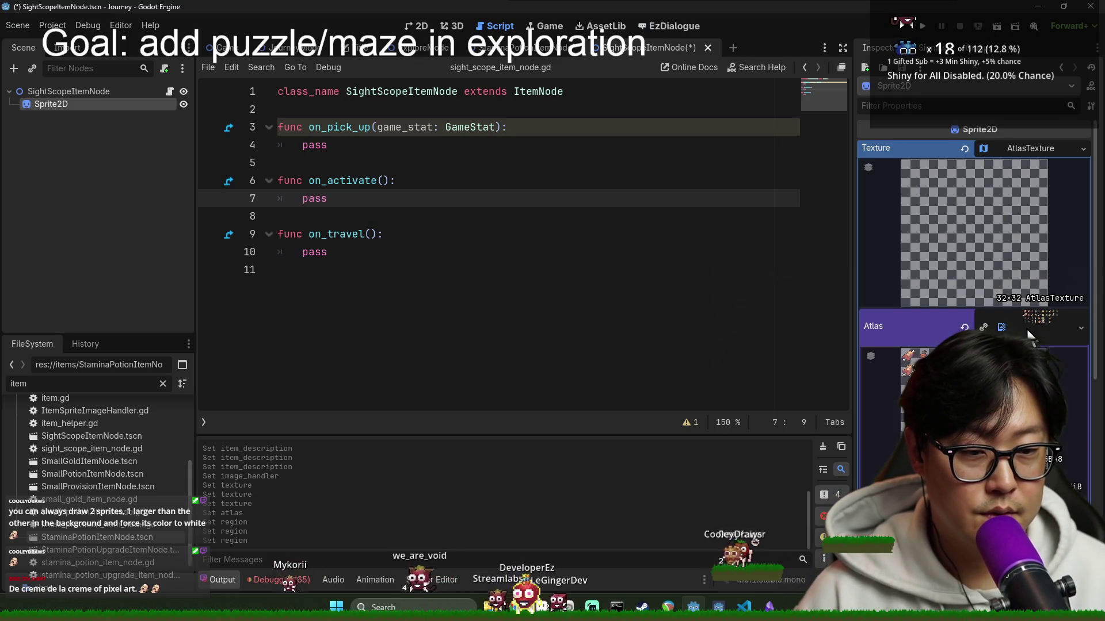
{"action": "left_click", "coordinate": [1001, 327]}
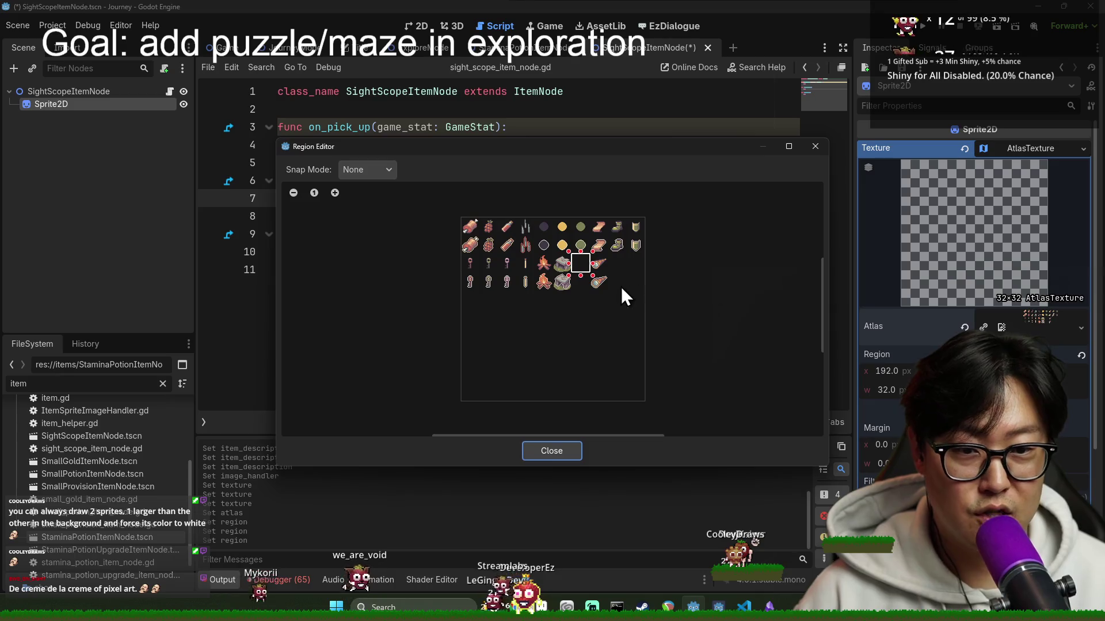
{"action": "left_click", "coordinate": [560, 457]}
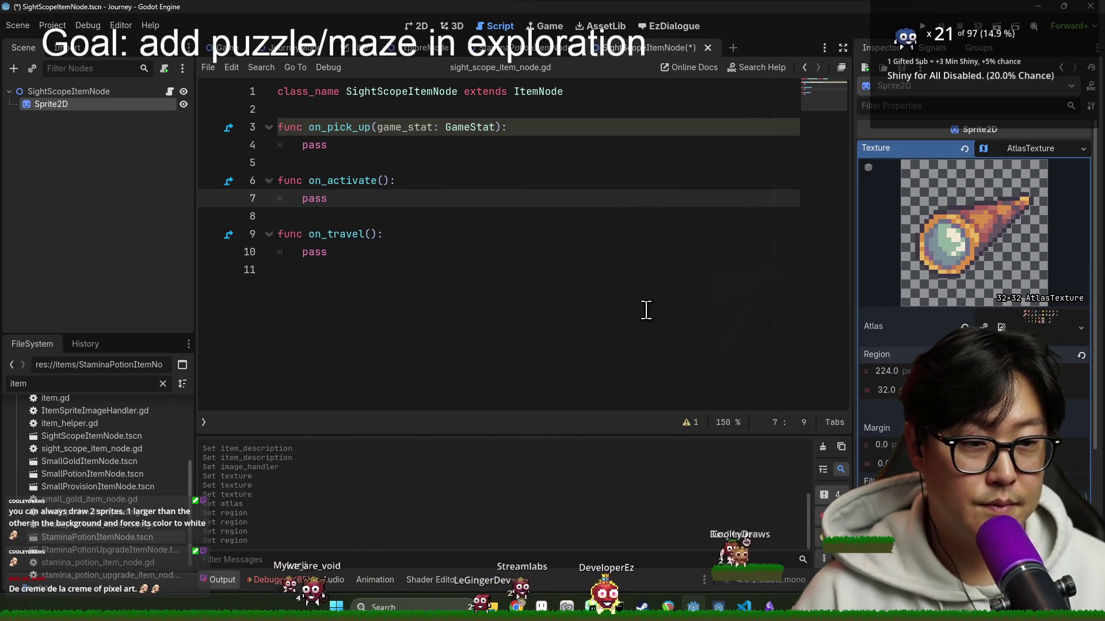
Save the scene and view the telescope sprite in the 2D view
{"action": "key", "text": "ctrl+s"}
{"action": "left_click", "coordinate": [415, 28]}
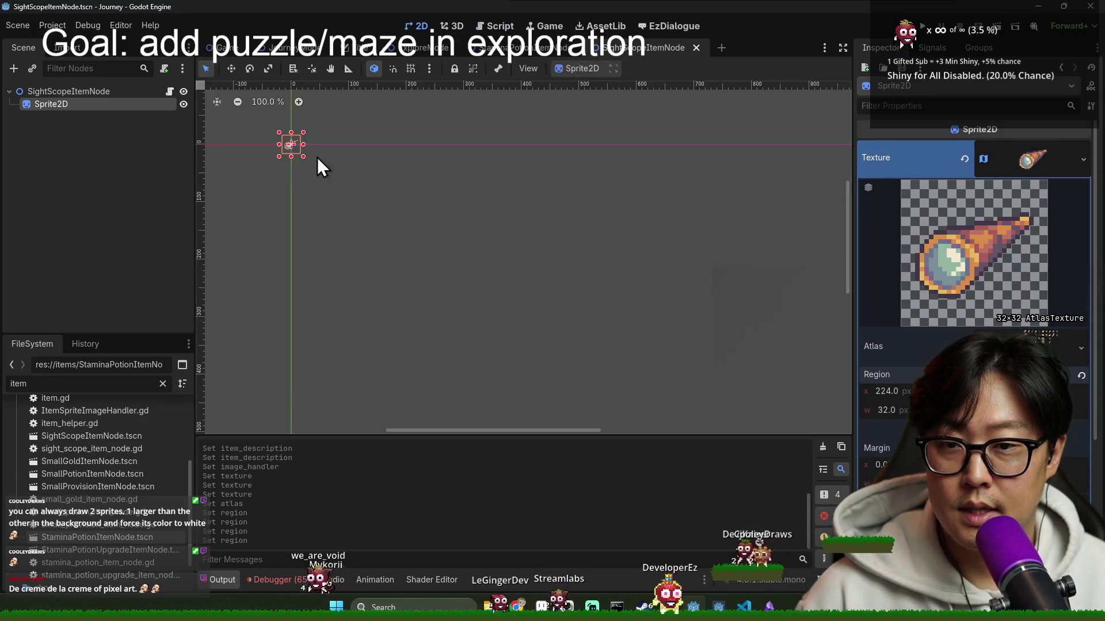
{"action": "scroll", "coordinate": [284, 134], "scroll_direction": "up", "scroll_amount": 5}
{"action": "key", "text": "ctrl+s"}
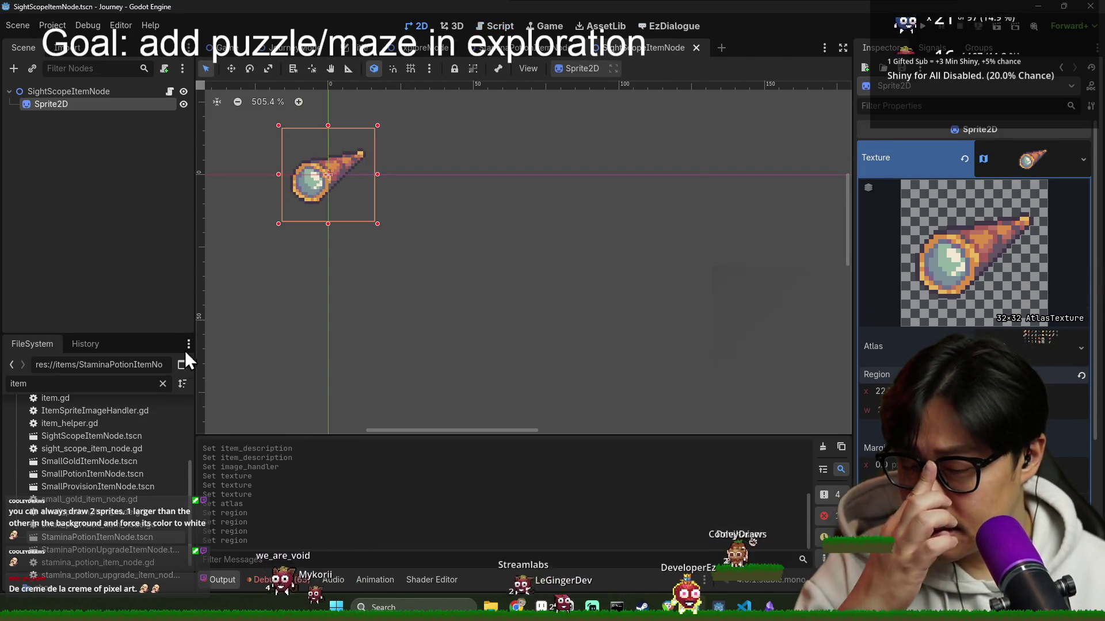
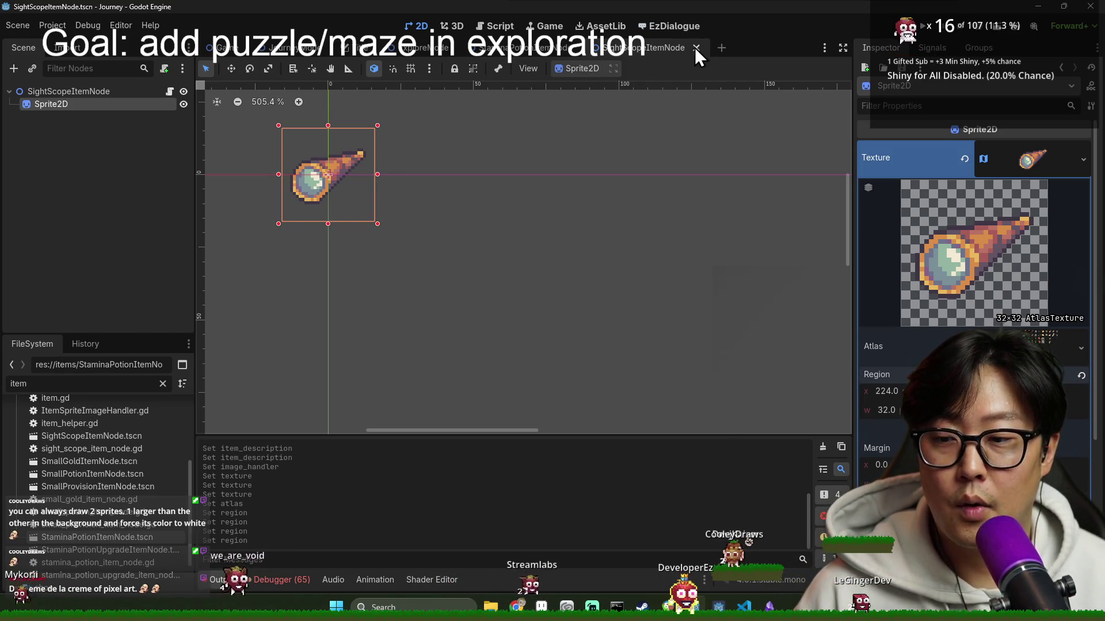
Open the ItemSpriteImageHandler.gd script from the FileSystem dock
{"action": "scroll", "coordinate": [77, 469], "scroll_direction": "up", "scroll_amount": 2}
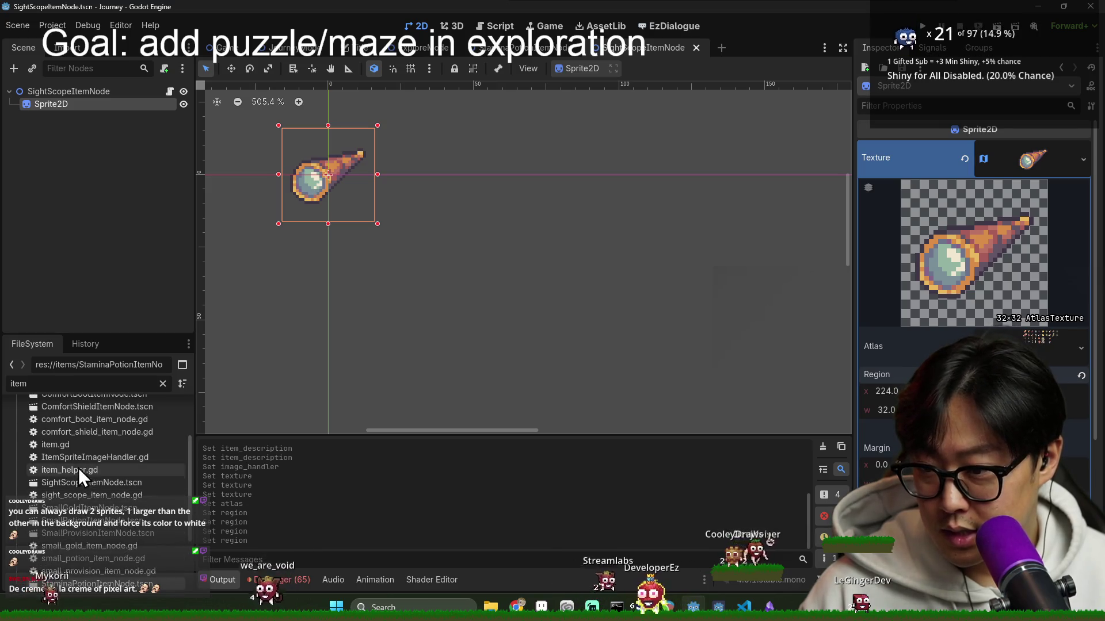
{"action": "left_click", "coordinate": [99, 458]}
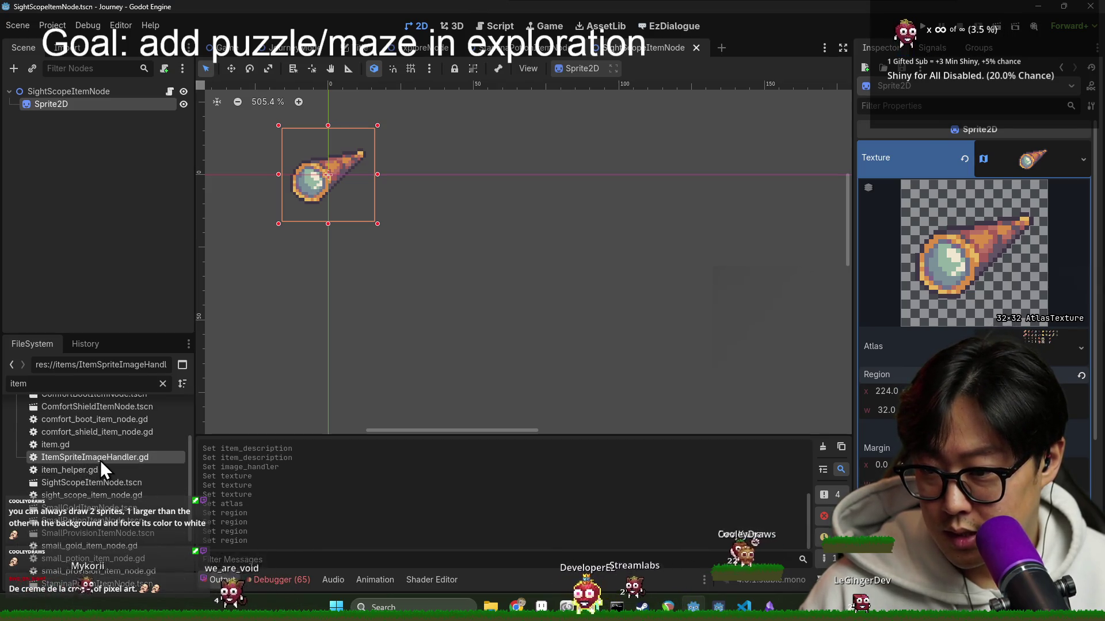
{"action": "double_click", "coordinate": [100, 460]}
{"action": "double_click", "coordinate": [99, 471]}
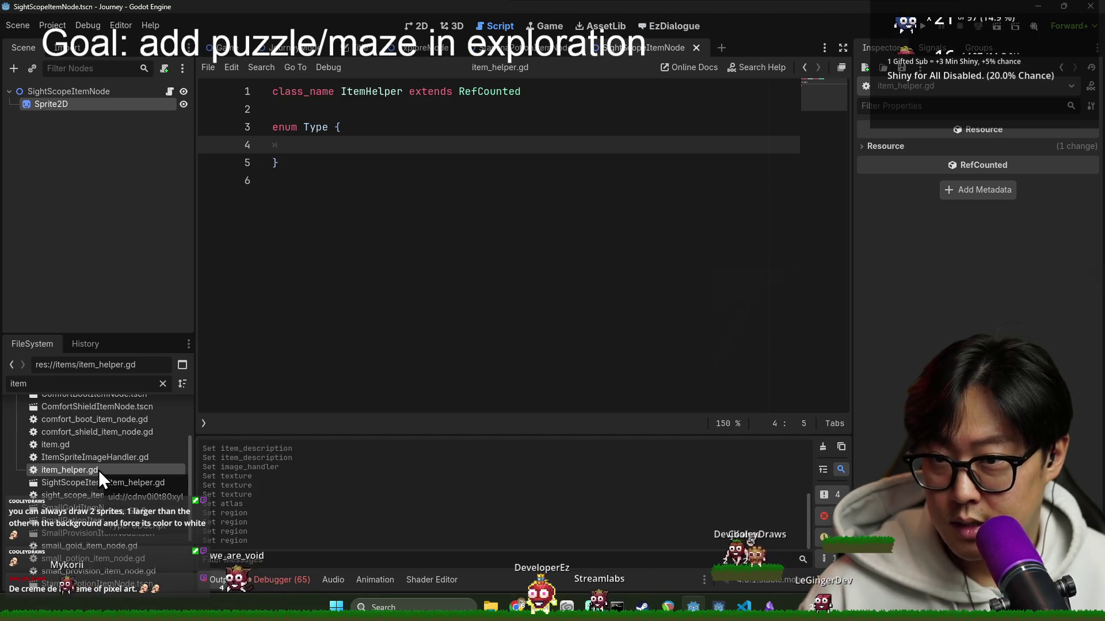
{"action": "double_click", "coordinate": [102, 460]}
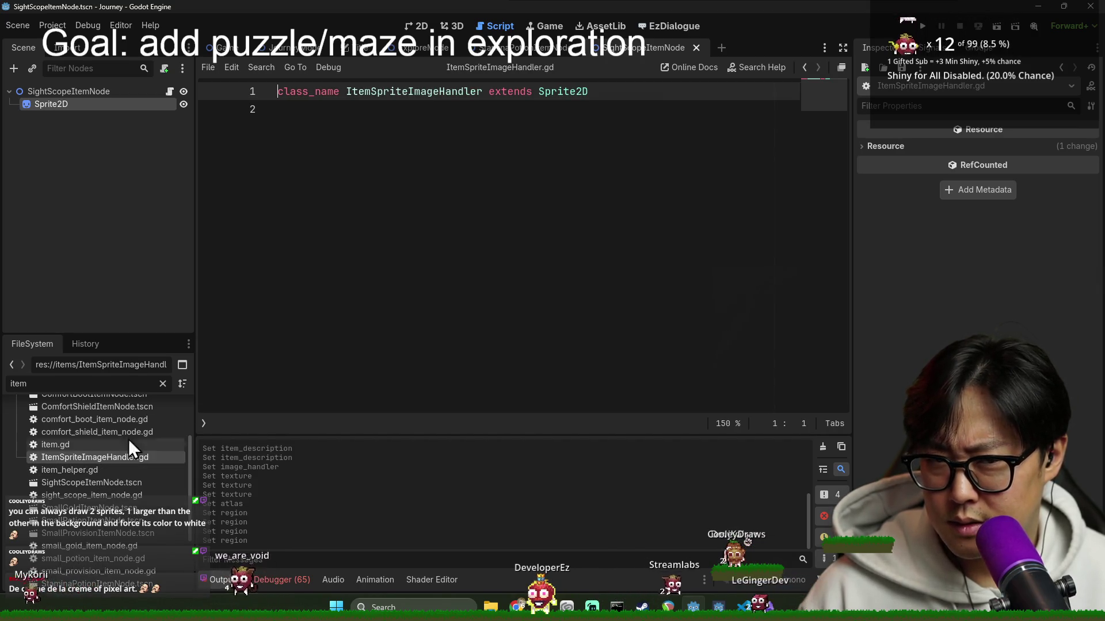
Compare the SightScopeItemNode and StaminaPotionItemNode scenes, then drag a script onto Sprite2D
{"action": "left_click", "coordinate": [519, 53]}
{"action": "left_click", "coordinate": [627, 58]}
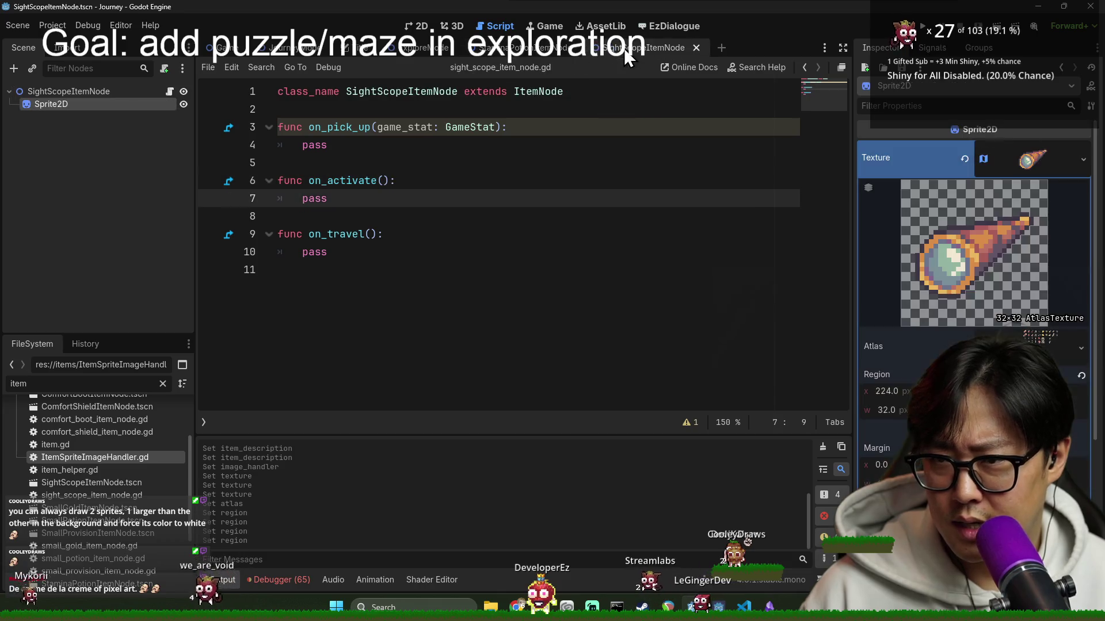
{"action": "left_click", "coordinate": [518, 48]}
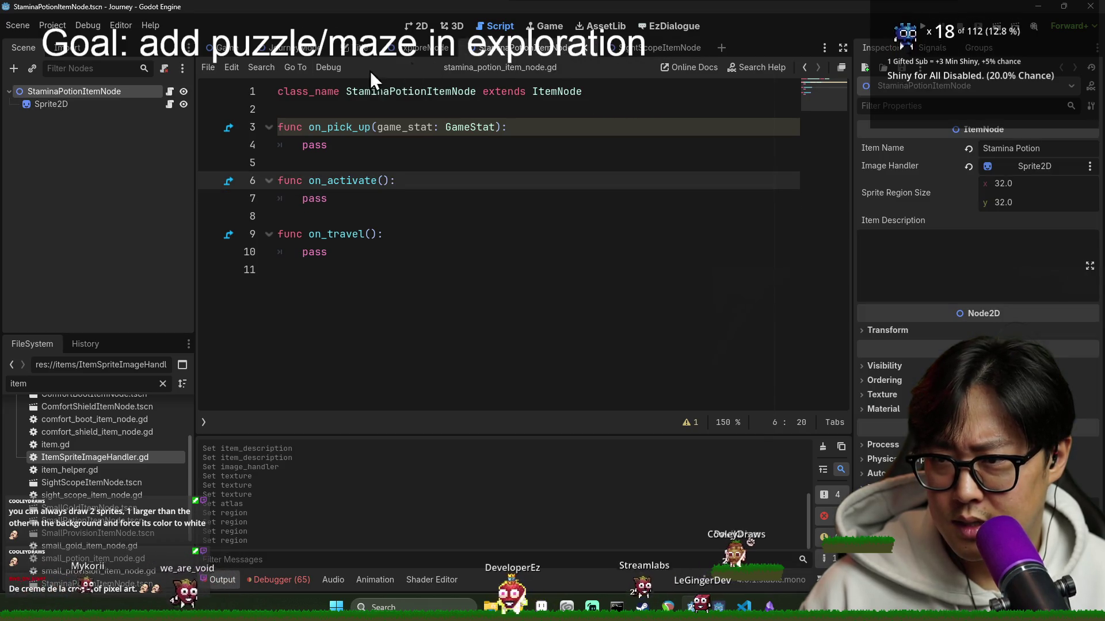
{"action": "left_click", "coordinate": [644, 48]}
{"action": "right_click", "coordinate": [145, 106]}
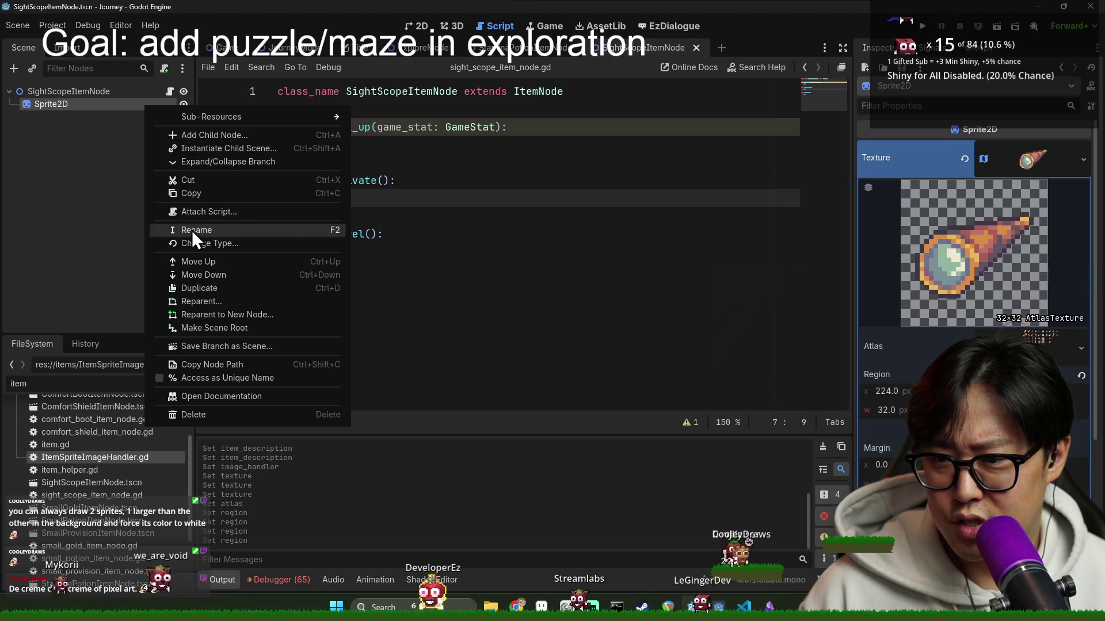
{"action": "left_click", "coordinate": [198, 212]}
{"action": "key", "text": "Escape"}
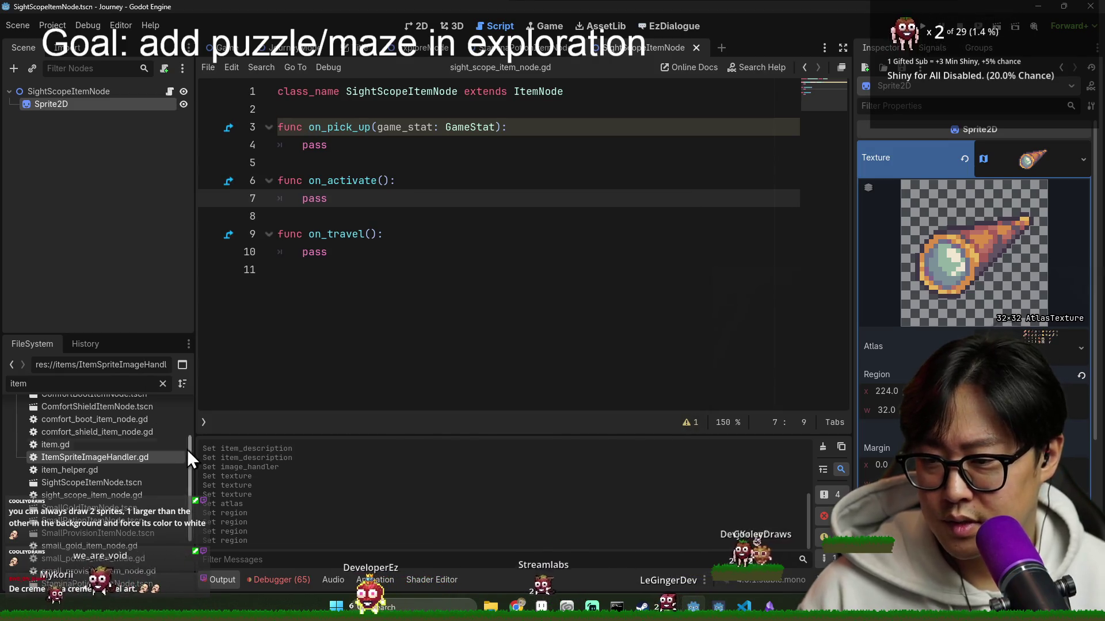
{"action": "left_click_drag", "start_coordinate": [155, 433], "coordinate": [132, 104]}
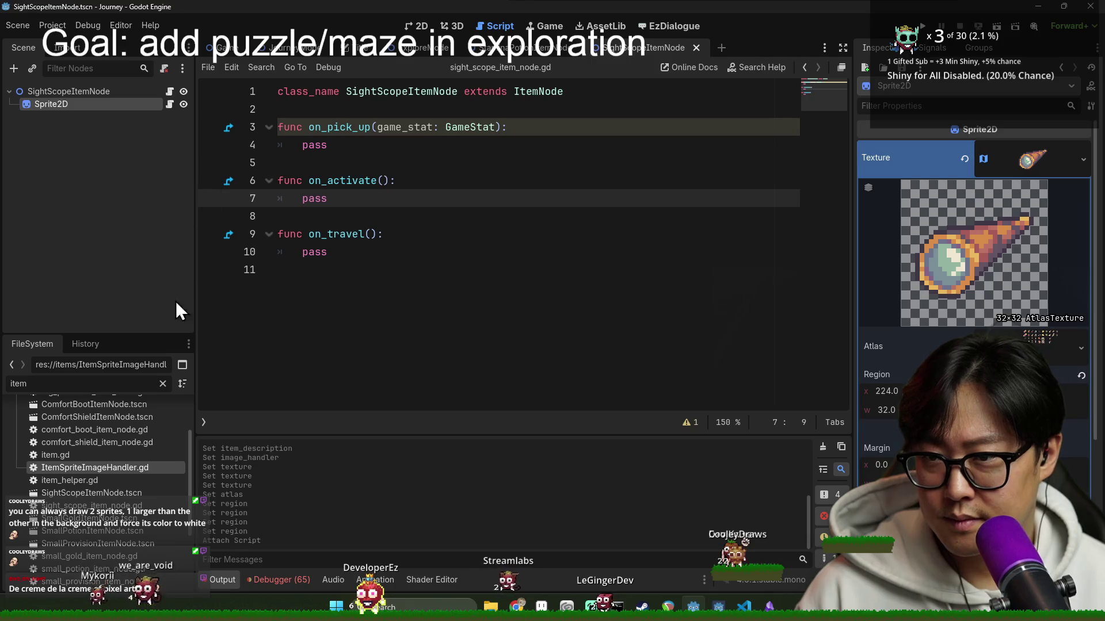
Open item_helper.gd and item.gd, saving after each
{"action": "double_click", "coordinate": [92, 481]}
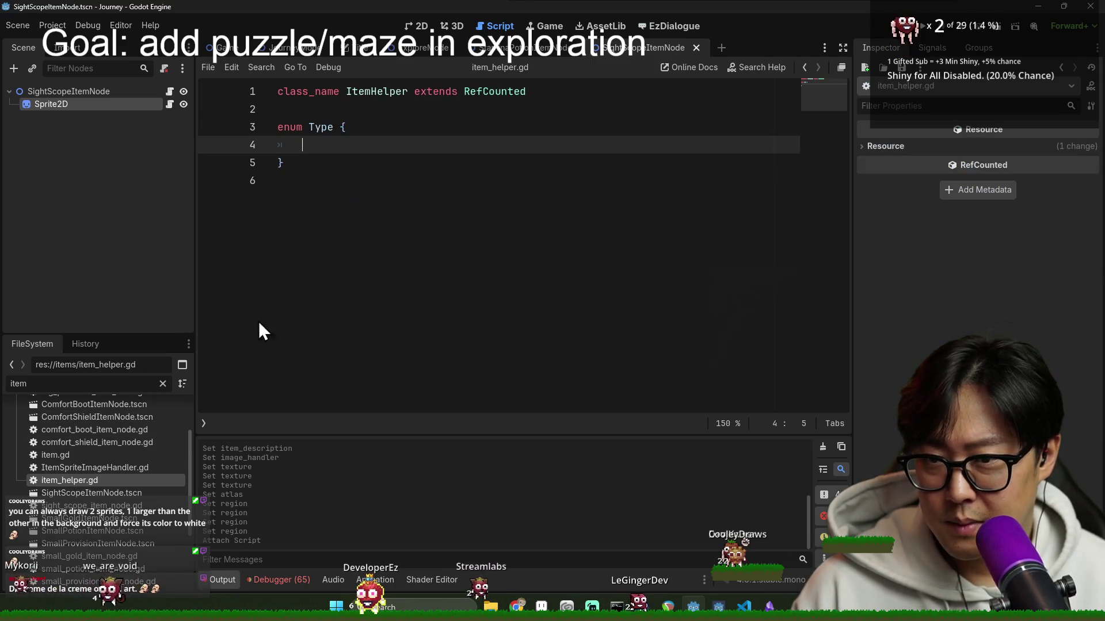
{"action": "key", "text": "ctrl+s"}
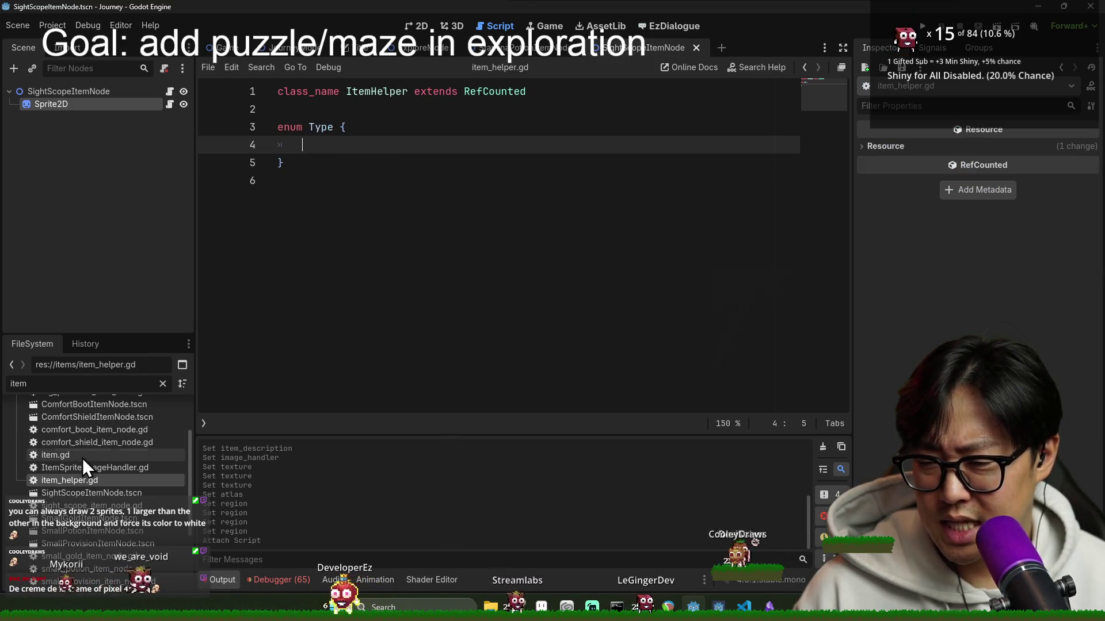
{"action": "double_click", "coordinate": [82, 458]}
{"action": "key", "text": "ctrl+s"}
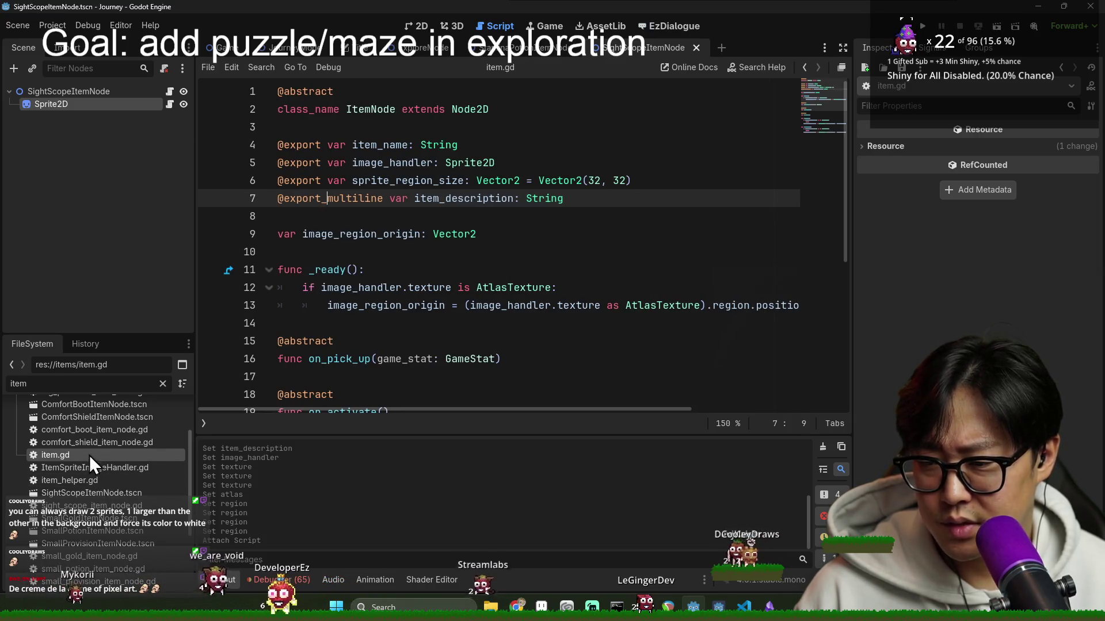
Filter the FileSystem dock by 'shop' and look over ShopItemButton.tscn and shop_resource.gd
{"action": "scroll", "coordinate": [93, 434], "scroll_direction": "up", "scroll_amount": 3}
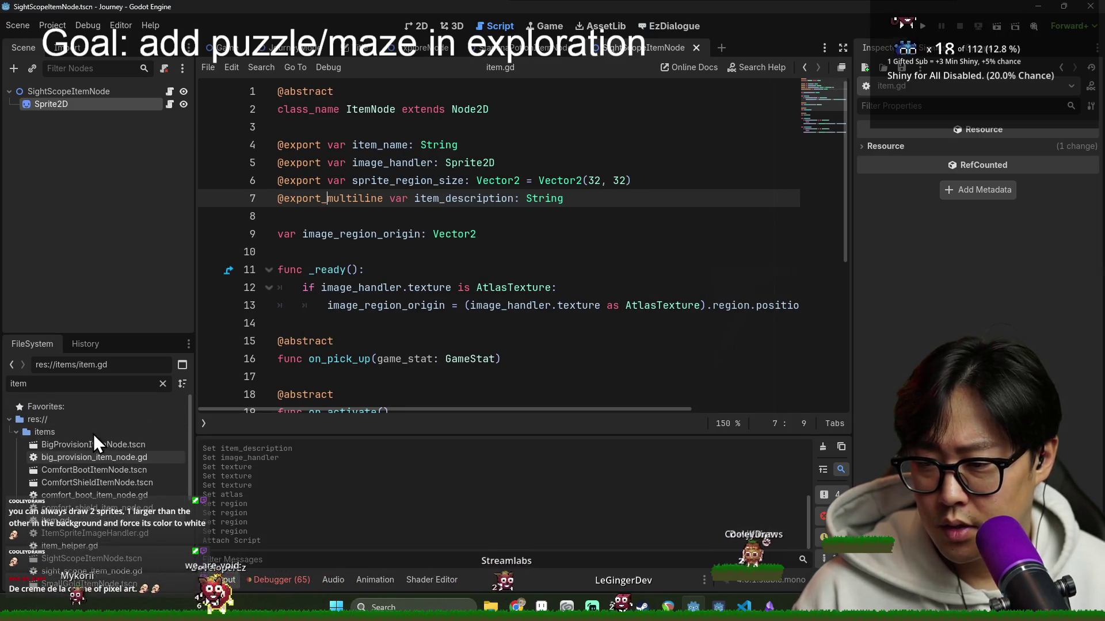
{"action": "double_click", "coordinate": [78, 383]}
{"action": "type", "text": "shop"}
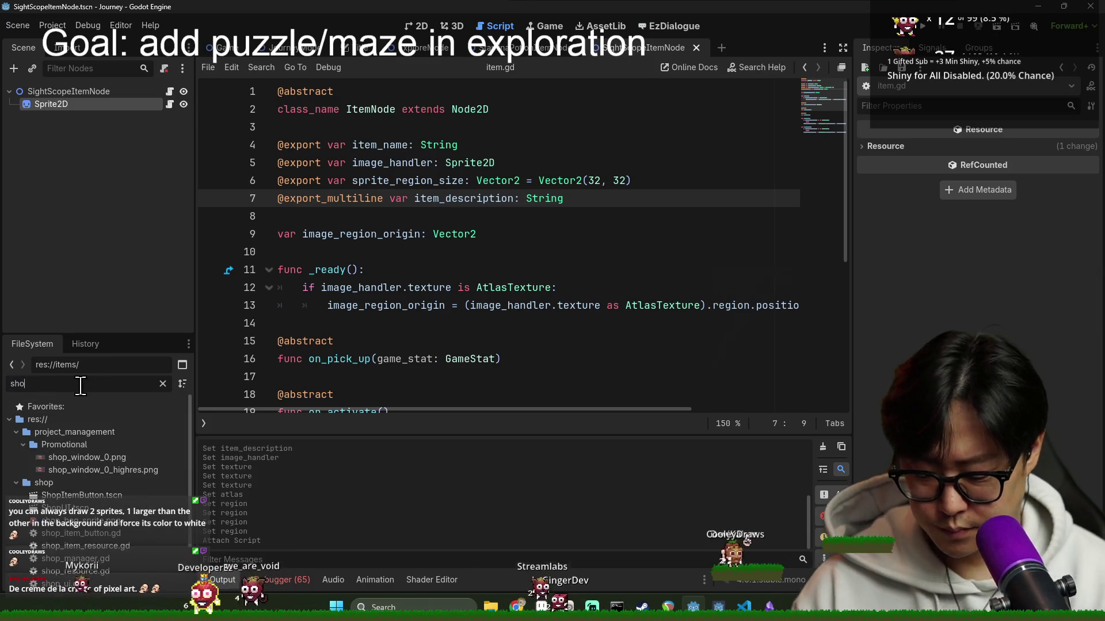
{"action": "scroll", "coordinate": [117, 448], "scroll_direction": "down", "scroll_amount": 3}
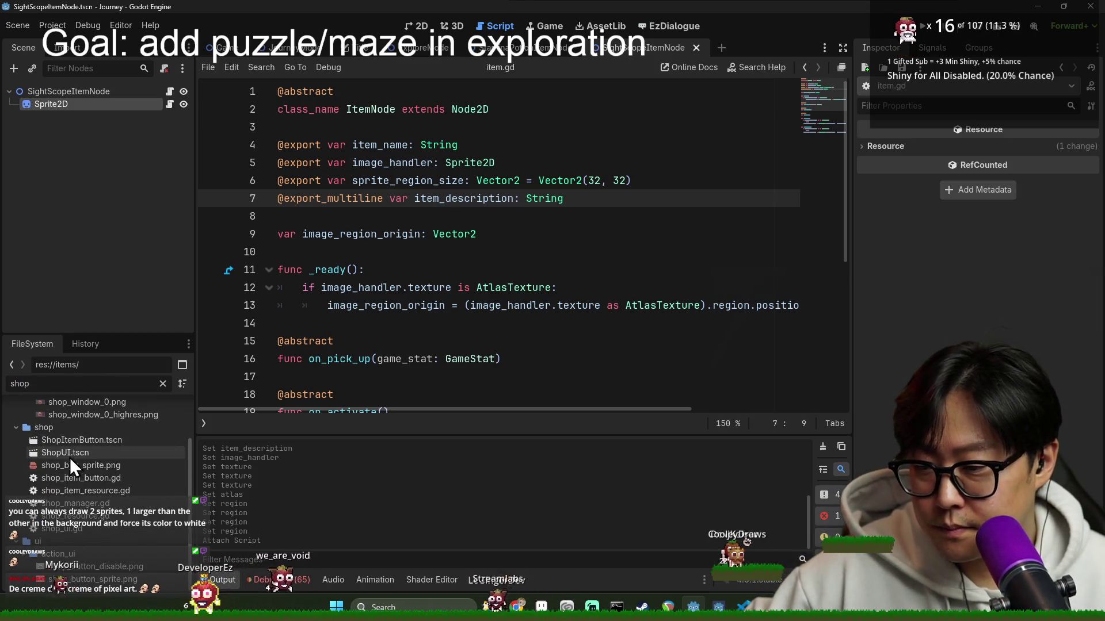
{"action": "left_click", "coordinate": [81, 441]}
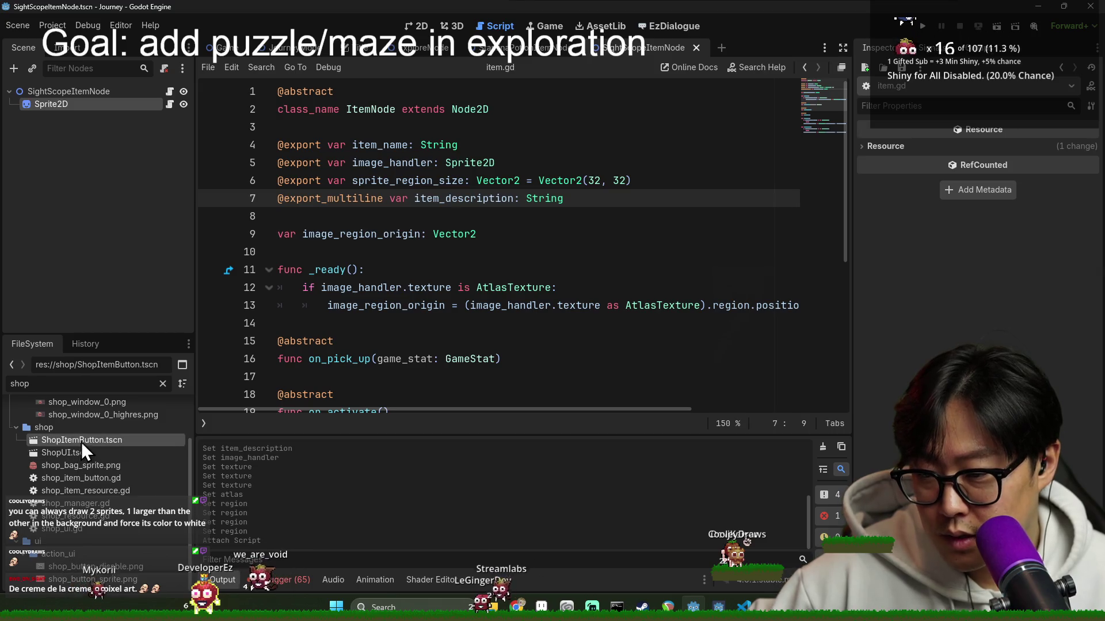
{"action": "left_click", "coordinate": [78, 521]}
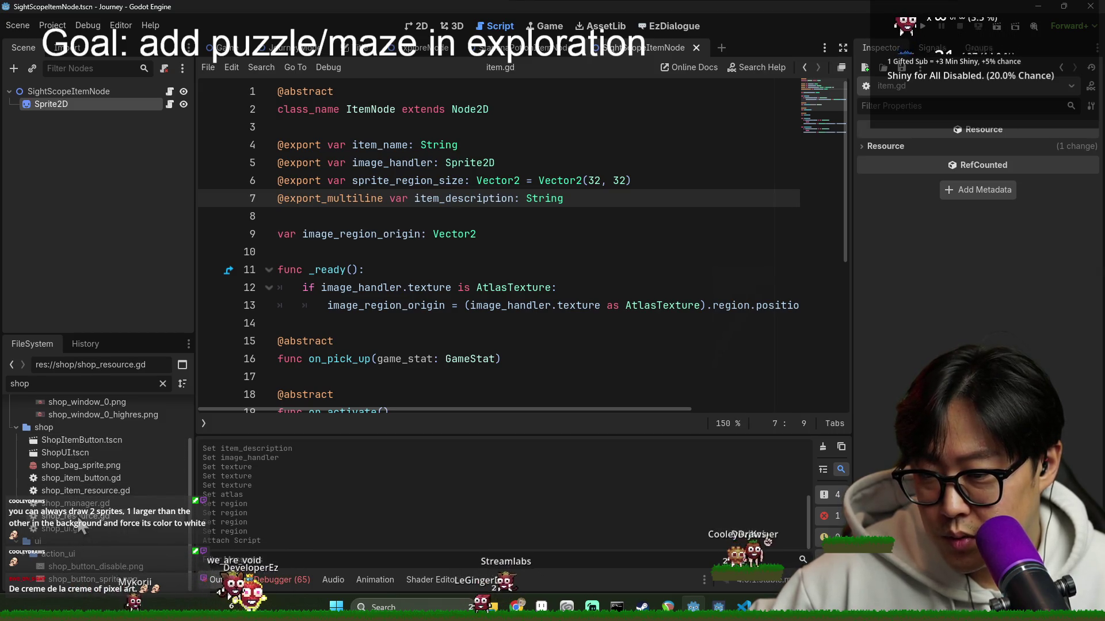
Clear the filter and open ShopUI.tscn from res://shop
{"action": "left_click", "coordinate": [162, 382]}
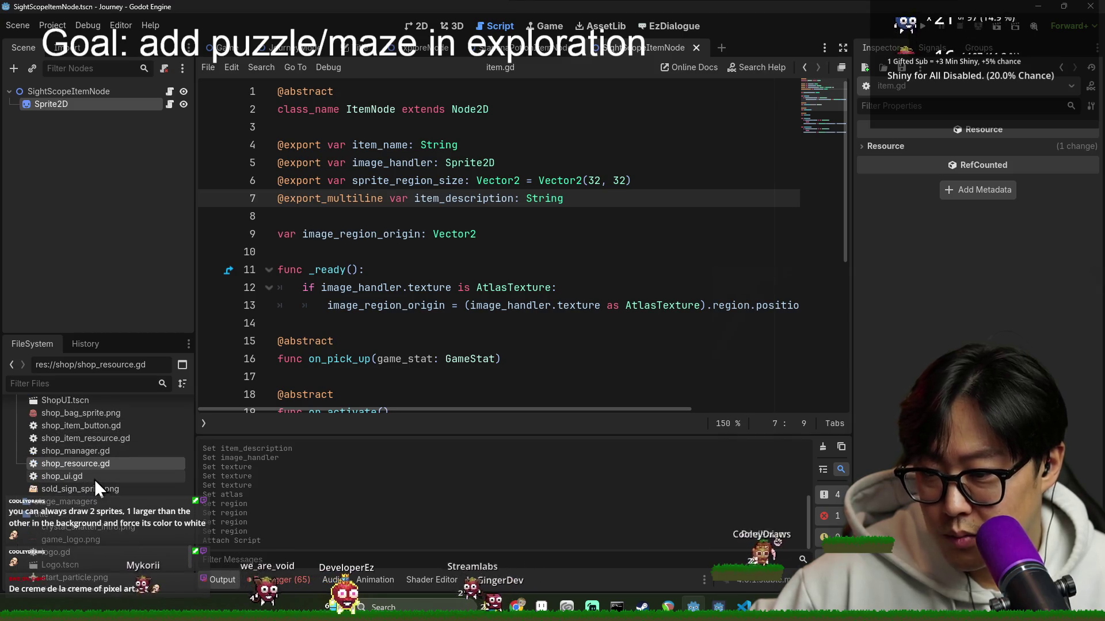
{"action": "scroll", "coordinate": [103, 443], "scroll_direction": "up", "scroll_amount": 2}
{"action": "left_click", "coordinate": [85, 445]}
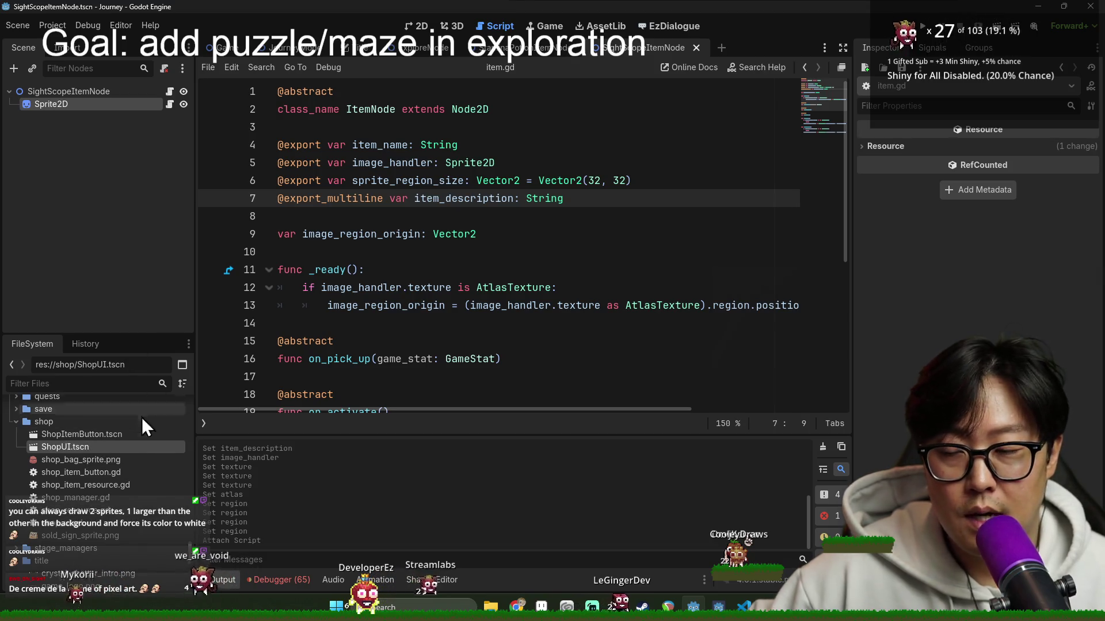
{"action": "double_click", "coordinate": [118, 446]}
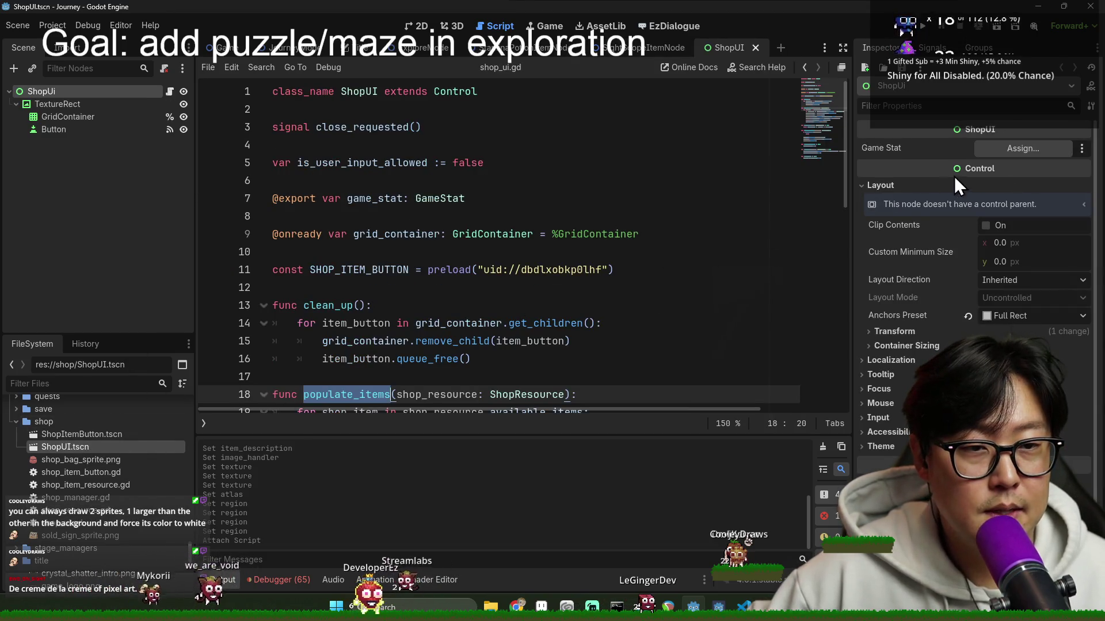
Close ShopUI, inspect JourneyMode's ShopUi and GameStat nodes, and open game_stat.gd
{"action": "left_click", "coordinate": [756, 48]}
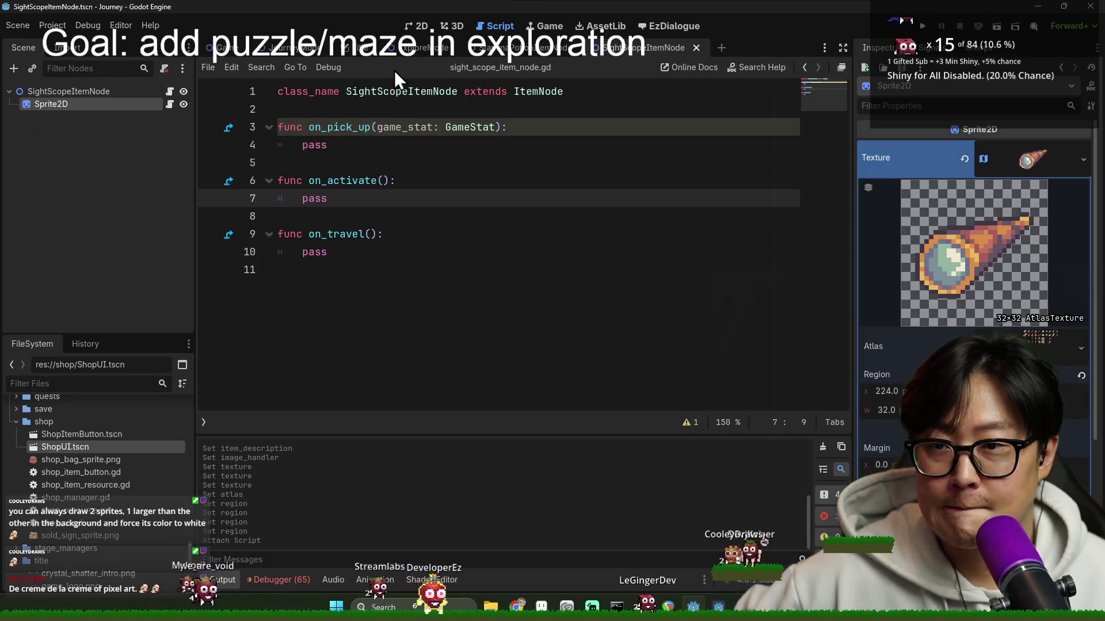
{"action": "left_click", "coordinate": [288, 49]}
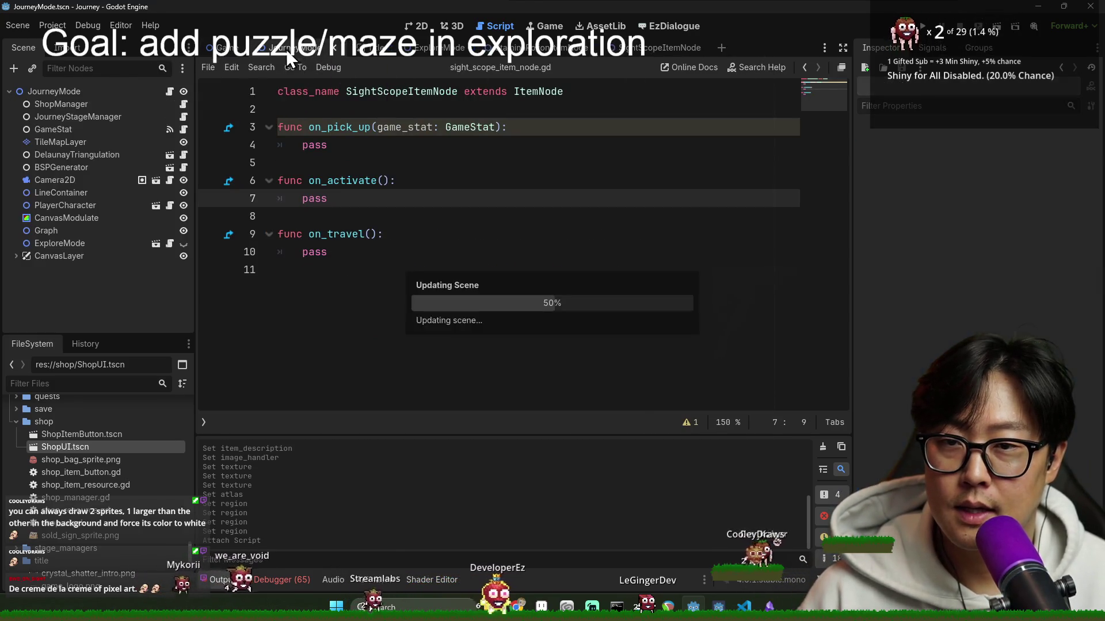
{"action": "left_click", "coordinate": [16, 256]}
{"action": "scroll", "coordinate": [59, 246], "scroll_direction": "down", "scroll_amount": 3}
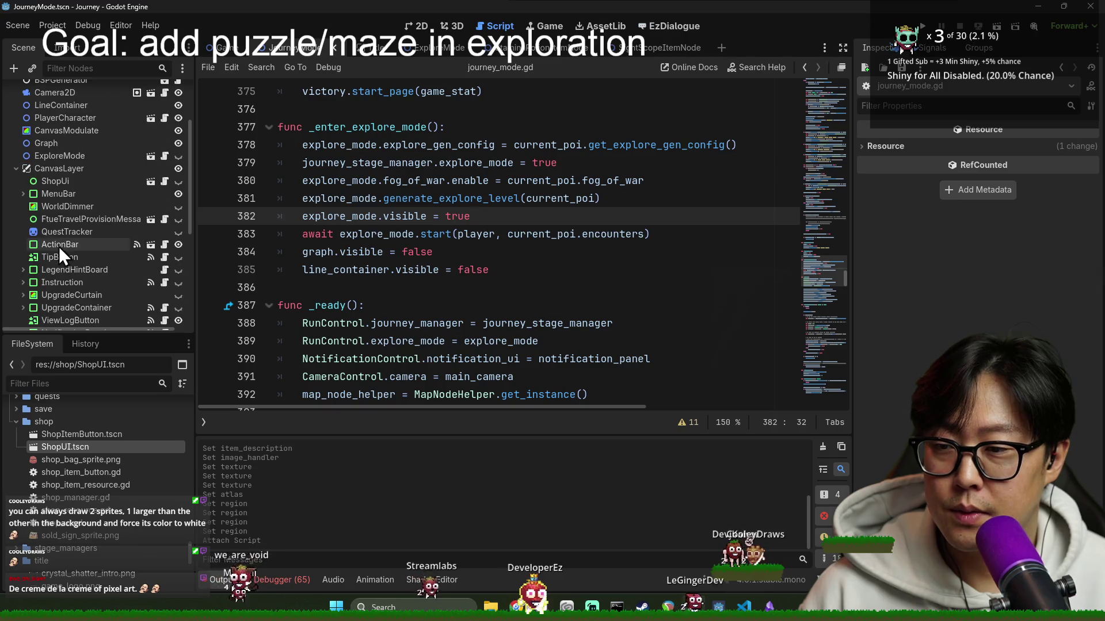
{"action": "left_click", "coordinate": [56, 181]}
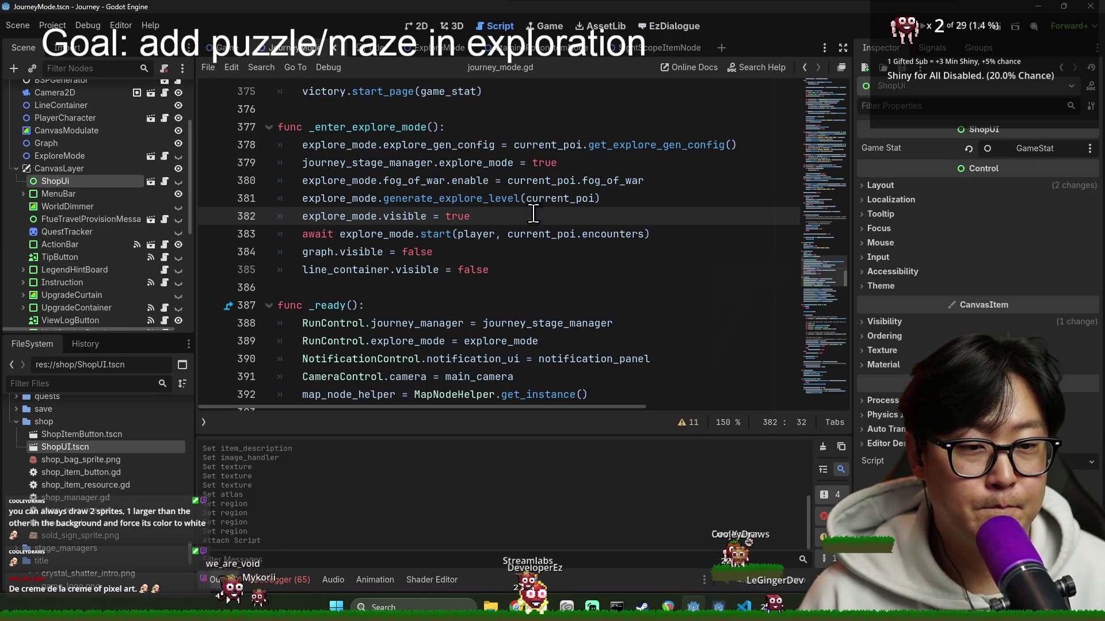
{"action": "scroll", "coordinate": [86, 172], "scroll_direction": "up", "scroll_amount": 3}
{"action": "left_click", "coordinate": [58, 129]}
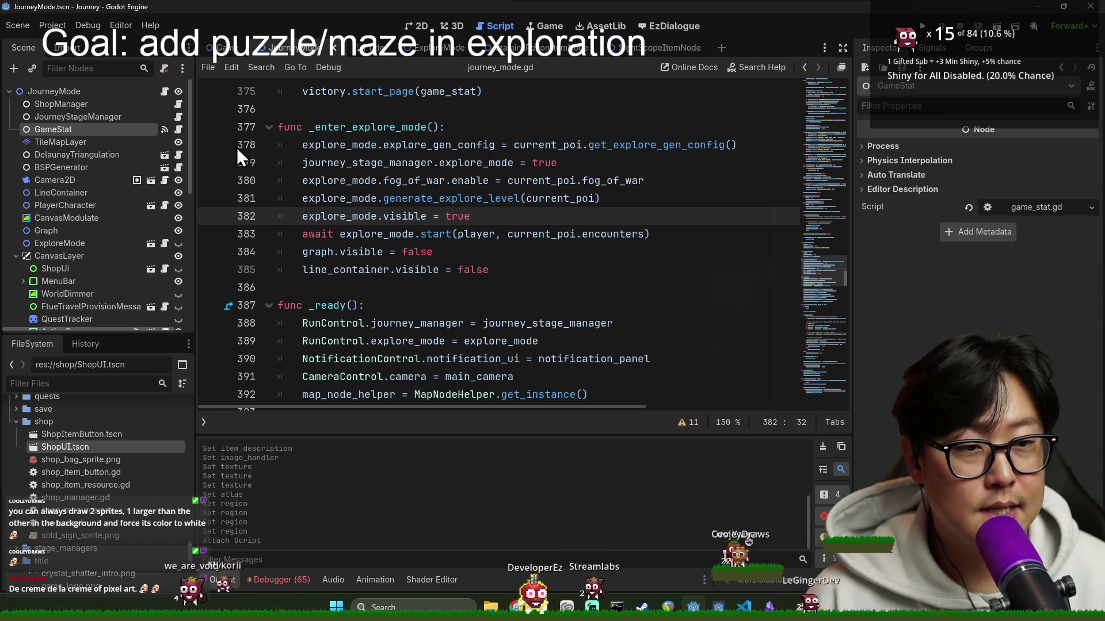
{"action": "left_click", "coordinate": [177, 130]}
Search game_stat.gd for 'shop' and the open_shop_requested signal
{"action": "key", "text": "ctrl+f"}
{"action": "type", "text": "shop"}
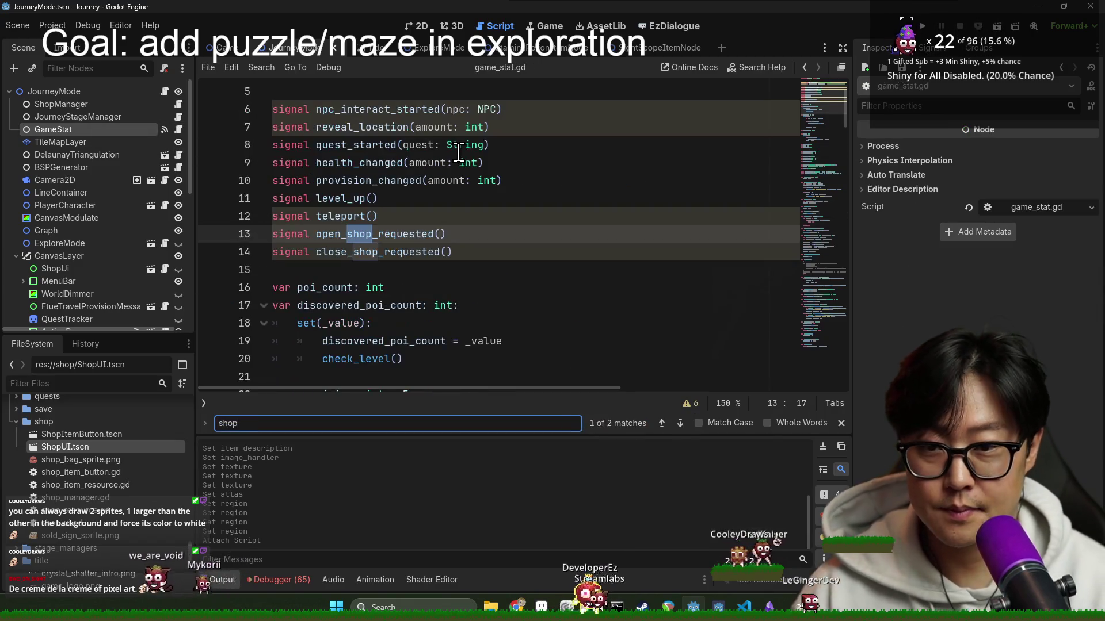
{"action": "double_click", "coordinate": [411, 234]}
{"action": "key", "text": "ctrl+f"}
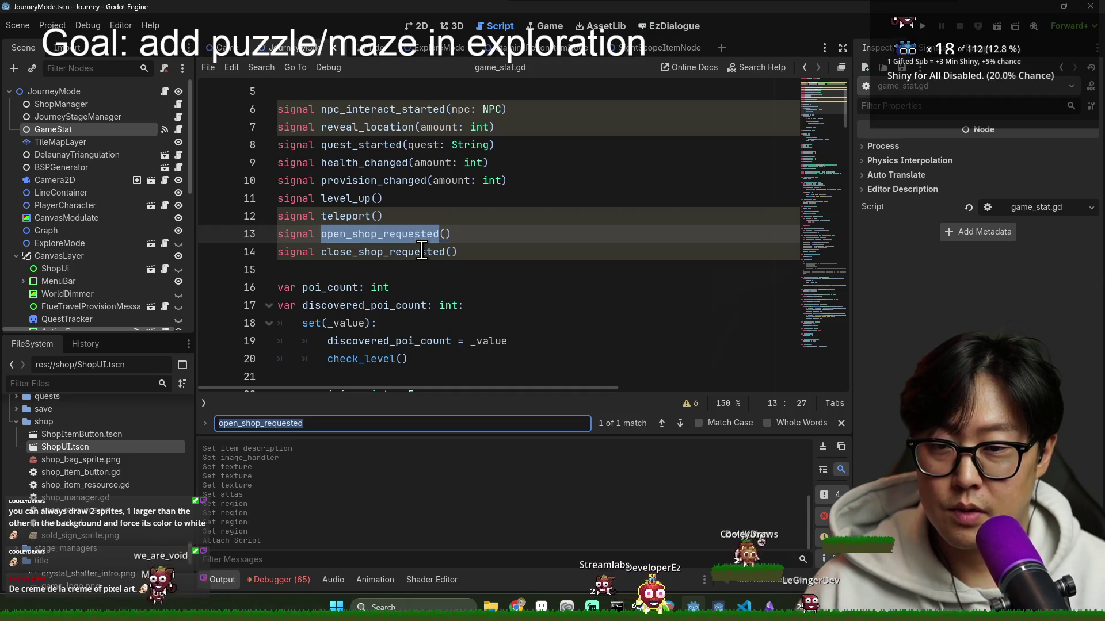
{"action": "key", "text": "Escape"}
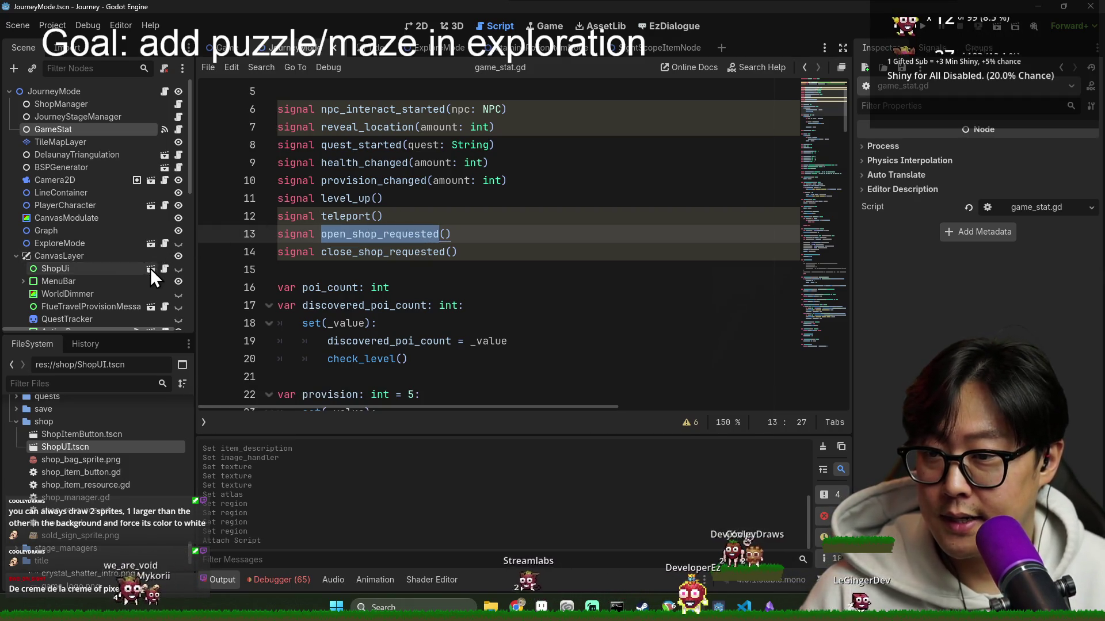
Open the ShopUi node's script at the populate_items function
{"action": "left_click", "coordinate": [125, 268]}
{"action": "left_click", "coordinate": [164, 268]}
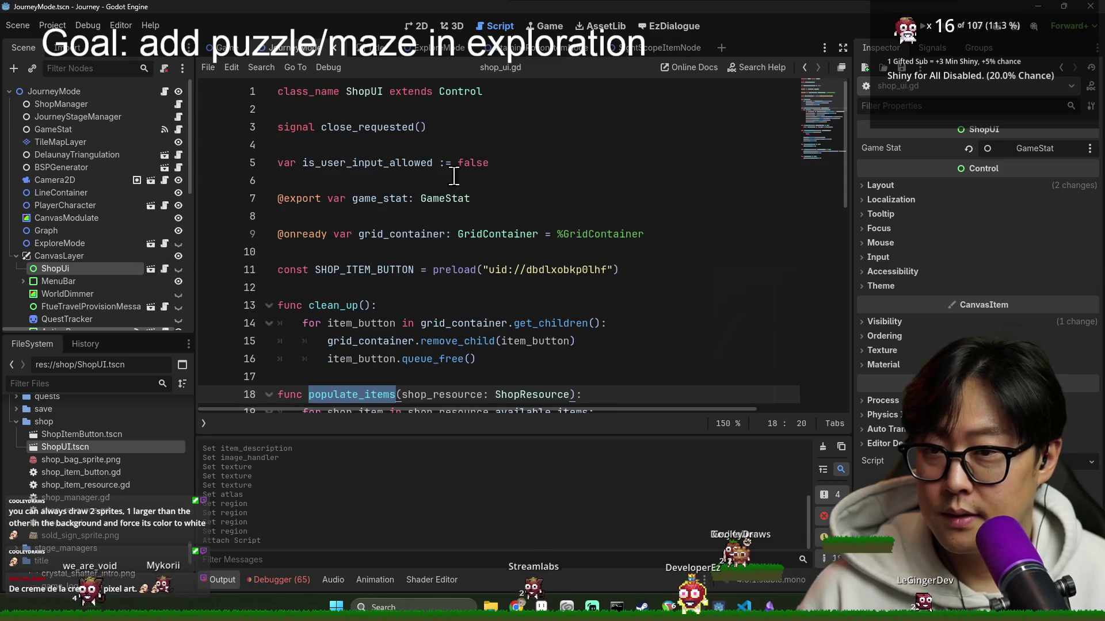
{"action": "left_click", "coordinate": [339, 302]}
{"action": "scroll", "coordinate": [345, 259], "scroll_direction": "down", "scroll_amount": 5}
{"action": "left_click", "coordinate": [353, 144]}
{"action": "left_click", "coordinate": [353, 130]}
Run a project-wide Find in Files for populate_items from line 18
{"action": "double_click", "coordinate": [344, 128]}
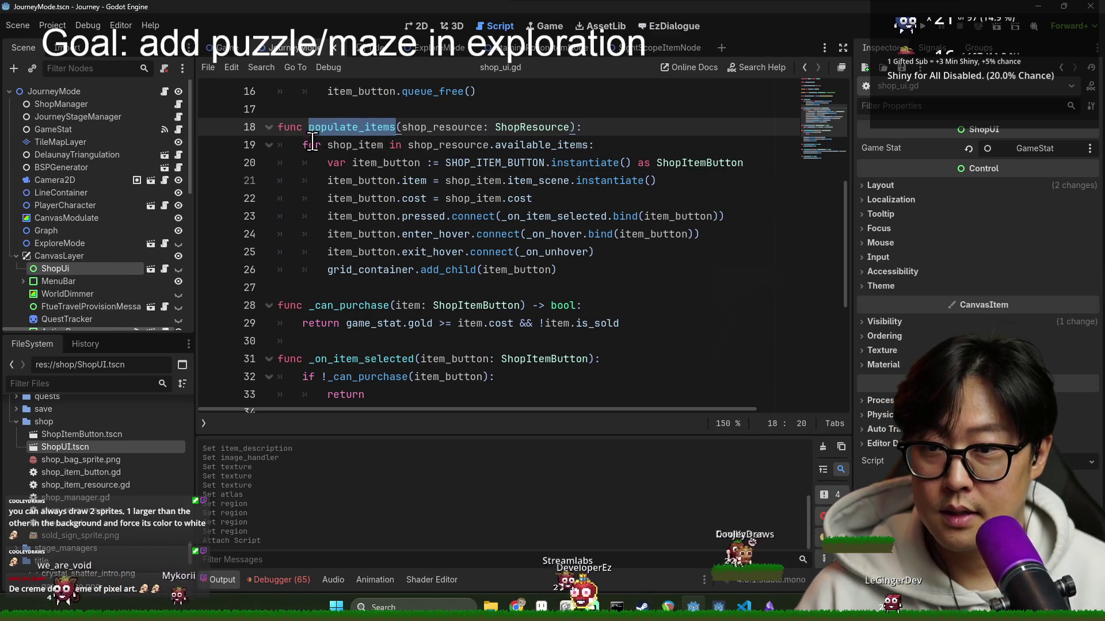
{"action": "left_click", "coordinate": [358, 132]}
{"action": "double_click", "coordinate": [358, 127]}
{"action": "key", "text": "ctrl+shift+f"}
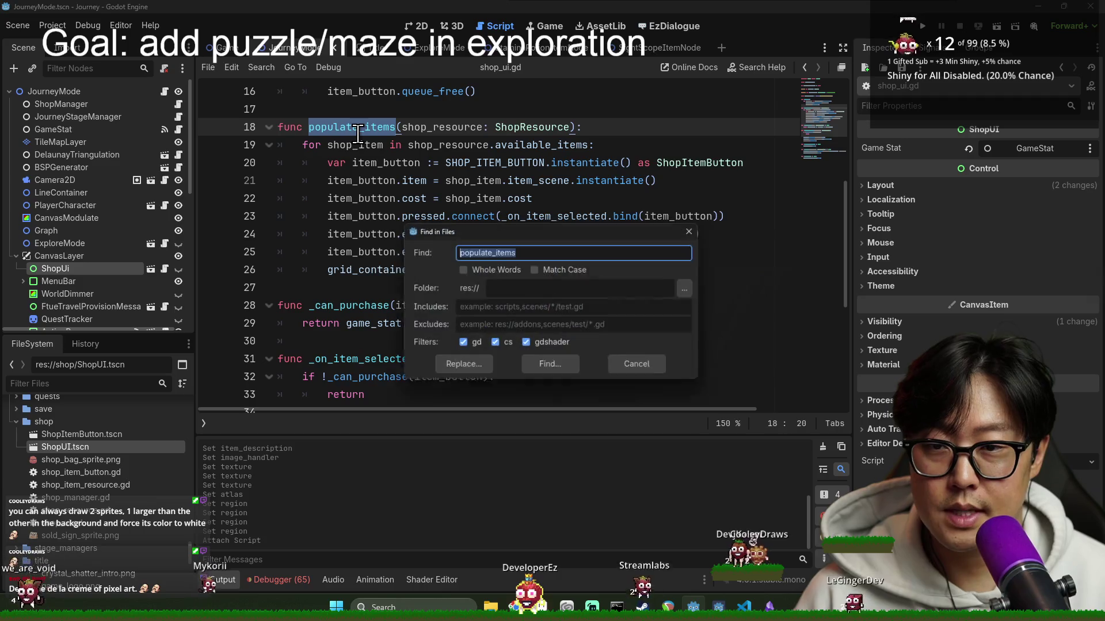
{"action": "key", "text": "Return"}
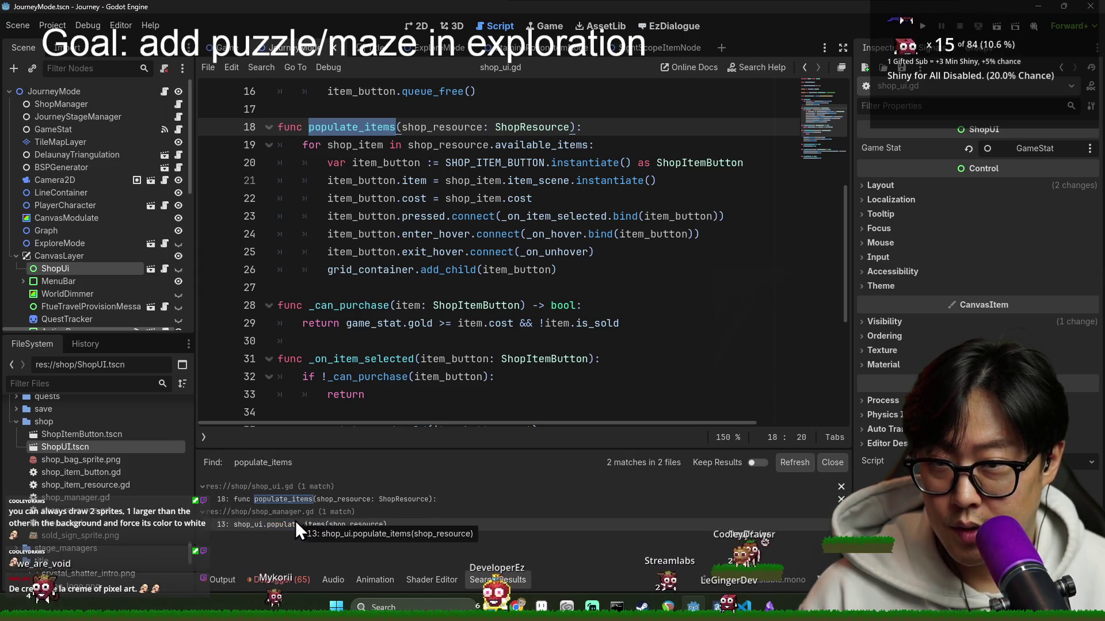
{"action": "left_click", "coordinate": [111, 103]}
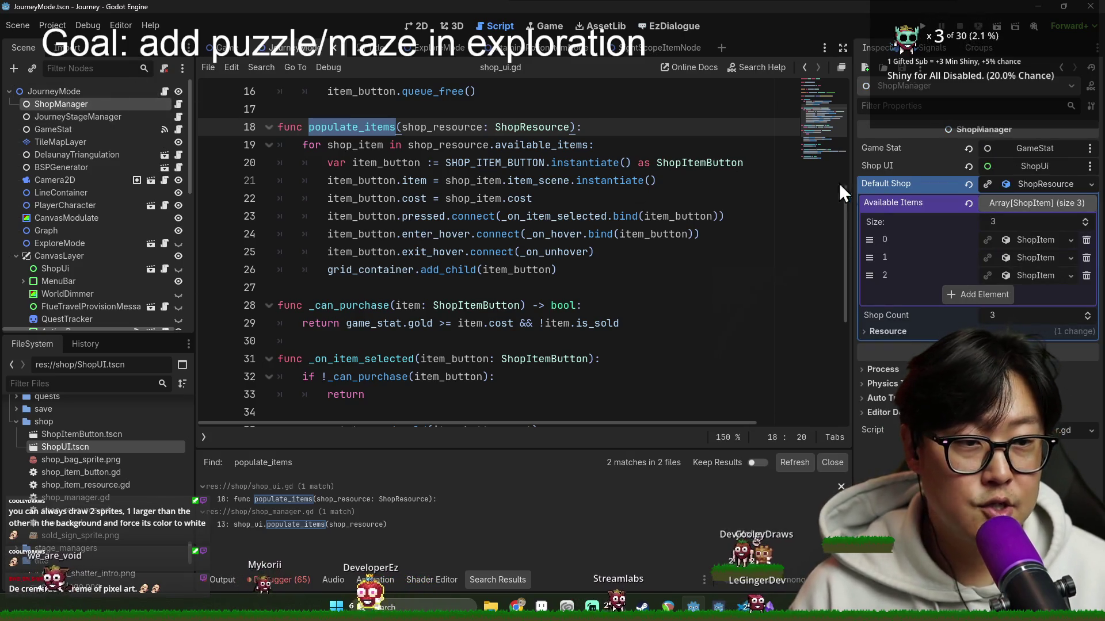
Add a fourth ShopItem to Available Items with SightScopeItemNode.tscn as its Item Scene
{"action": "left_click", "coordinate": [1007, 295]}
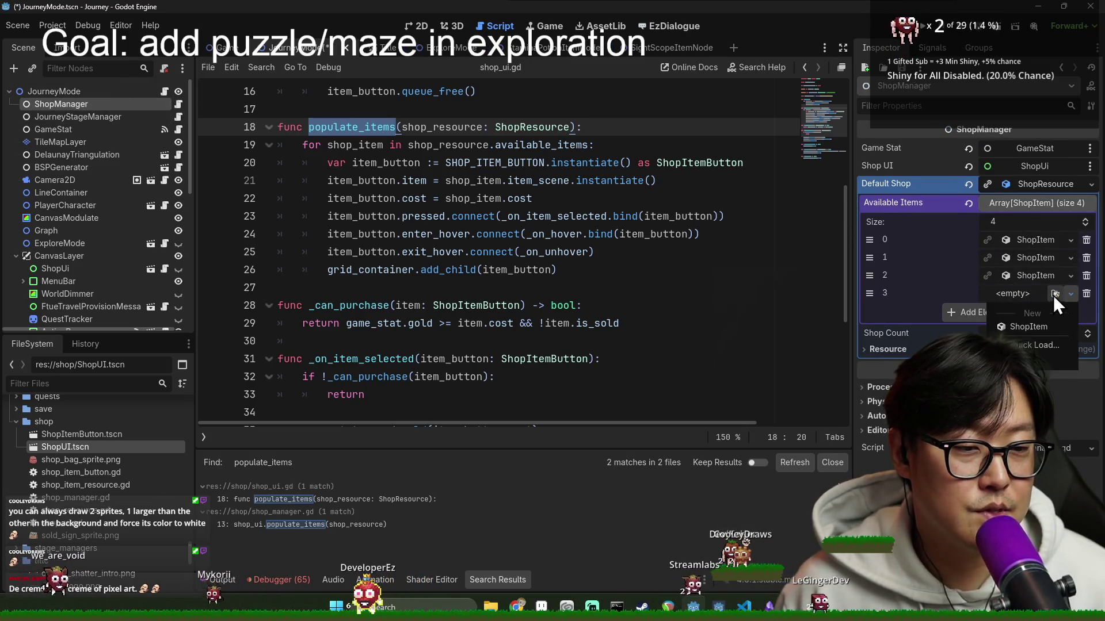
{"action": "left_click", "coordinate": [1028, 326]}
{"action": "left_click", "coordinate": [1033, 311]}
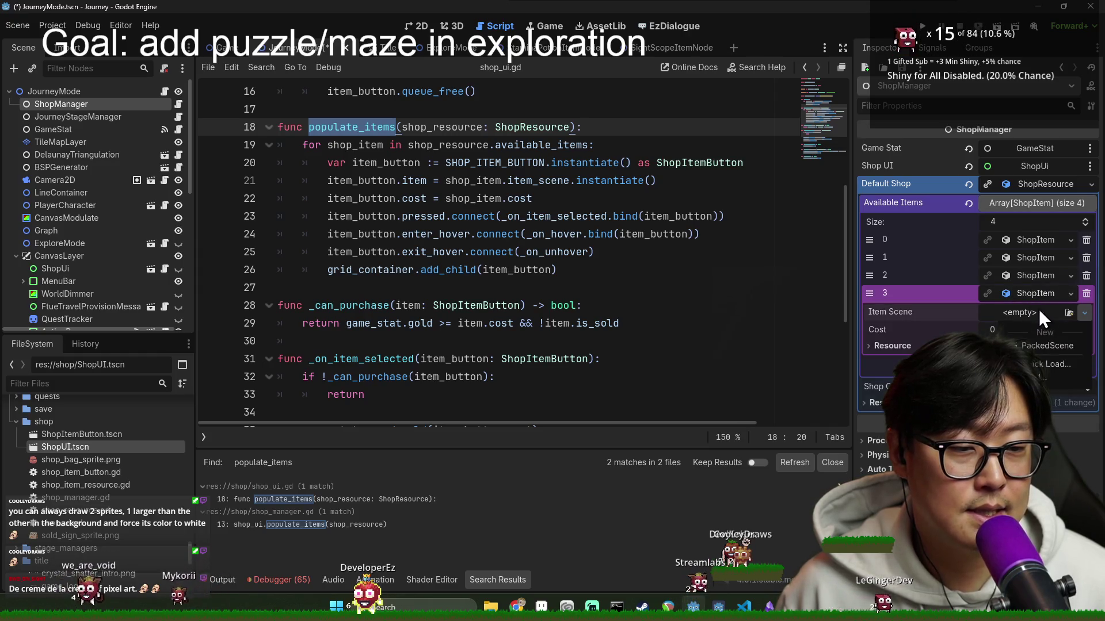
{"action": "key", "text": "Escape"}
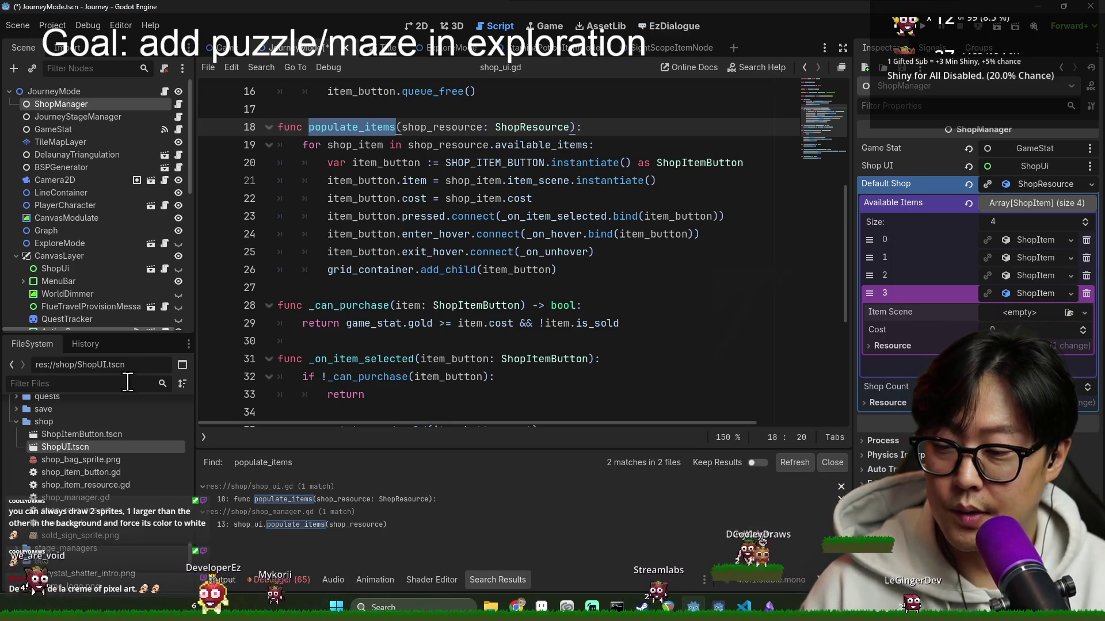
{"action": "type", "text": "sight"}
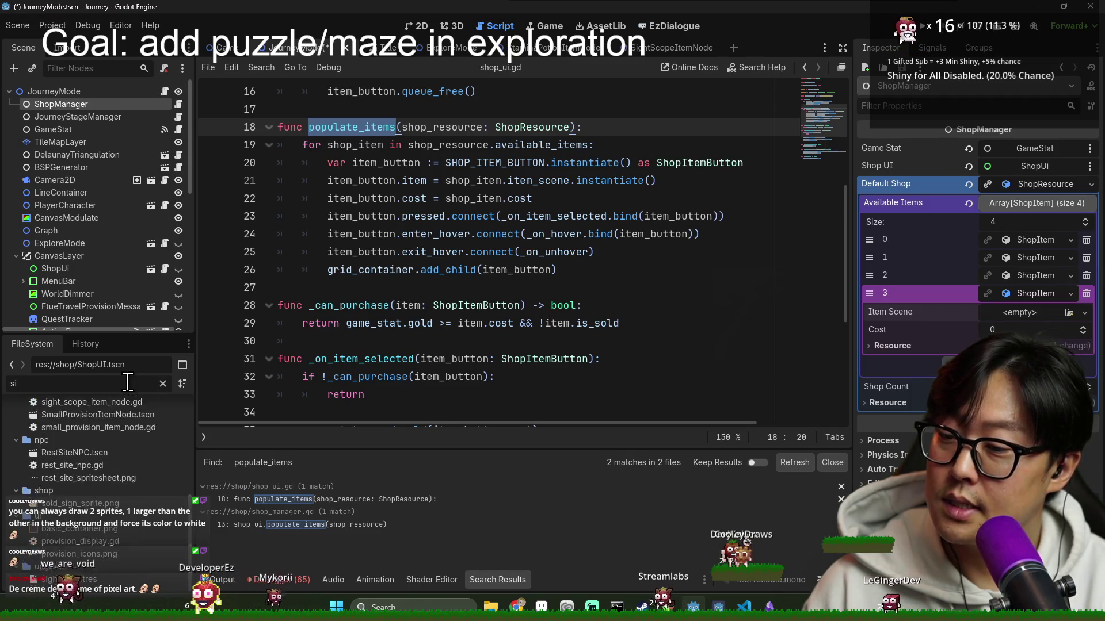
{"action": "mouse_move", "coordinate": [112, 448]}
{"action": "left_mouse_down"}
{"action": "mouse_move", "coordinate": [1018, 313]}
{"action": "mouse_move", "coordinate": [1013, 322]}
{"action": "left_mouse_up"}
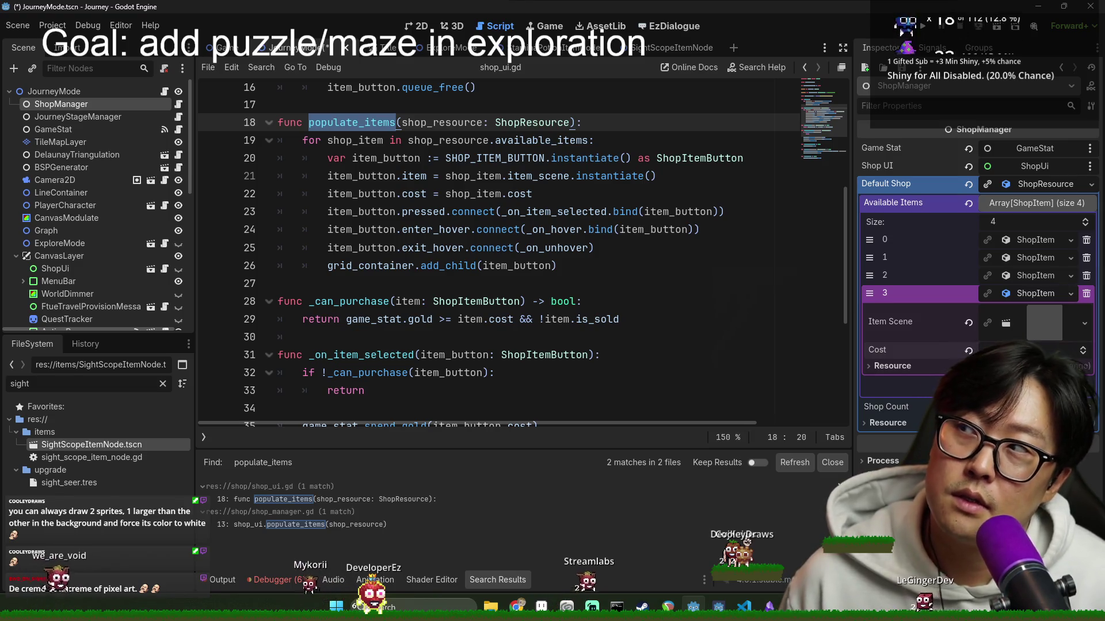
Reorder the shop items so the 200-cost item comes first
{"action": "left_click", "coordinate": [1027, 239]}
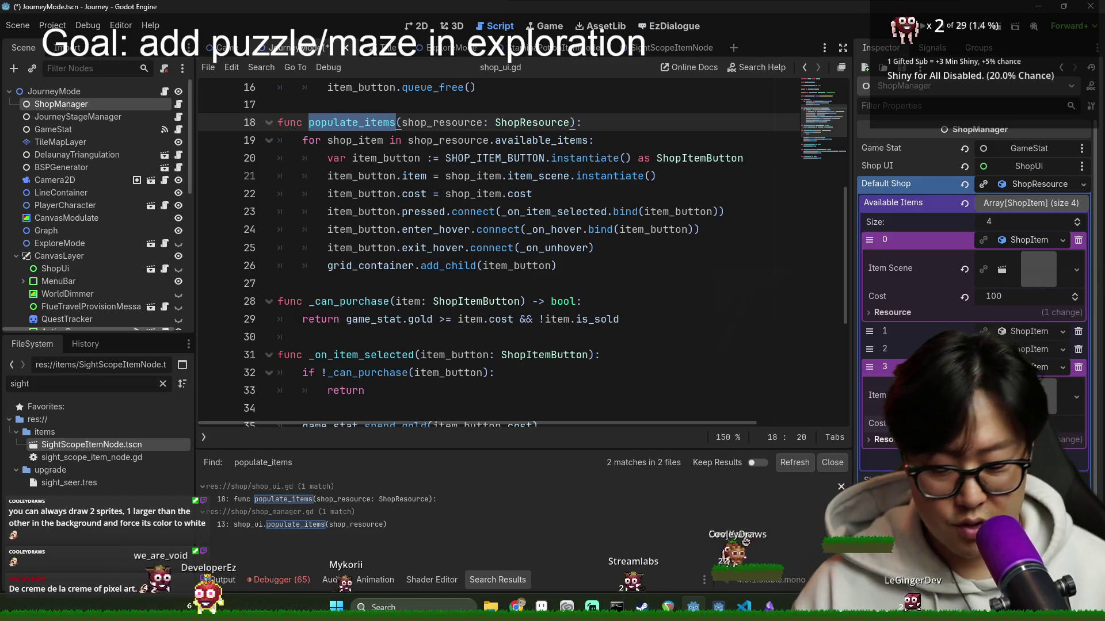
{"action": "left_click_drag", "start_coordinate": [1026, 338], "coordinate": [1026, 321]}
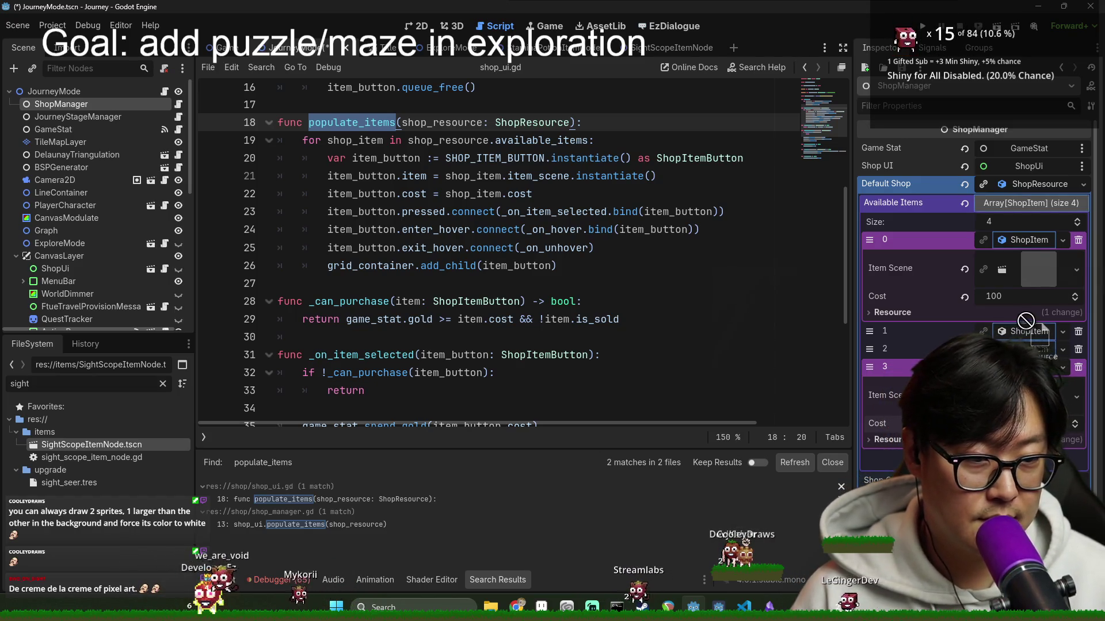
{"action": "left_click_drag", "start_coordinate": [1026, 366], "coordinate": [1026, 366]}
{"action": "left_click_drag", "start_coordinate": [869, 331], "coordinate": [869, 240]}
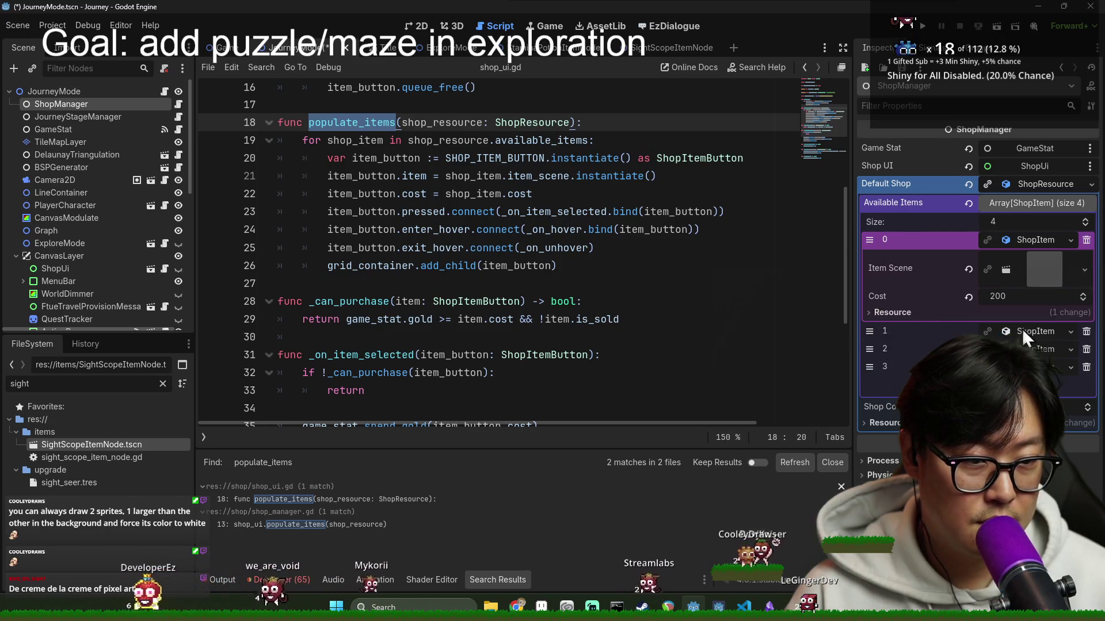
{"action": "left_click", "coordinate": [1030, 349]}
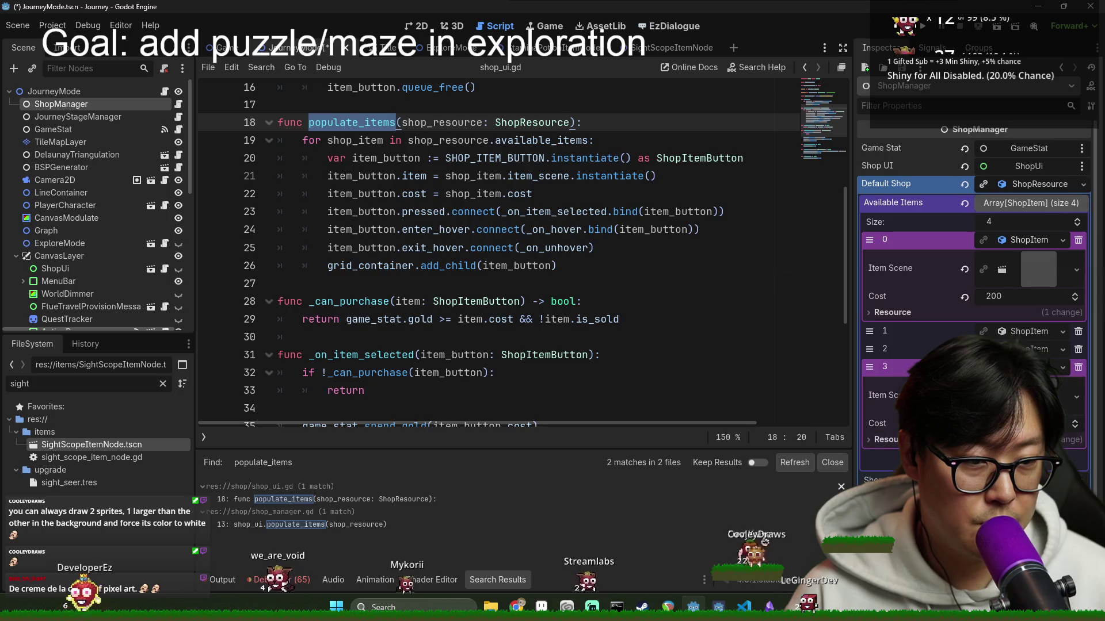
{"action": "left_click", "coordinate": [1030, 349]}
{"action": "left_click", "coordinate": [620, 230]}
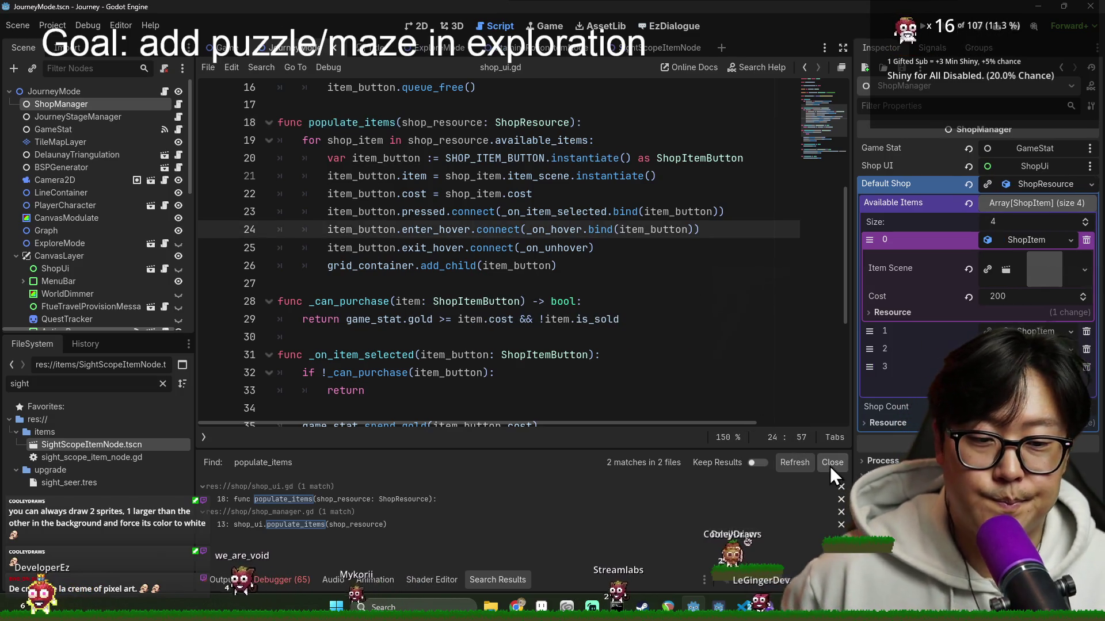
Close the search results and save the JourneyMode scene
{"action": "left_click", "coordinate": [830, 464]}
{"action": "left_click", "coordinate": [646, 323]}
{"action": "key", "text": "ctrl+s"}
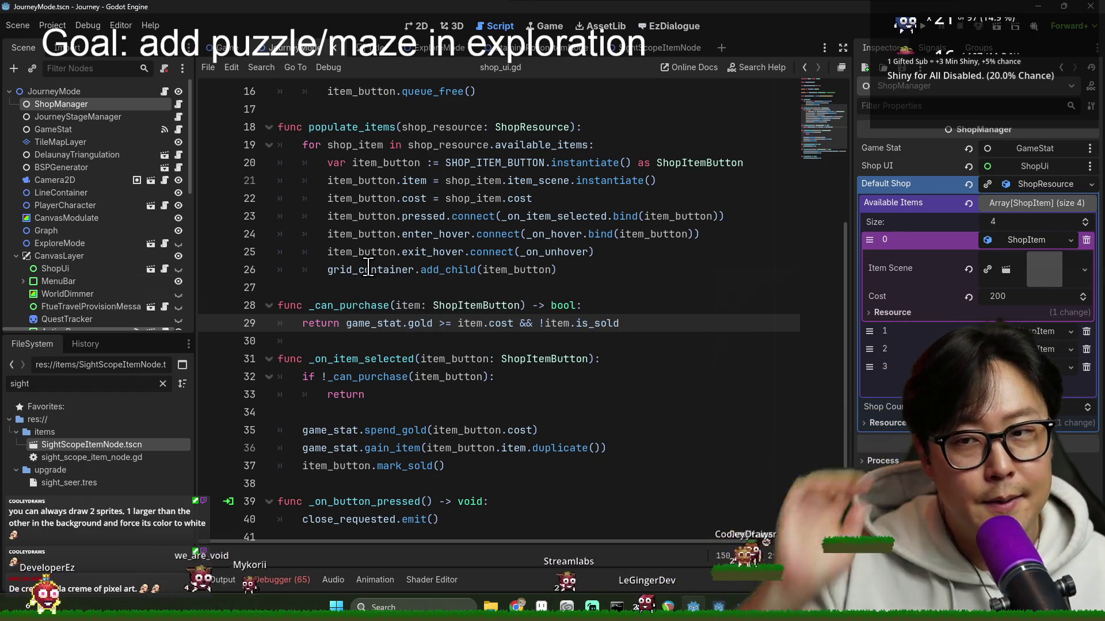
{"action": "scroll", "coordinate": [363, 270], "scroll_direction": "up", "scroll_amount": 2}
{"action": "scroll", "coordinate": [364, 270], "scroll_direction": "up", "scroll_amount": 3}
{"action": "key", "text": "ctrl+s"}
{"action": "left_click", "coordinate": [282, 216]}
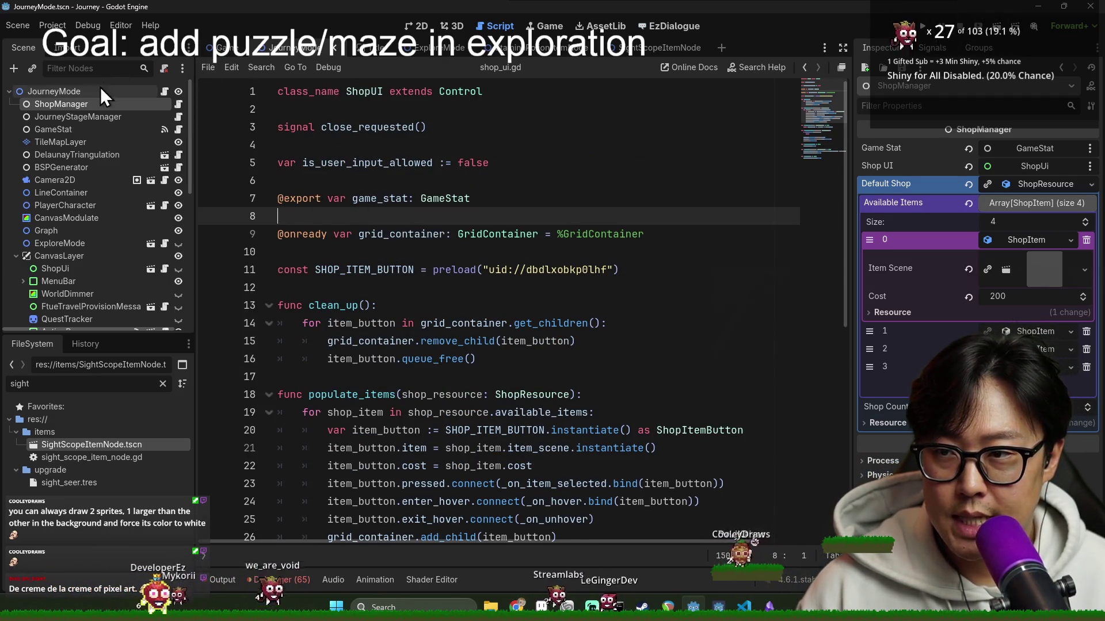
Open game_stat.gd and search it for has_item
{"action": "left_click", "coordinate": [180, 131]}
{"action": "key", "text": "ctrl+s"}
{"action": "key", "text": "ctrl+s"}
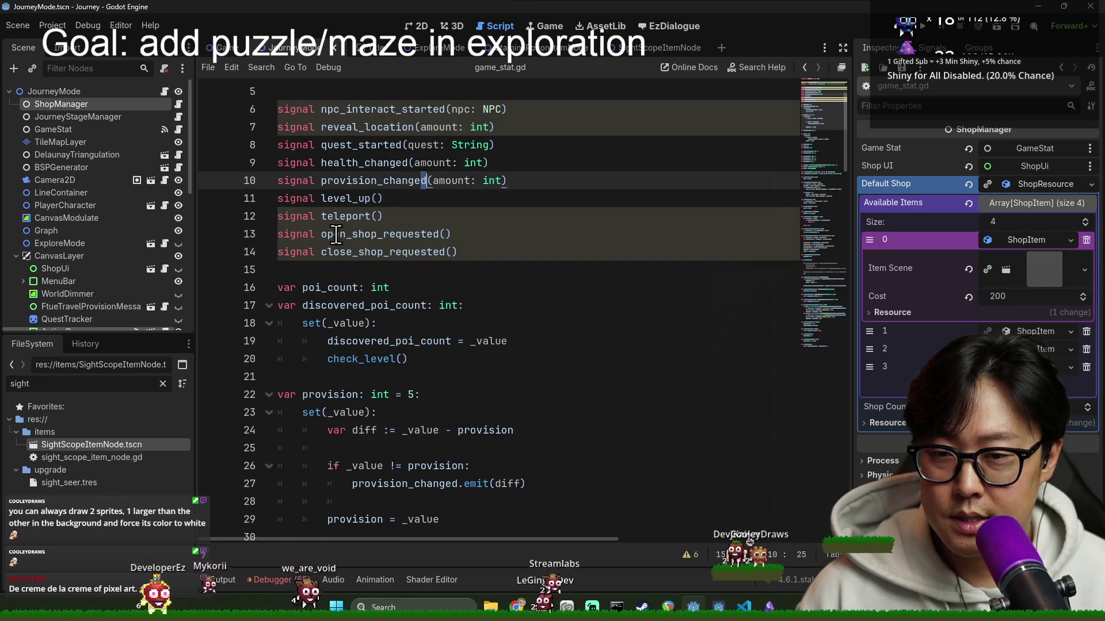
{"action": "scroll", "coordinate": [554, 229], "scroll_direction": "down", "scroll_amount": 2}
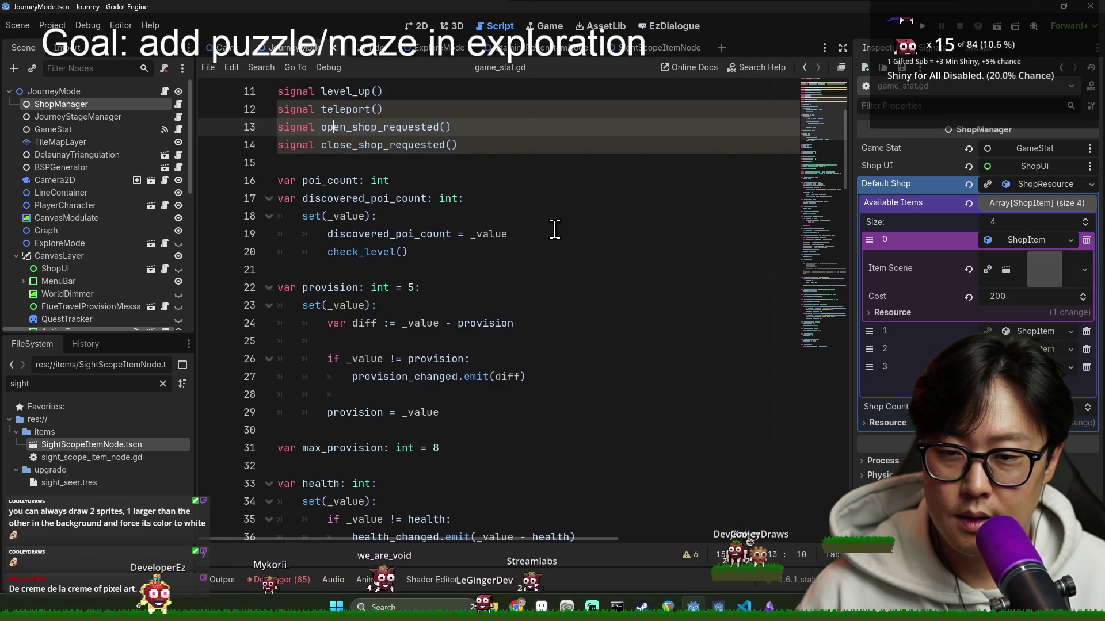
{"action": "key", "text": "ctrl+s"}
{"action": "scroll", "coordinate": [496, 241], "scroll_direction": "down", "scroll_amount": 20}
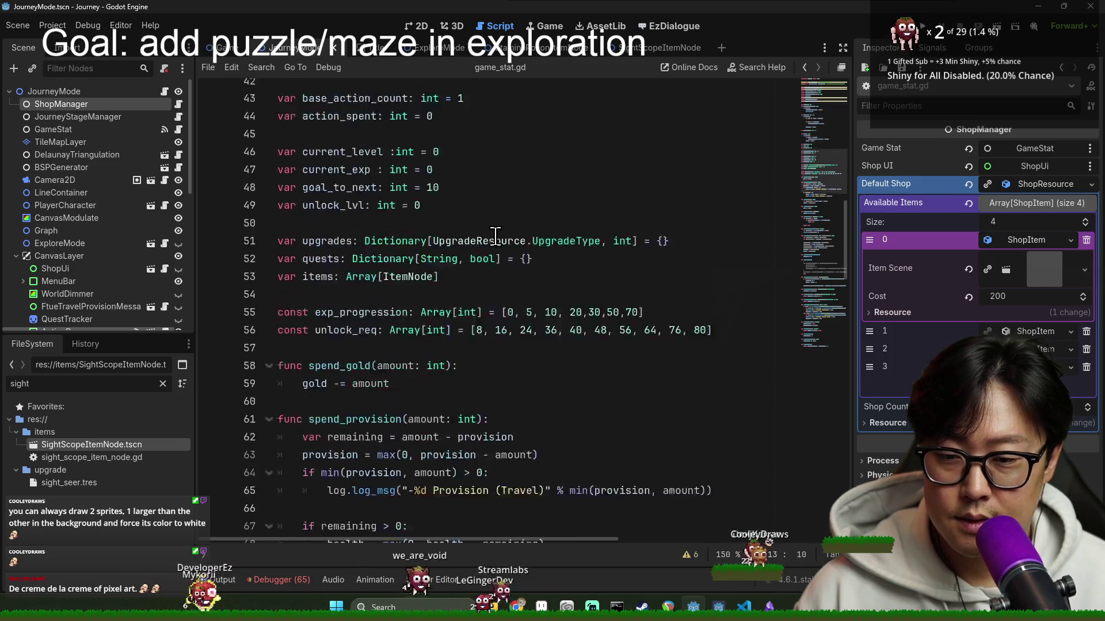
{"action": "scroll", "coordinate": [496, 242], "scroll_direction": "down", "scroll_amount": 15}
{"action": "key", "text": "ctrl+f"}
{"action": "type", "text": "has"}
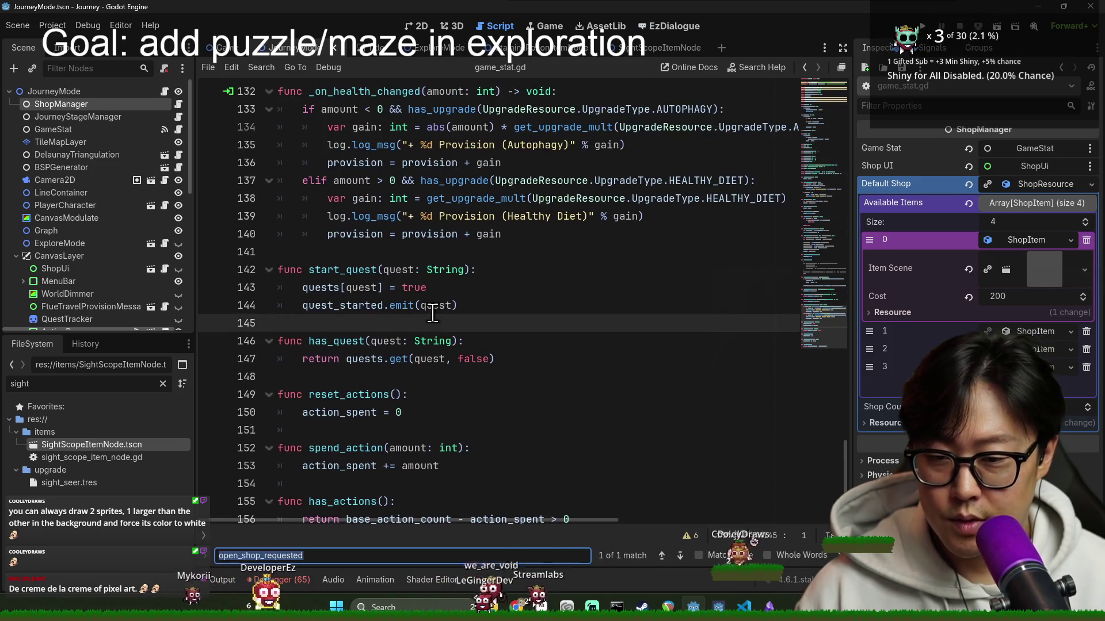
{"action": "type", "text": "_item"}
Look up has_item's ItemNode parameter type in item.gd, then return to has_item
{"action": "double_click", "coordinate": [408, 307]}
{"action": "double_click", "coordinate": [357, 303]}
{"action": "double_click", "coordinate": [380, 305]}
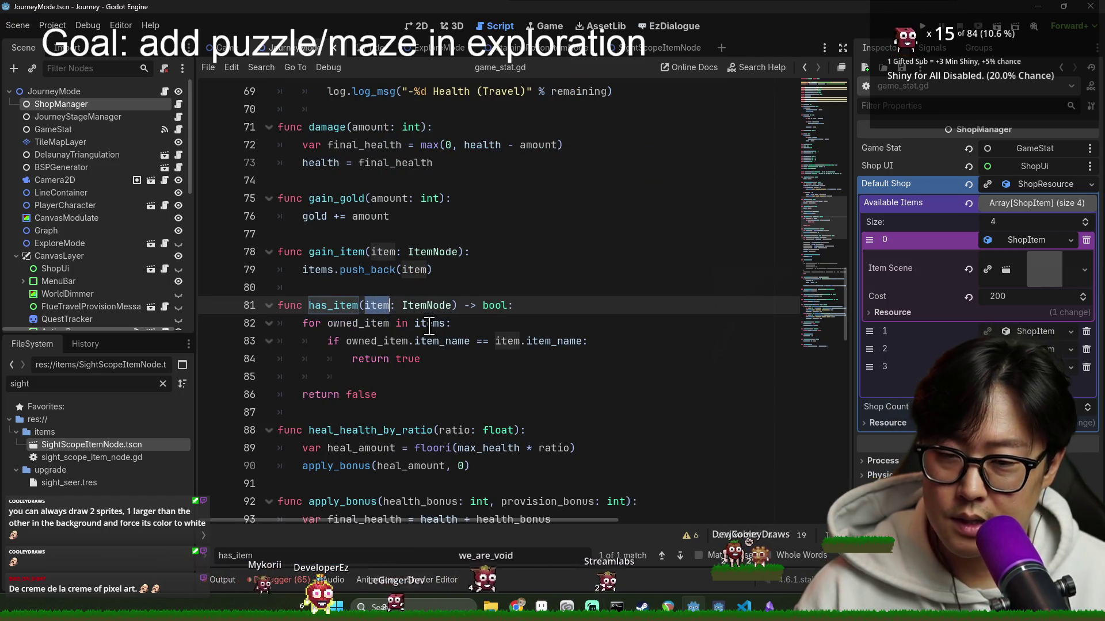
{"action": "left_click", "coordinate": [427, 307]}
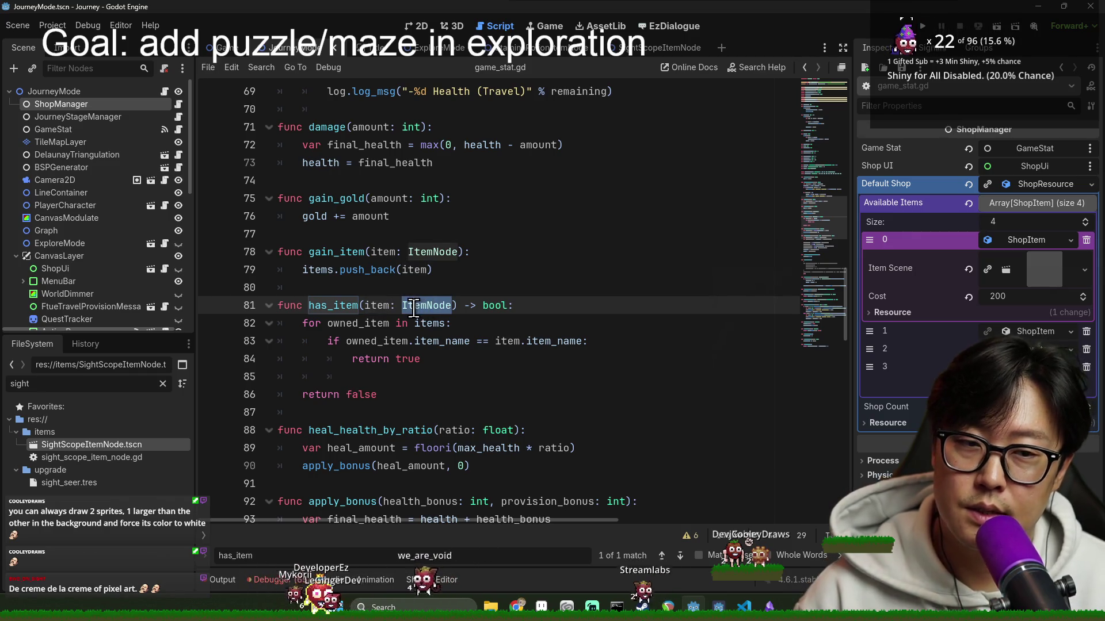
{"action": "left_click", "coordinate": [423, 306], "text": "ctrl"}
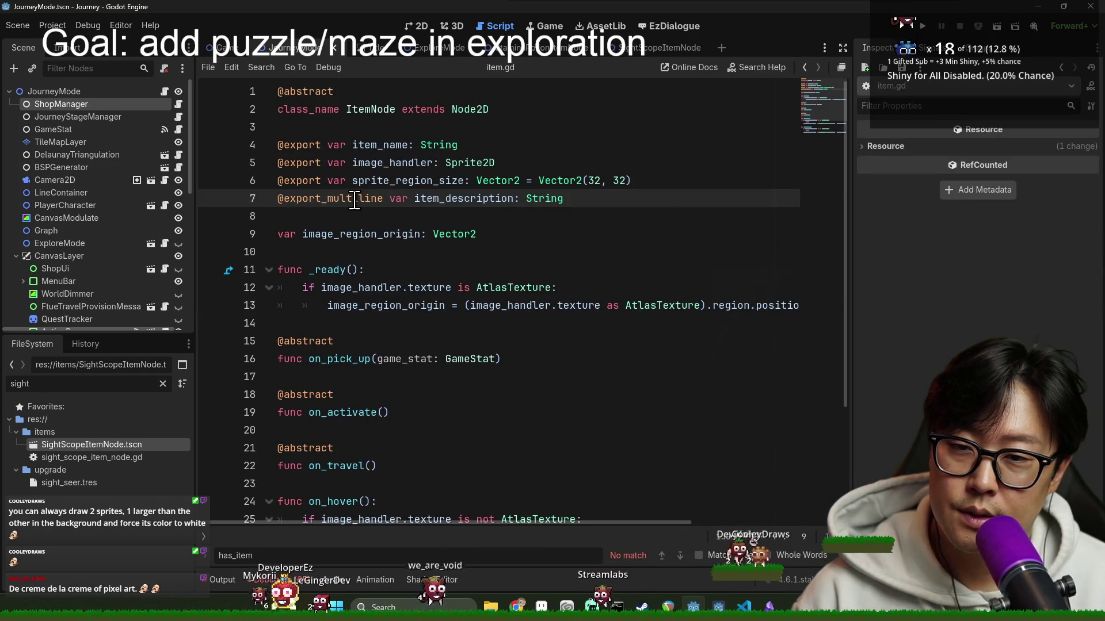
{"action": "mouse_move", "coordinate": [355, 200]}
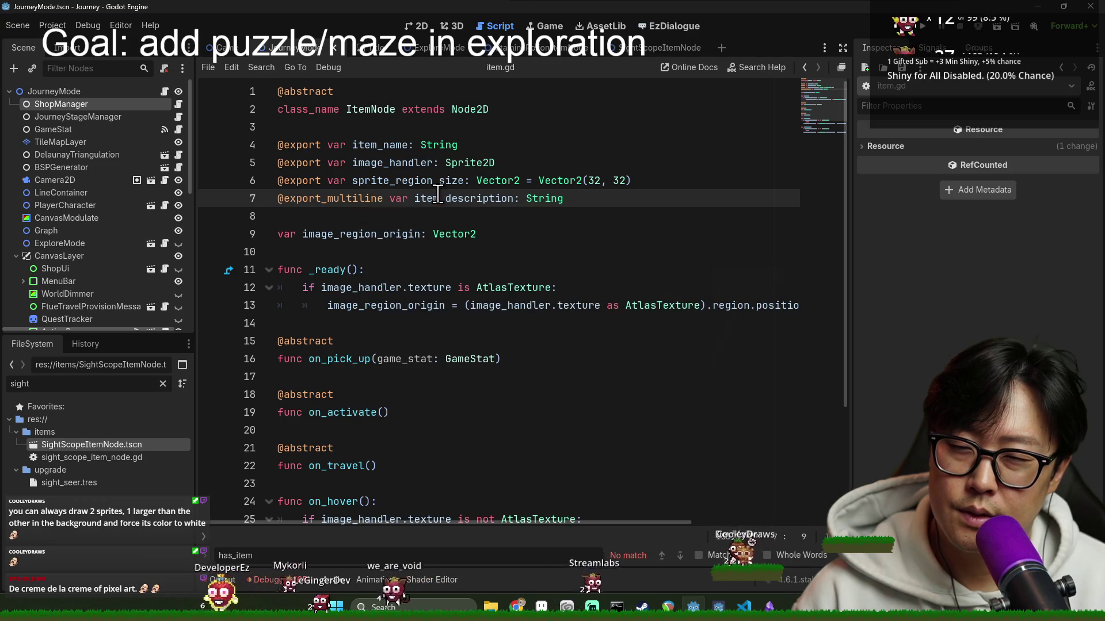
{"action": "key", "text": "alt+Left"}
Insert a blank line after has_item's 'return false'
{"action": "double_click", "coordinate": [337, 307]}
{"action": "left_click", "coordinate": [417, 396]}
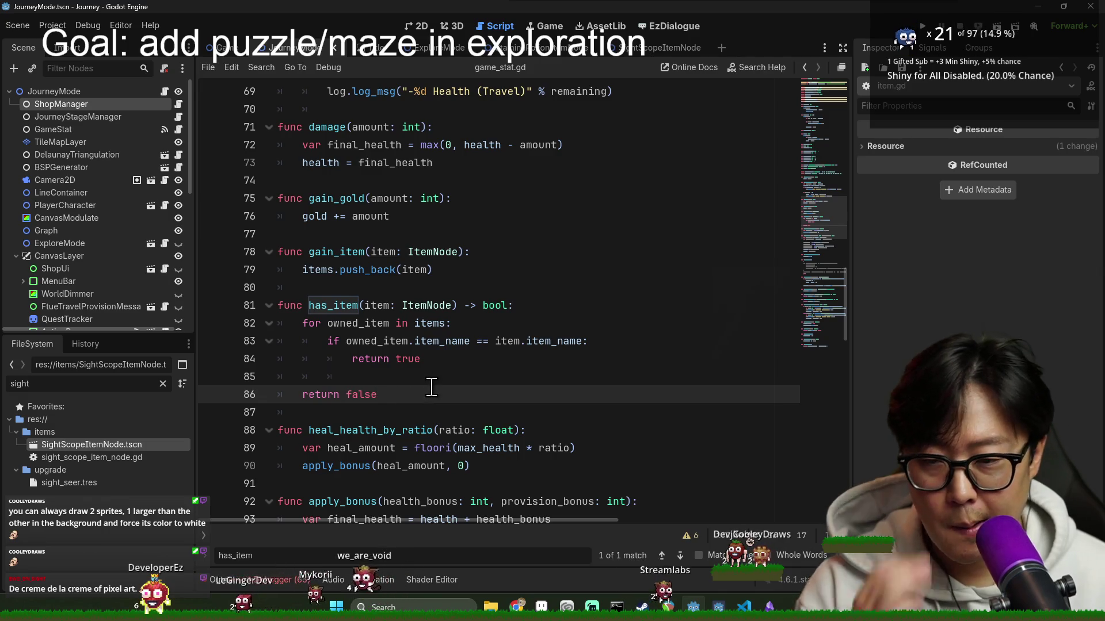
{"action": "key", "text": "Return"}
{"action": "key", "text": "Return"}
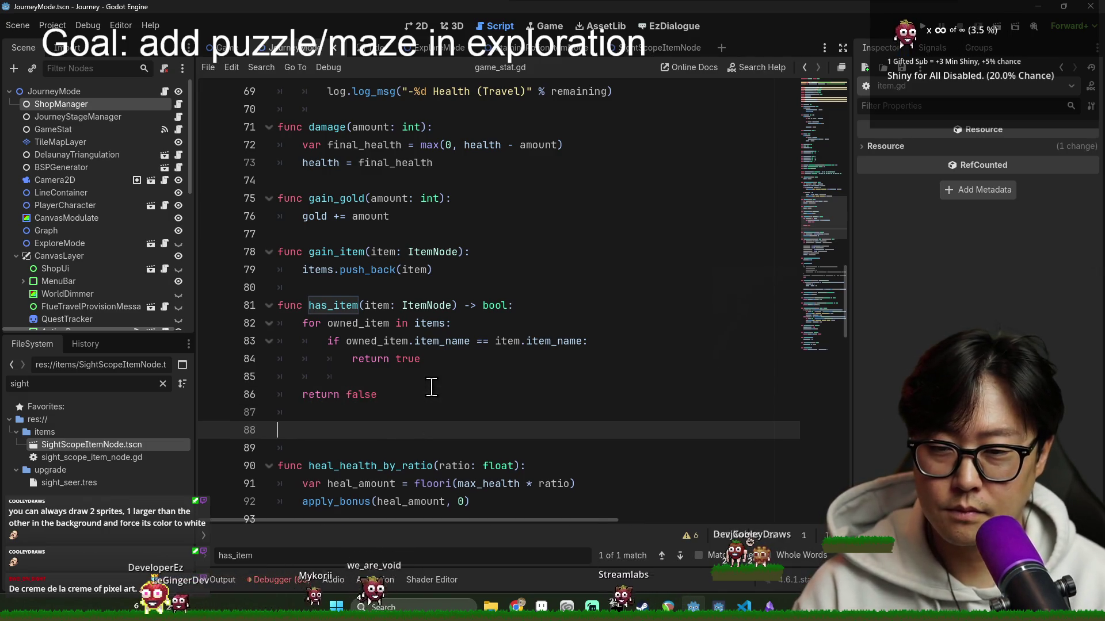
Write the signature func has_item_by_name(item_name: String) -> bool below has_item
{"action": "key", "text": "BackSpace"}
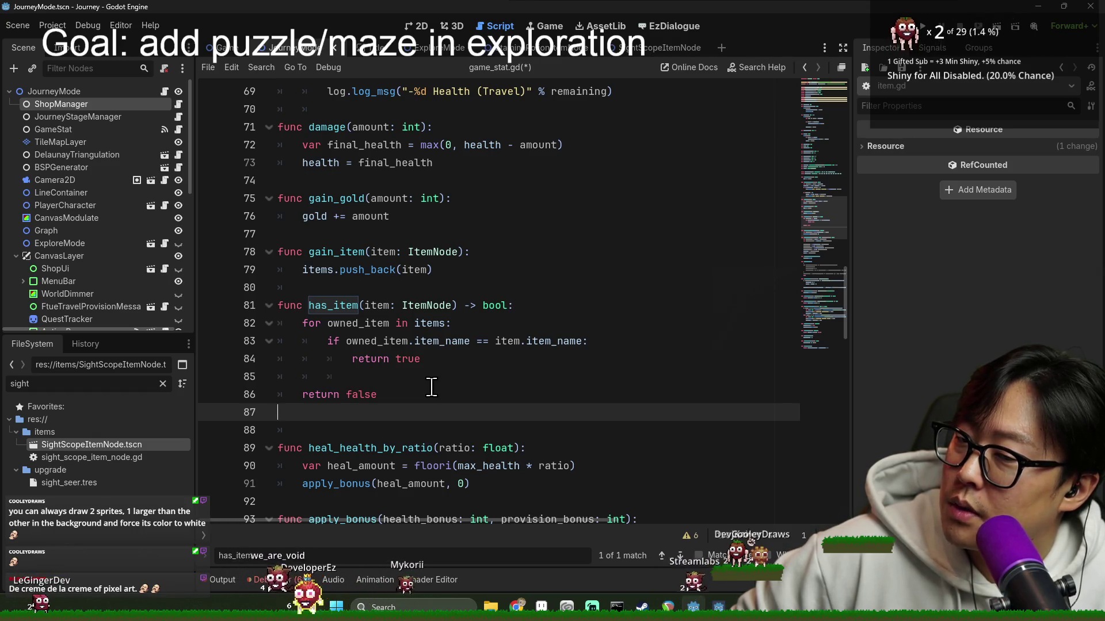
{"action": "key", "text": "Return"}
{"action": "type", "text": "func has"}
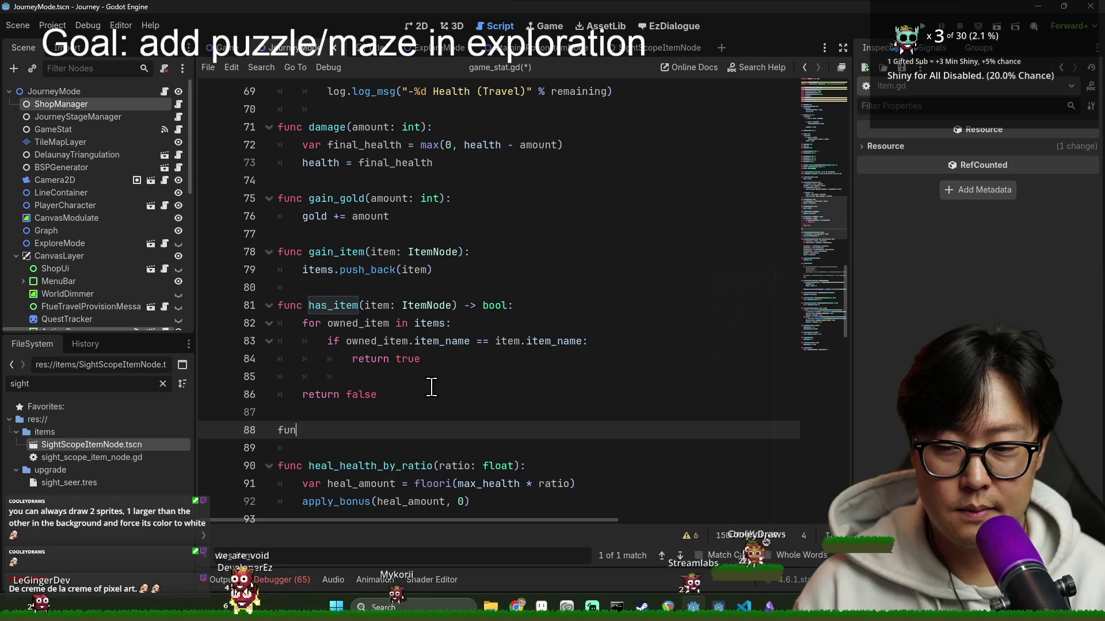
{"action": "type", "text": "_item_by_name(item_name: String0"}
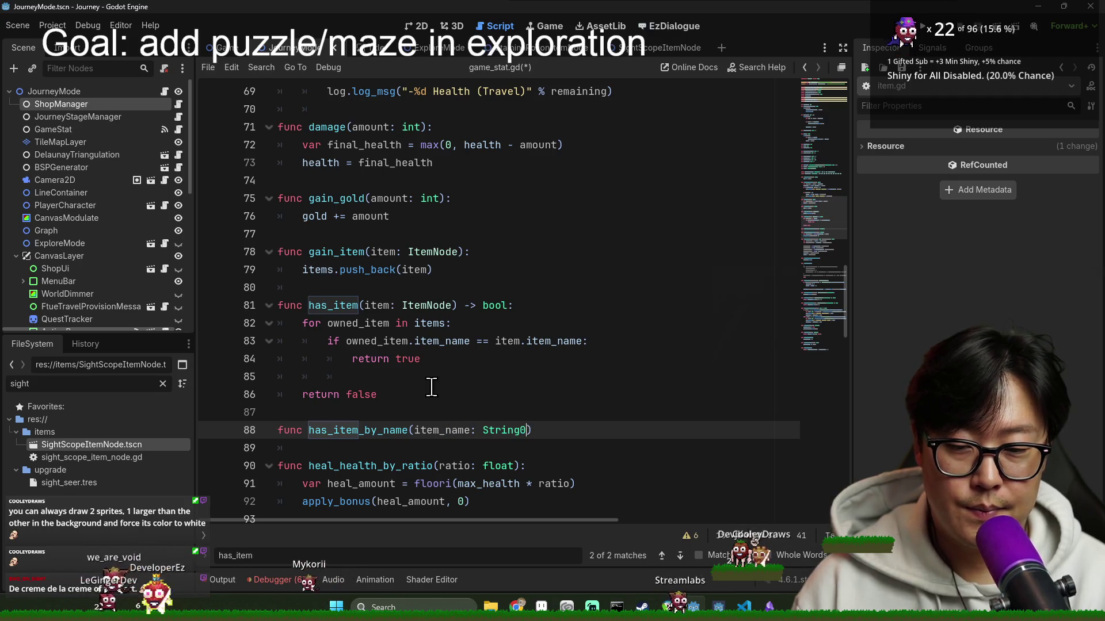
{"action": "key", "text": "BackSpace"}
{"action": "type", "text": ")"}
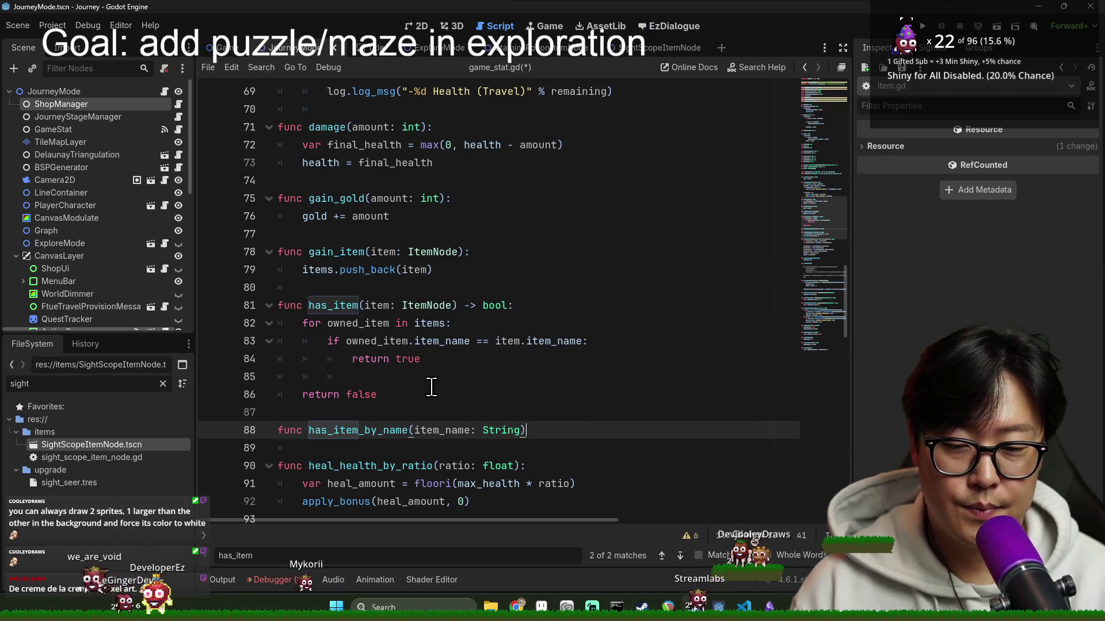
{"action": "type", "text": "l:"}
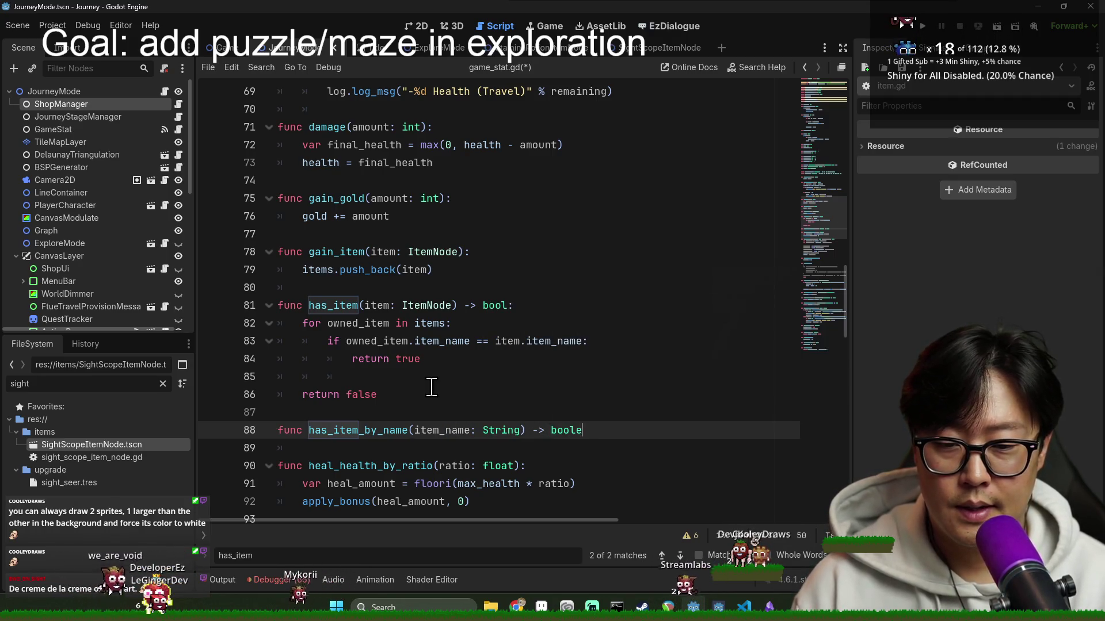
{"action": "key", "text": "Return"}
Copy has_item's ownership loop into the body of has_item_by_name
{"action": "left_click_drag", "start_coordinate": [302, 324], "coordinate": [379, 395]}
{"action": "key", "text": "ctrl+c"}
{"action": "left_click", "coordinate": [344, 447]}
{"action": "key", "text": "ctrl+v"}
{"action": "left_click", "coordinate": [398, 433]}
{"action": "scroll", "coordinate": [409, 430], "scroll_direction": "down", "scroll_amount": 4}
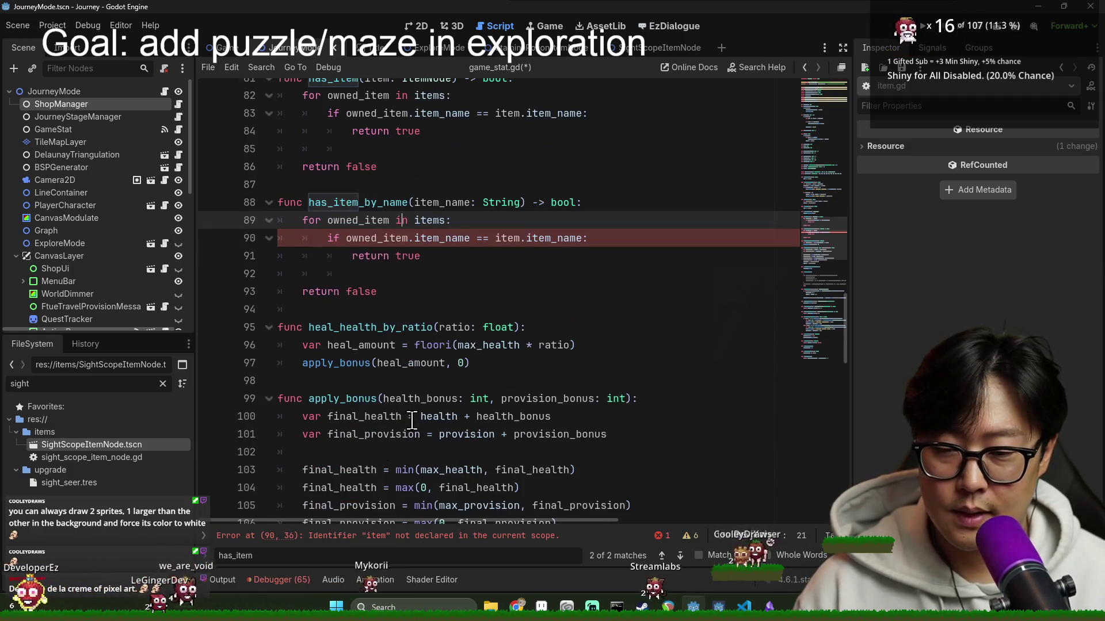
Change the loop's comparison to item_name and save game_stat.gd
{"action": "double_click", "coordinate": [508, 239]}
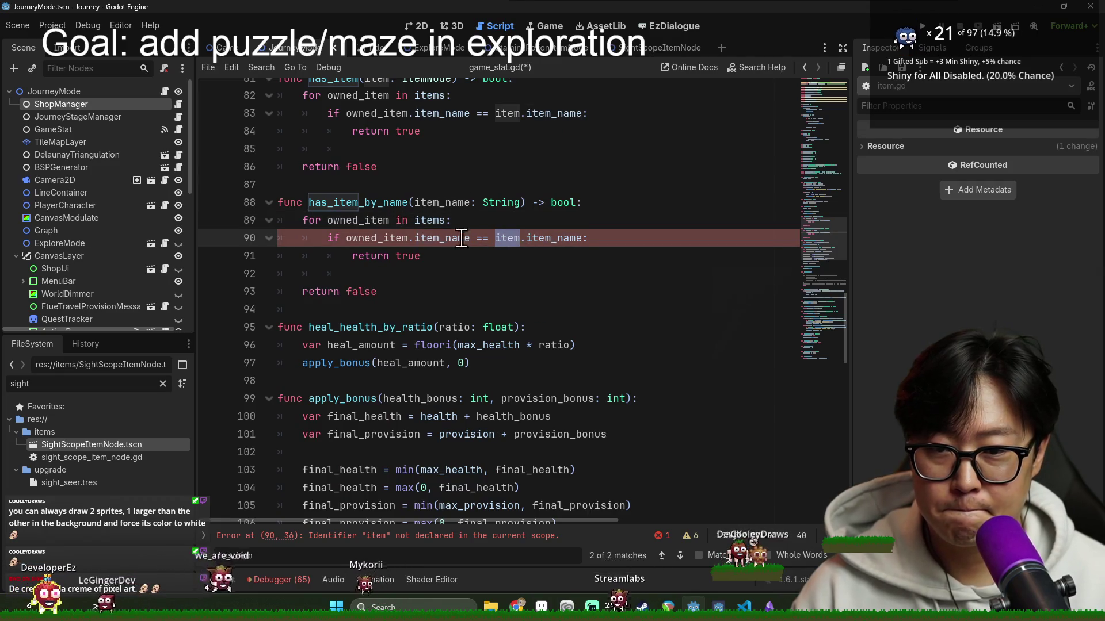
{"action": "left_click_drag", "start_coordinate": [528, 238], "coordinate": [579, 244]}
{"action": "key", "text": "BackSpace"}
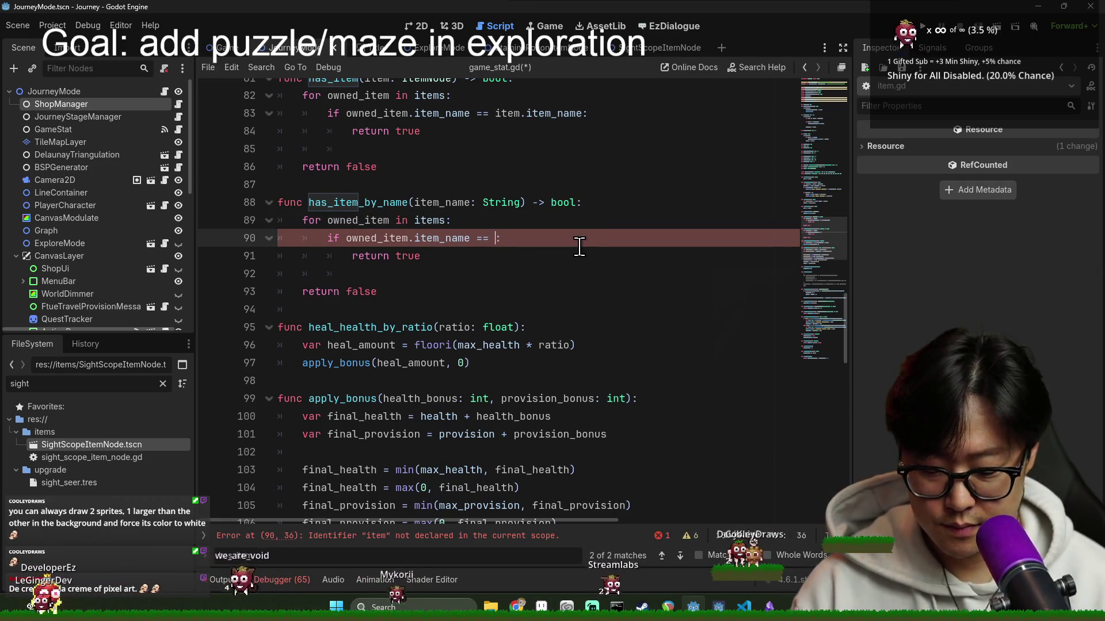
{"action": "type", "text": "m_"}
{"action": "key", "text": "Return"}
{"action": "key", "text": "ctrl+s"}
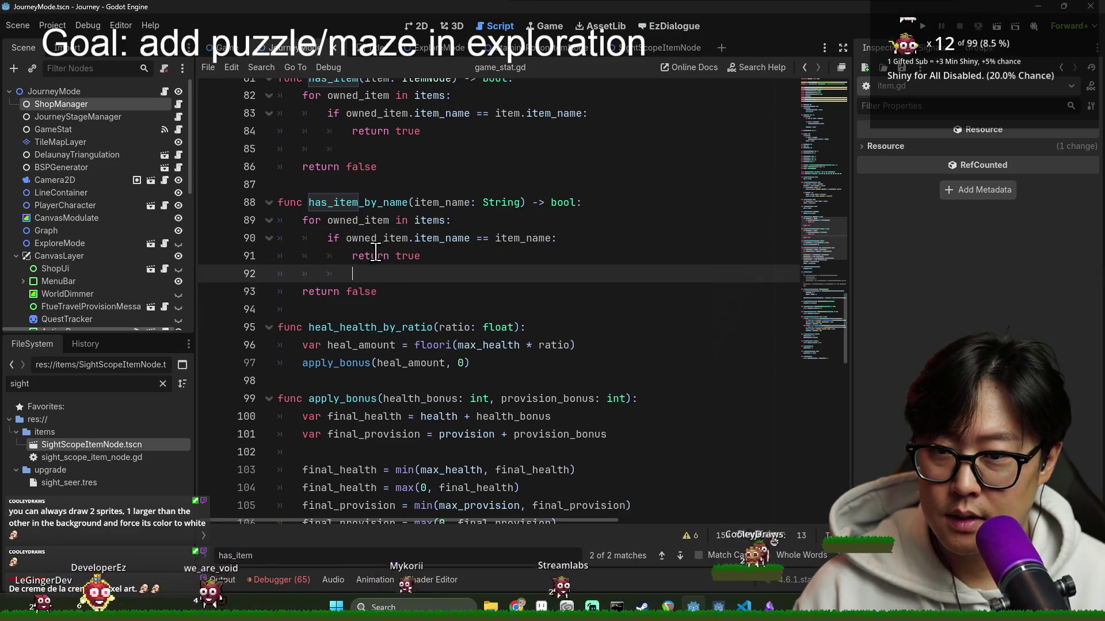
{"action": "double_click", "coordinate": [363, 202]}
{"action": "key", "text": "ctrl+s"}
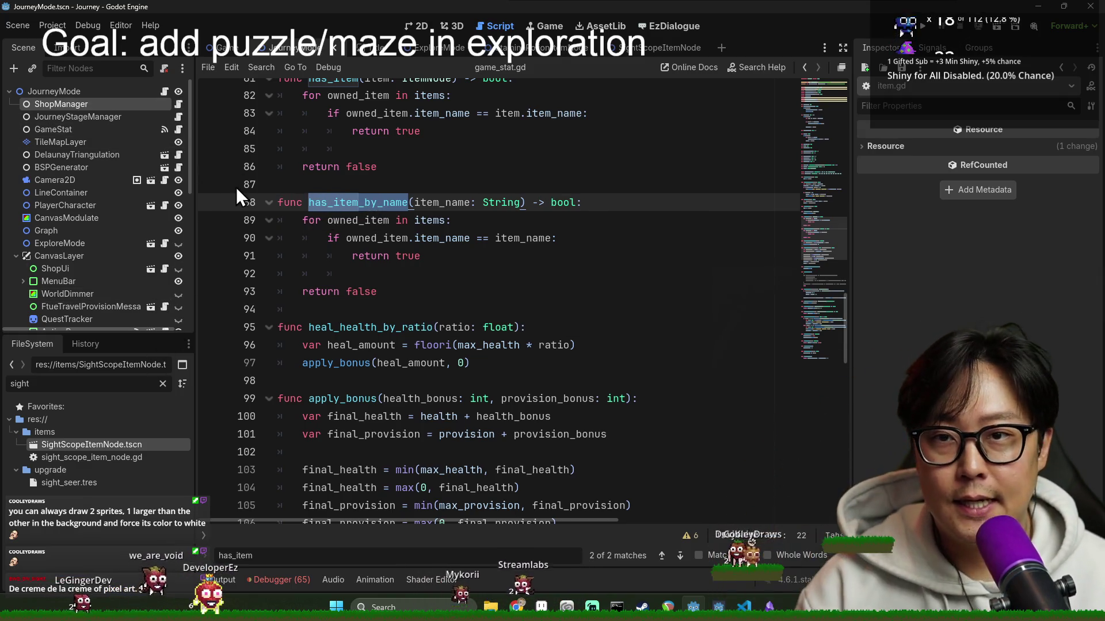
{"action": "left_click", "coordinate": [163, 384]}
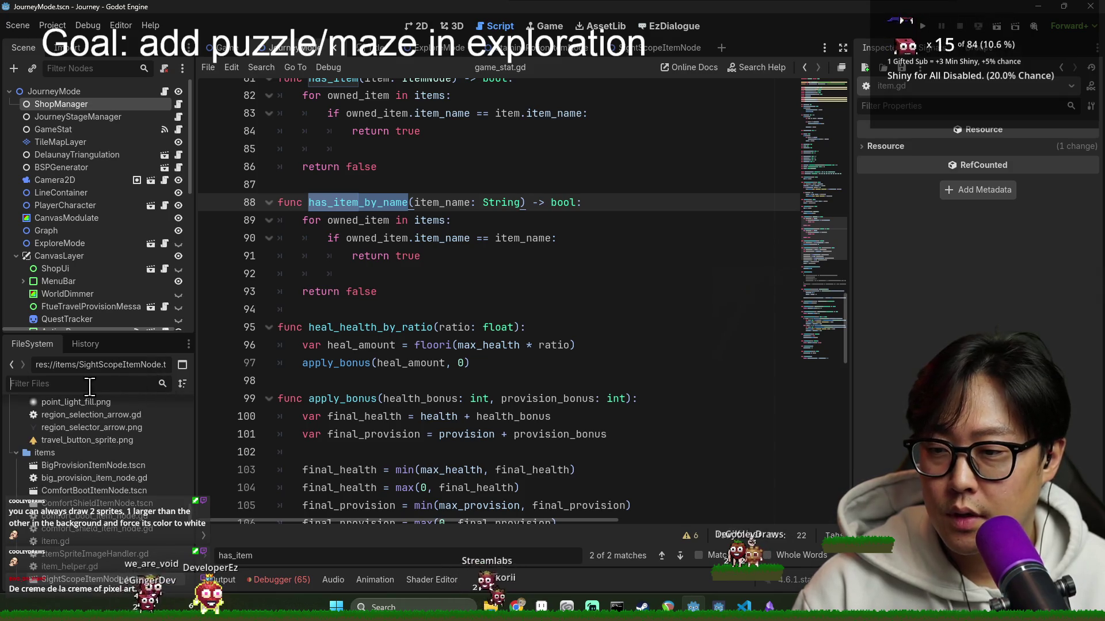
Filter the FileSystem by 'explore' and open ExploreMode.tscn with its explore_mode.gd script
{"action": "type", "text": "explore"}
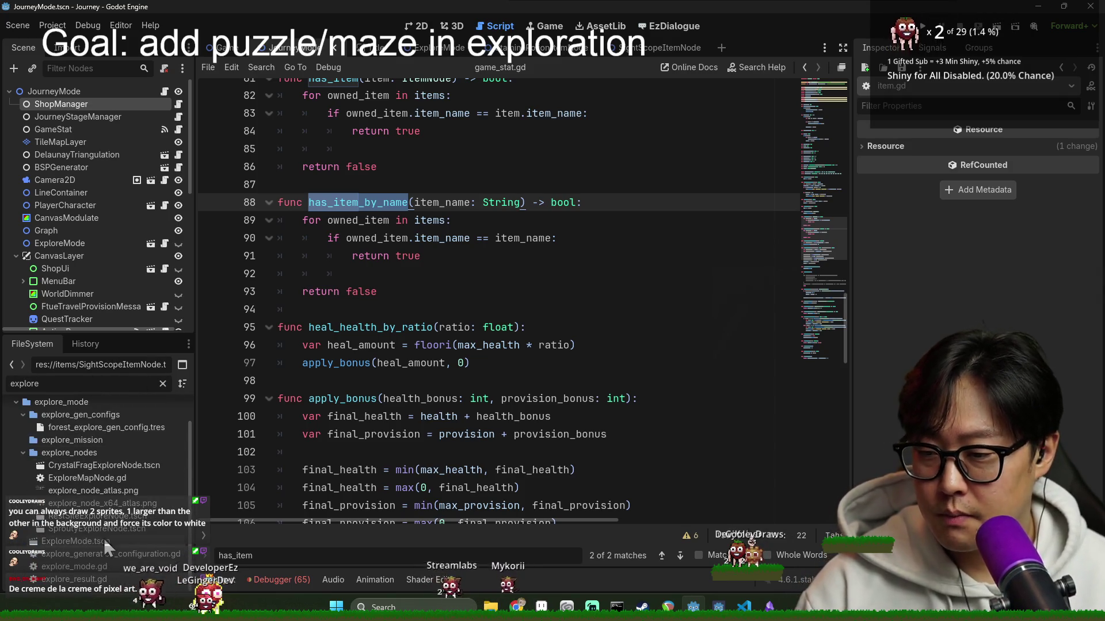
{"action": "double_click", "coordinate": [96, 541]}
{"action": "key", "text": "ctrl+s"}
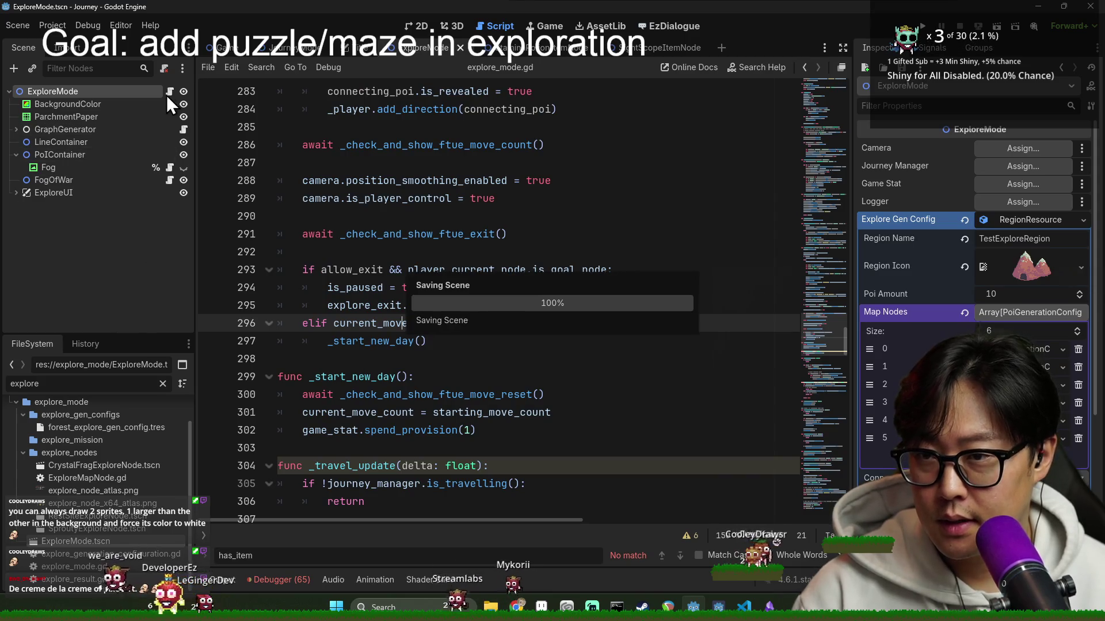
{"action": "left_click", "coordinate": [379, 217]}
{"action": "scroll", "coordinate": [379, 217], "scroll_direction": "down", "scroll_amount": 12}
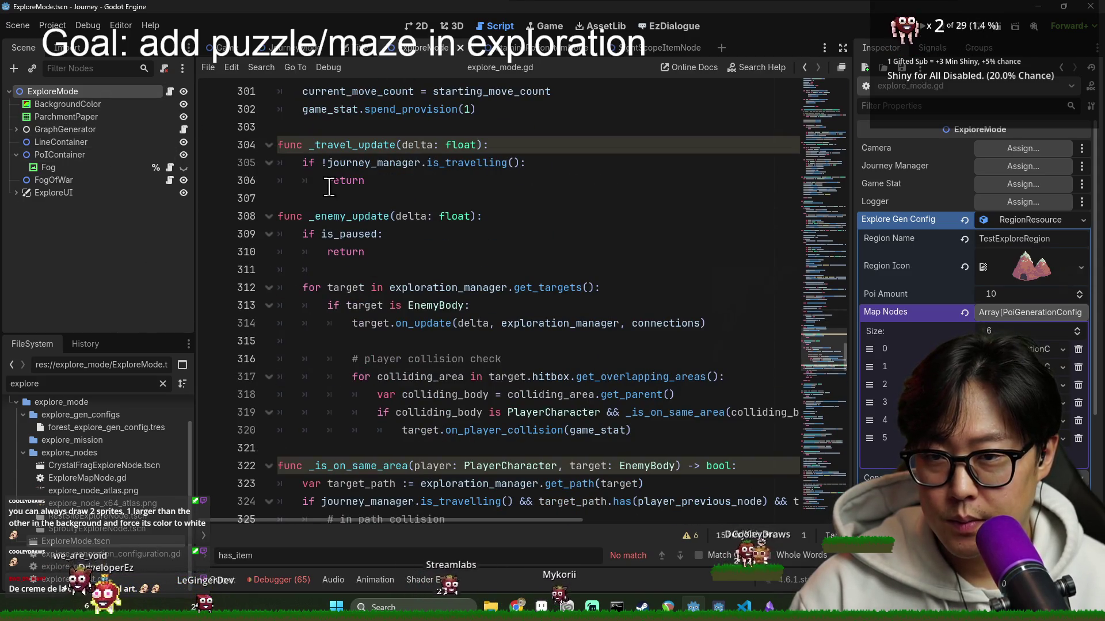
{"action": "scroll", "coordinate": [373, 285], "scroll_direction": "down", "scroll_amount": 6}
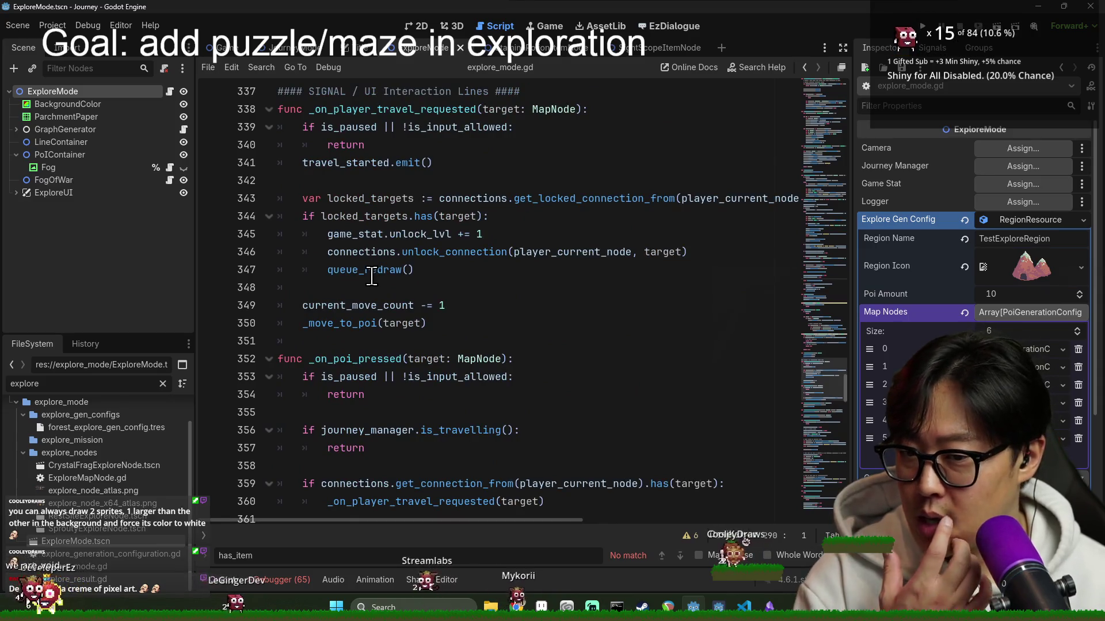
{"action": "scroll", "coordinate": [372, 276], "scroll_direction": "down", "scroll_amount": 5}
{"action": "scroll", "coordinate": [366, 359], "scroll_direction": "down", "scroll_amount": 7}
Find the connecting_poi reveal loop via a move_to search and add a line after is_revealed
{"action": "key", "text": "ctrl+f"}
{"action": "type", "text": "move_to"}
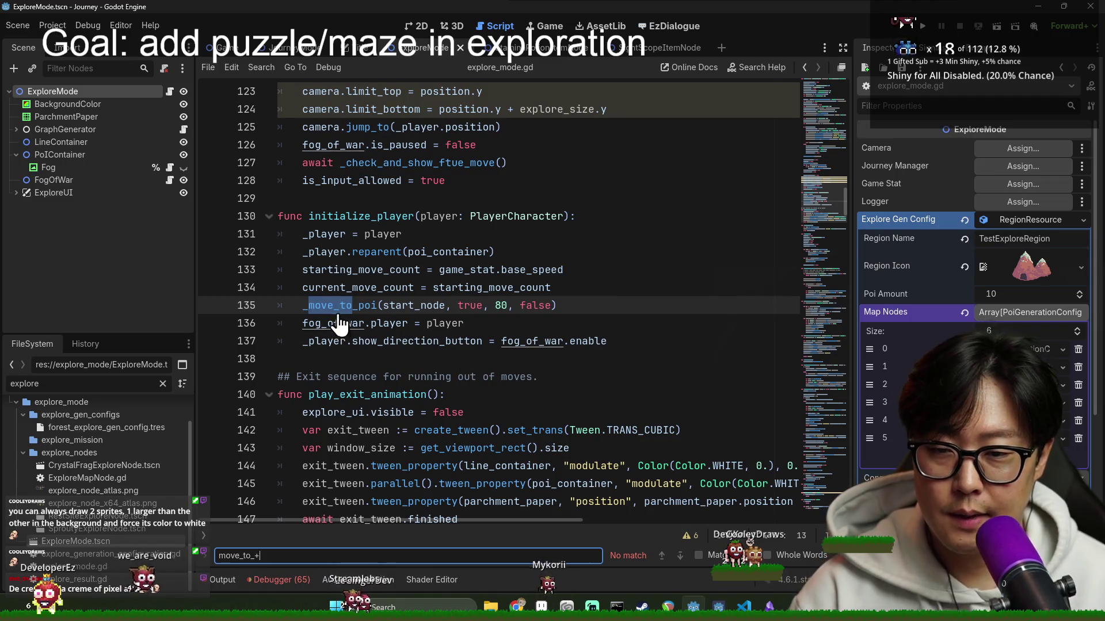
{"action": "type", "text": "_+"}
{"action": "scroll", "coordinate": [358, 368], "scroll_direction": "down", "scroll_amount": 11}
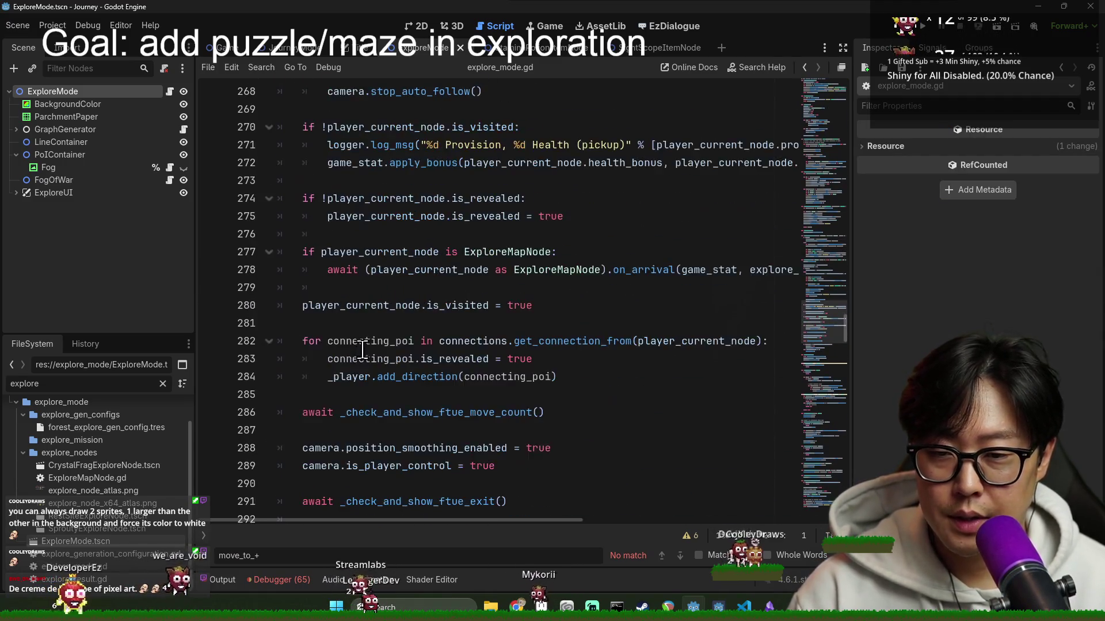
{"action": "scroll", "coordinate": [367, 345], "scroll_direction": "up", "scroll_amount": 6}
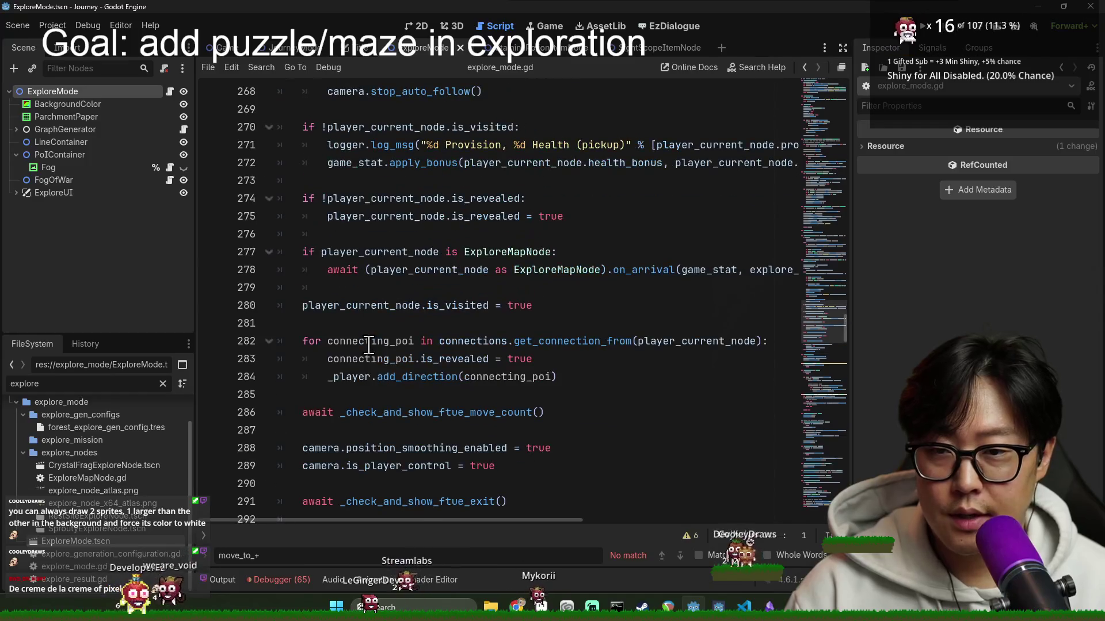
{"action": "double_click", "coordinate": [377, 358]}
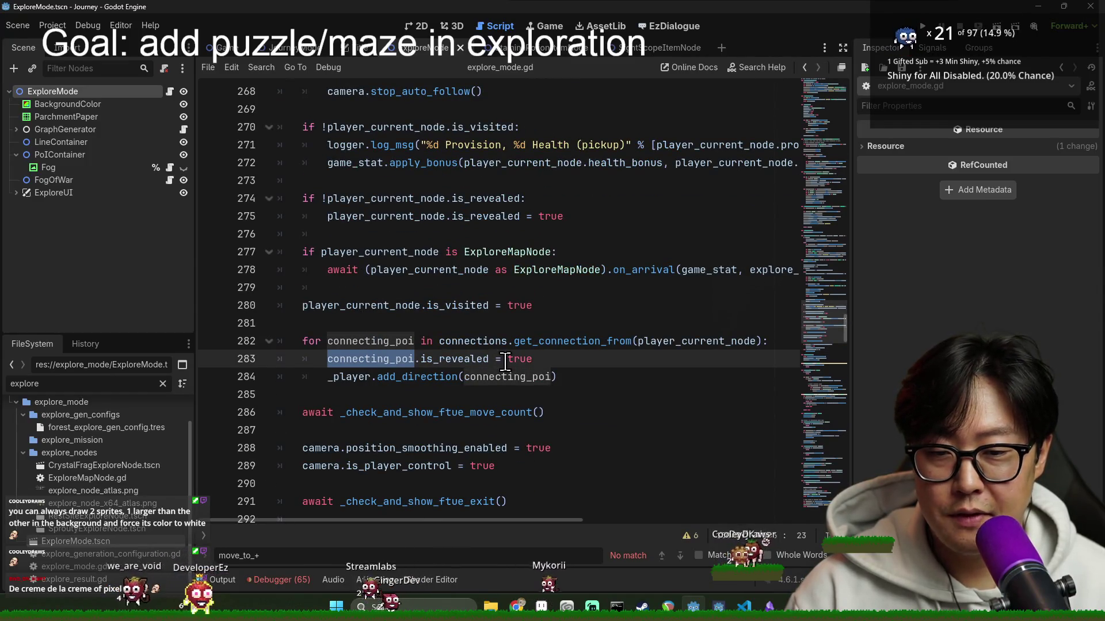
{"action": "left_click", "coordinate": [537, 359]}
{"action": "key", "text": "Return"}
Add a game_stat.has_item_by_name call on a new line above the reveal line
{"action": "key", "text": "ctrl+shift+Return"}
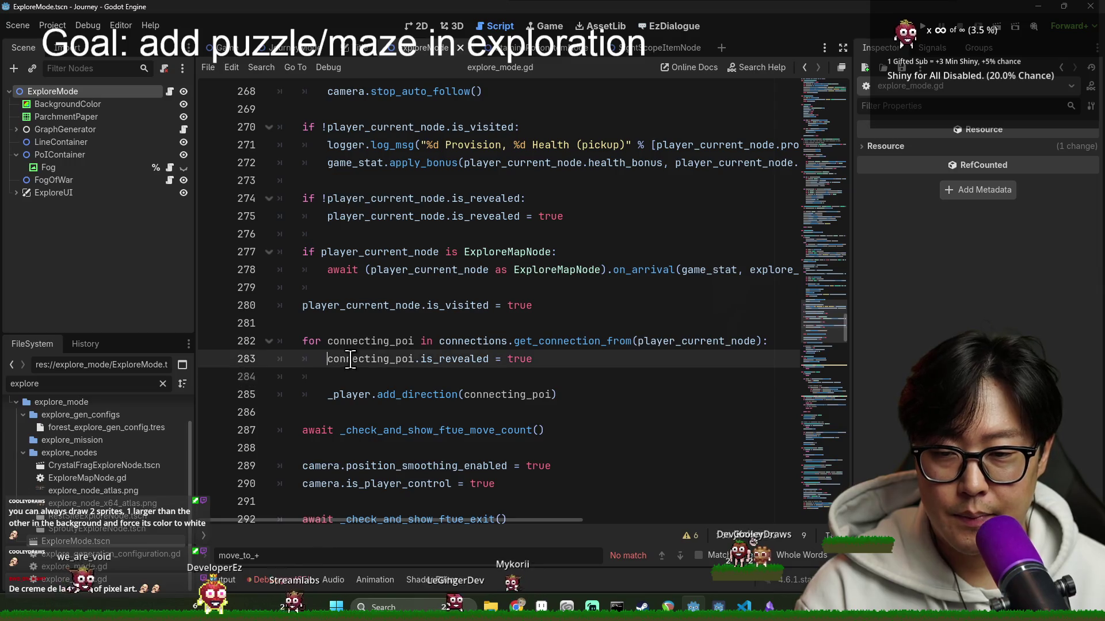
{"action": "key", "text": "Return"}
{"action": "type", "text": "has_item"}
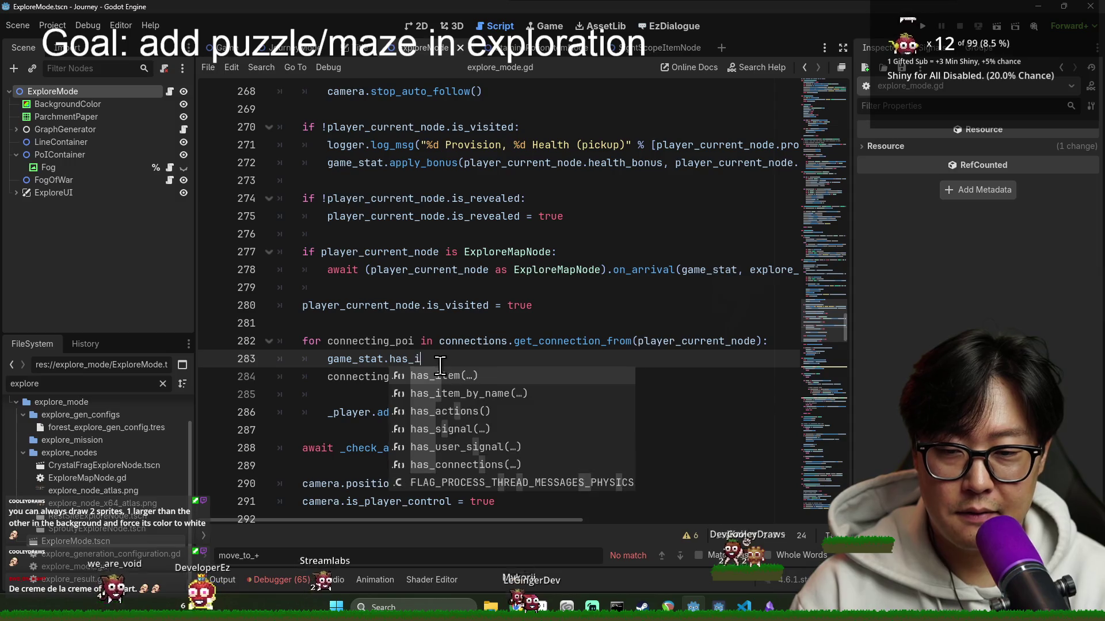
{"action": "key", "text": "Return"}
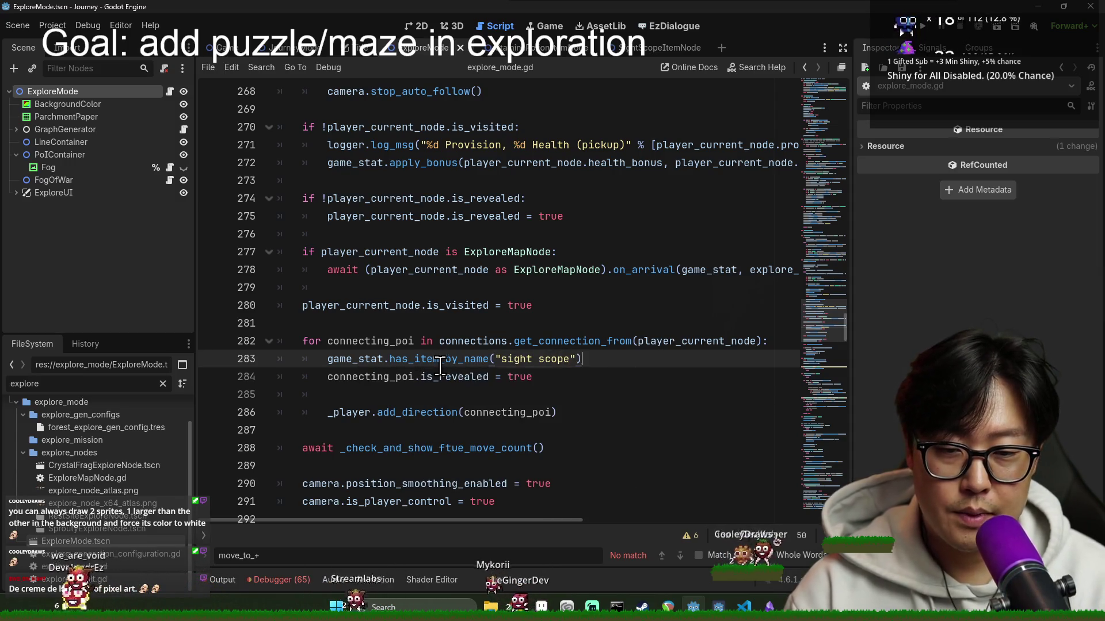
In game_stat.gd, add .to_lower() to both item names in has_item_by_name and save
{"action": "left_click", "coordinate": [461, 359], "text": "ctrl"}
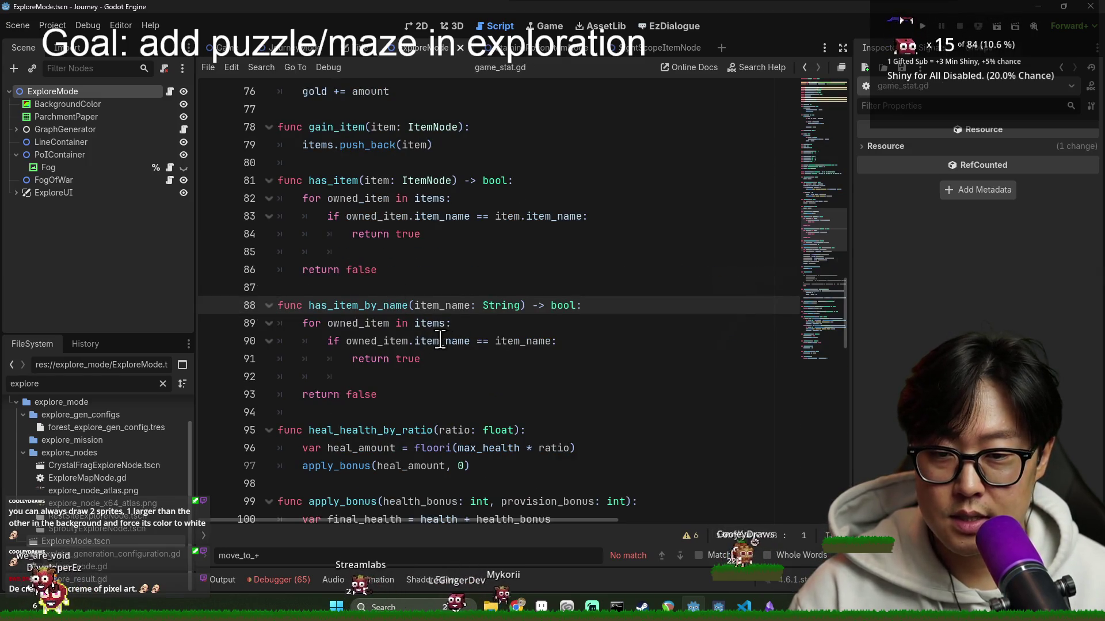
{"action": "left_click", "coordinate": [468, 344]}
{"action": "type", "text": "to_lower("}
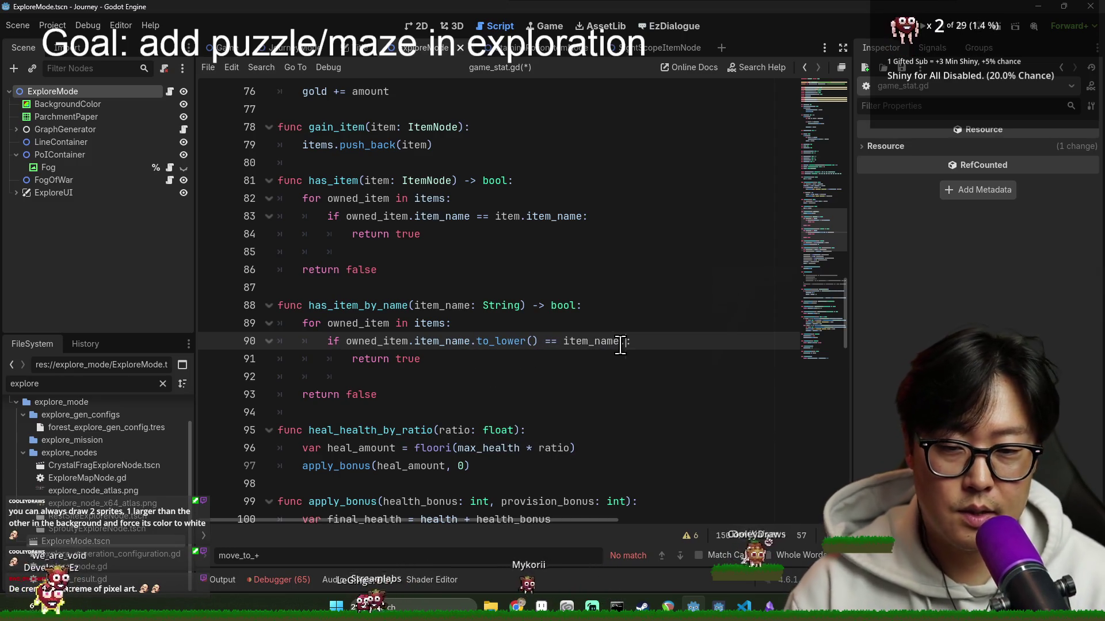
{"action": "type", "text": "to_lower("}
{"action": "key", "text": "ctrl+s"}
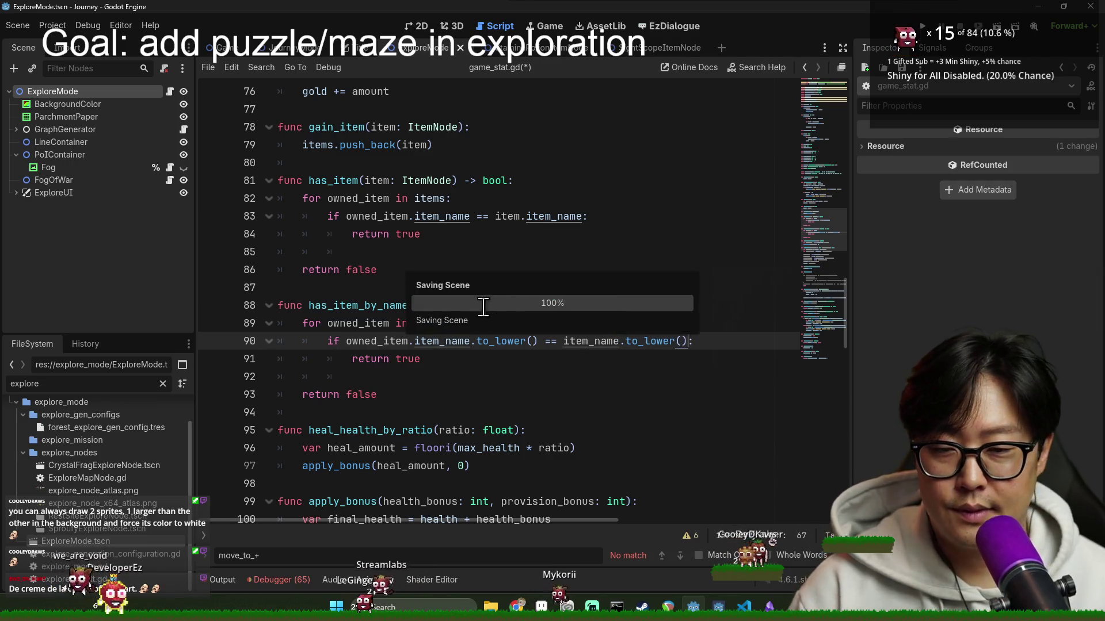
{"action": "left_click", "coordinate": [460, 368]}
Back in explore_mode.gd, turn the has_item_by_name("sight scope") call into an if condition
{"action": "key", "text": "alt+Left"}
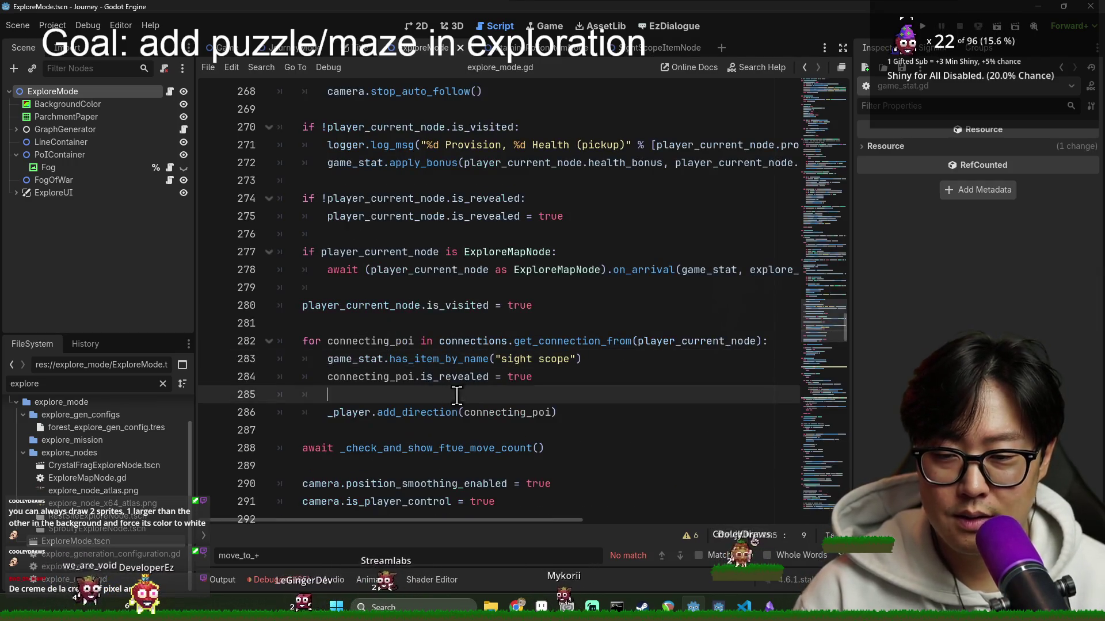
{"action": "double_click", "coordinate": [396, 361]}
{"action": "left_click", "coordinate": [332, 362]}
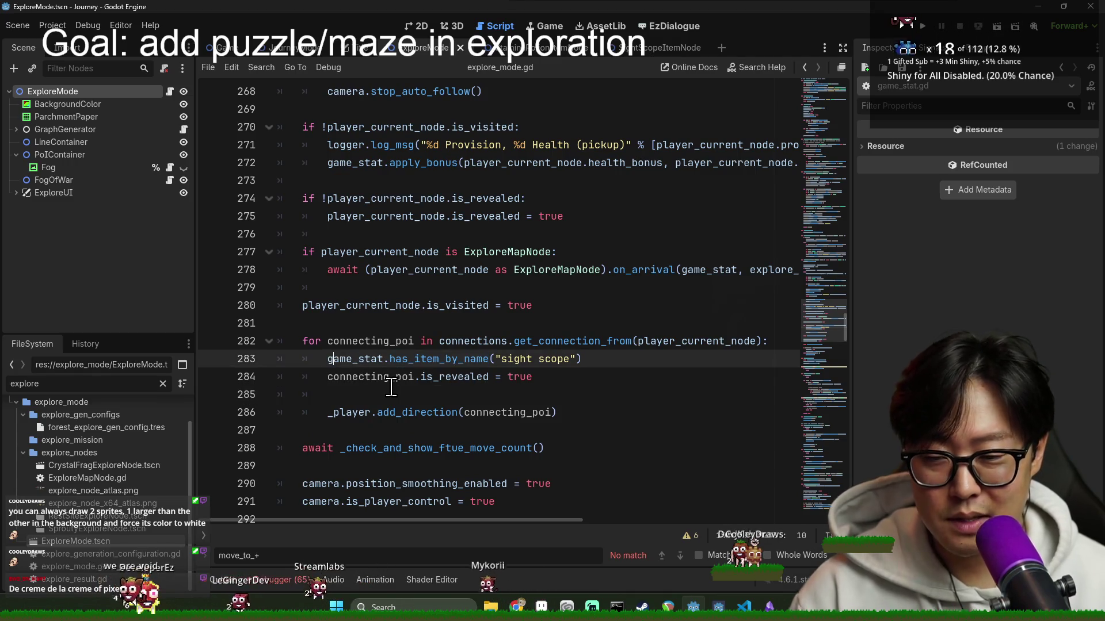
{"action": "type", "text": "if"}
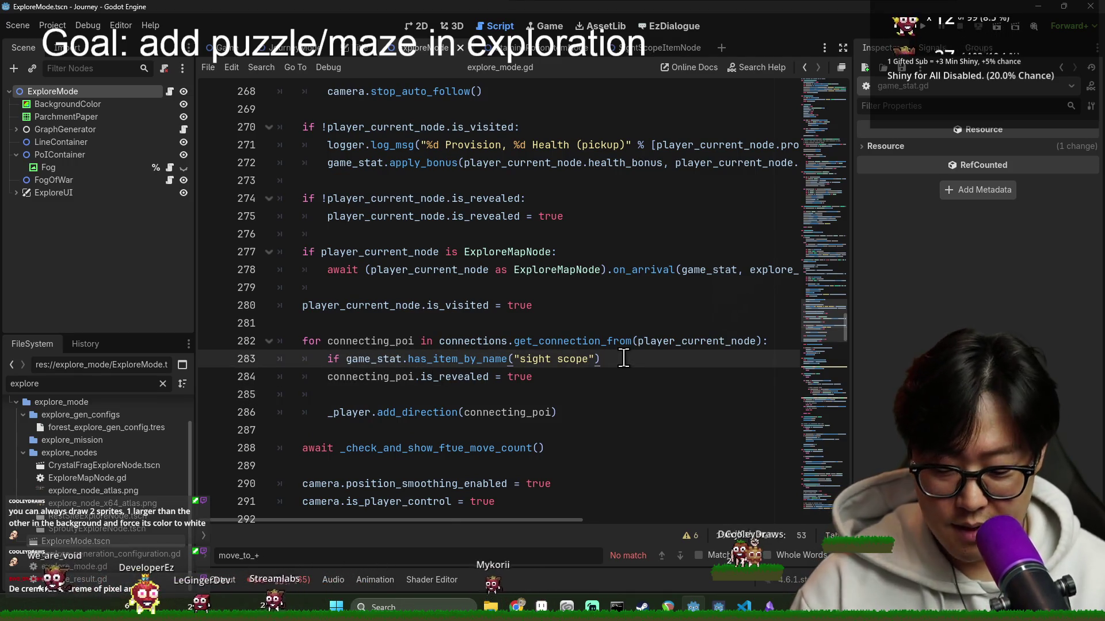
{"action": "type", "text": ":"}
{"action": "key", "text": "Return"}
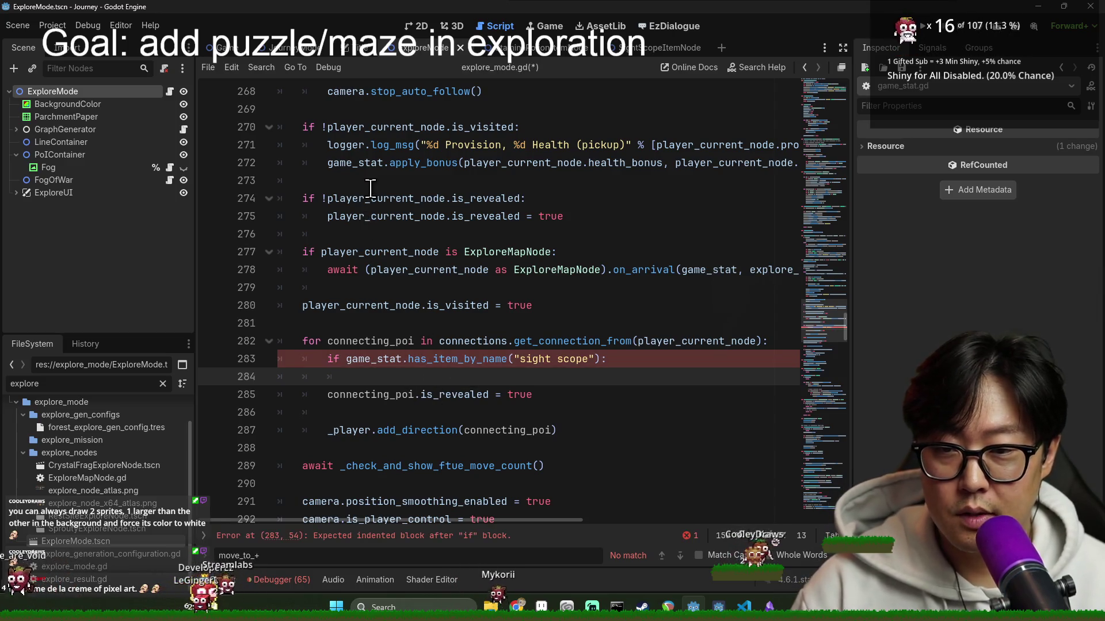
Set connecting_poi.is_revealed = true inside the if body and save explore_mode.gd
{"action": "triple_click", "coordinate": [356, 216]}
{"action": "left_click", "coordinate": [405, 376]}
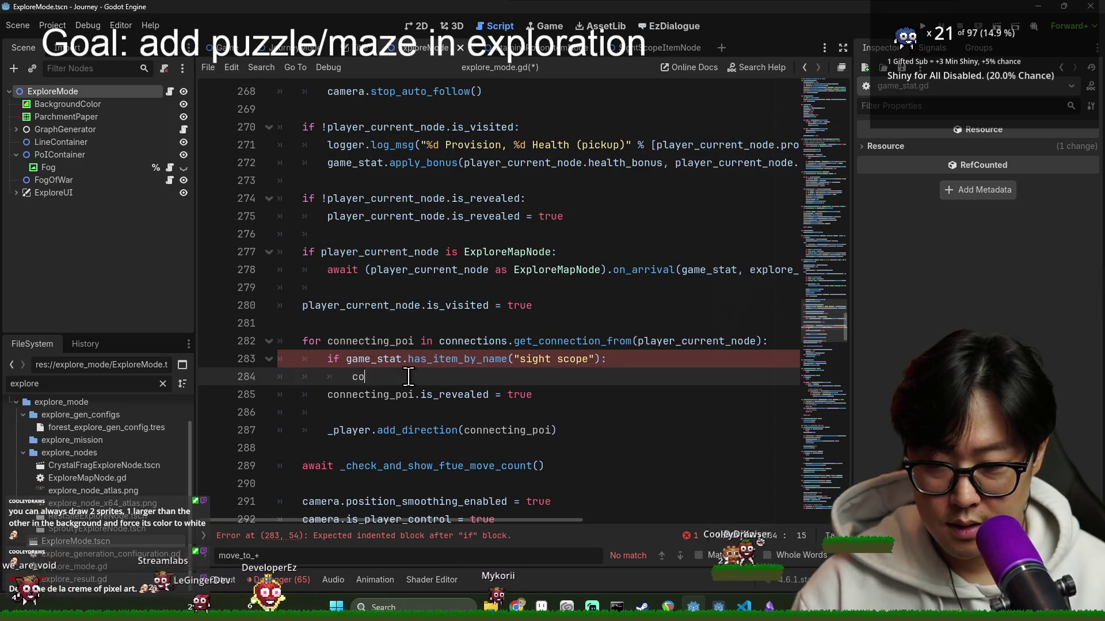
{"action": "type", "text": "nn"}
{"action": "key", "text": "Down"}
{"action": "key", "text": "Return"}
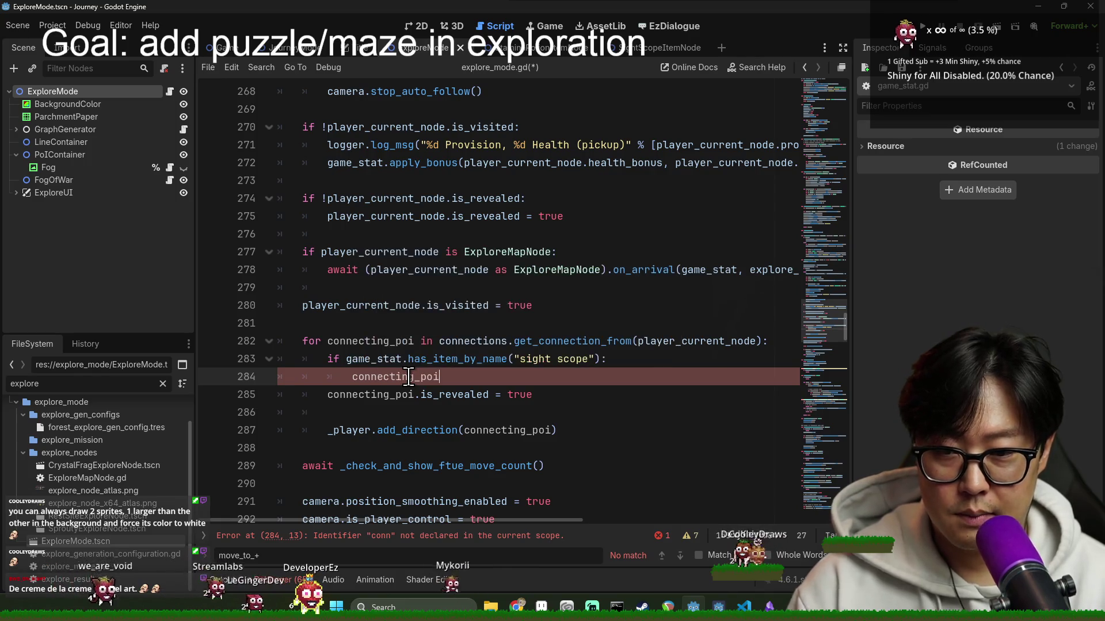
{"action": "type", "text": "is_revealed = tru"}
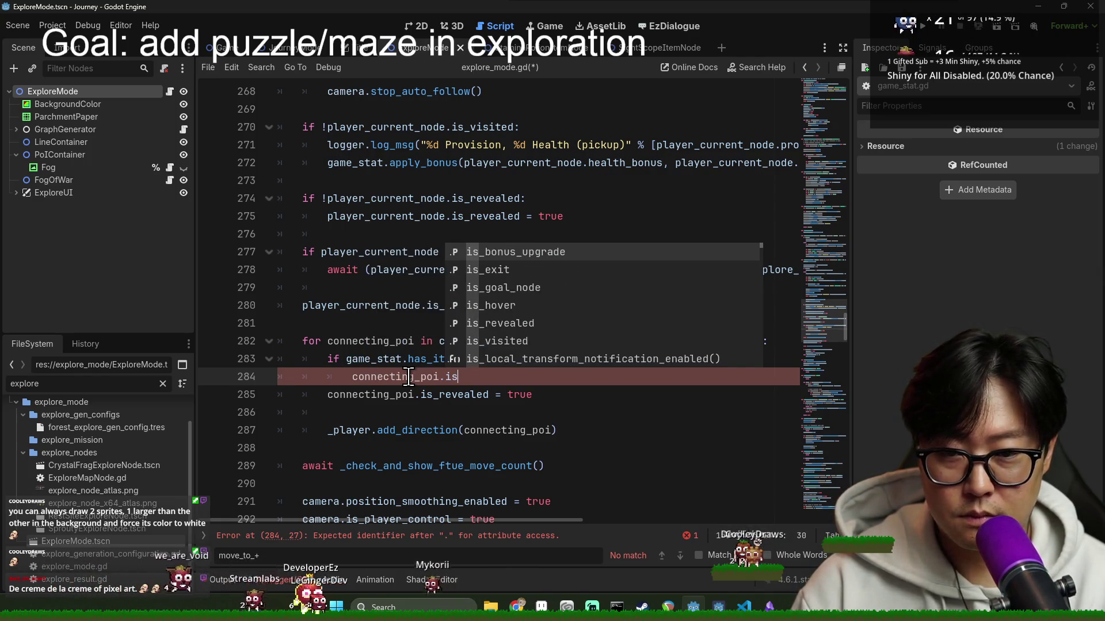
{"action": "type", "text": "e"}
{"action": "key", "text": "ctrl+s"}
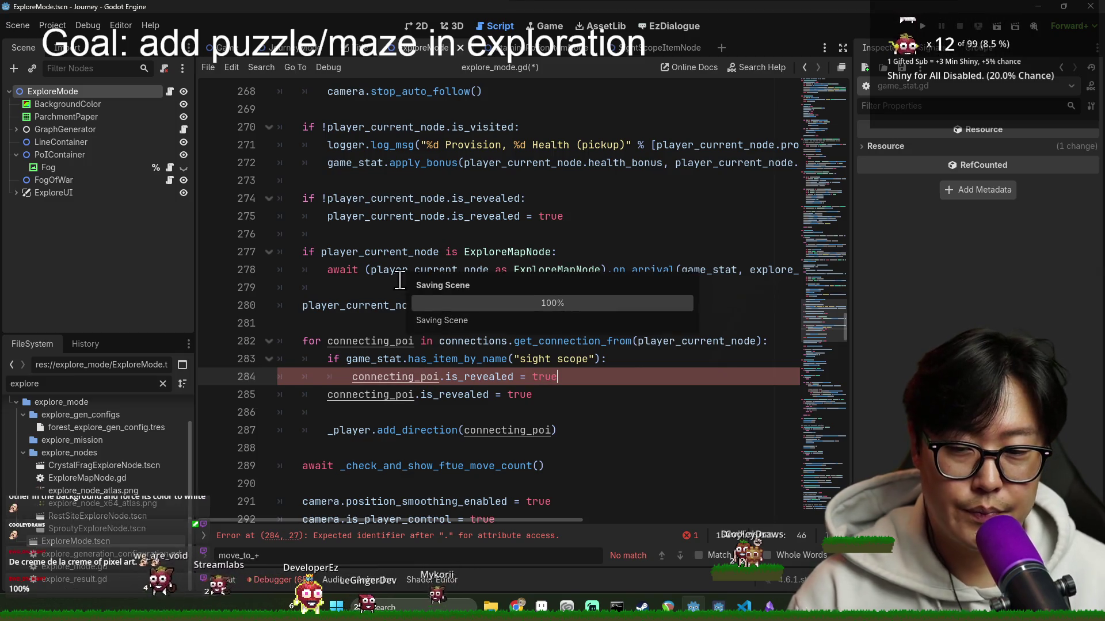
{"action": "left_click", "coordinate": [596, 430]}
{"action": "key", "text": "ctrl+s"}
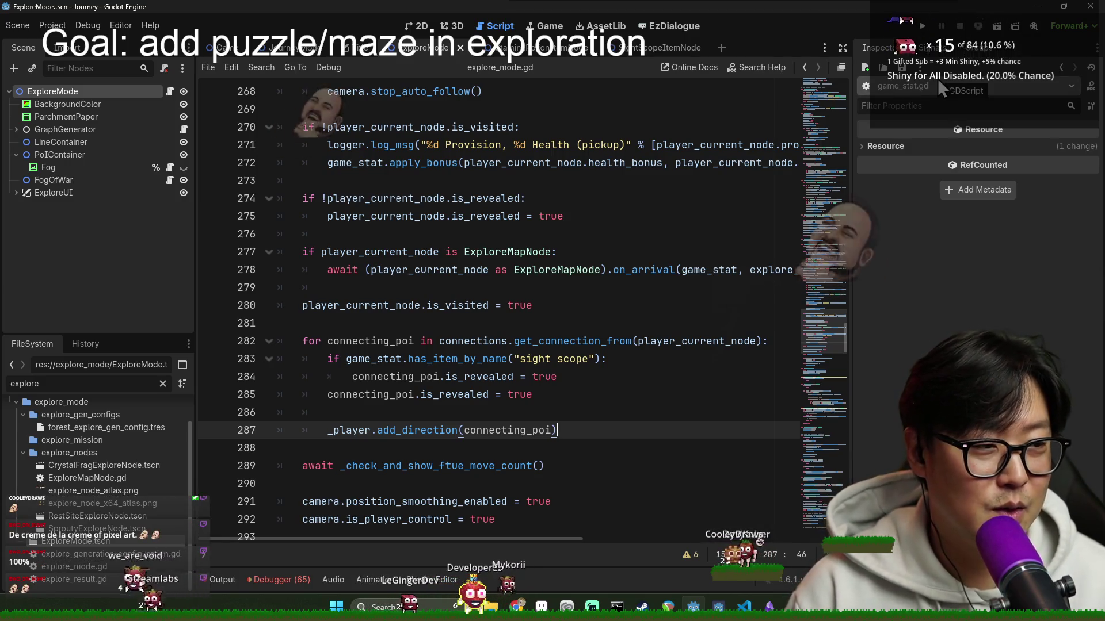
{"action": "left_click", "coordinate": [581, 287]}
{"action": "key", "text": "ctrl+s"}
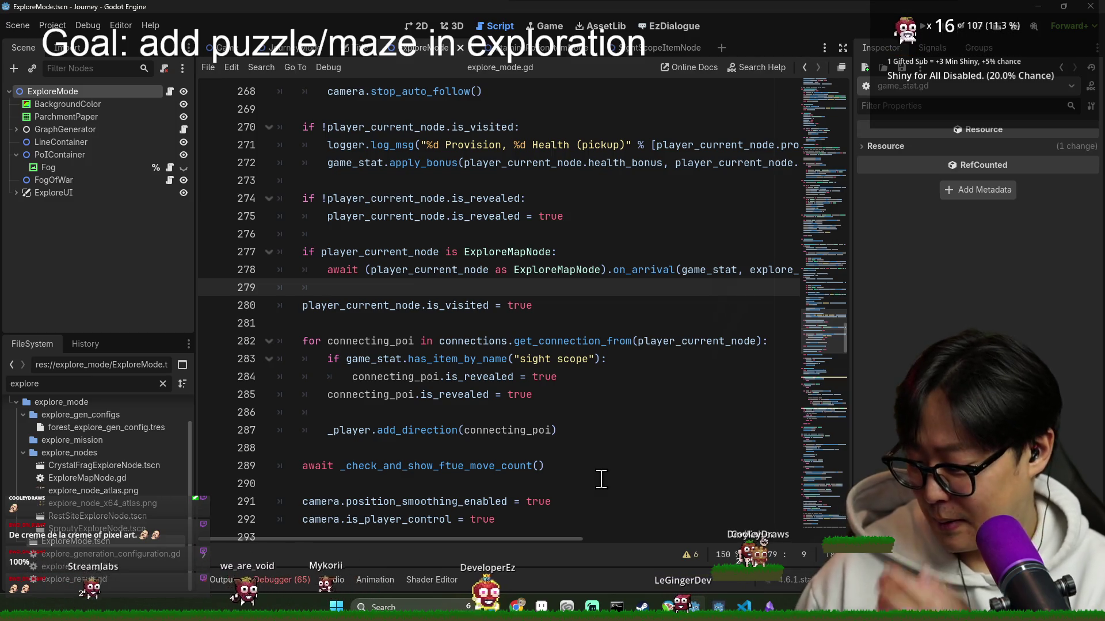
Save explore_mode.gd with the caret on blank line 279 so its whitespace is trimmed
{"action": "left_click", "coordinate": [562, 357]}
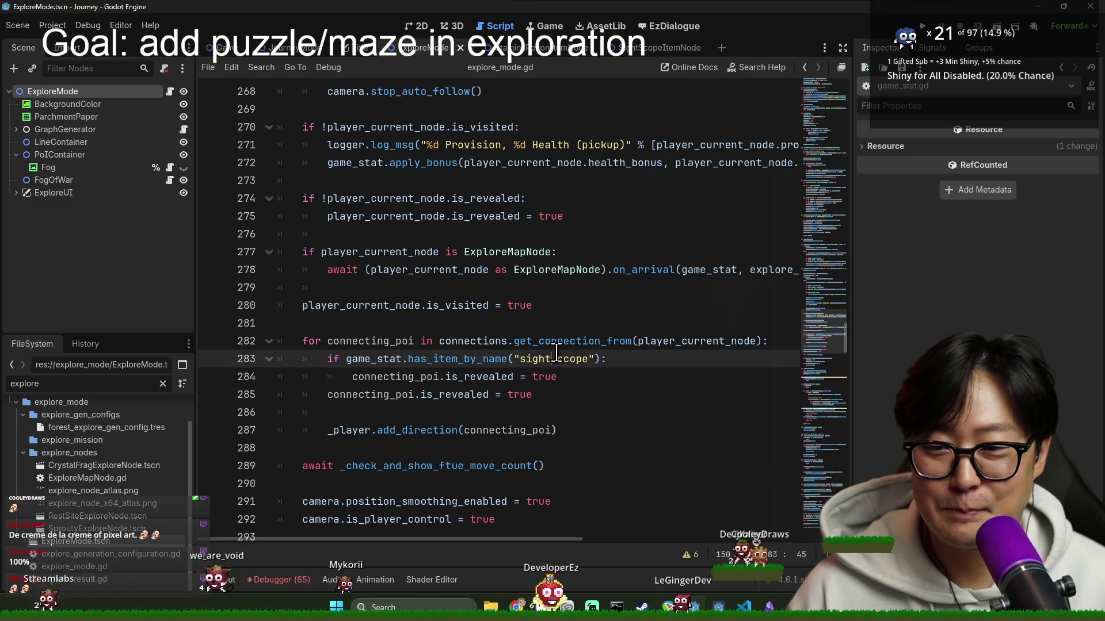
{"action": "left_click", "coordinate": [392, 282]}
{"action": "key", "text": "ctrl+s"}
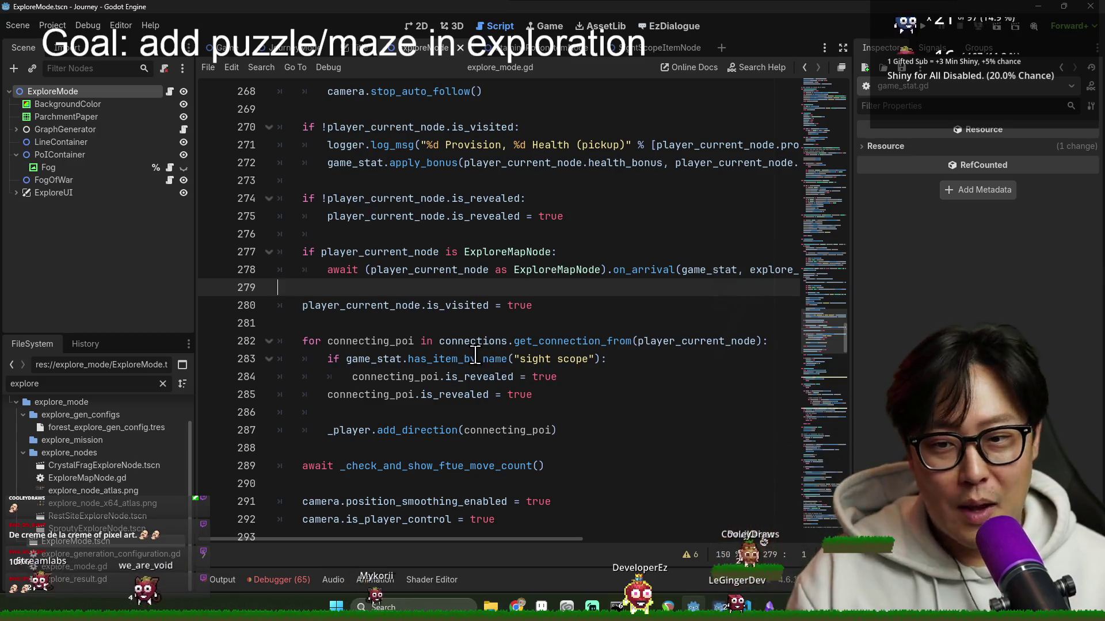
Review the sight scope check line and highlight every use of is_revealed
{"action": "triple_click", "coordinate": [483, 359]}
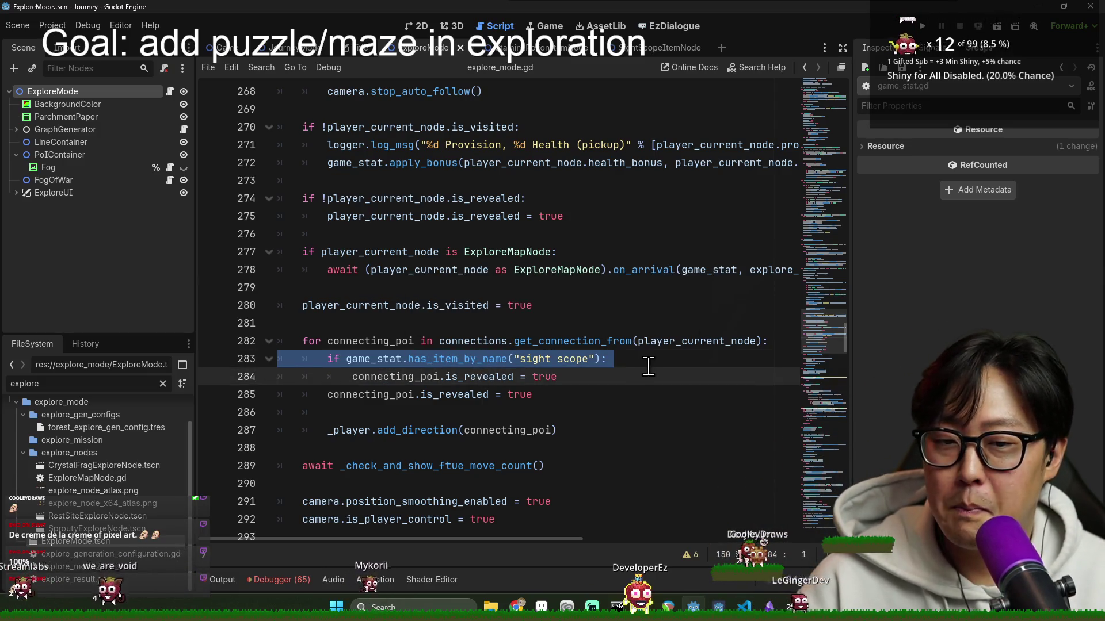
{"action": "left_click", "coordinate": [626, 370]}
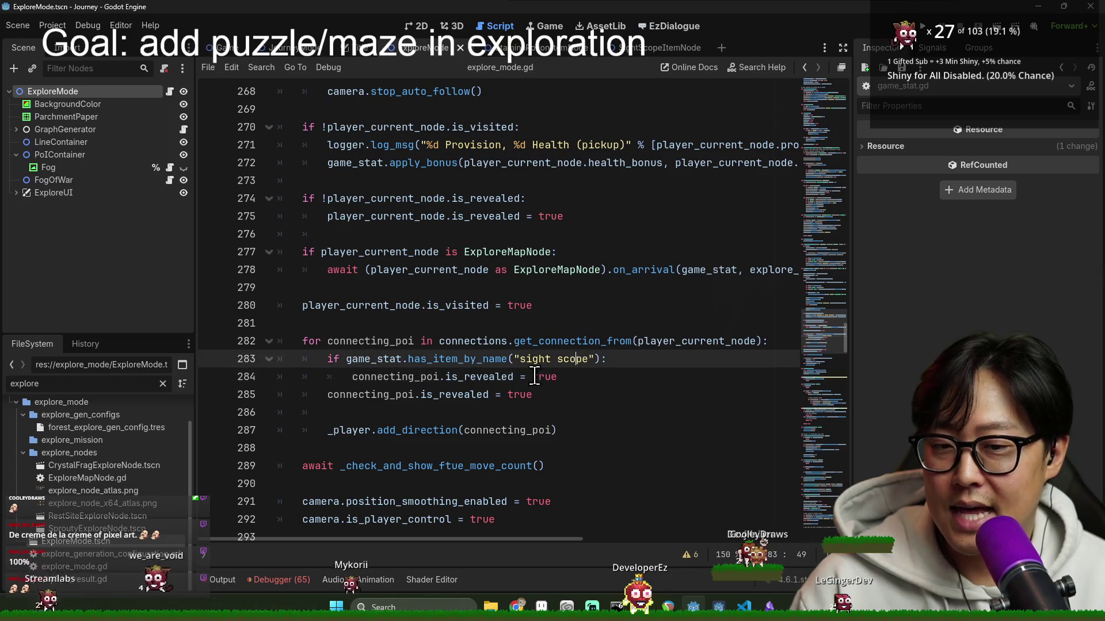
{"action": "double_click", "coordinate": [504, 376]}
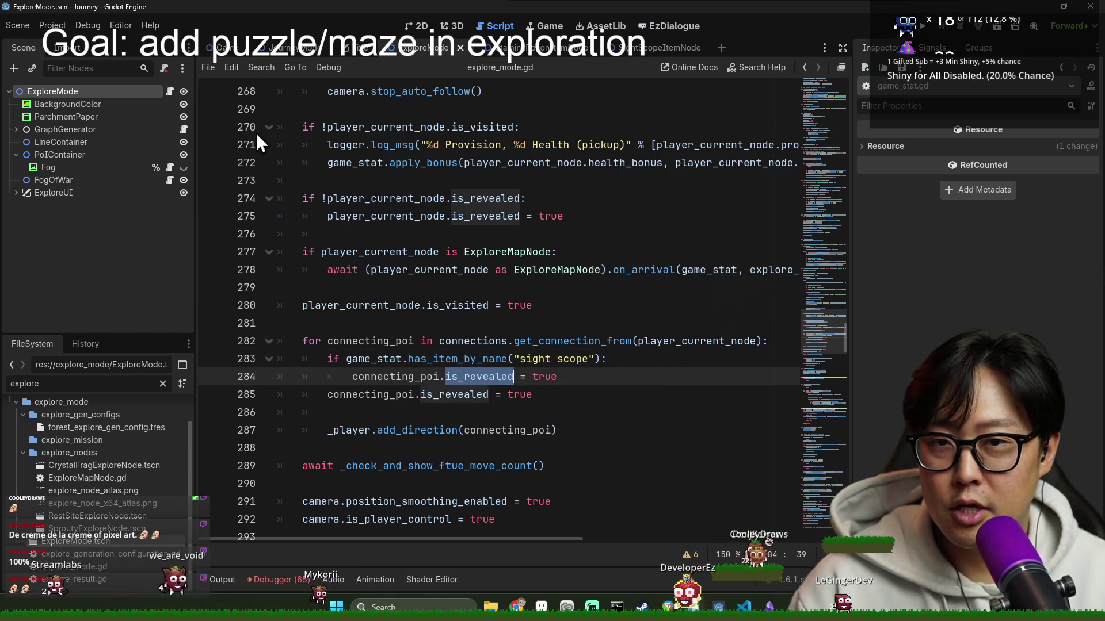
{"action": "left_click", "coordinate": [287, 50]}
Switch to the JourneyMode scene and save it, leaving the Game Stat property unchanged
{"action": "left_click", "coordinate": [157, 92]}
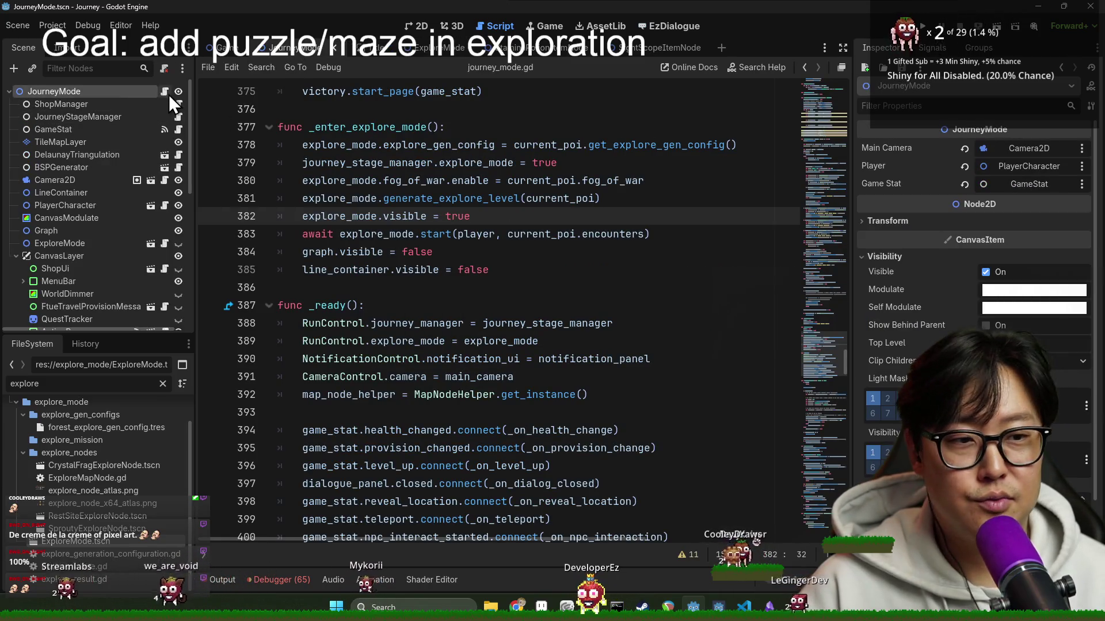
{"action": "key", "text": "ctrl+s"}
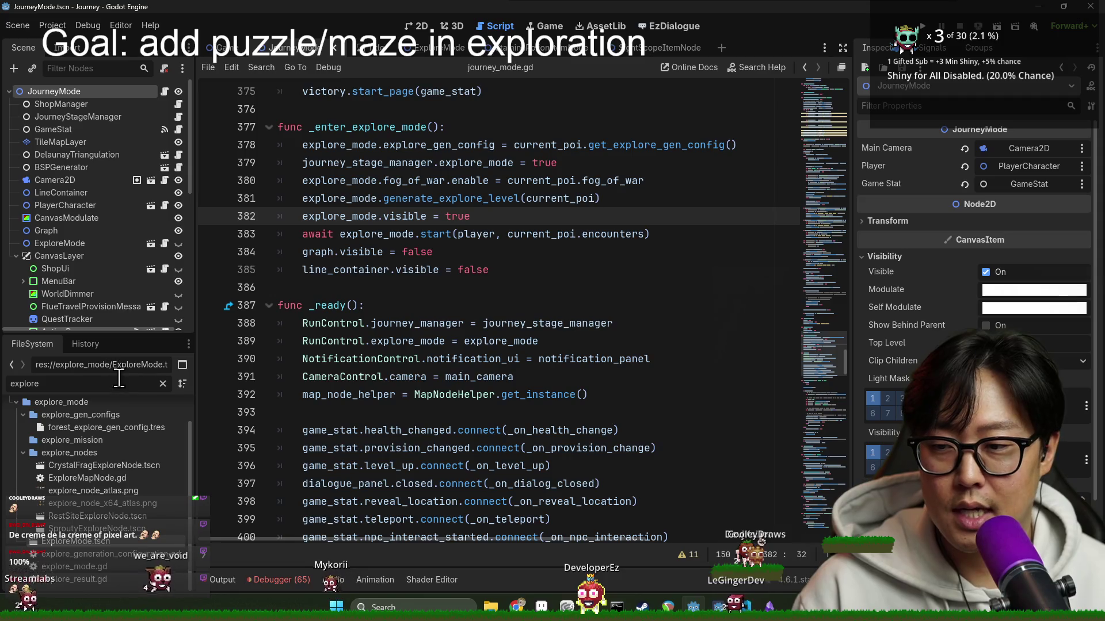
{"action": "left_click", "coordinate": [1002, 184]}
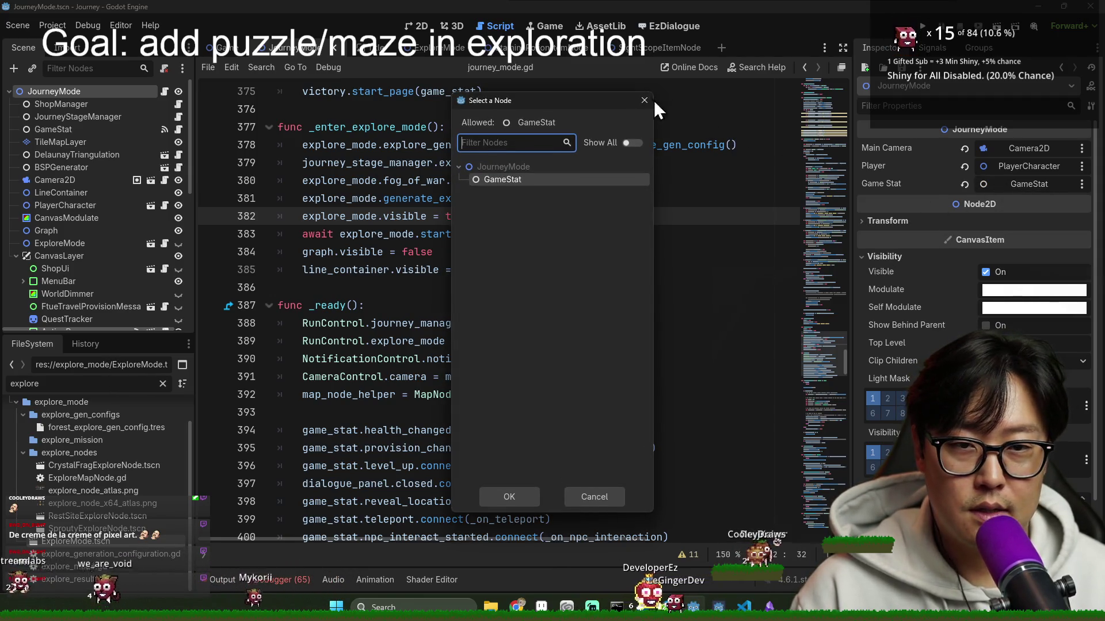
{"action": "left_click", "coordinate": [646, 101]}
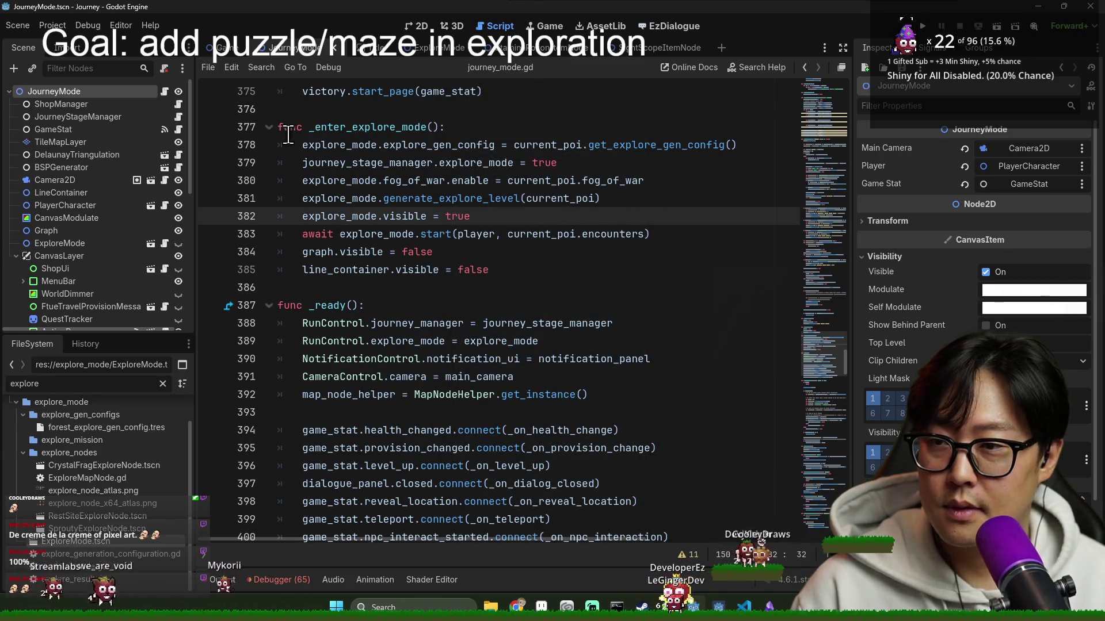
Filter the FileSystem for 'region' and open RegionMapMode.tscn
{"action": "left_click", "coordinate": [163, 384]}
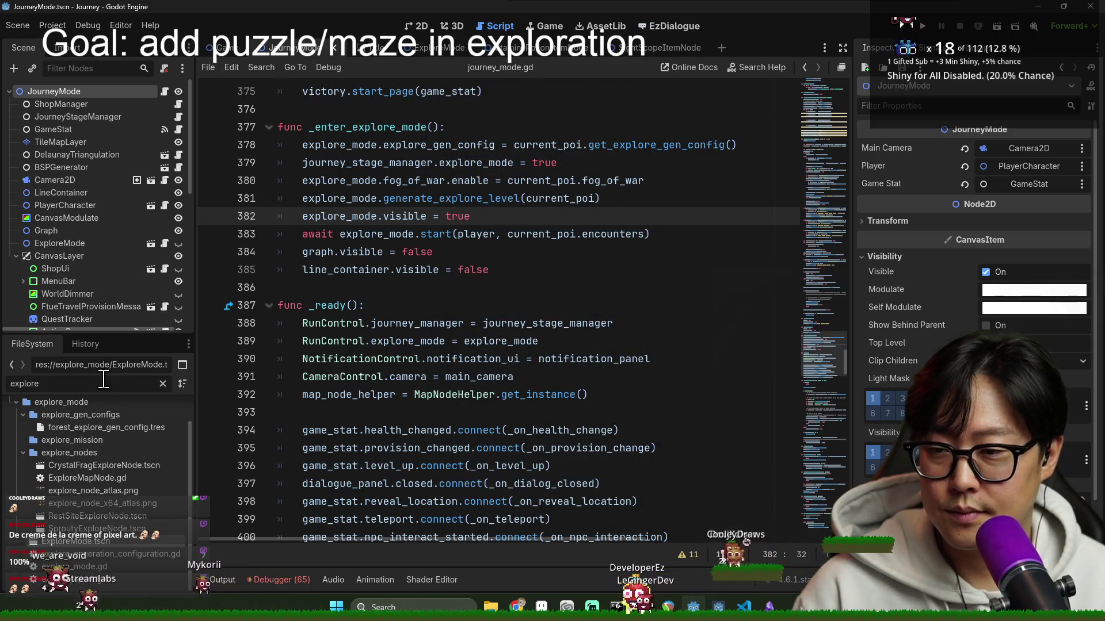
{"action": "left_click", "coordinate": [105, 381]}
{"action": "type", "text": "region"}
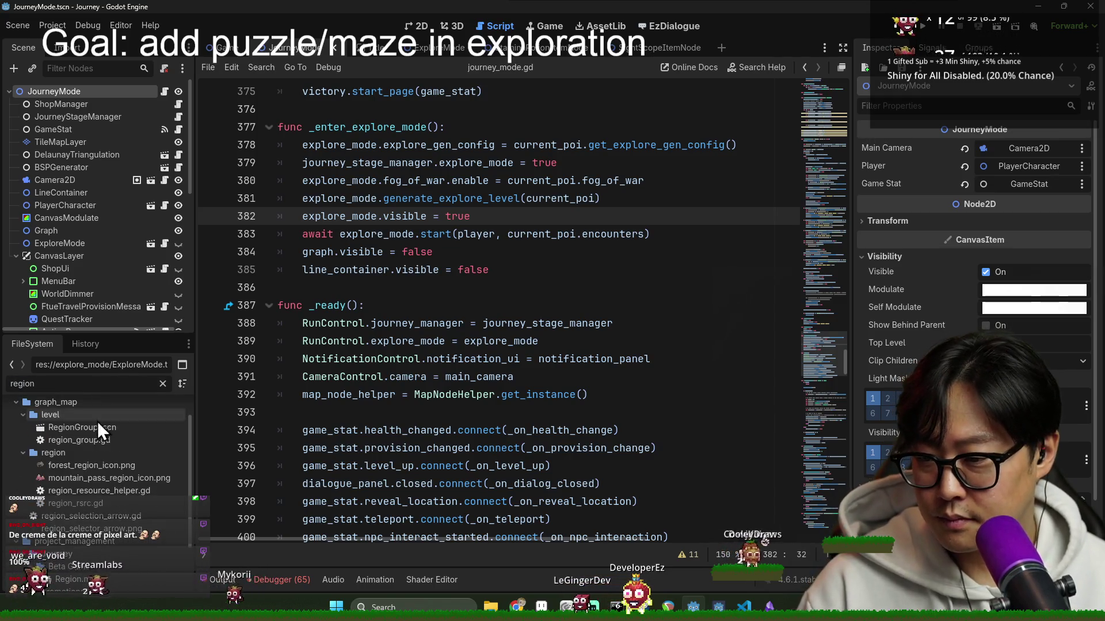
{"action": "double_click", "coordinate": [72, 569]}
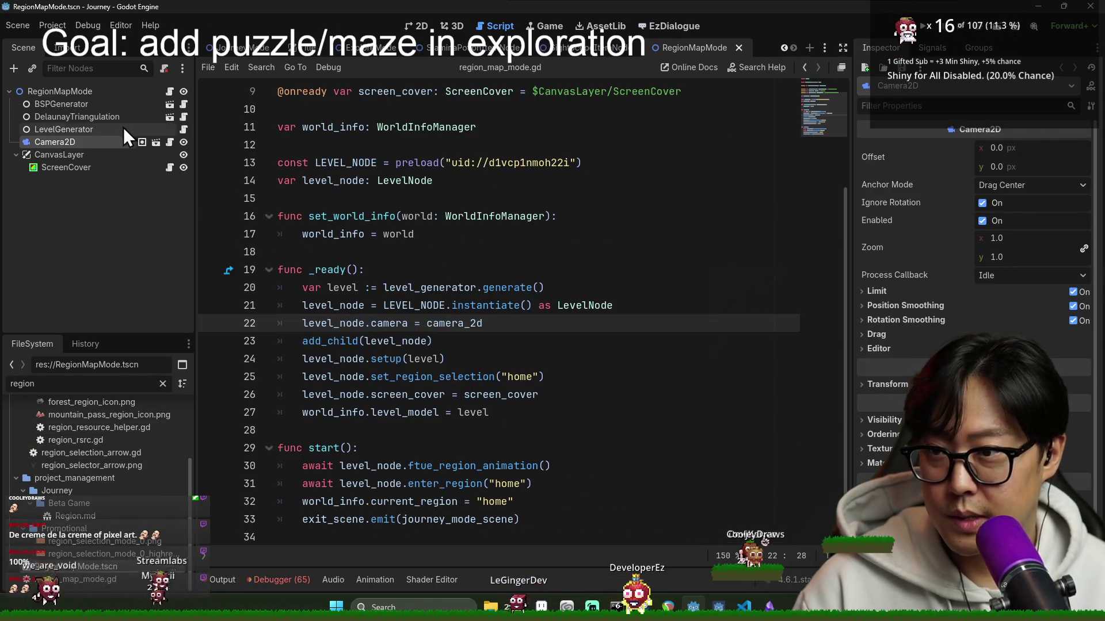
Jump from the generate call in region_map_mode.gd to its definition in level_generator.gd
{"action": "left_click", "coordinate": [105, 95]}
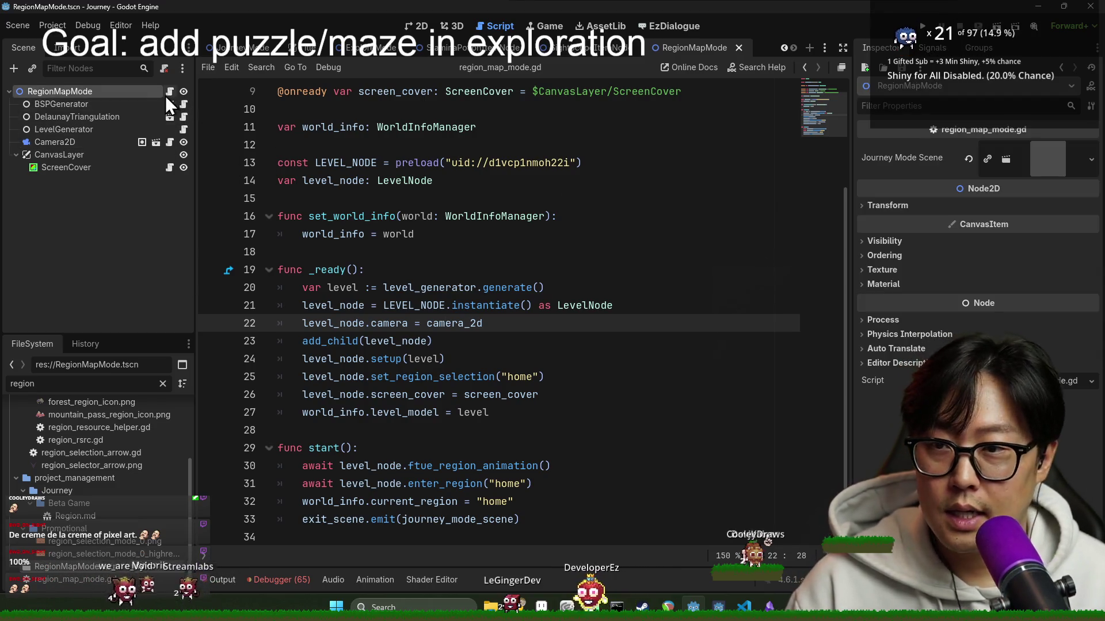
{"action": "double_click", "coordinate": [333, 217]}
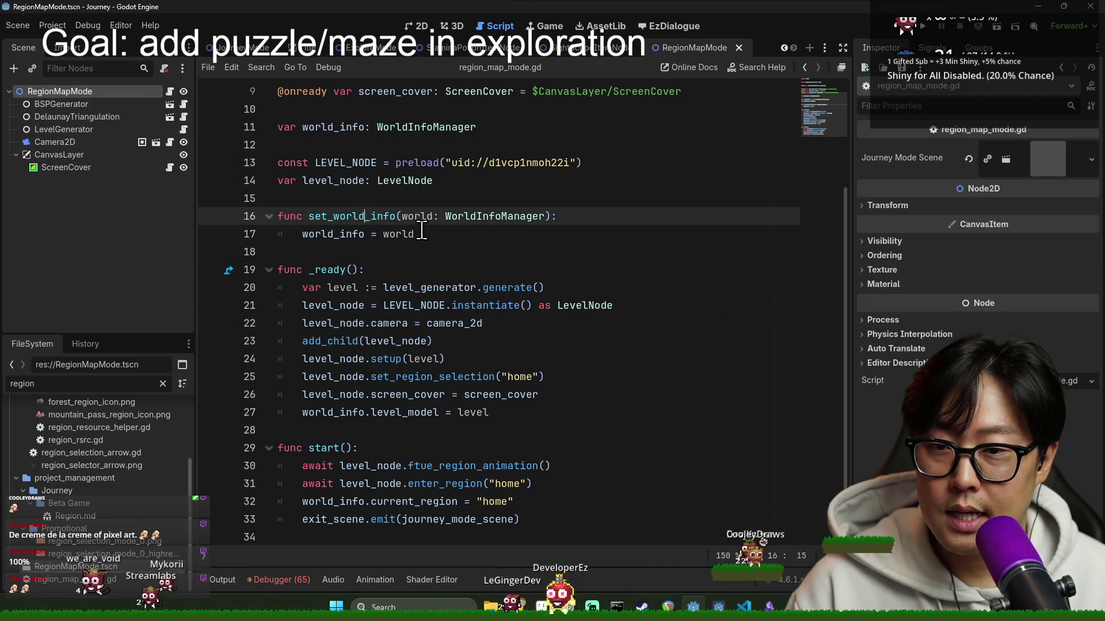
{"action": "double_click", "coordinate": [489, 288]}
{"action": "left_click", "coordinate": [504, 291]}
{"action": "left_click", "coordinate": [506, 291], "text": "ctrl"}
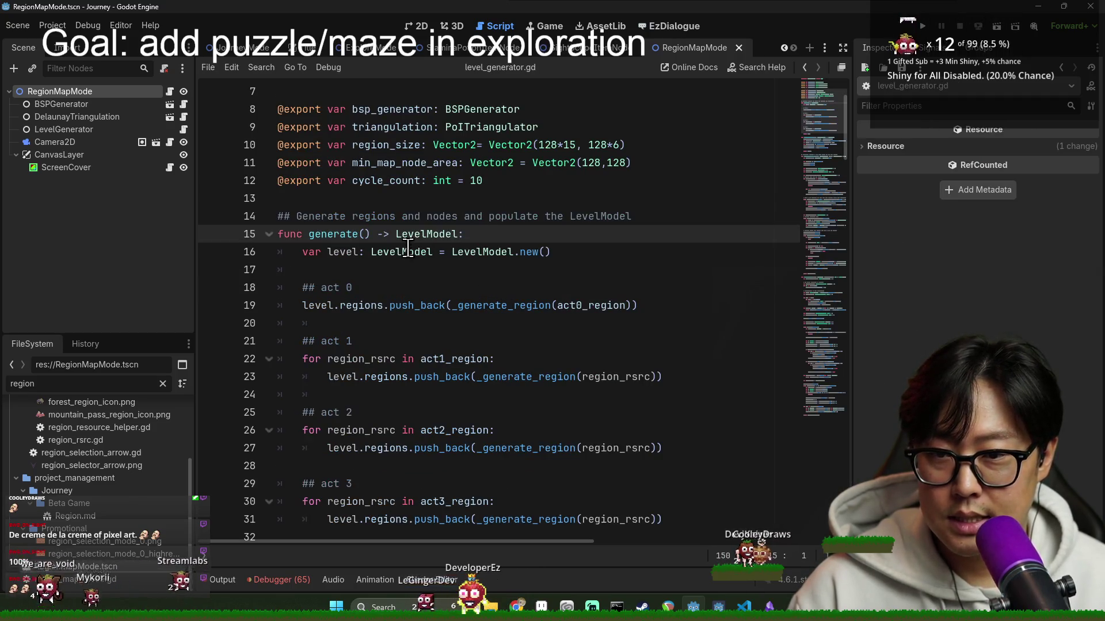
Inspect the LevelGenerator node's plains and forest region resources
{"action": "left_click", "coordinate": [88, 128]}
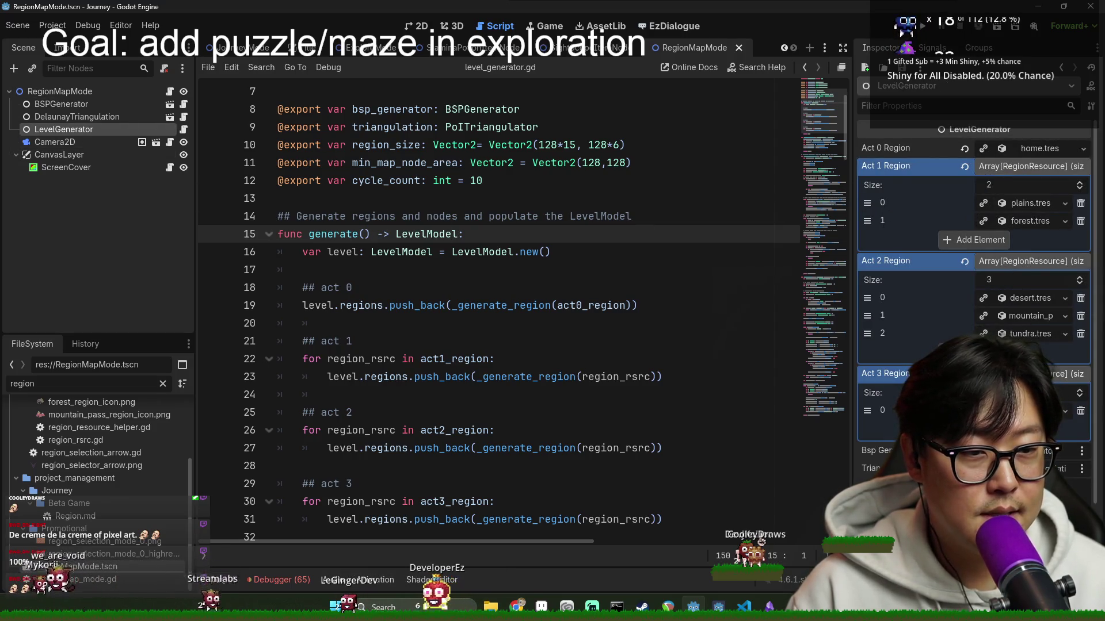
{"action": "left_click", "coordinate": [1029, 203]}
{"action": "left_click", "coordinate": [1031, 206]}
{"action": "left_click", "coordinate": [1032, 220]}
{"action": "left_click", "coordinate": [1032, 220]}
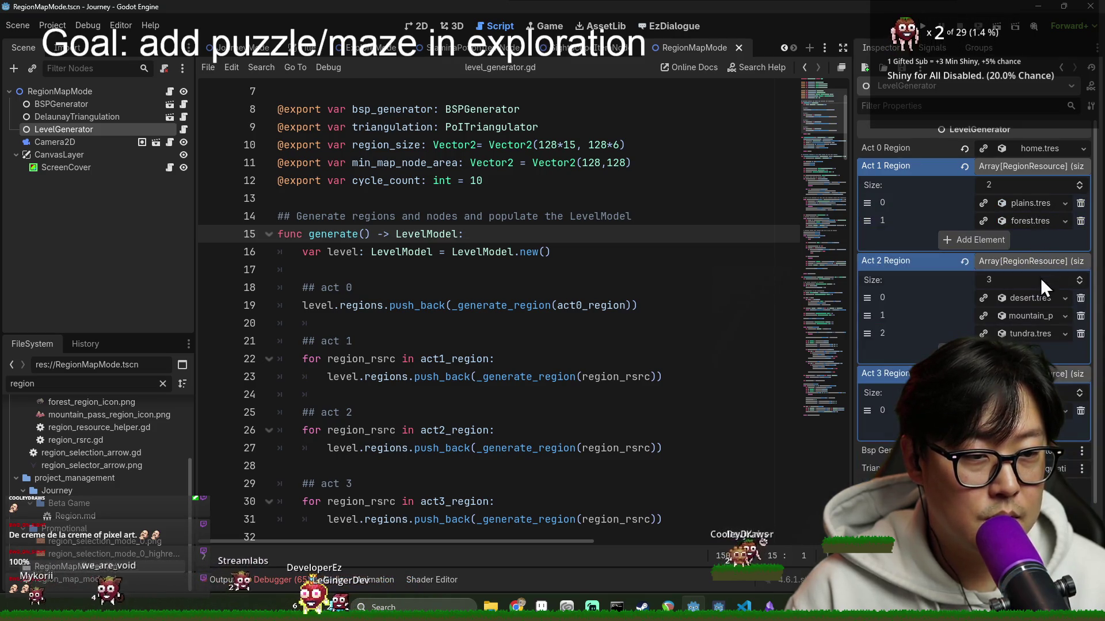
{"action": "left_click", "coordinate": [1029, 205]}
{"action": "left_click", "coordinate": [1029, 206]}
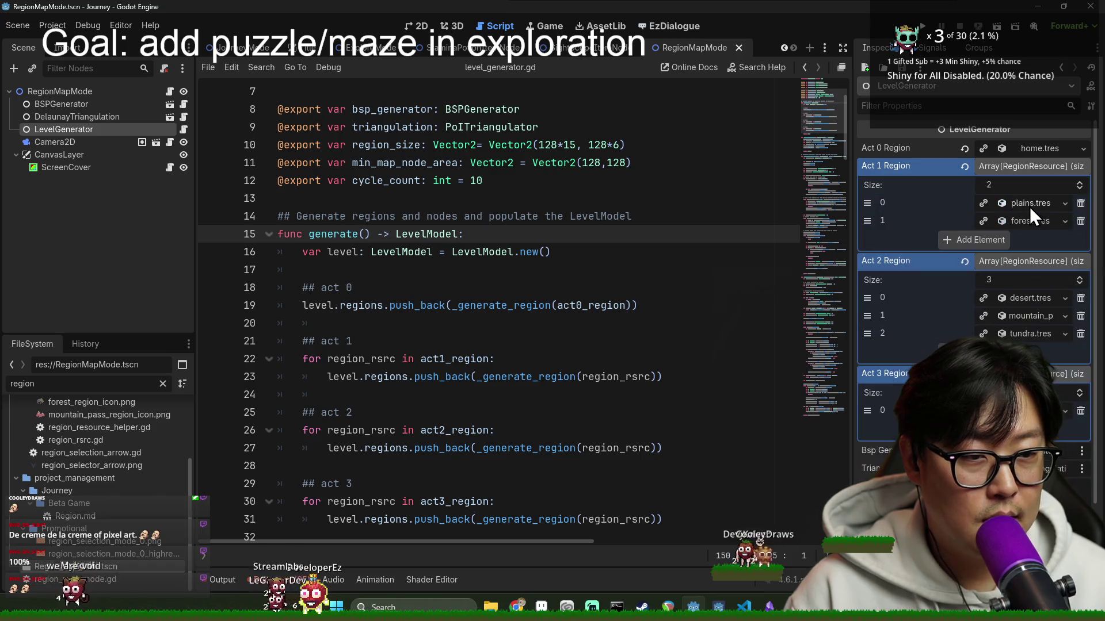
Expand the Act 0 home region and look through its map node entries
{"action": "left_click", "coordinate": [1035, 150]}
{"action": "left_click", "coordinate": [1020, 277]}
{"action": "left_click", "coordinate": [1023, 281]}
{"action": "left_click", "coordinate": [1027, 296]}
{"action": "left_click", "coordinate": [1027, 298]}
{"action": "left_click", "coordinate": [1024, 313]}
{"action": "left_click", "coordinate": [1023, 313]}
{"action": "left_click", "coordinate": [1023, 330]}
{"action": "left_click", "coordinate": [1027, 331]}
{"action": "left_click", "coordinate": [1028, 348]}
{"action": "left_click", "coordinate": [1028, 348]}
{"action": "left_click", "coordinate": [1027, 367]}
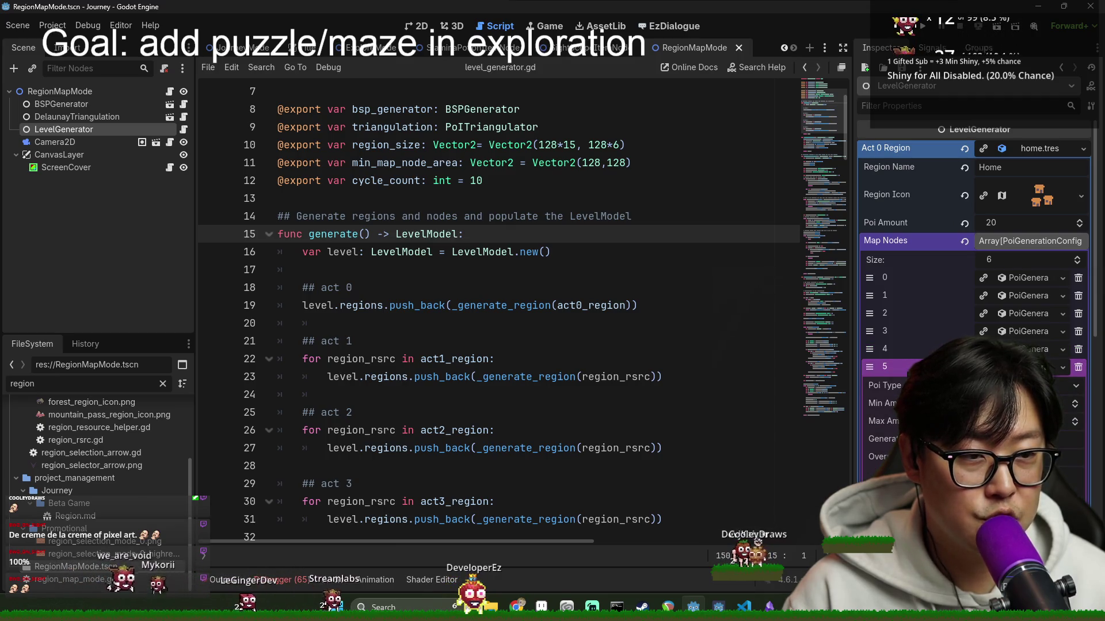
{"action": "left_click", "coordinate": [1027, 367]}
Jump from the _generate_region call to its definition
{"action": "left_click", "coordinate": [719, 289]}
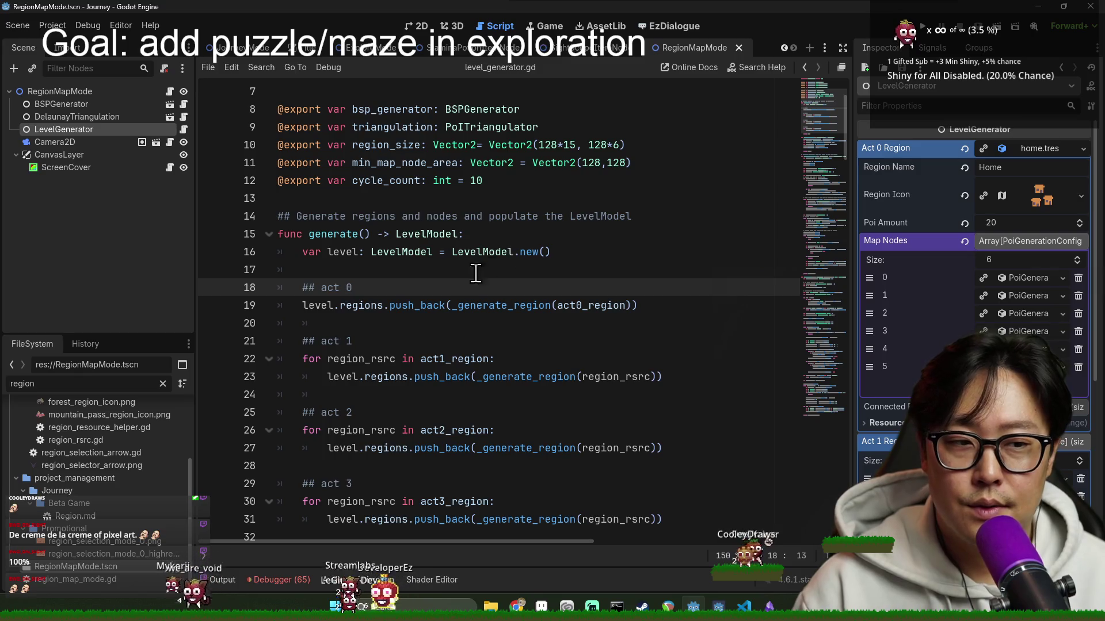
{"action": "double_click", "coordinate": [391, 309]}
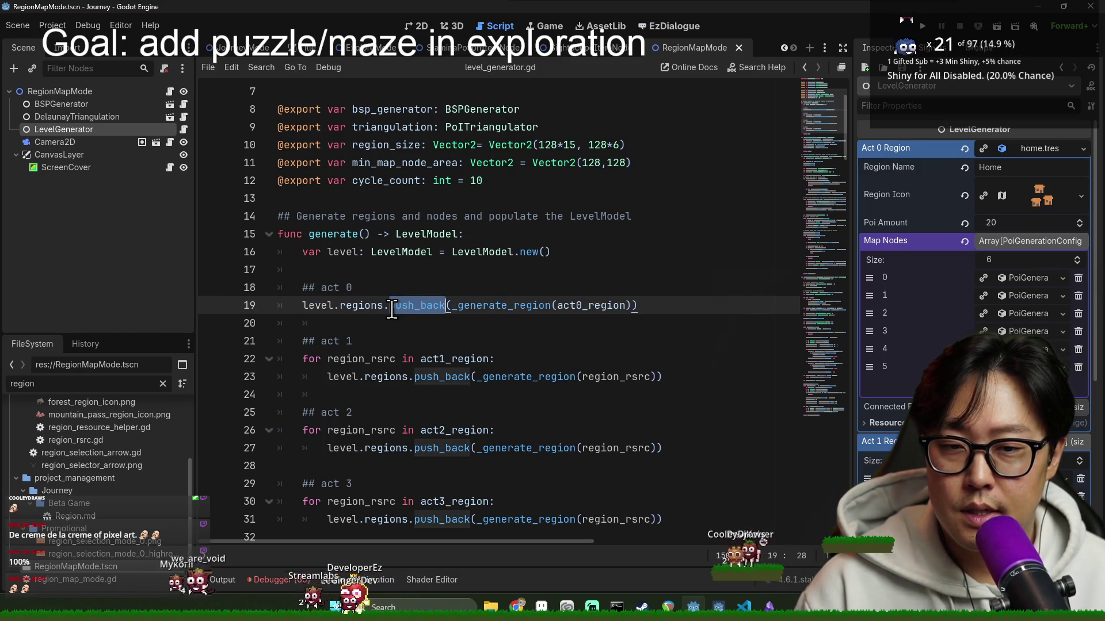
{"action": "left_click", "coordinate": [470, 306]}
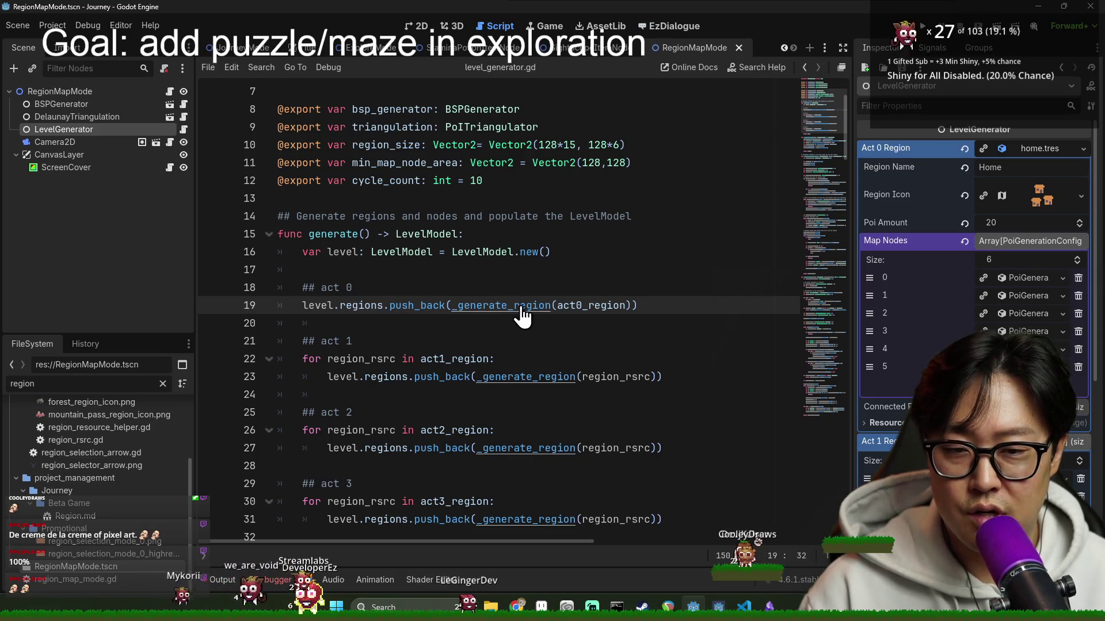
{"action": "left_click", "coordinate": [521, 305], "text": "ctrl"}
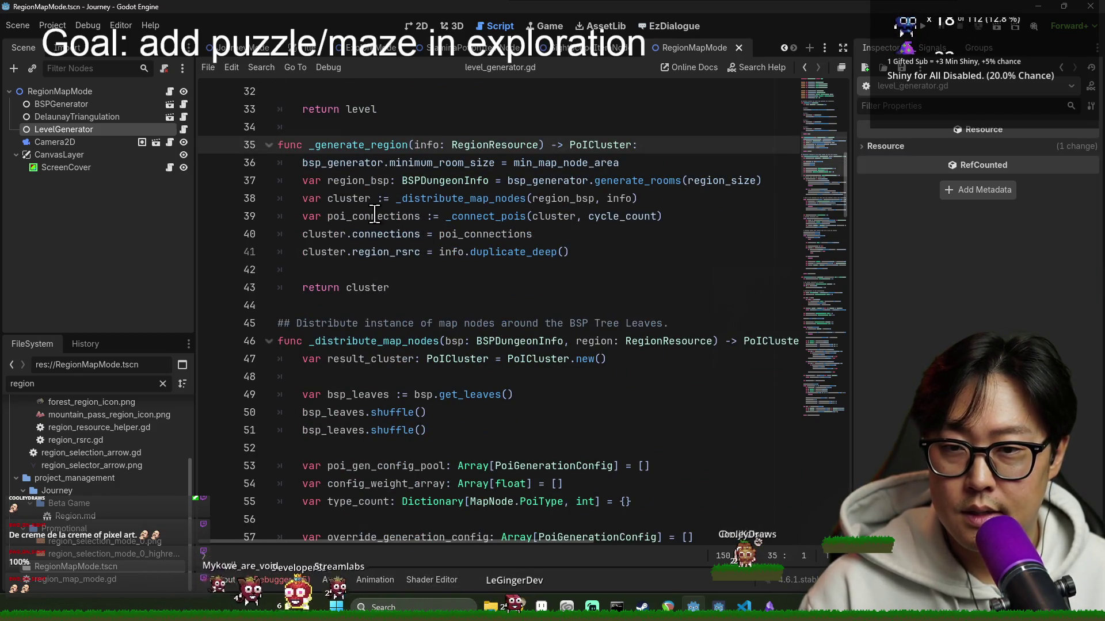
Highlight poi_connections uses and check the Poi Type of home.tres's first map node entries
{"action": "double_click", "coordinate": [374, 216]}
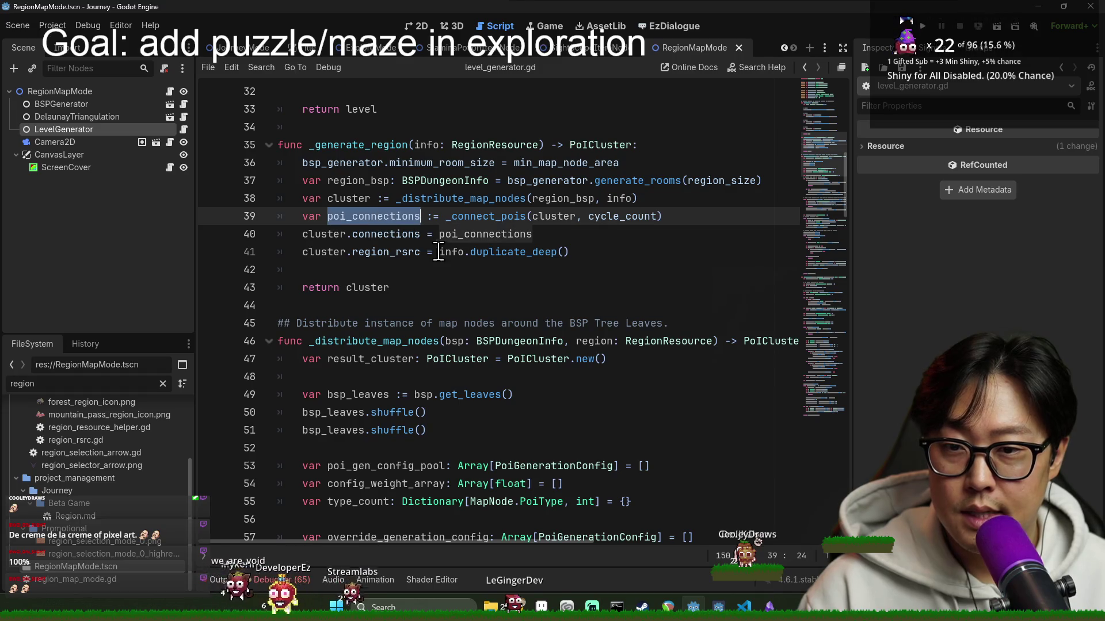
{"action": "left_click", "coordinate": [115, 128]}
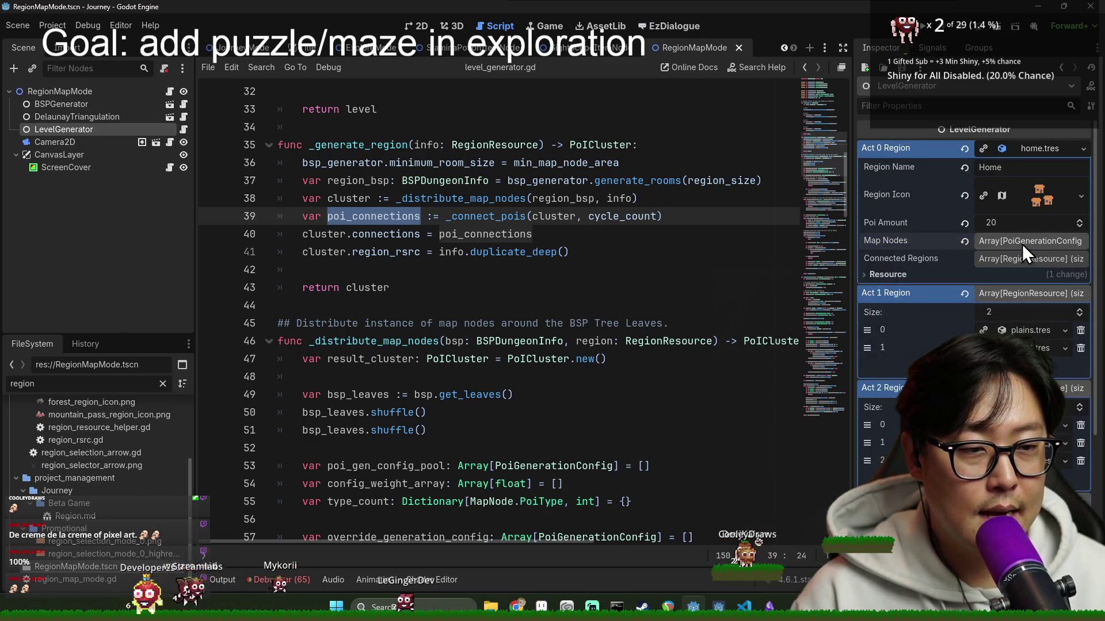
{"action": "left_click", "coordinate": [1026, 278]}
{"action": "left_click", "coordinate": [1027, 278]}
{"action": "left_click", "coordinate": [1029, 295]}
{"action": "left_click", "coordinate": [1028, 294]}
{"action": "left_click", "coordinate": [1025, 312]}
Check the Poi Type of the remaining map node entries, then close the RegionMapMode scene
{"action": "left_click", "coordinate": [1024, 313]}
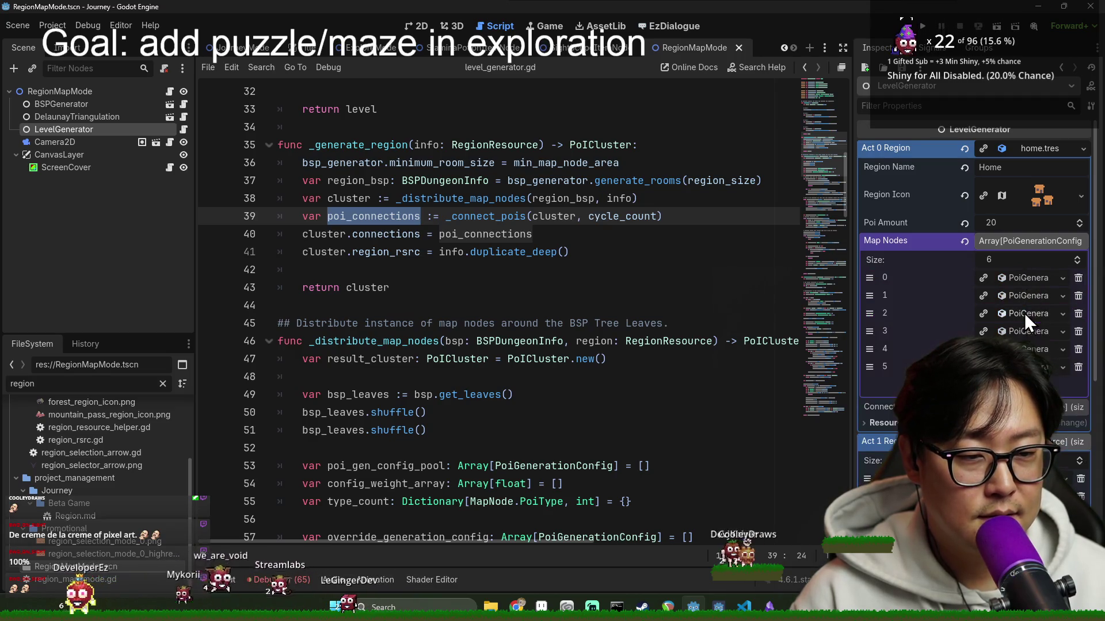
{"action": "left_click", "coordinate": [1024, 331]}
{"action": "left_click", "coordinate": [1024, 331]}
{"action": "left_click", "coordinate": [1024, 349]}
{"action": "left_click", "coordinate": [1024, 349]}
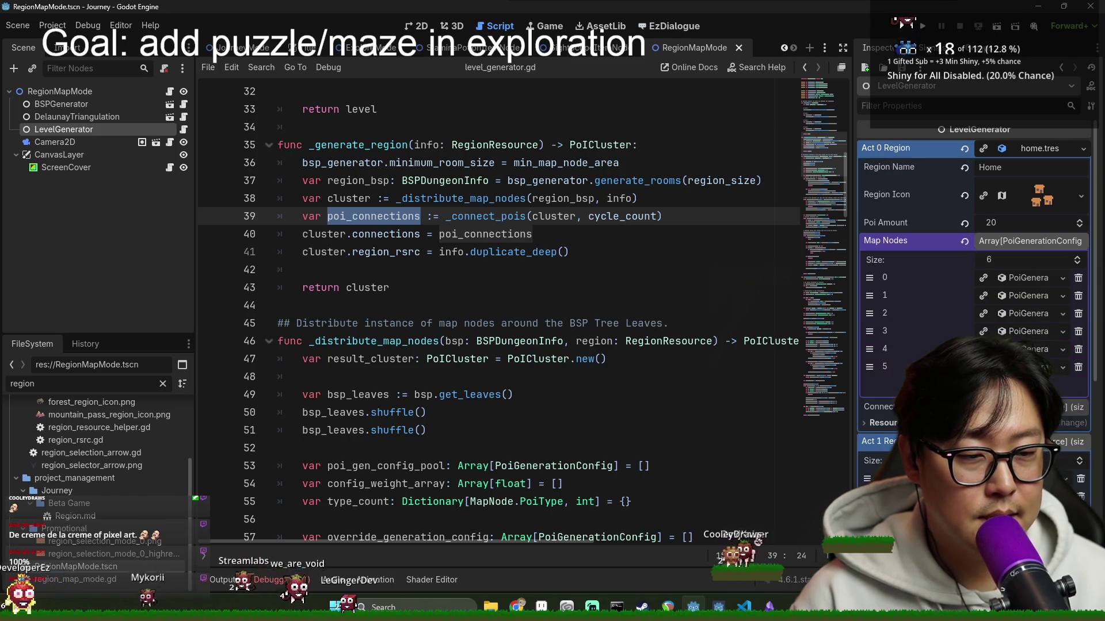
{"action": "left_click", "coordinate": [1024, 367]}
{"action": "left_click", "coordinate": [592, 252]}
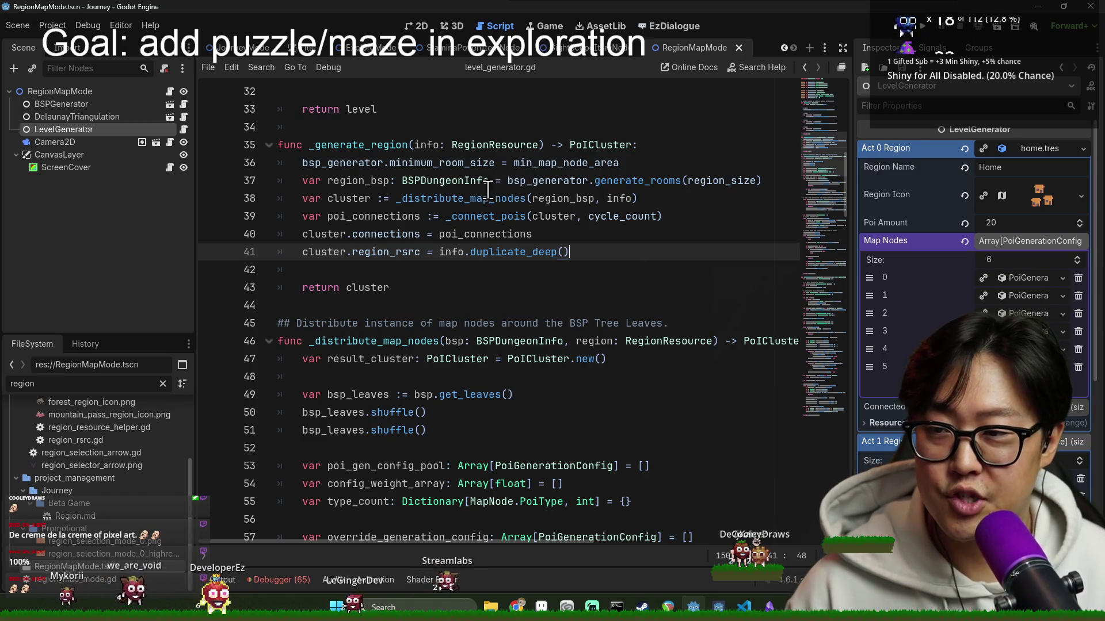
{"action": "left_click", "coordinate": [739, 48]}
Close RegionMapMode, save, and close the SightScopeItemNode and StaminaPotionItemNode scenes and scripts
{"action": "left_click", "coordinate": [549, 124]}
{"action": "key", "text": "ctrl+s"}
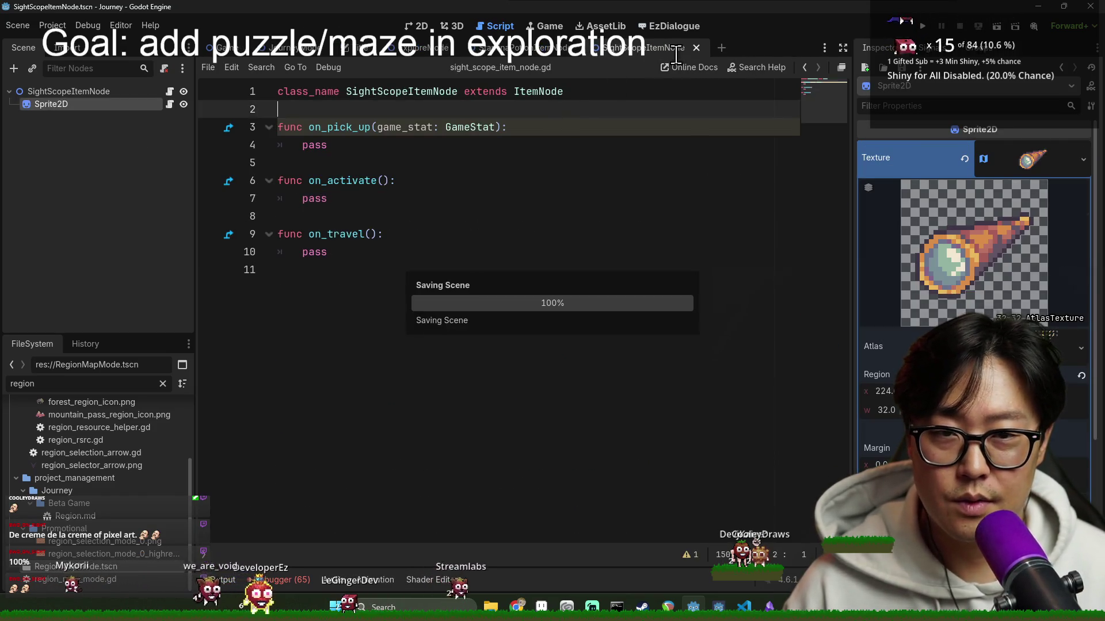
{"action": "left_click", "coordinate": [695, 48]}
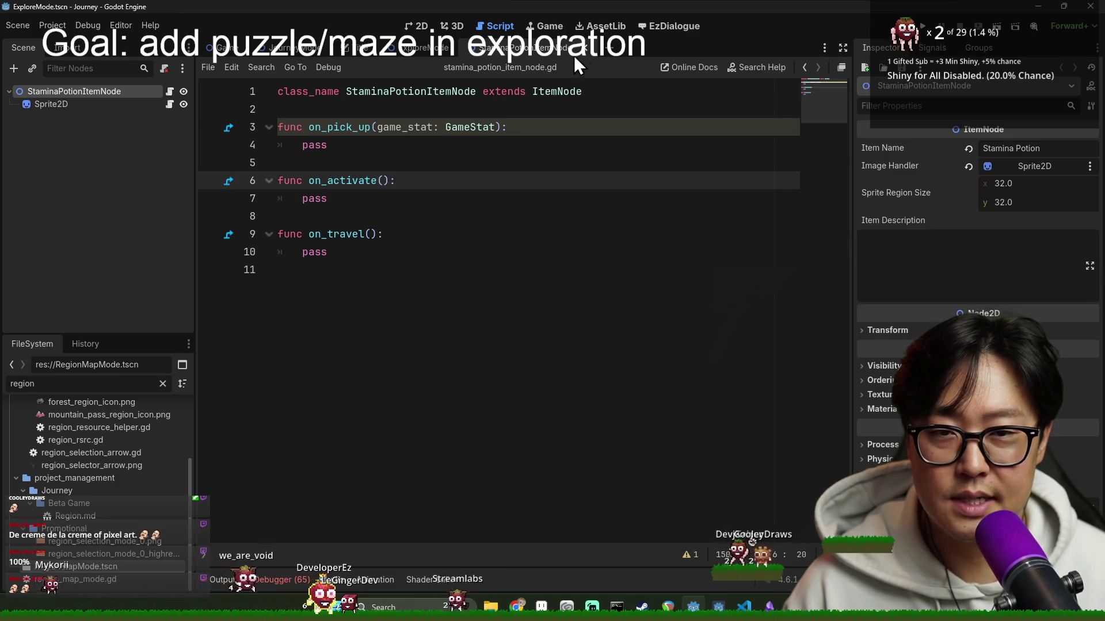
{"action": "left_click", "coordinate": [575, 49]}
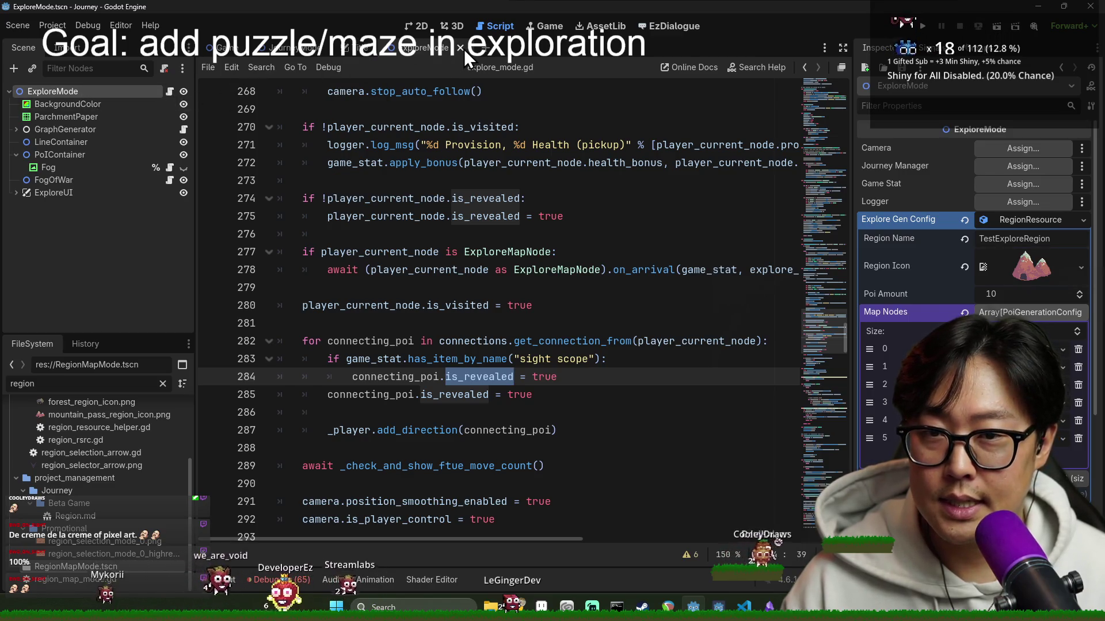
{"action": "left_click", "coordinate": [359, 48]}
In the JourneyMode scene, check the debugger errors and the UndoRedo errors in the output log
{"action": "left_click", "coordinate": [288, 47]}
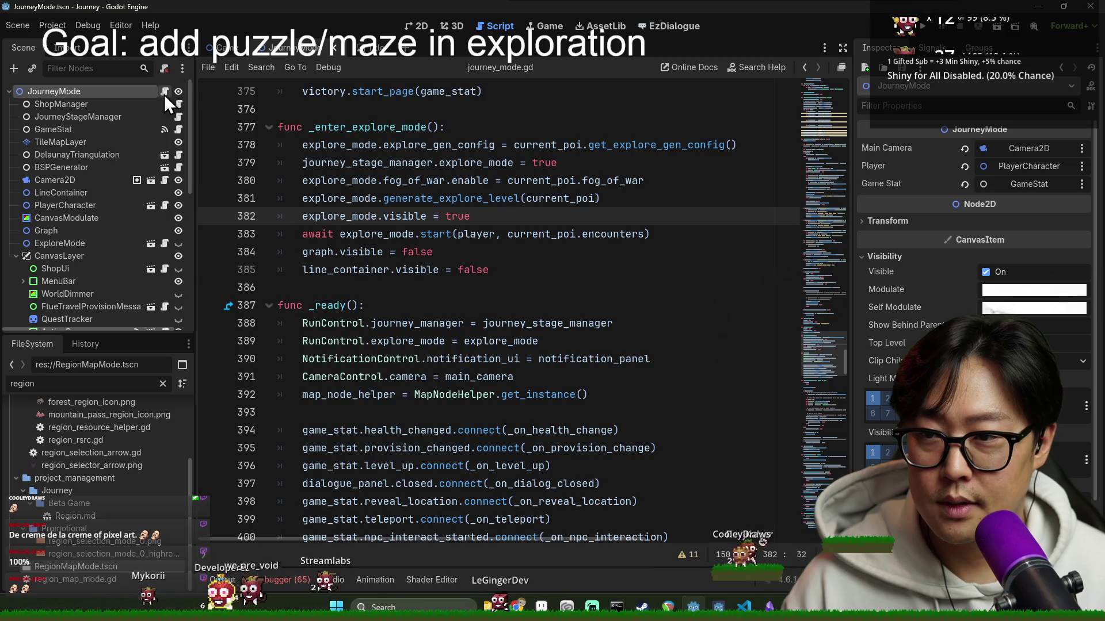
{"action": "scroll", "coordinate": [360, 176], "scroll_direction": "up", "scroll_amount": 7}
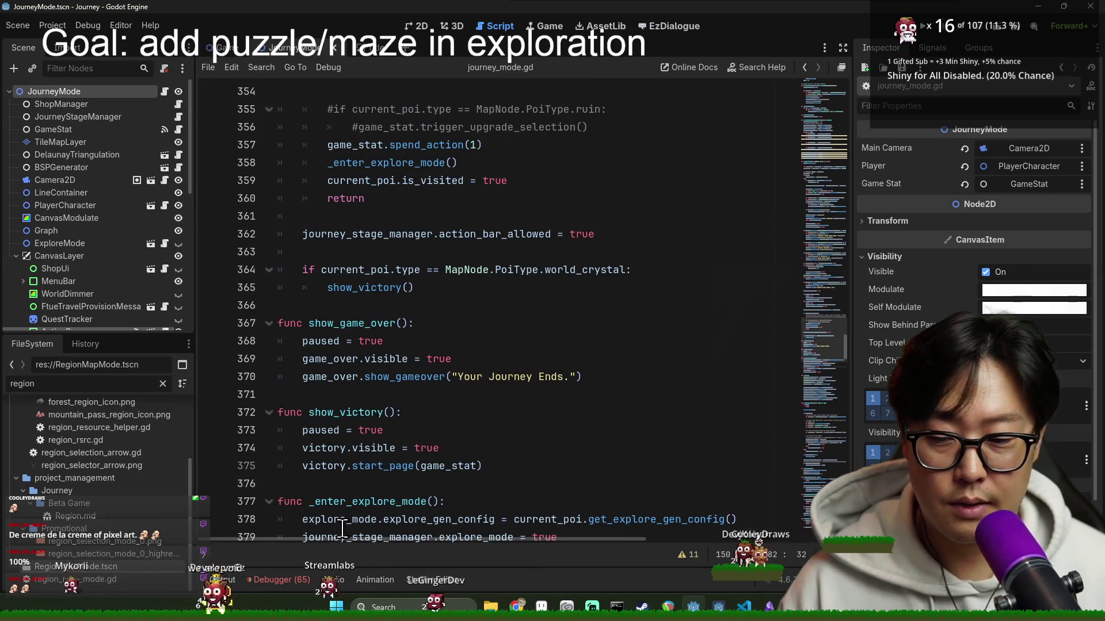
{"action": "left_click", "coordinate": [258, 579]}
{"action": "left_click", "coordinate": [256, 582]}
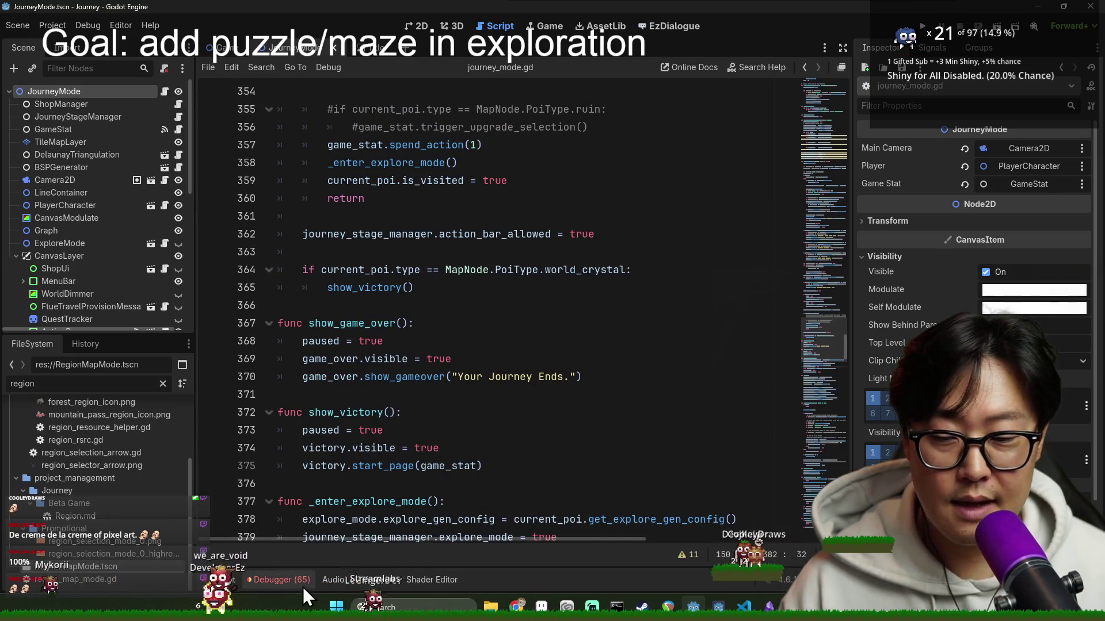
{"action": "left_click", "coordinate": [305, 582]}
{"action": "key", "text": "alt+o"}
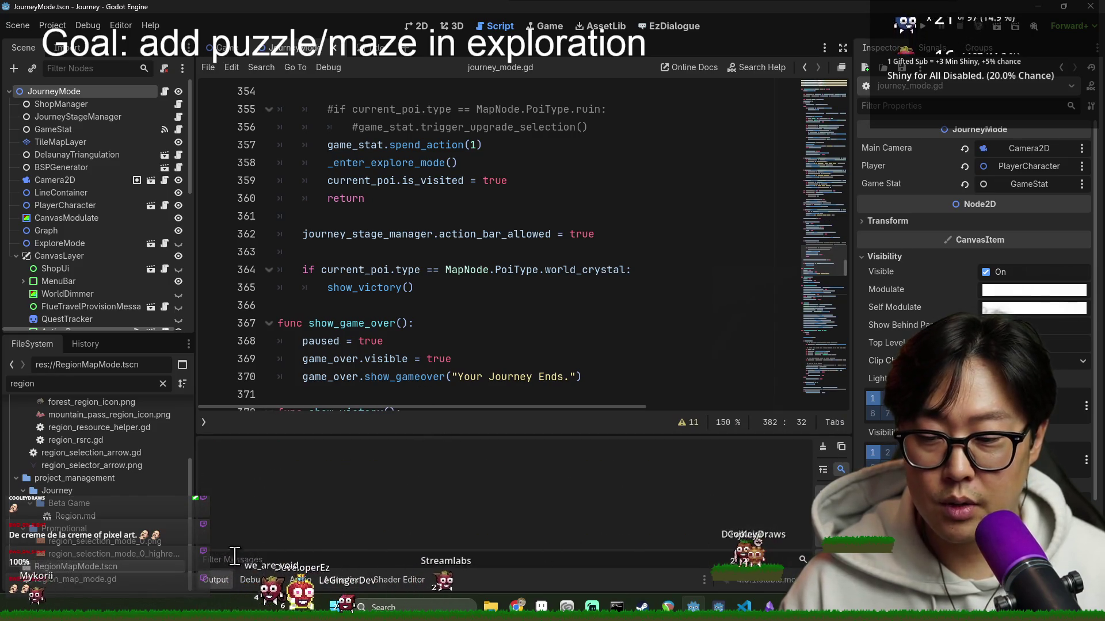
{"action": "left_click", "coordinate": [219, 580]}
{"action": "left_click", "coordinate": [365, 412]}
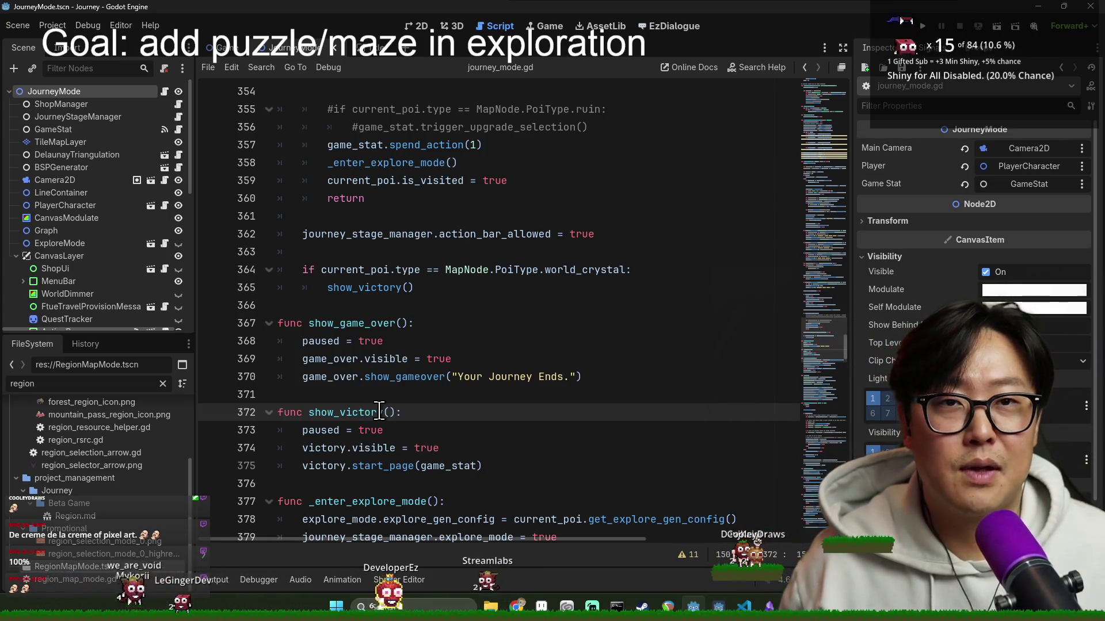
Review start()'s calls to _initialize_game_stat, _load_level_model and _generate_terrain_polygon
{"action": "scroll", "coordinate": [403, 403], "scroll_direction": "down", "scroll_amount": 3}
{"action": "scroll", "coordinate": [425, 397], "scroll_direction": "up", "scroll_amount": 10}
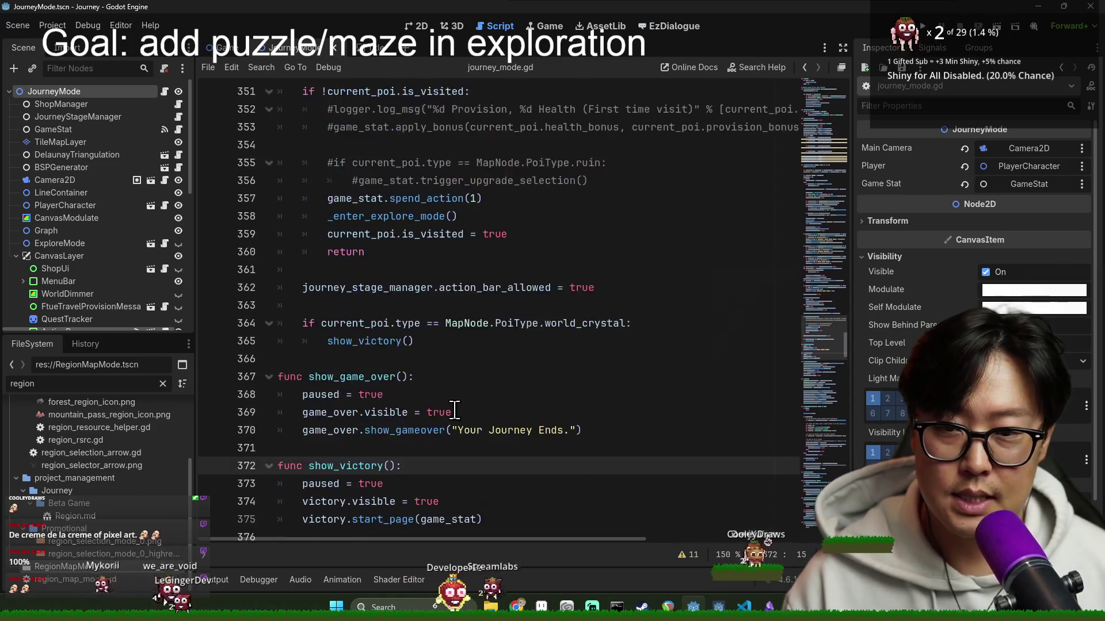
{"action": "scroll", "coordinate": [438, 390], "scroll_direction": "up", "scroll_amount": 6}
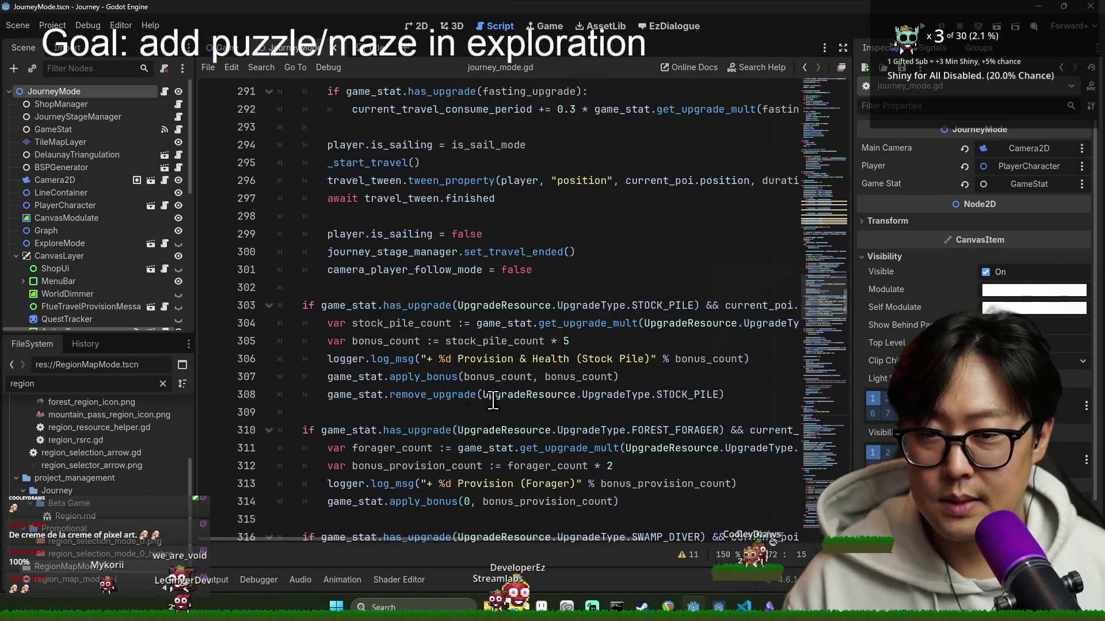
{"action": "scroll", "coordinate": [491, 399], "scroll_direction": "up", "scroll_amount": 15}
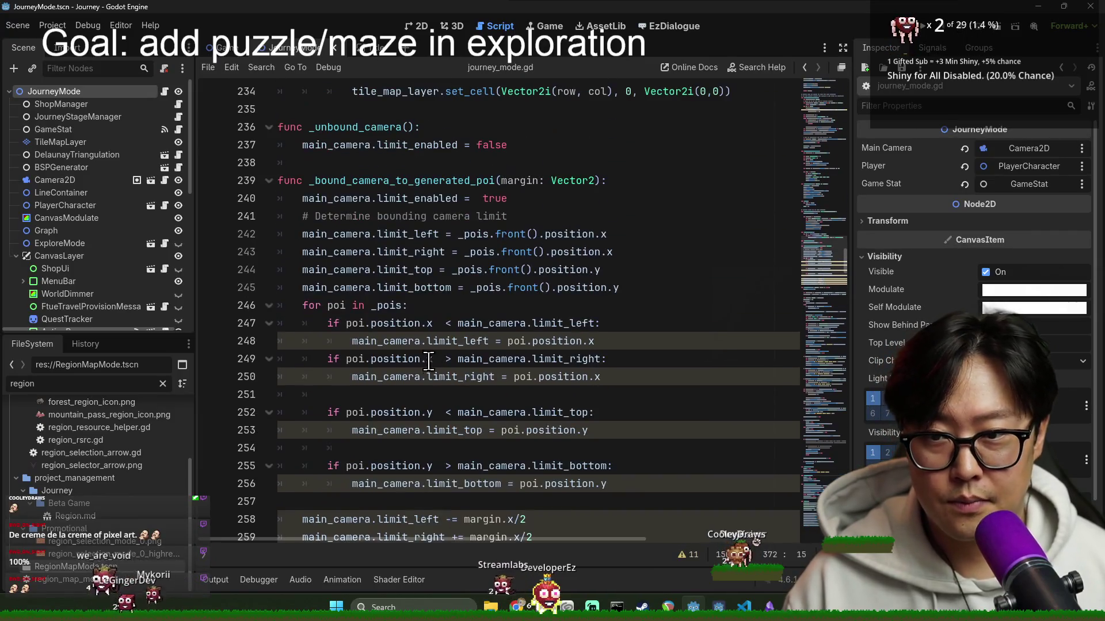
{"action": "scroll", "coordinate": [397, 504], "scroll_direction": "up", "scroll_amount": 15}
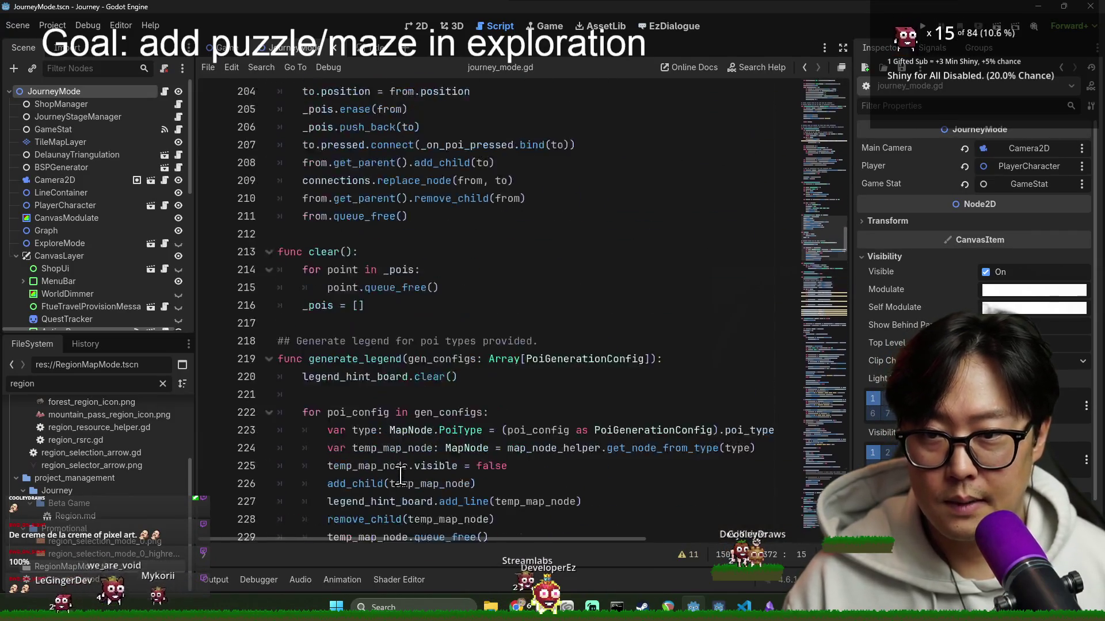
{"action": "scroll", "coordinate": [375, 454], "scroll_direction": "up", "scroll_amount": 16}
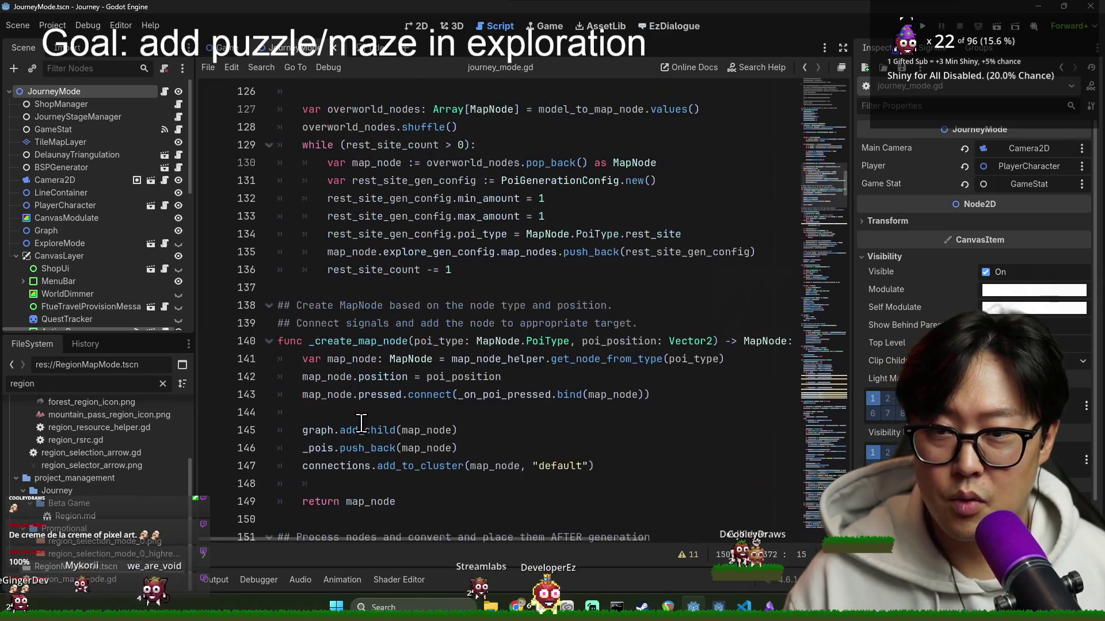
{"action": "mouse_move", "coordinate": [359, 430]}
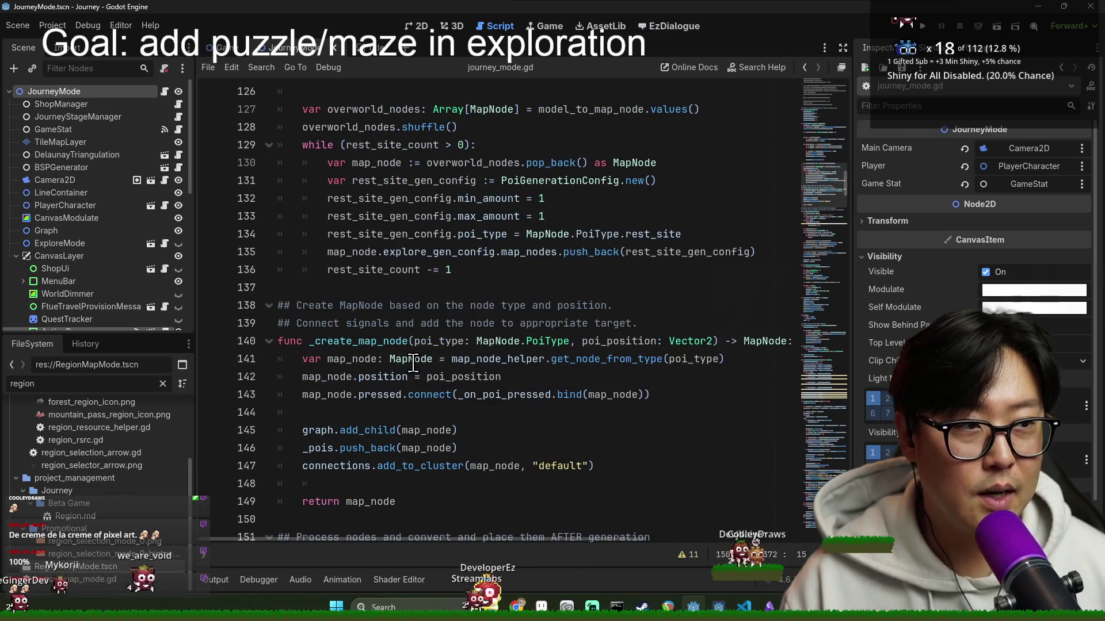
{"action": "scroll", "coordinate": [395, 298], "scroll_direction": "up", "scroll_amount": 15}
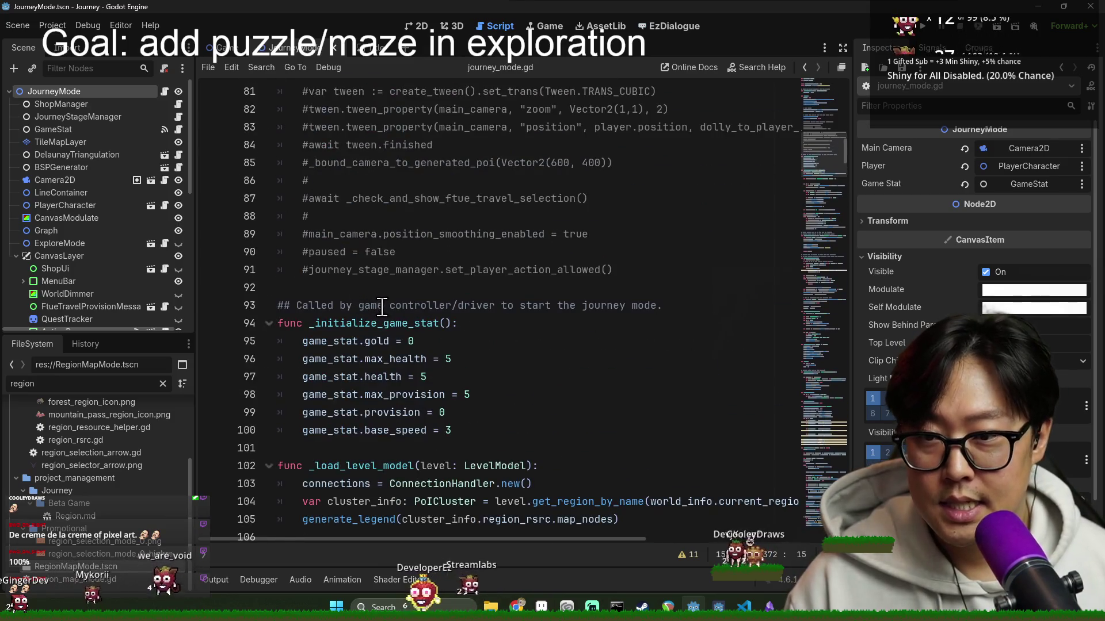
{"action": "scroll", "coordinate": [373, 328], "scroll_direction": "up", "scroll_amount": 6}
{"action": "scroll", "coordinate": [387, 307], "scroll_direction": "up", "scroll_amount": 3}
{"action": "double_click", "coordinate": [331, 180]}
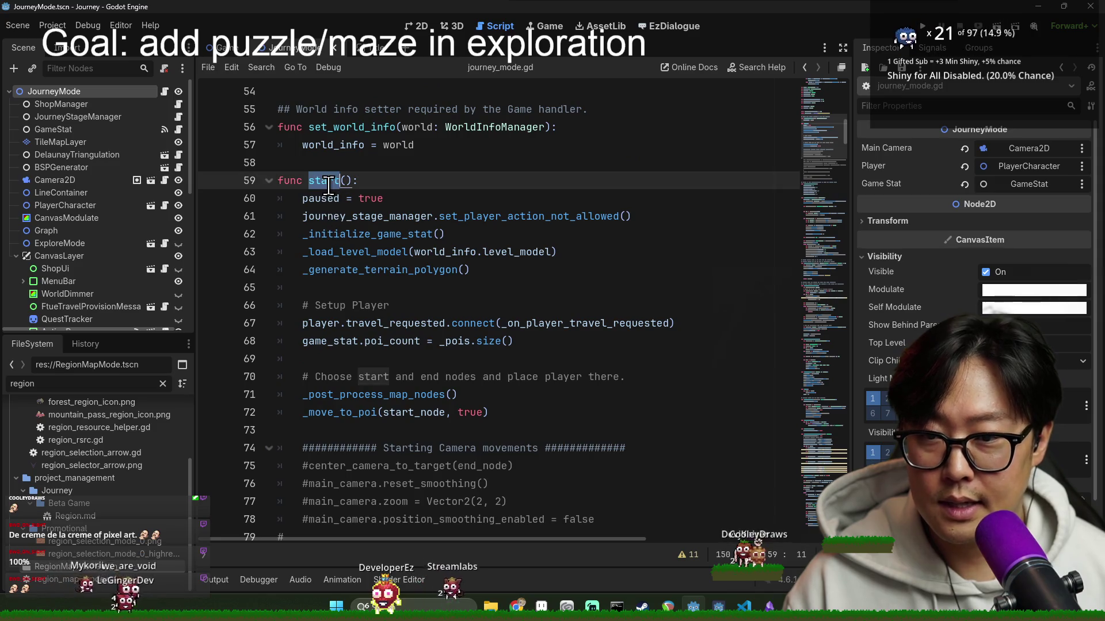
{"action": "double_click", "coordinate": [369, 234]}
{"action": "double_click", "coordinate": [379, 252]}
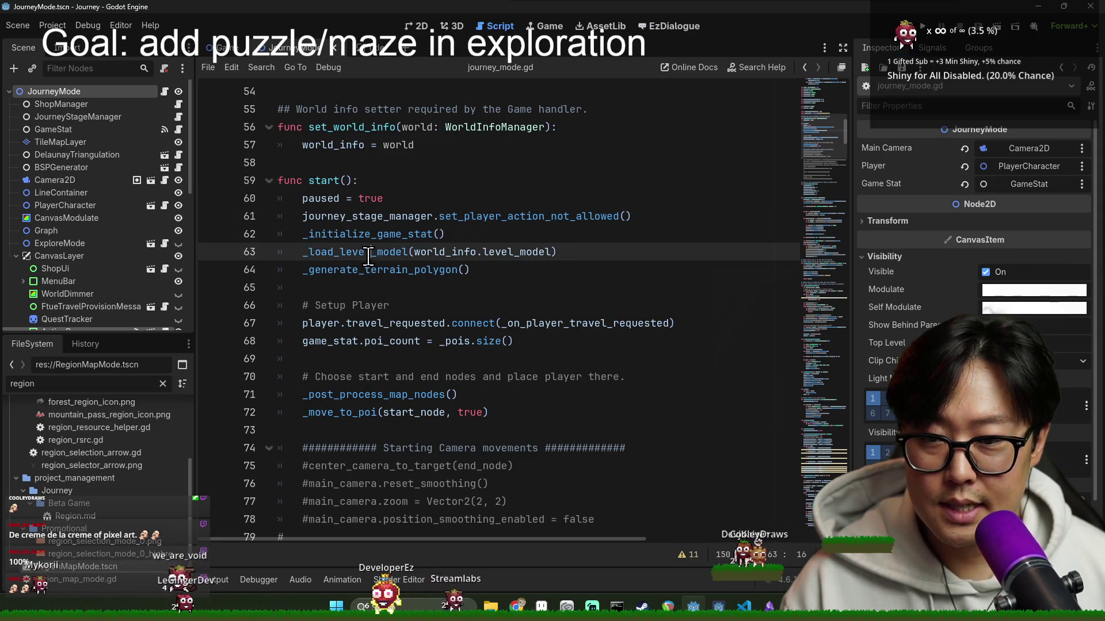
{"action": "double_click", "coordinate": [413, 275]}
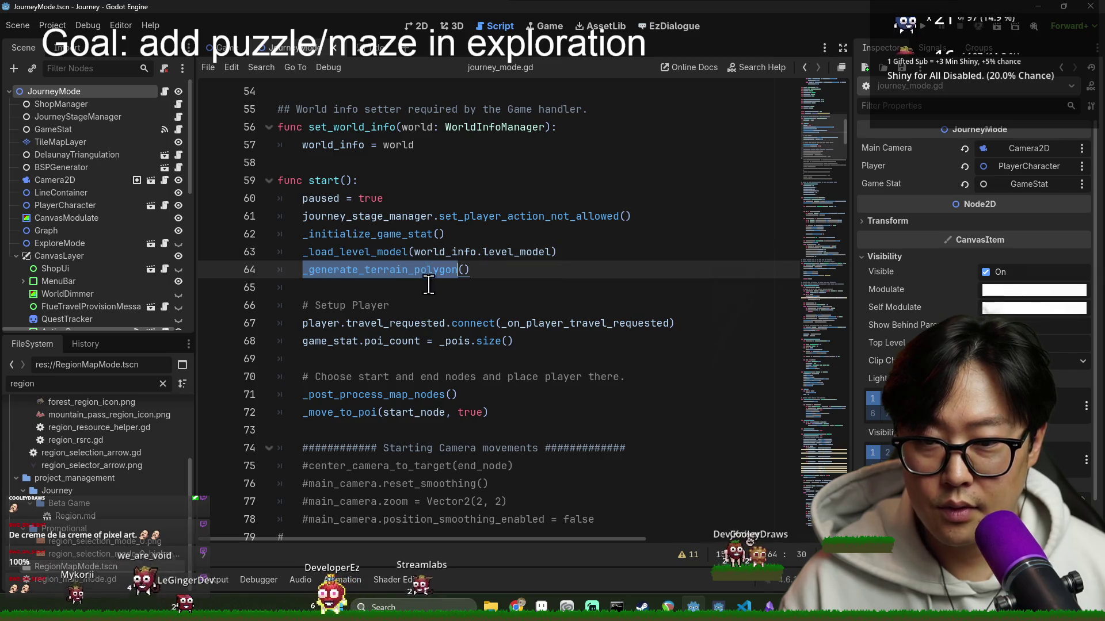
Jump to the _post_process_map_nodes definition and save the scene and script
{"action": "scroll", "coordinate": [410, 238], "scroll_direction": "down", "scroll_amount": 2}
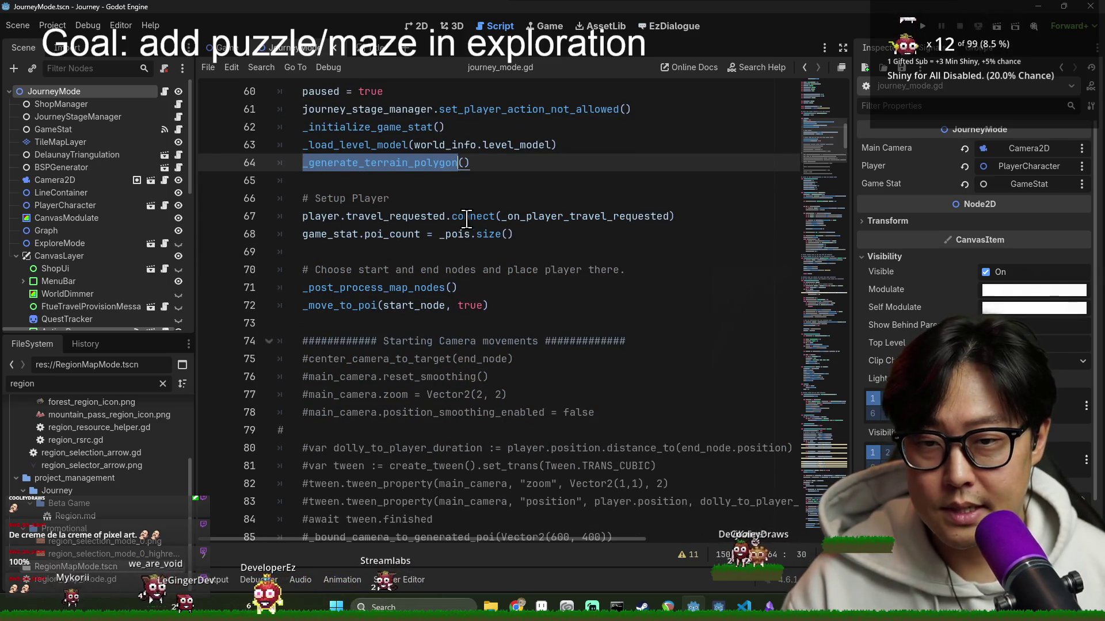
{"action": "double_click", "coordinate": [374, 216]}
{"action": "scroll", "coordinate": [460, 240], "scroll_direction": "up", "scroll_amount": 1}
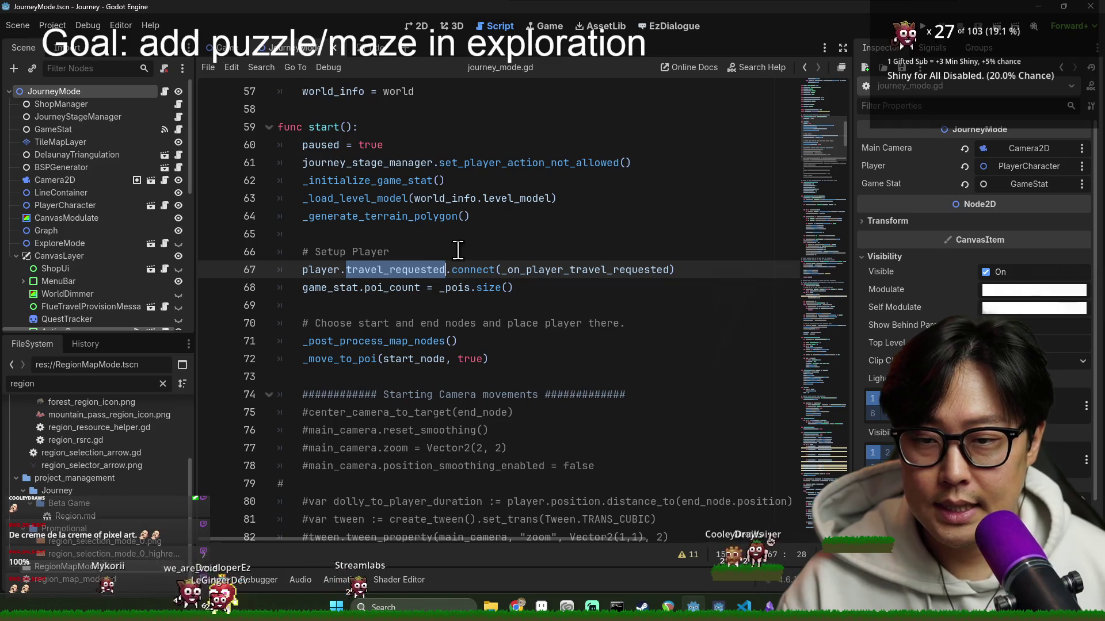
{"action": "scroll", "coordinate": [458, 248], "scroll_direction": "down", "scroll_amount": 2}
{"action": "double_click", "coordinate": [355, 234]}
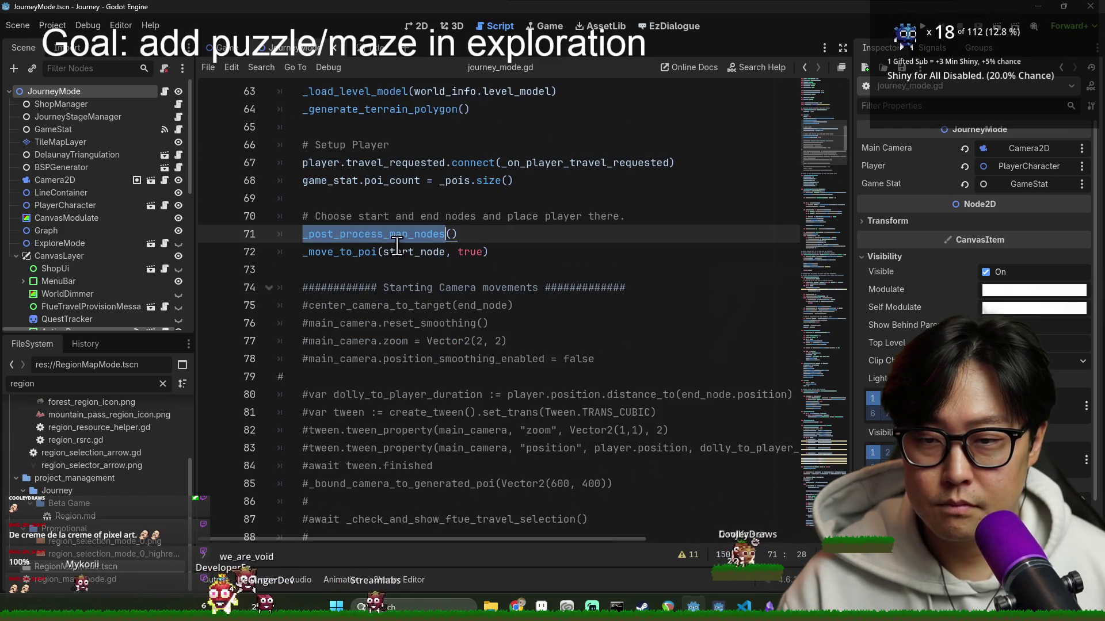
{"action": "left_click", "coordinate": [362, 238], "text": "ctrl"}
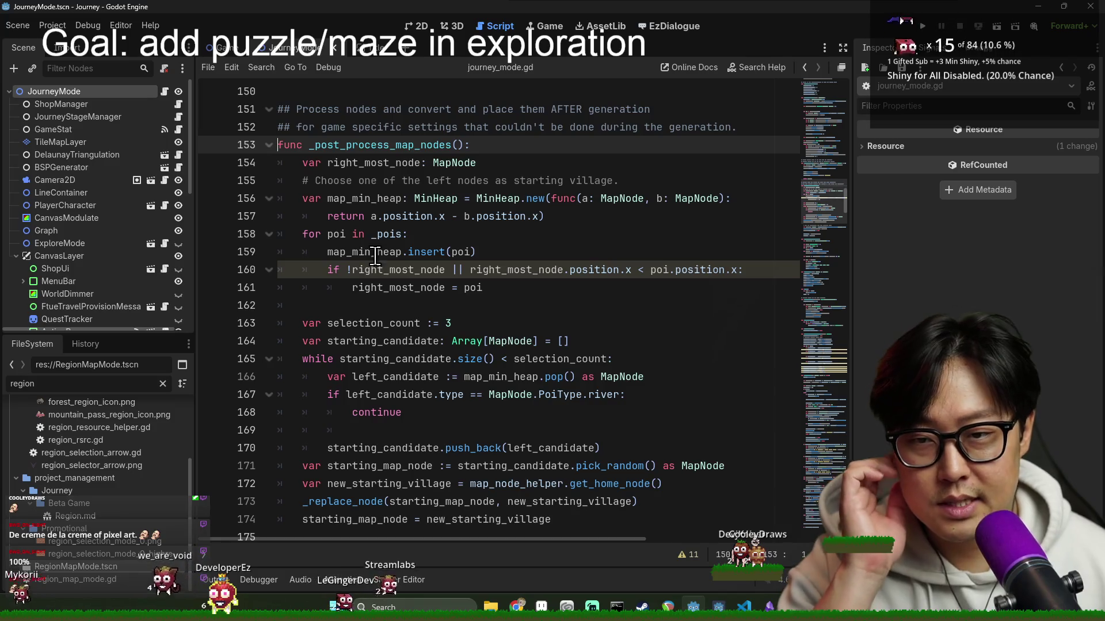
{"action": "scroll", "coordinate": [375, 247], "scroll_direction": "down", "scroll_amount": 2}
{"action": "scroll", "coordinate": [431, 262], "scroll_direction": "up", "scroll_amount": 3}
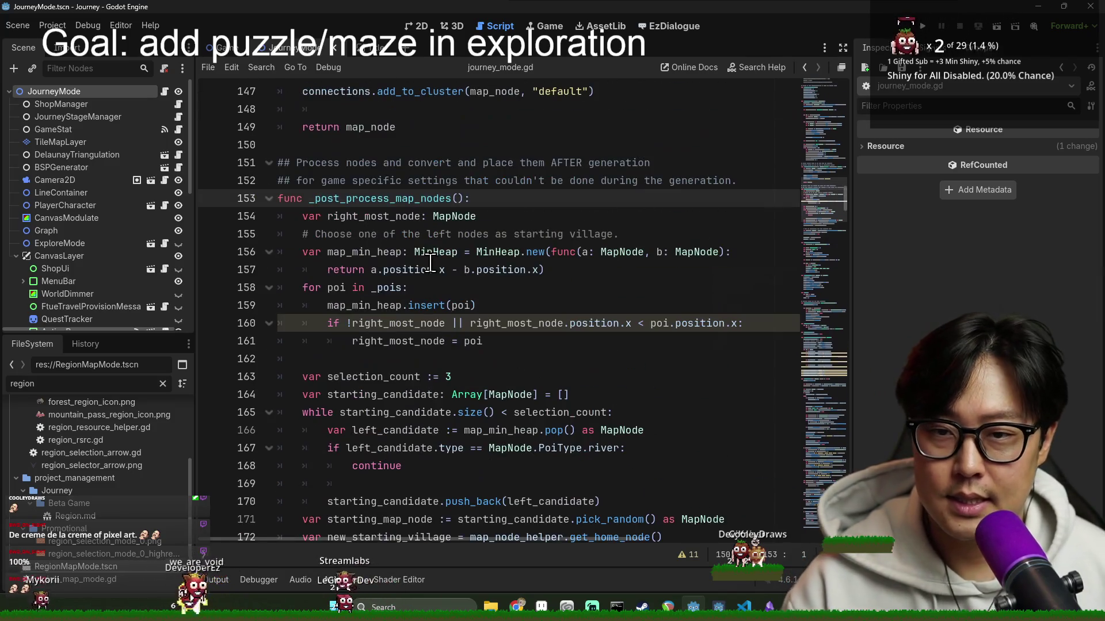
{"action": "double_click", "coordinate": [352, 200]}
{"action": "key", "text": "ctrl+s"}
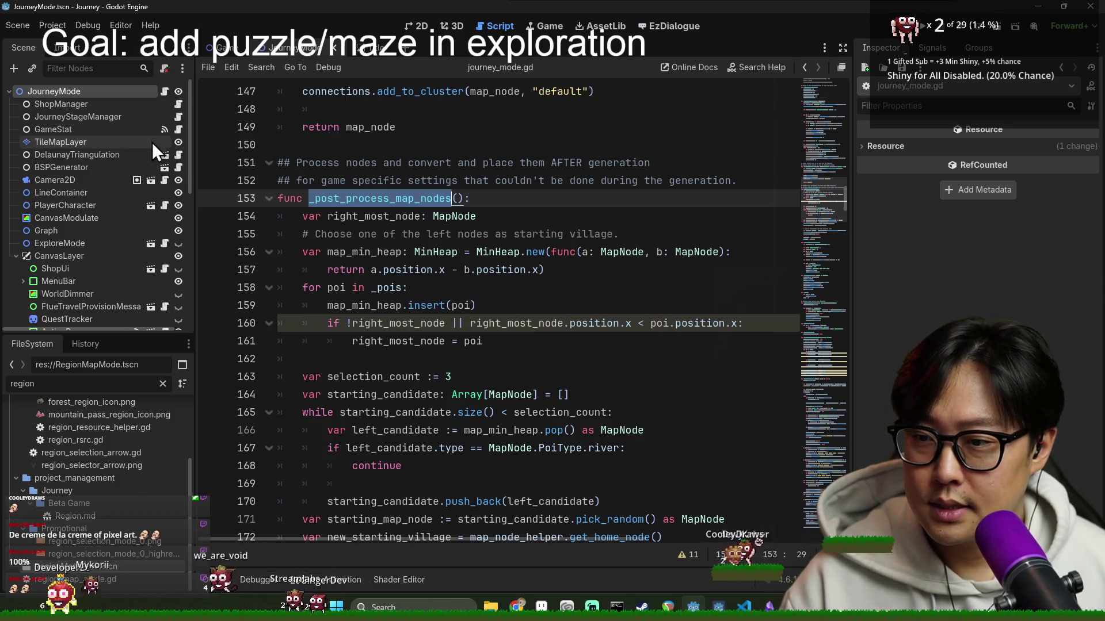
Enlarge the Scene dock and delete the blank line below line 107 in _load_level_model
{"action": "left_click_drag", "start_coordinate": [145, 330], "coordinate": [136, 400]}
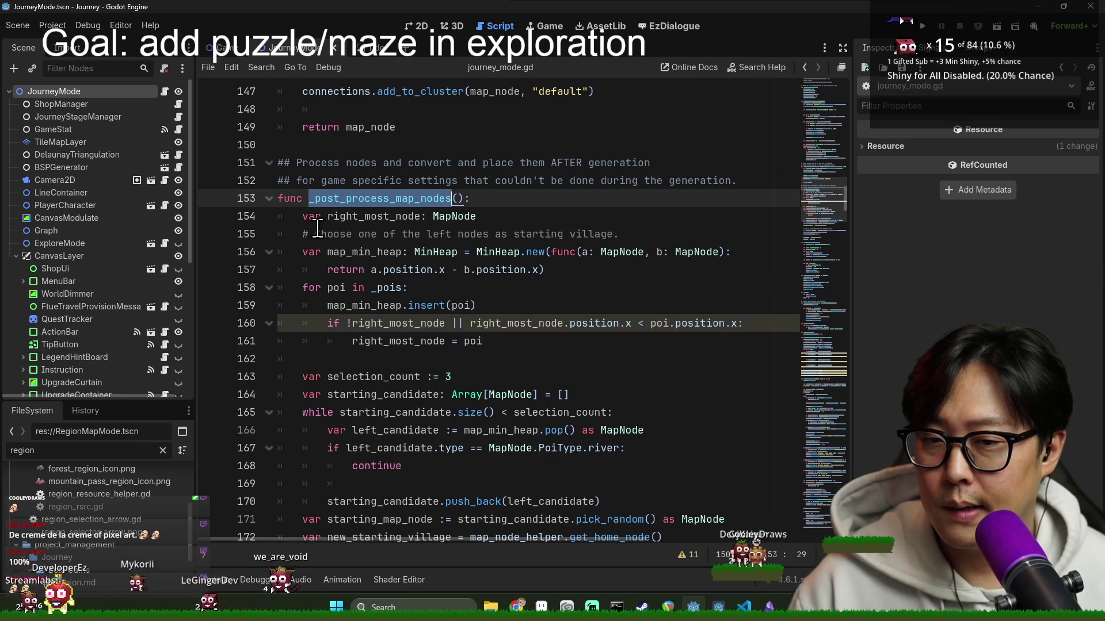
{"action": "scroll", "coordinate": [424, 251], "scroll_direction": "up", "scroll_amount": 12}
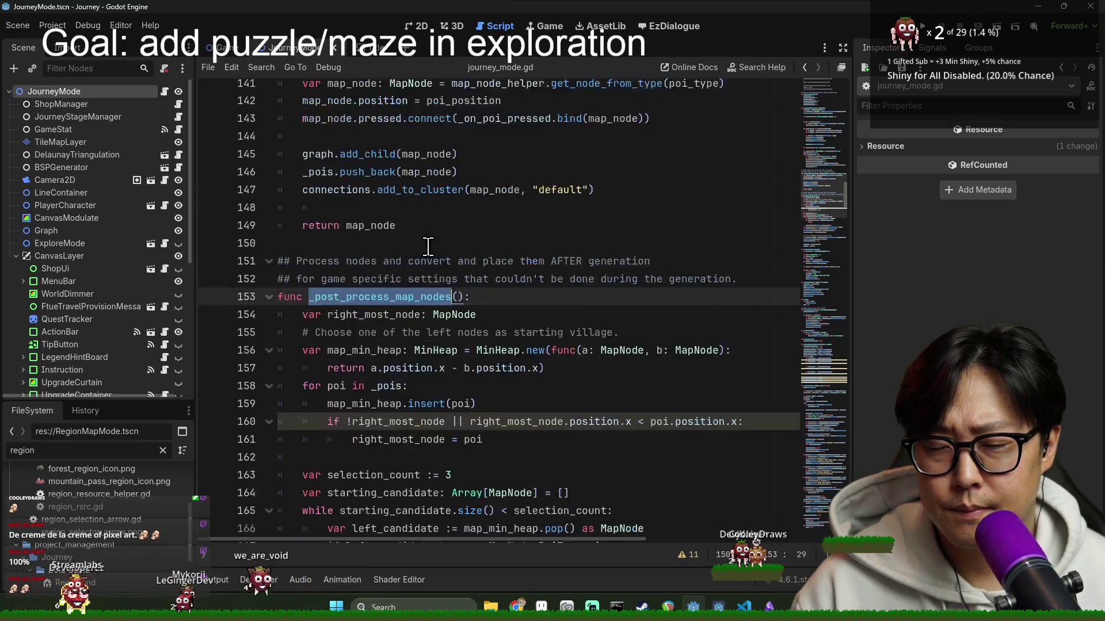
{"action": "scroll", "coordinate": [427, 264], "scroll_direction": "up", "scroll_amount": 5}
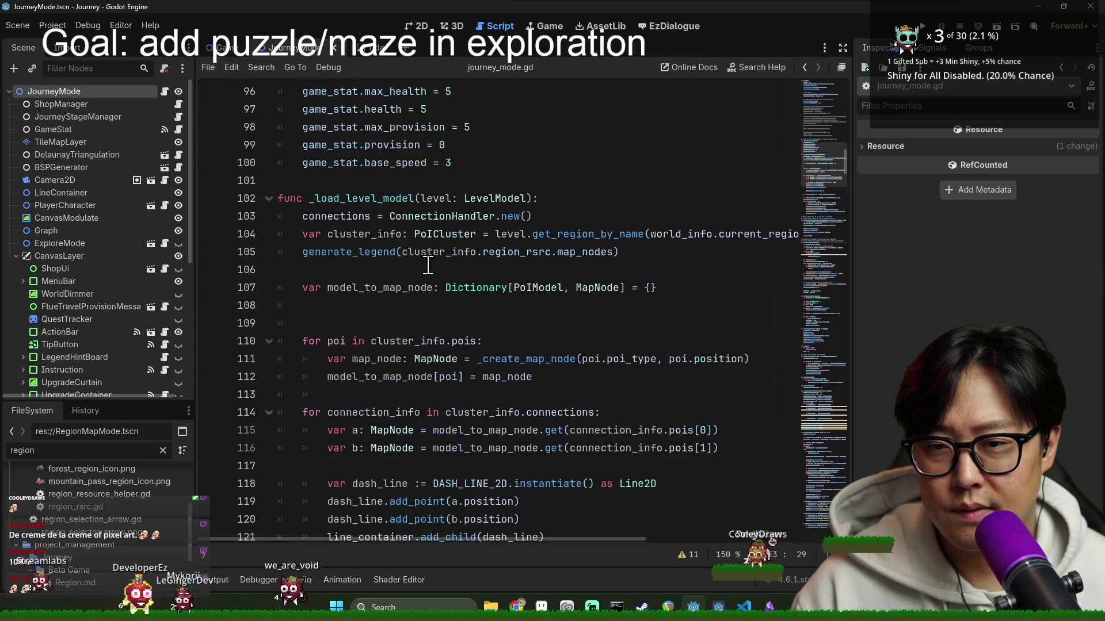
{"action": "left_click", "coordinate": [368, 269]}
{"action": "left_click", "coordinate": [393, 305]}
{"action": "key", "text": "BackSpace"}
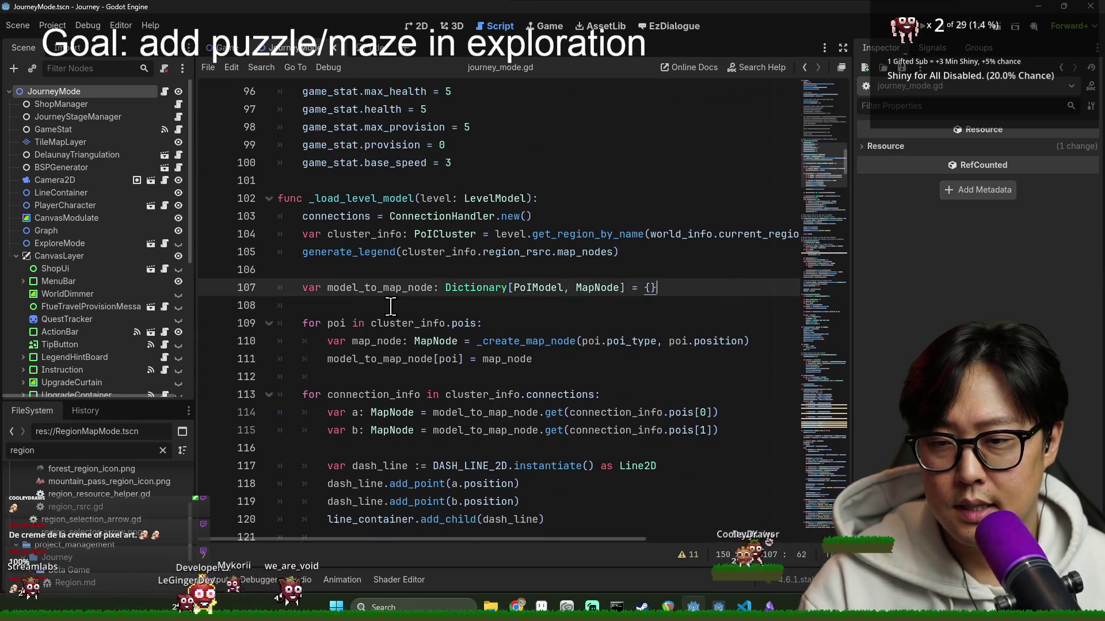
{"action": "double_click", "coordinate": [382, 202]}
Follow LevelModel to get_region_by_name, then open poi_cluster.gd and its pois property
{"action": "left_click", "coordinate": [488, 200], "text": "ctrl"}
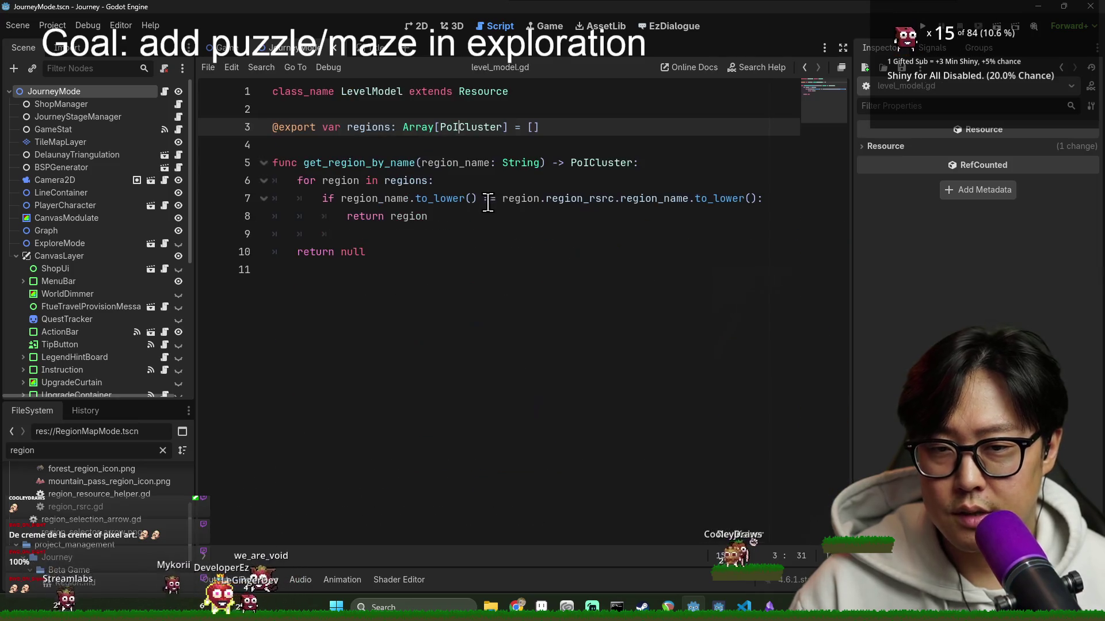
{"action": "double_click", "coordinate": [396, 163]}
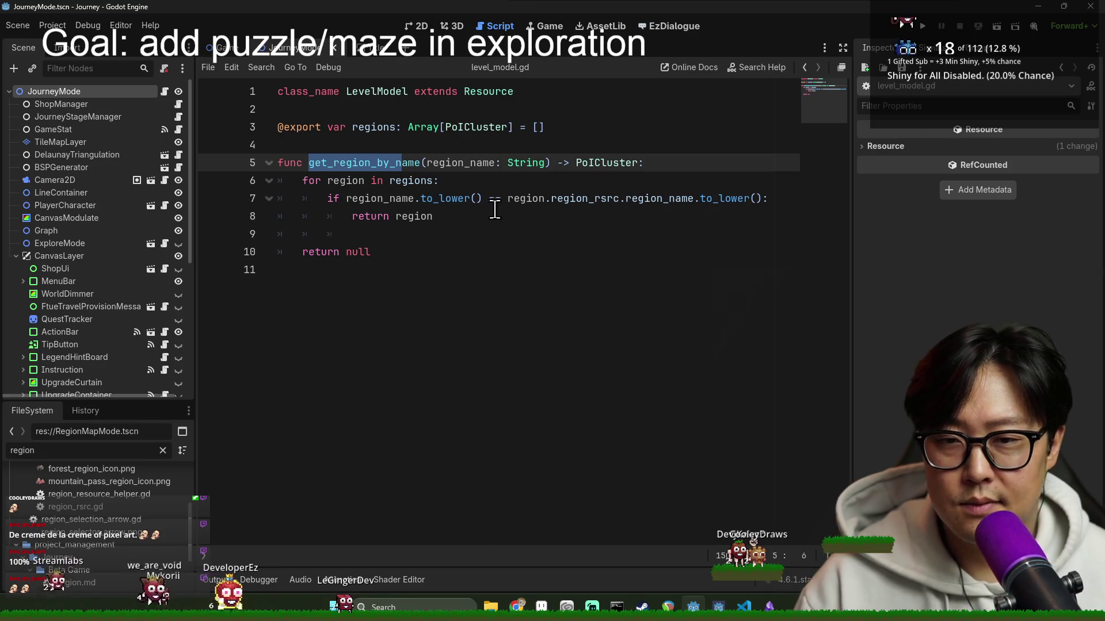
{"action": "left_click", "coordinate": [464, 132], "text": "ctrl"}
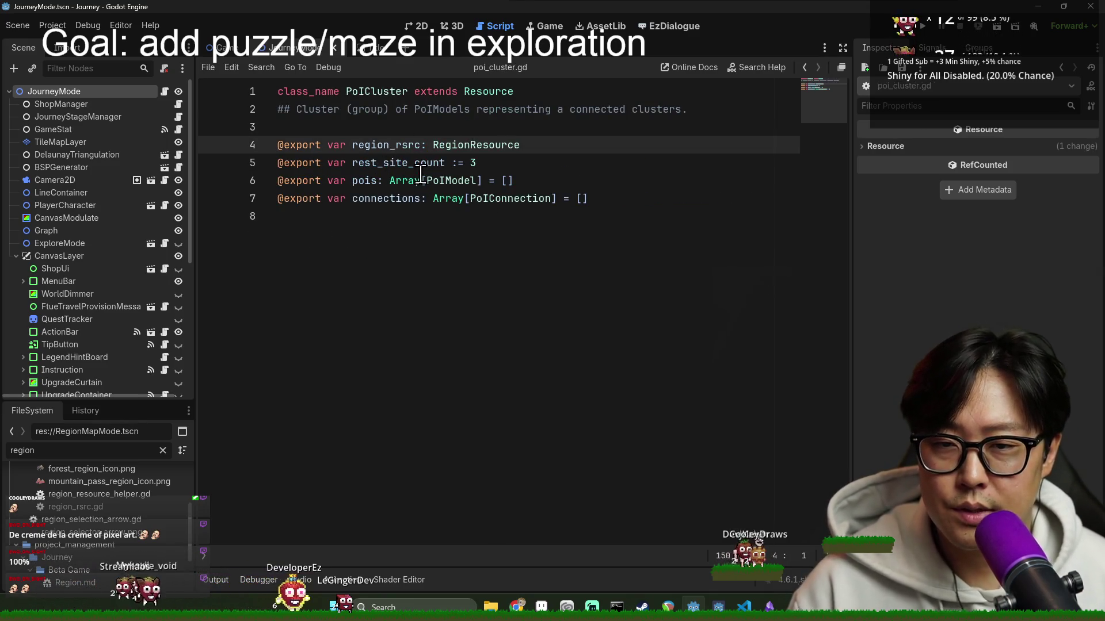
{"action": "double_click", "coordinate": [363, 180]}
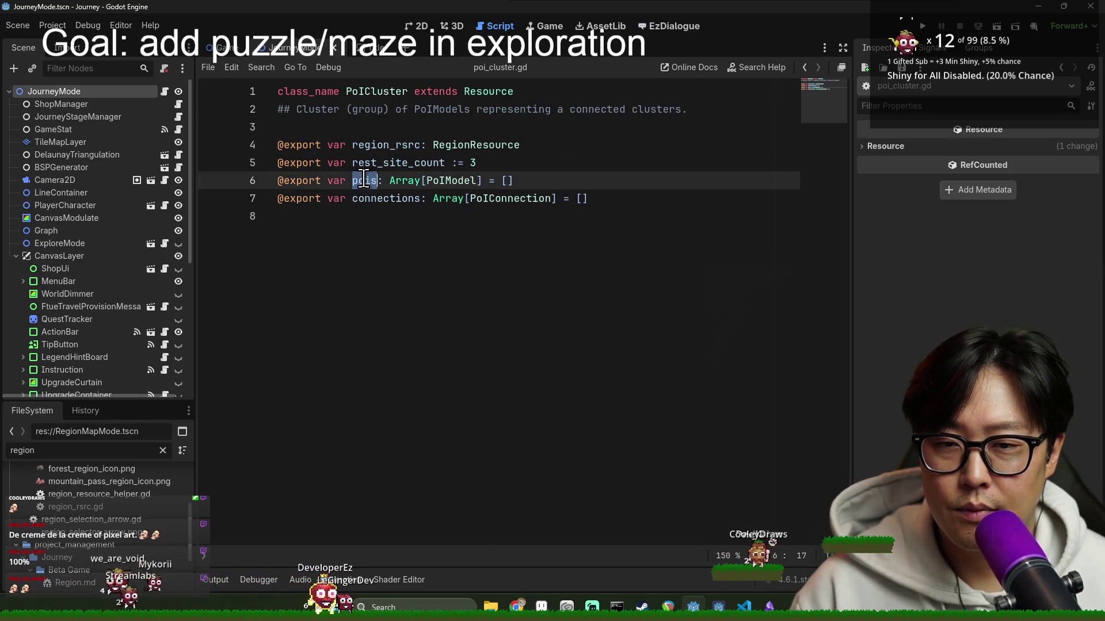
Open poi_model.gd and review its poi_type, position, is_goal and is_revealed fields
{"action": "left_click", "coordinate": [444, 183], "text": "ctrl"}
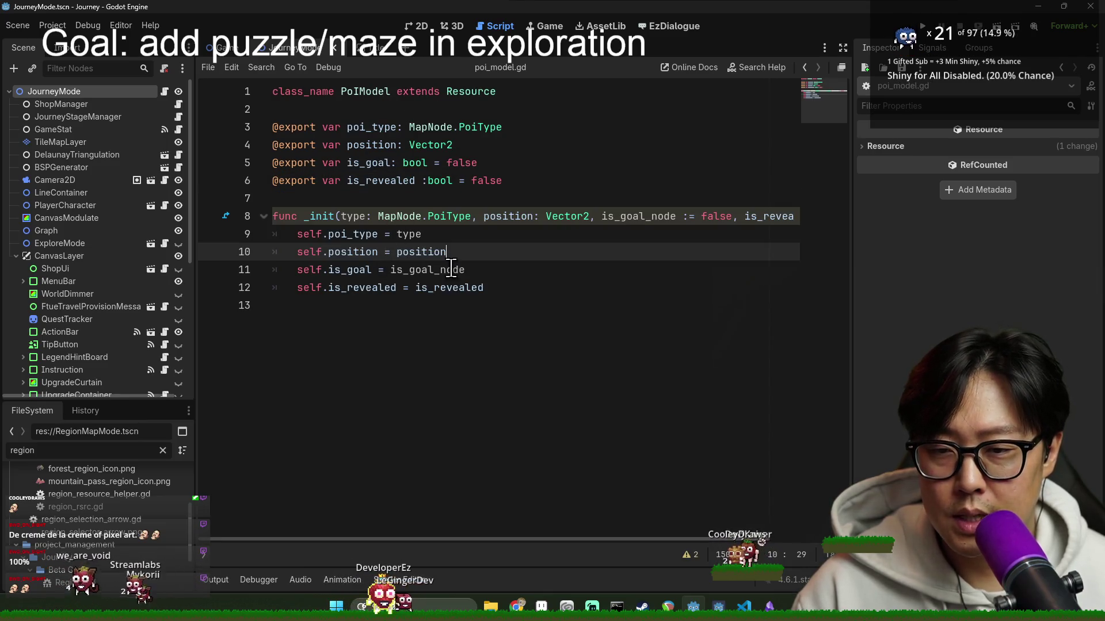
{"action": "double_click", "coordinate": [377, 145]}
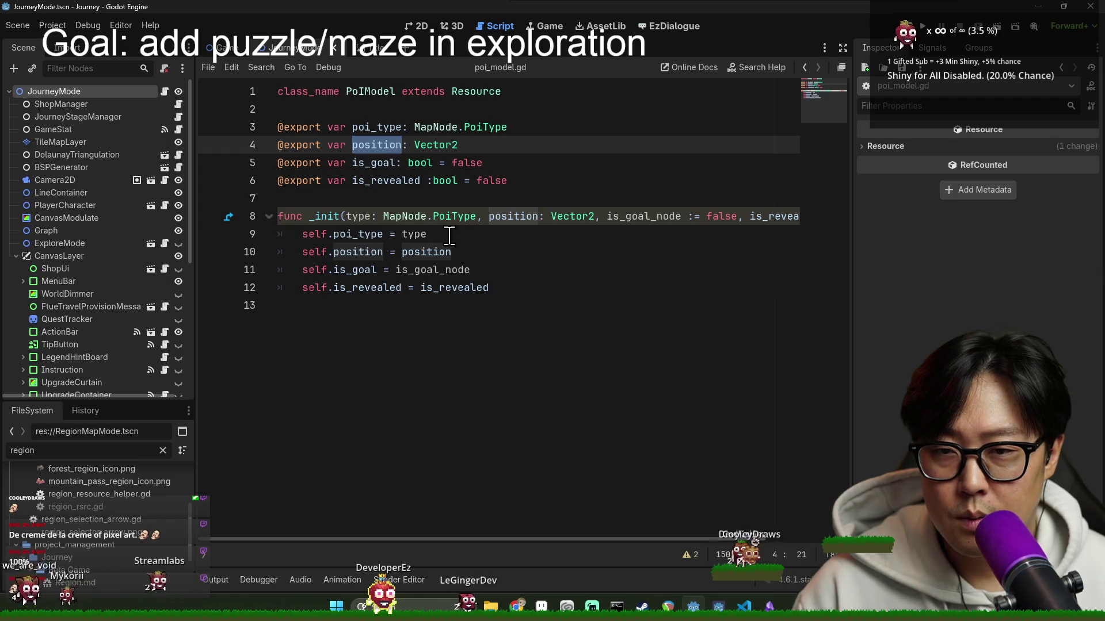
{"action": "double_click", "coordinate": [374, 162]}
{"action": "double_click", "coordinate": [397, 181]}
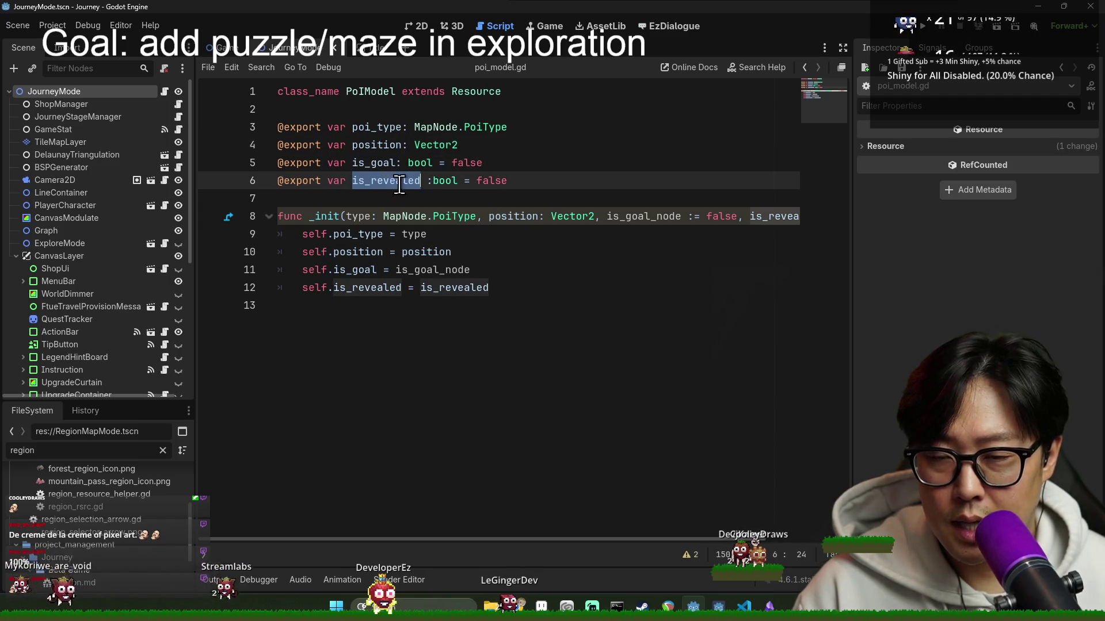
{"action": "double_click", "coordinate": [374, 166]}
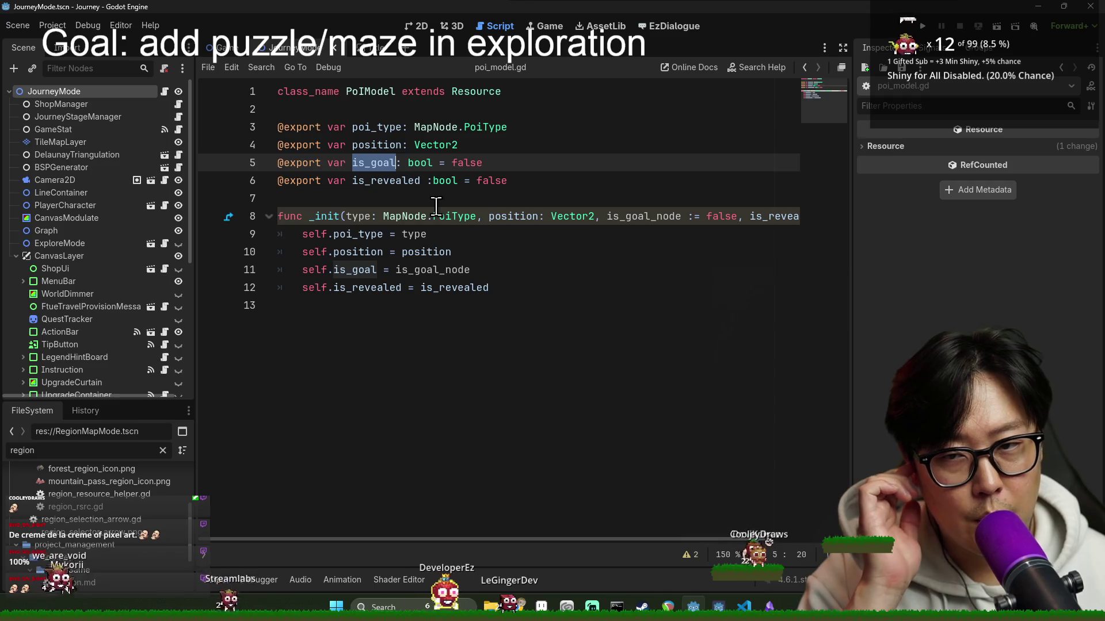
{"action": "double_click", "coordinate": [381, 128]}
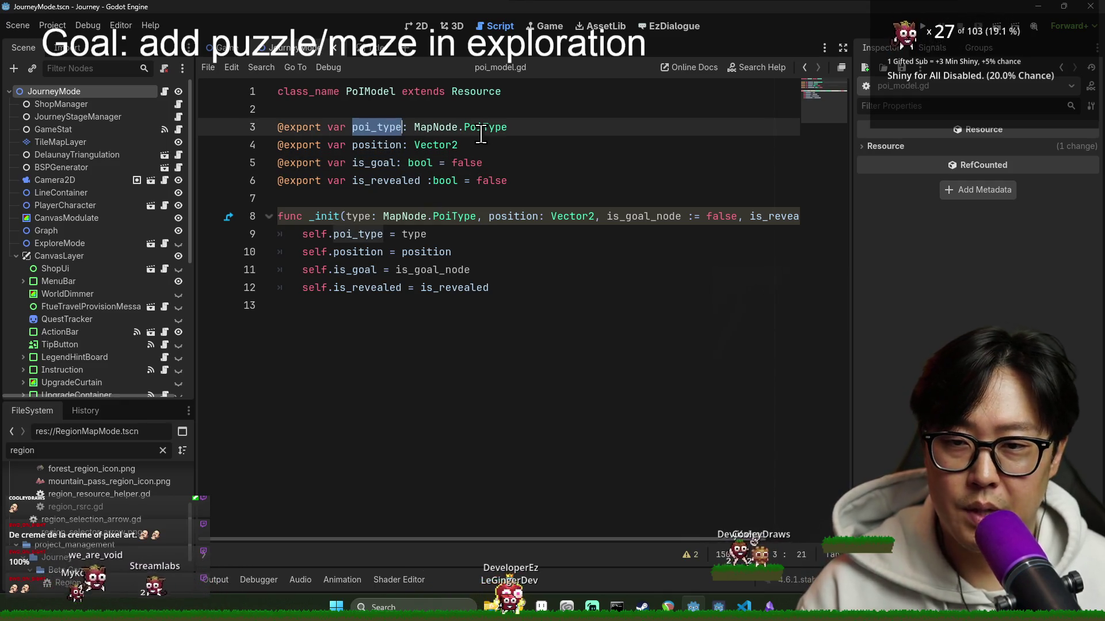
{"action": "left_click", "coordinate": [421, 179]}
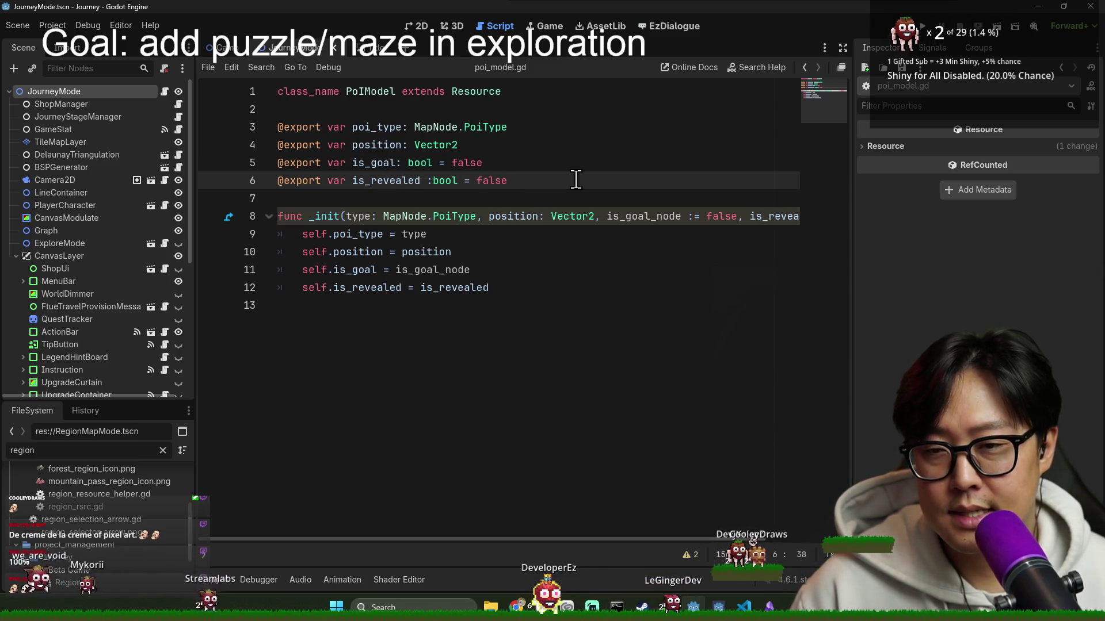
{"action": "key", "text": "Return"}
{"action": "type", "text": "@export var"}
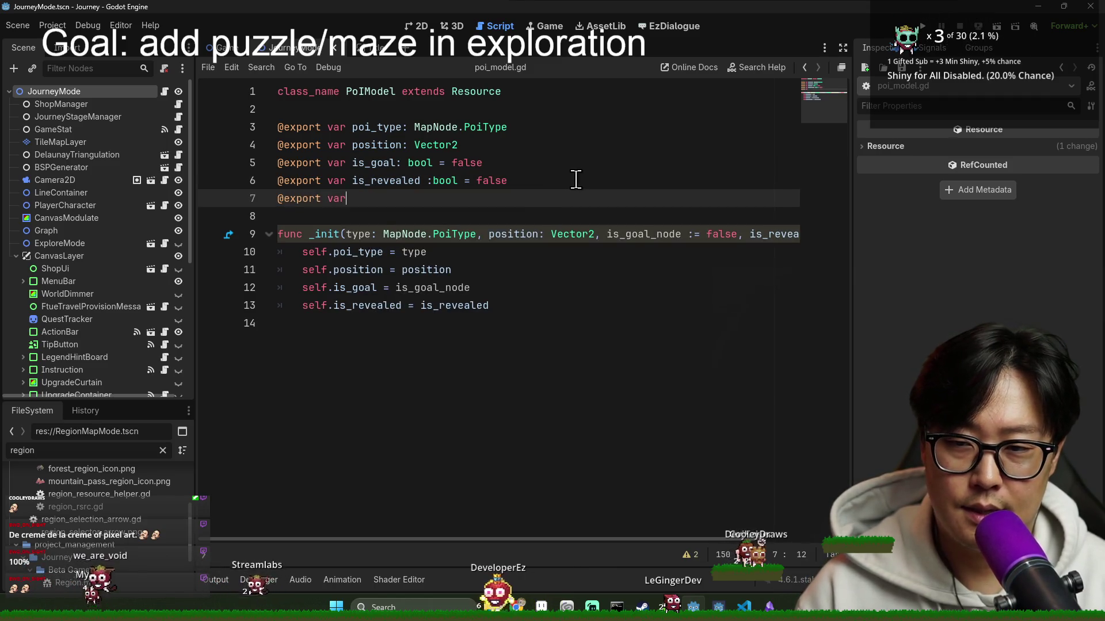
{"action": "type", "text": " desire"}
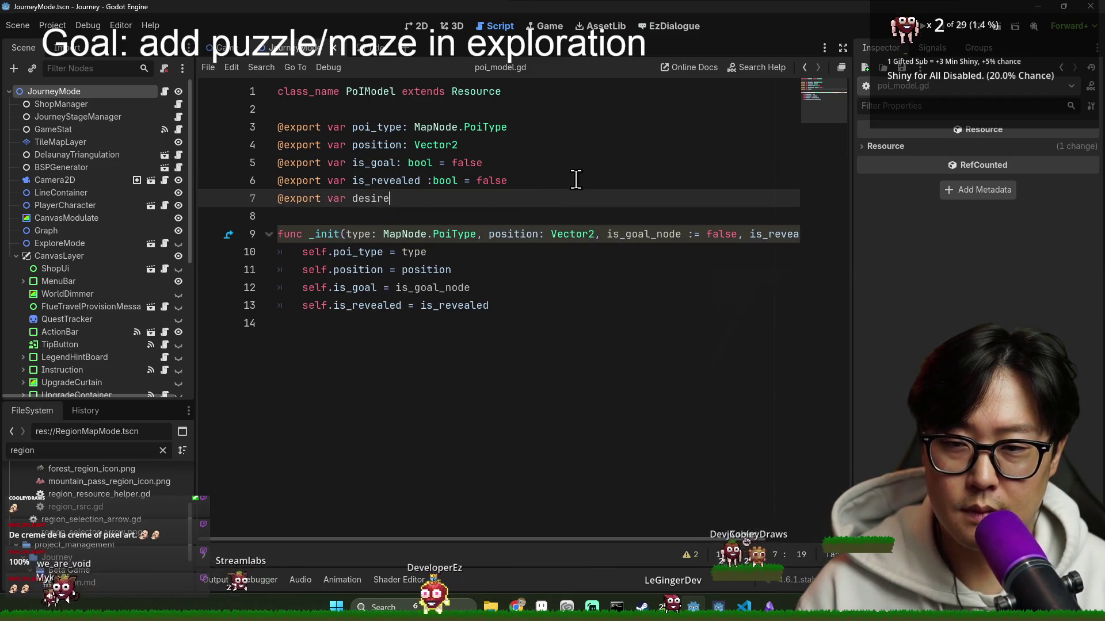
{"action": "key", "text": "BackSpace"}
{"action": "key", "text": "BackSpace"}
{"action": "key", "text": "BackSpace"}
{"action": "type", "text": "istance_"}
{"action": "type", "text": "_start"}
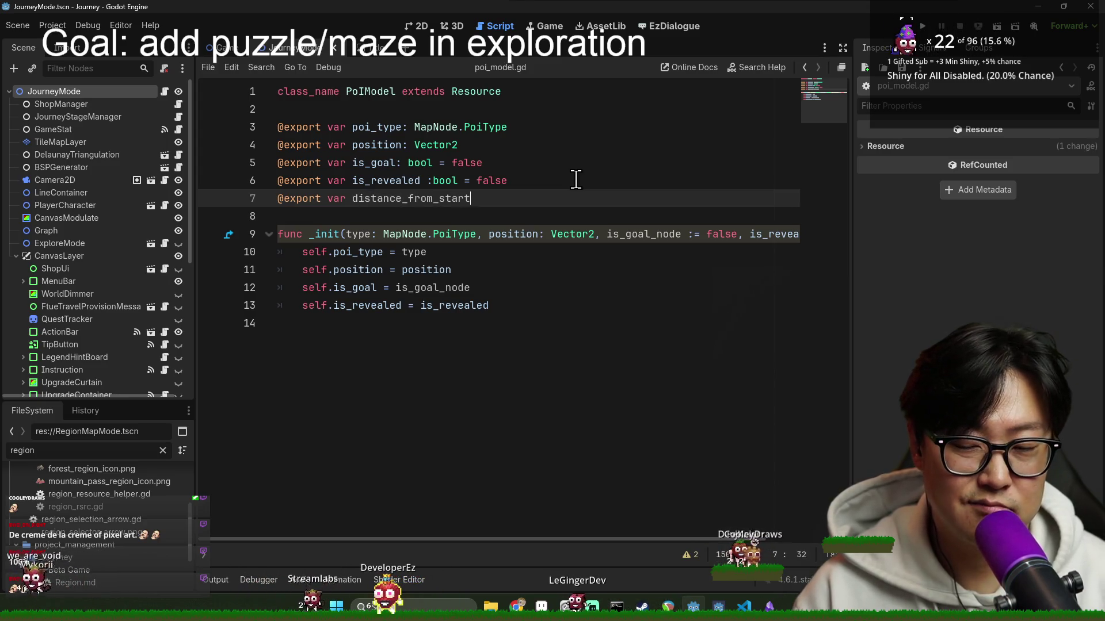
{"action": "type", "text": " ="}
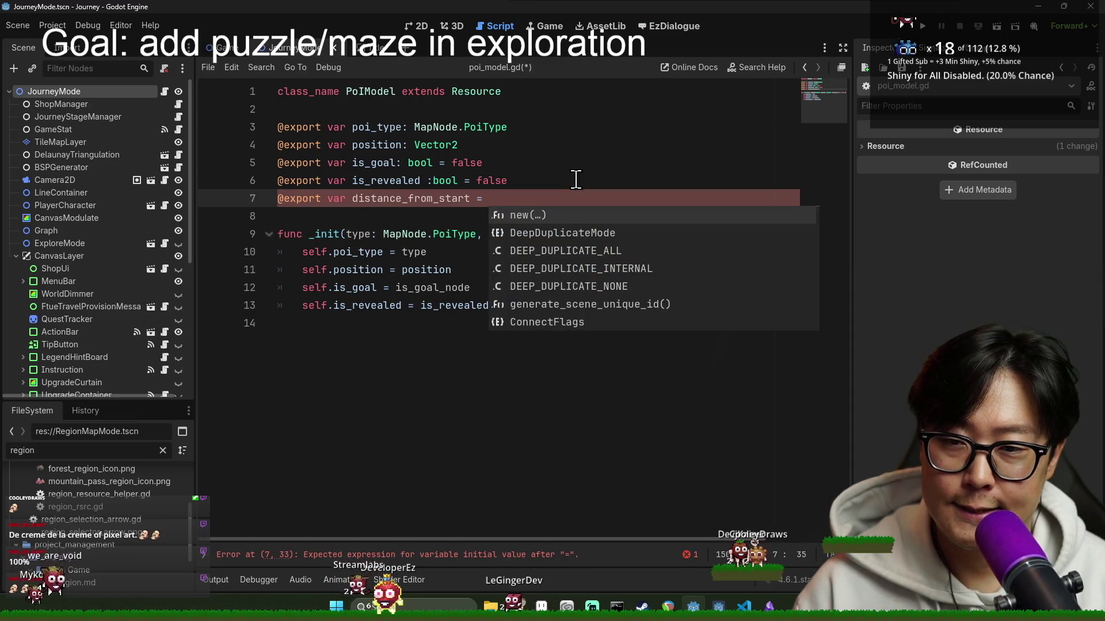
{"action": "key", "text": "BackSpace"}
{"action": "key", "text": "BackSpace"}
{"action": "key", "text": "BackSpace"}
{"action": "key", "text": "BackSpace"}
{"action": "key", "text": "BackSpace"}
{"action": "key", "text": "BackSpace"}
{"action": "type", "text": "r min_di"}
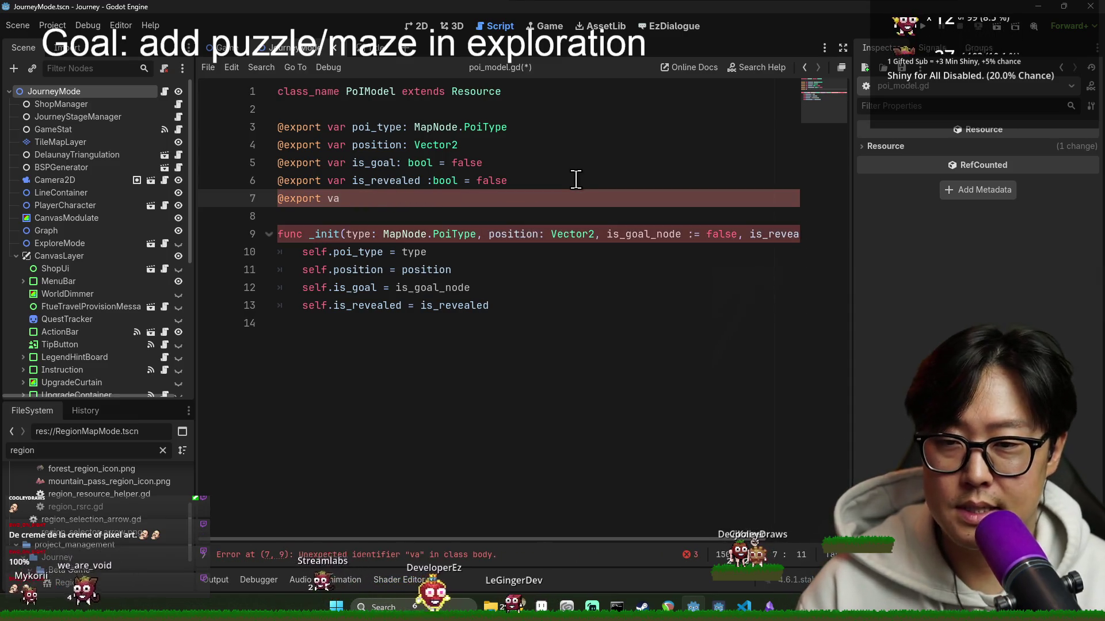
{"action": "type", "text": "stance_from_st"}
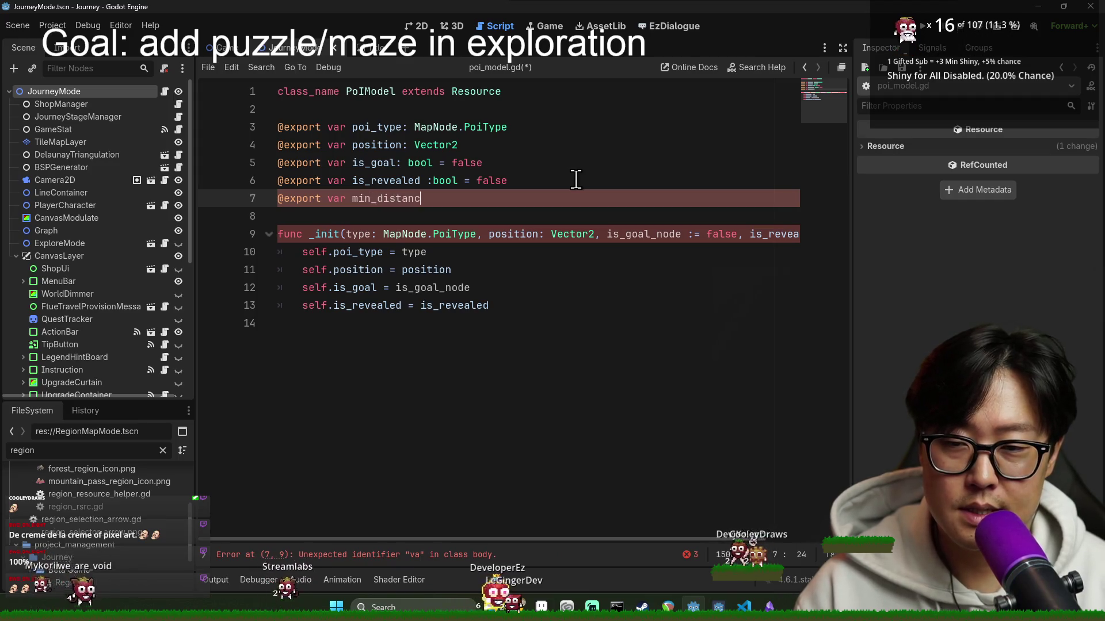
{"action": "type", "text": "art := "}
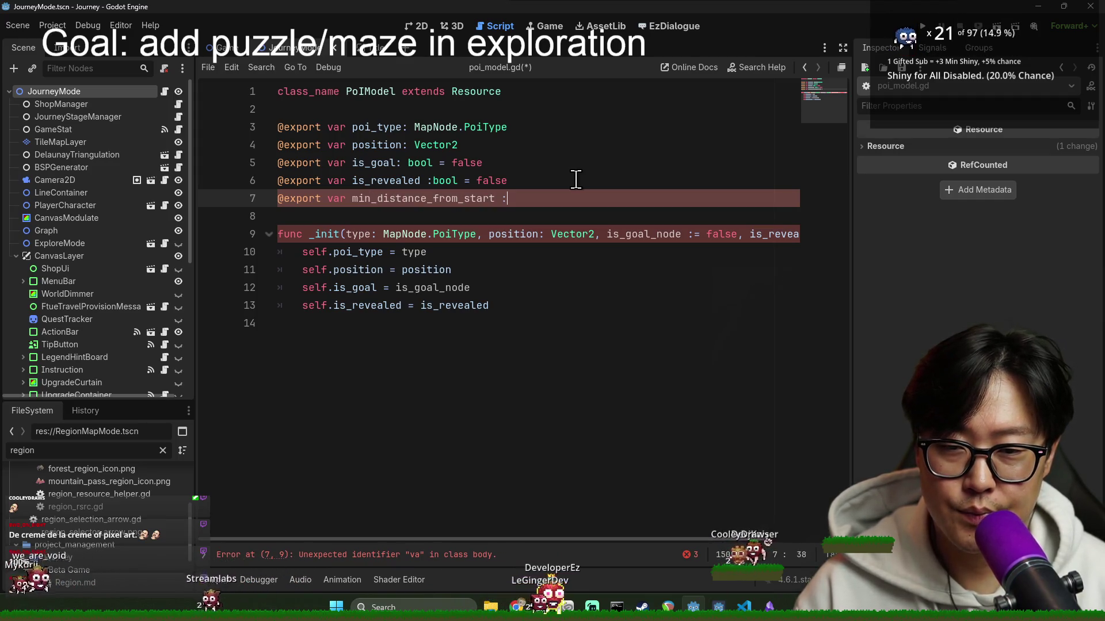
{"action": "type", "text": "0"}
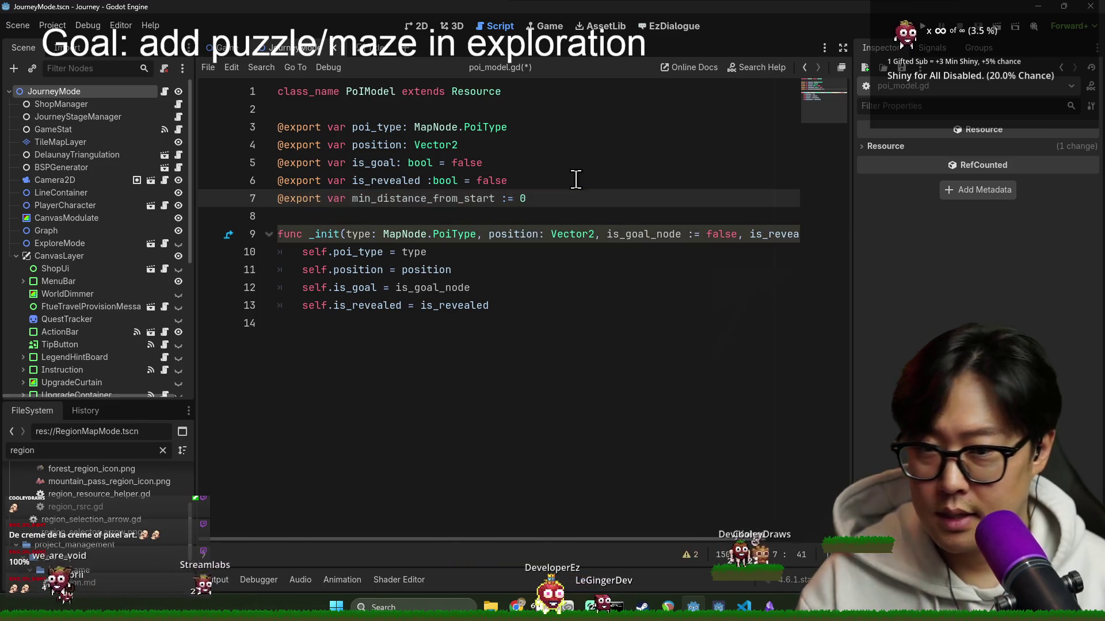
Save poi_model.gd and check the new min_distance_from_start line 7
{"action": "left_click", "coordinate": [472, 198]}
{"action": "key", "text": "ctrl+s"}
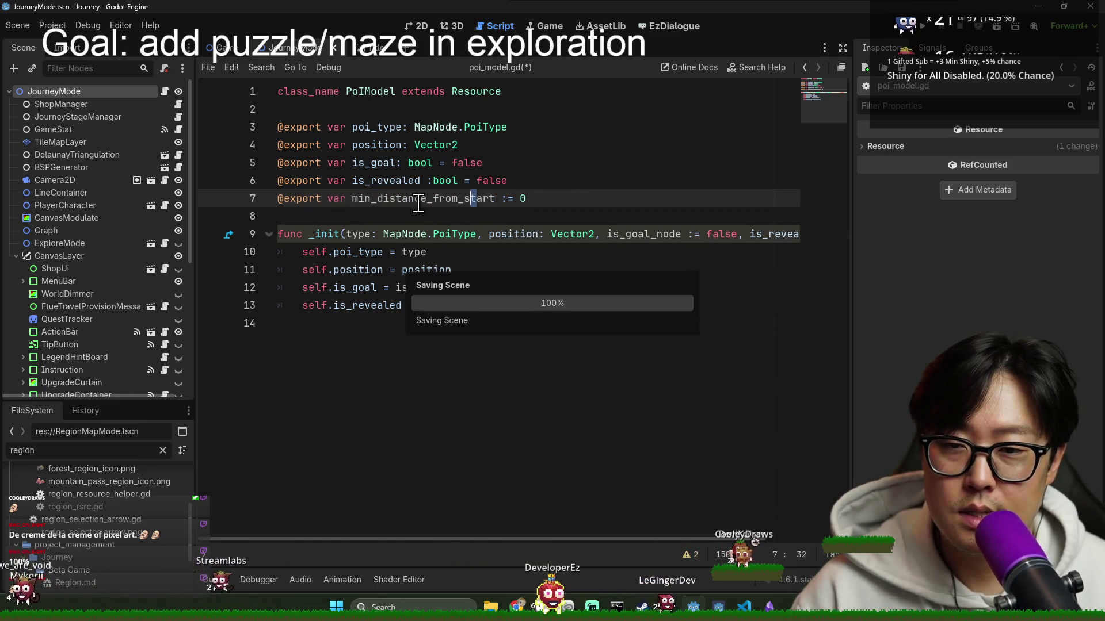
{"action": "key", "text": "ctrl+s"}
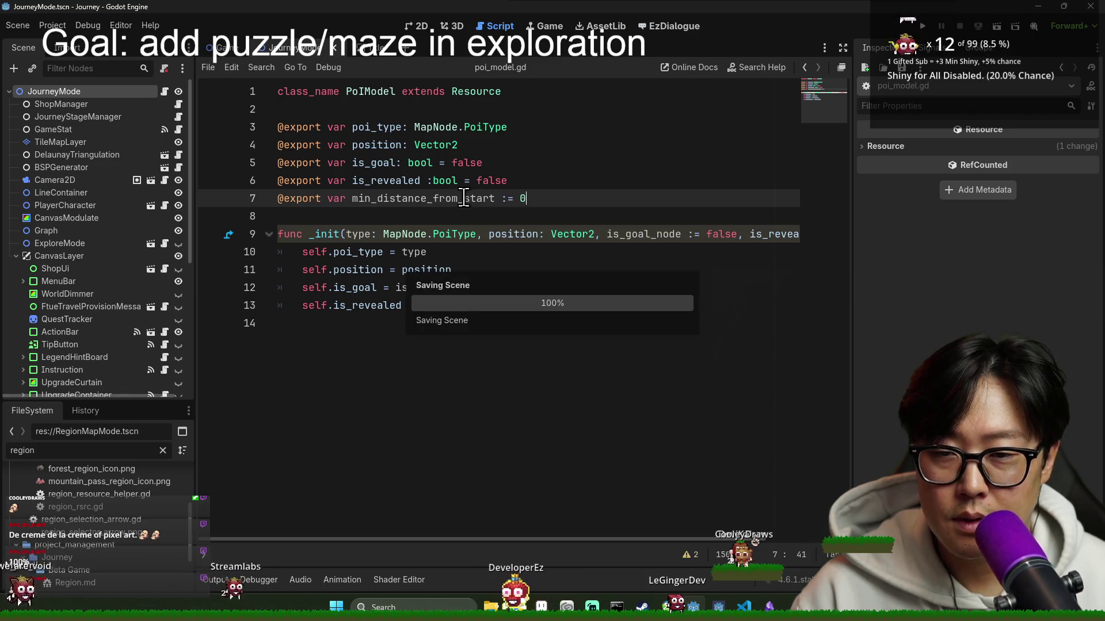
{"action": "triple_click", "coordinate": [463, 199]}
{"action": "double_click", "coordinate": [463, 198]}
{"action": "left_click", "coordinate": [415, 234]}
{"action": "double_click", "coordinate": [417, 198]}
{"action": "key", "text": "ctrl+s"}
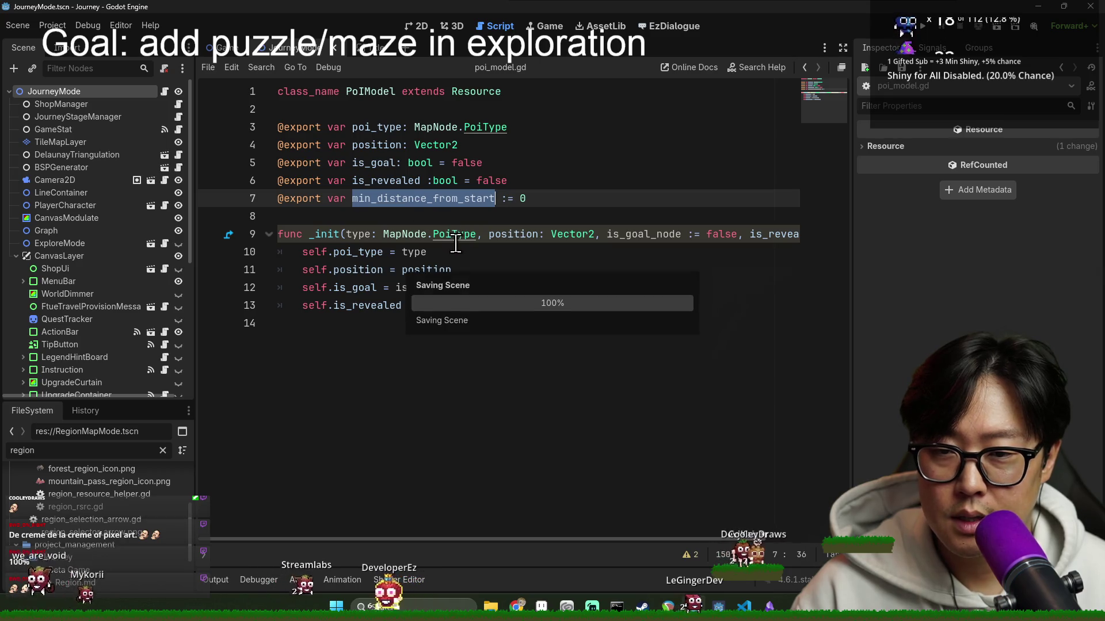
{"action": "key", "text": "ctrl+s"}
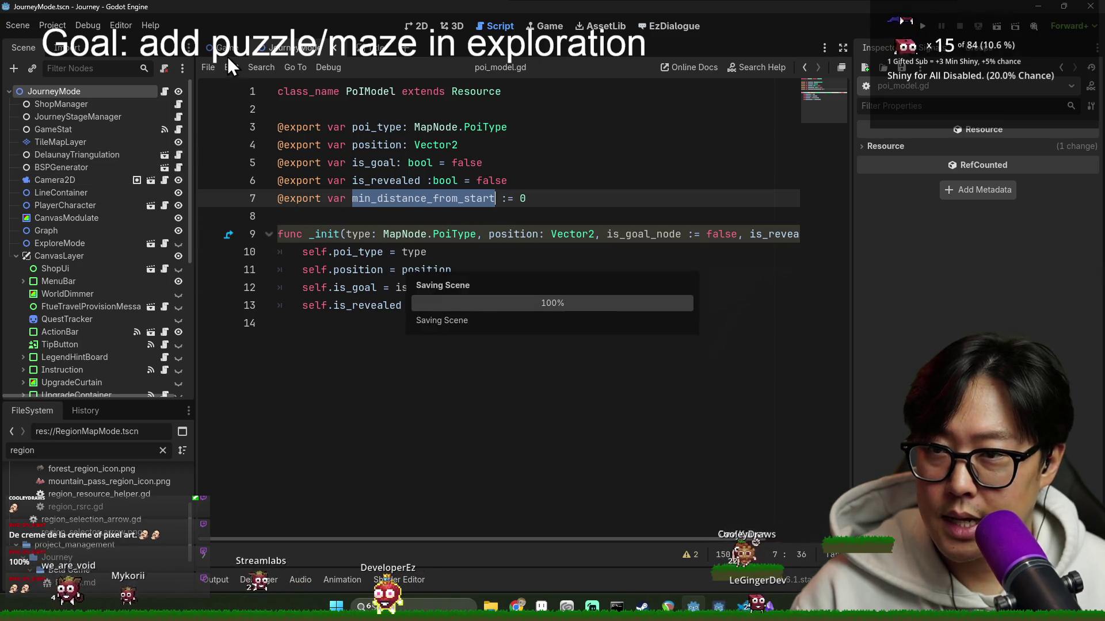
Filter the FileSystem for 'region' and open the RegionMapMode.tscn scene
{"action": "left_click", "coordinate": [130, 450]}
{"action": "key", "text": "BackSpace"}
{"action": "key", "text": "BackSpace"}
{"action": "key", "text": "BackSpace"}
{"action": "type", "text": "ion"}
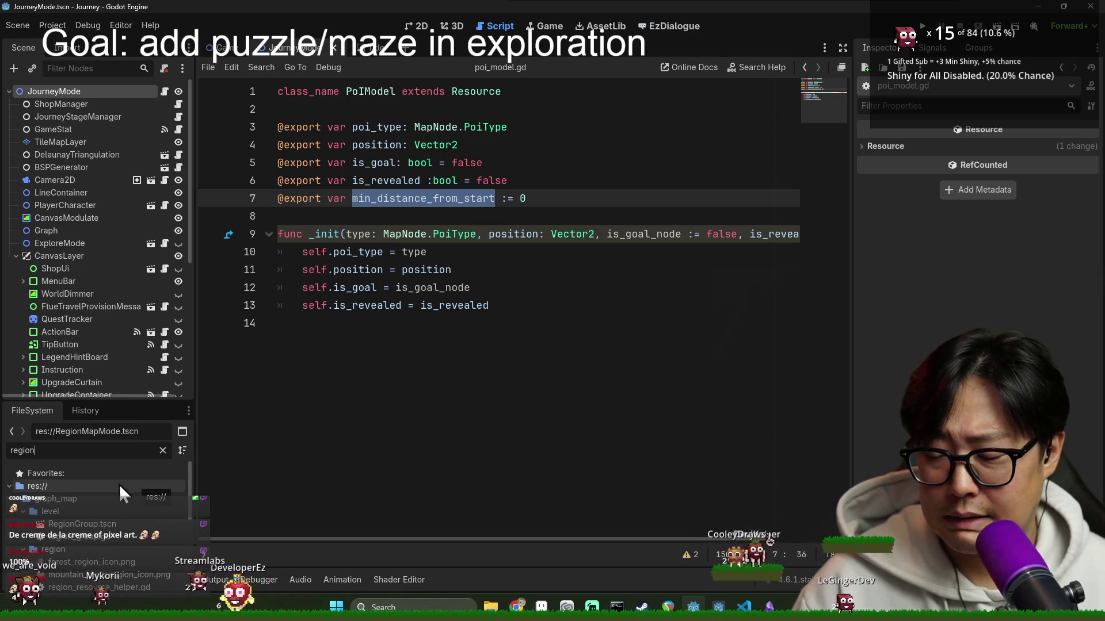
{"action": "scroll", "coordinate": [125, 482], "scroll_direction": "down", "scroll_amount": 2}
{"action": "scroll", "coordinate": [94, 500], "scroll_direction": "down", "scroll_amount": 3}
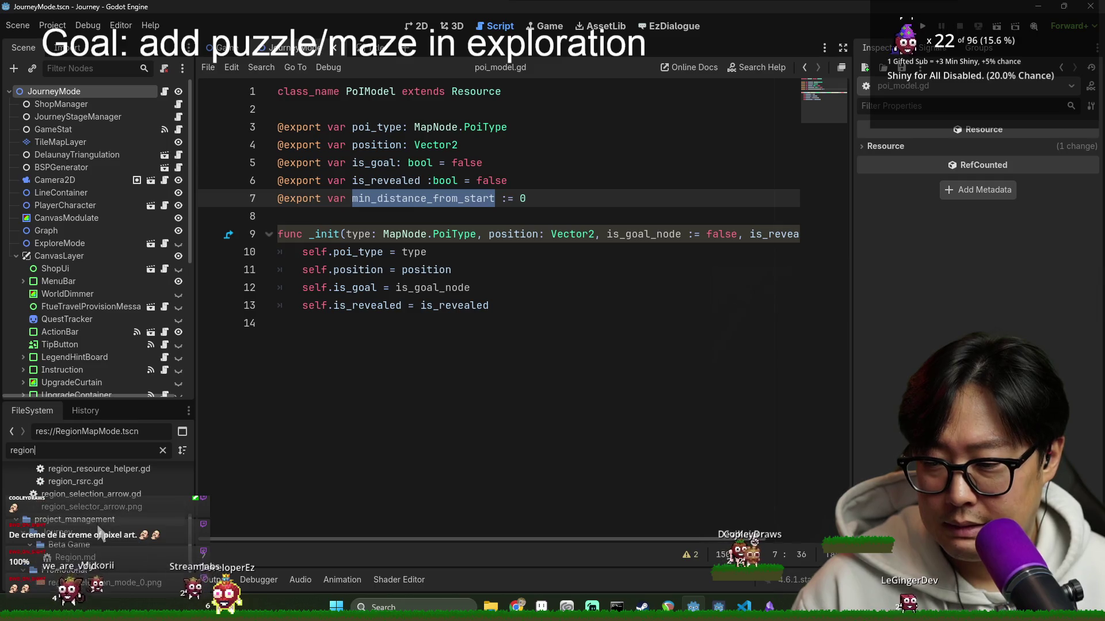
{"action": "scroll", "coordinate": [94, 526], "scroll_direction": "down", "scroll_amount": 2}
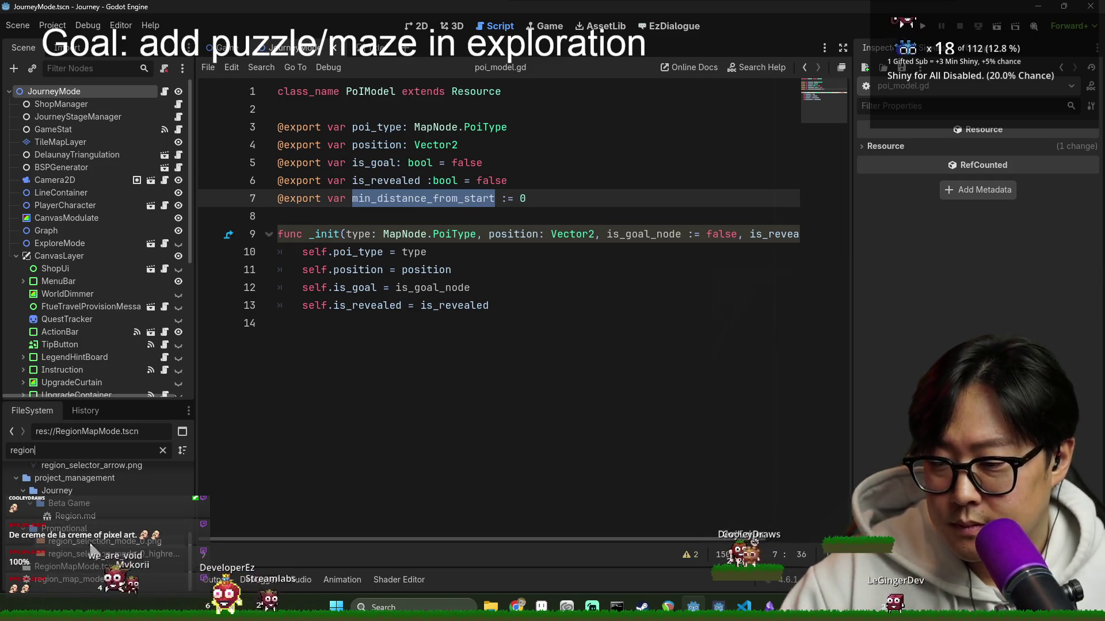
{"action": "double_click", "coordinate": [75, 567]}
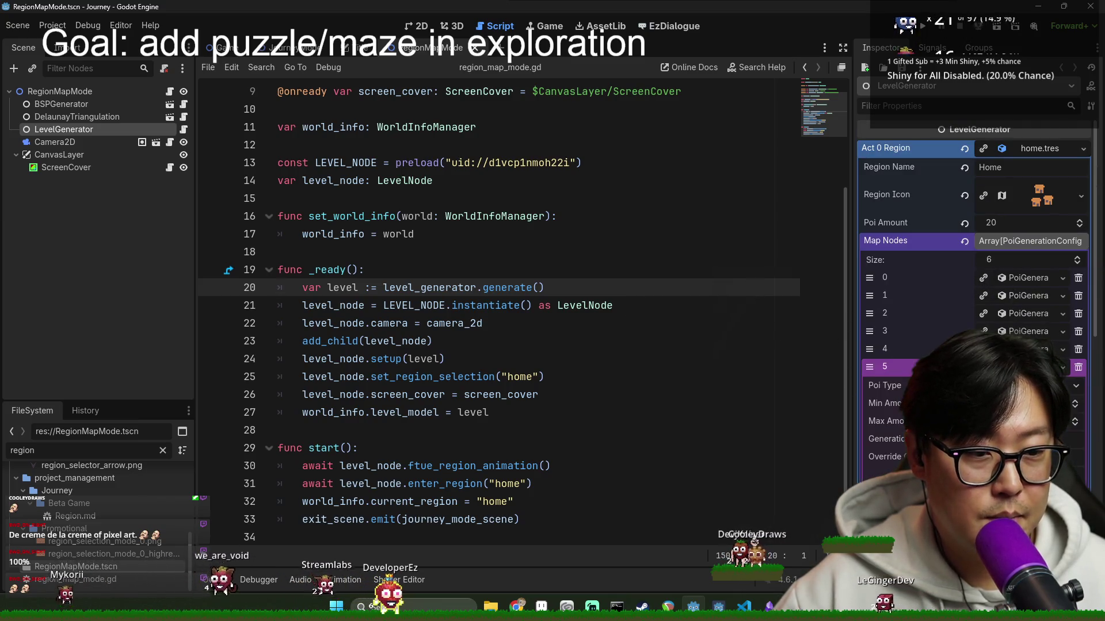
Expand and collapse map node 5's generation settings in the Inspector
{"action": "left_click", "coordinate": [1021, 367]}
{"action": "scroll", "coordinate": [972, 287], "scroll_direction": "down", "scroll_amount": 2}
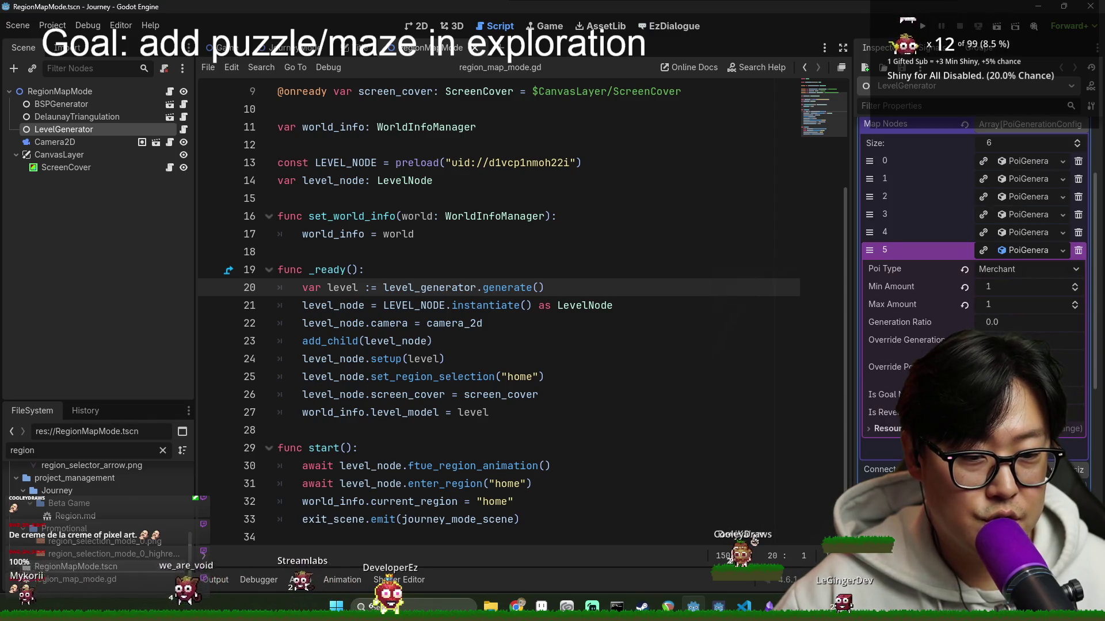
{"action": "left_click", "coordinate": [1024, 251]}
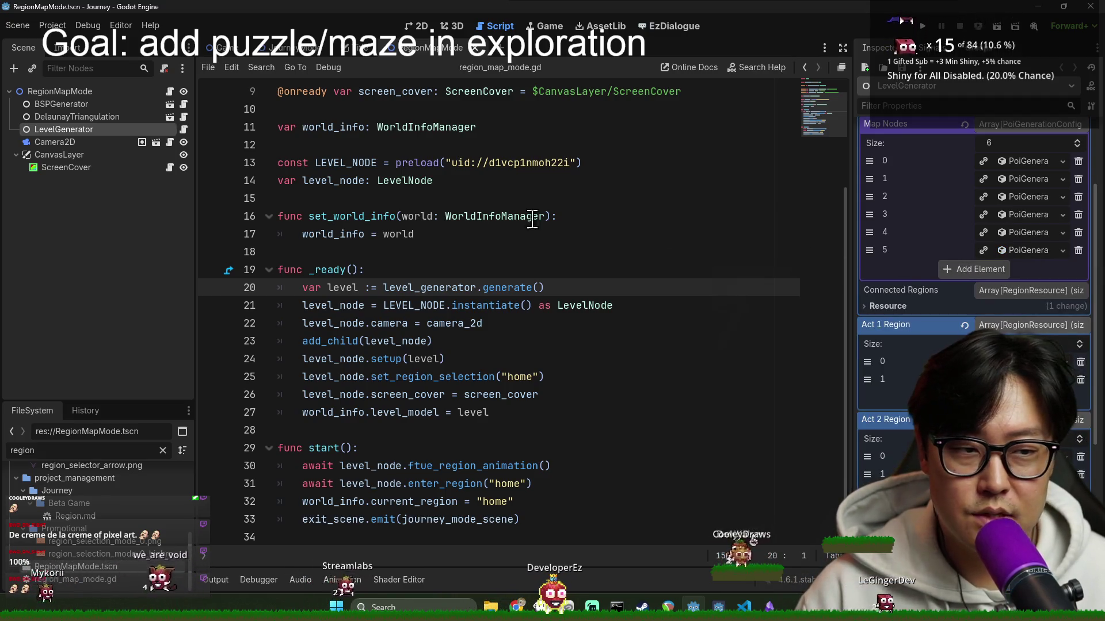
{"action": "scroll", "coordinate": [934, 274], "scroll_direction": "up", "scroll_amount": 3}
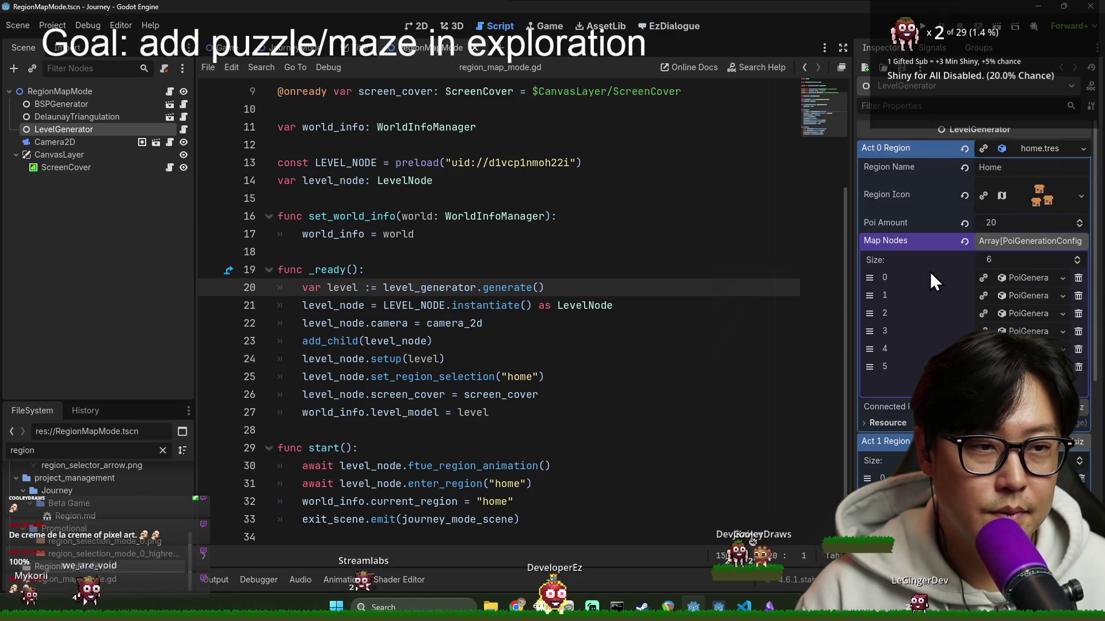
Refine the FileSystem filter toward region_rsrc and enlarge the file browser panel
{"action": "left_click", "coordinate": [115, 453]}
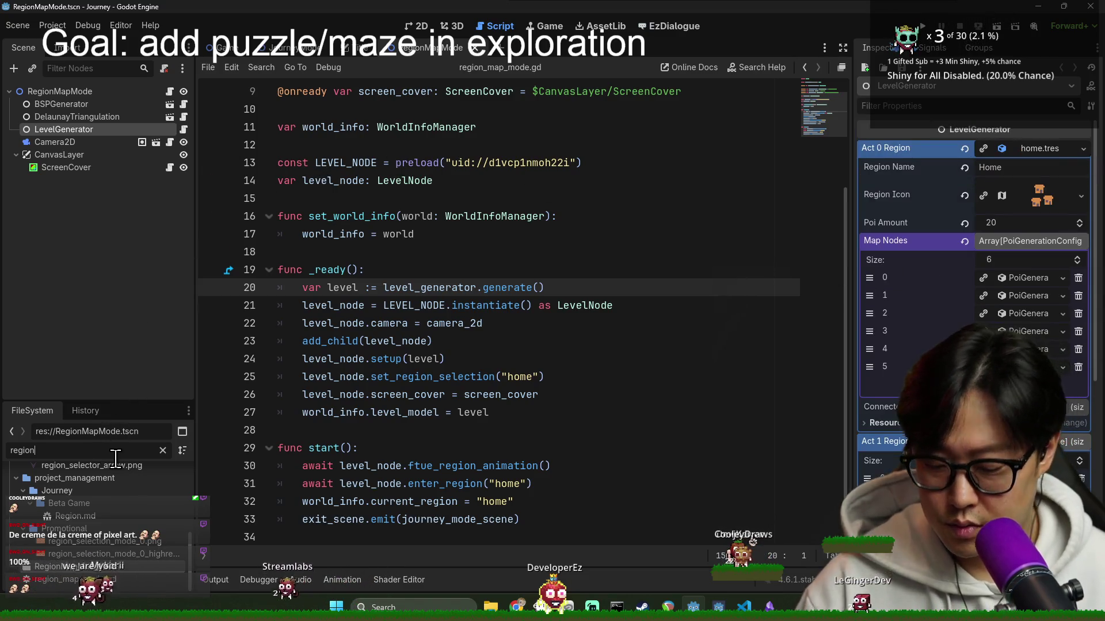
{"action": "type", "text": "_res"}
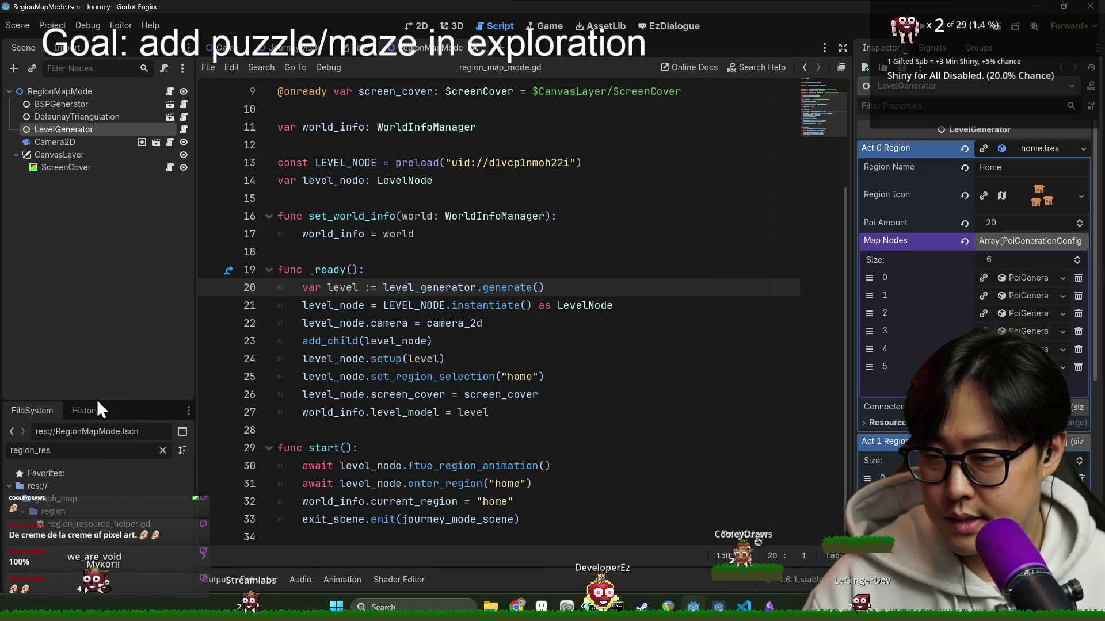
{"action": "left_click_drag", "start_coordinate": [97, 401], "coordinate": [92, 257]}
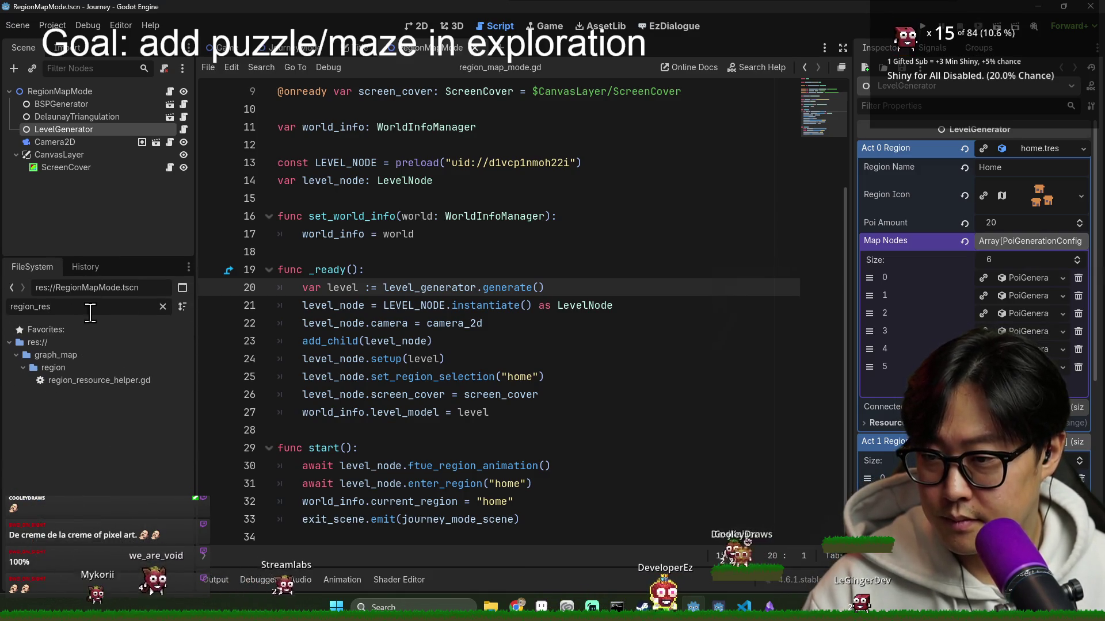
{"action": "key", "text": "BackSpace"}
{"action": "key", "text": "BackSpace"}
{"action": "key", "text": "BackSpace"}
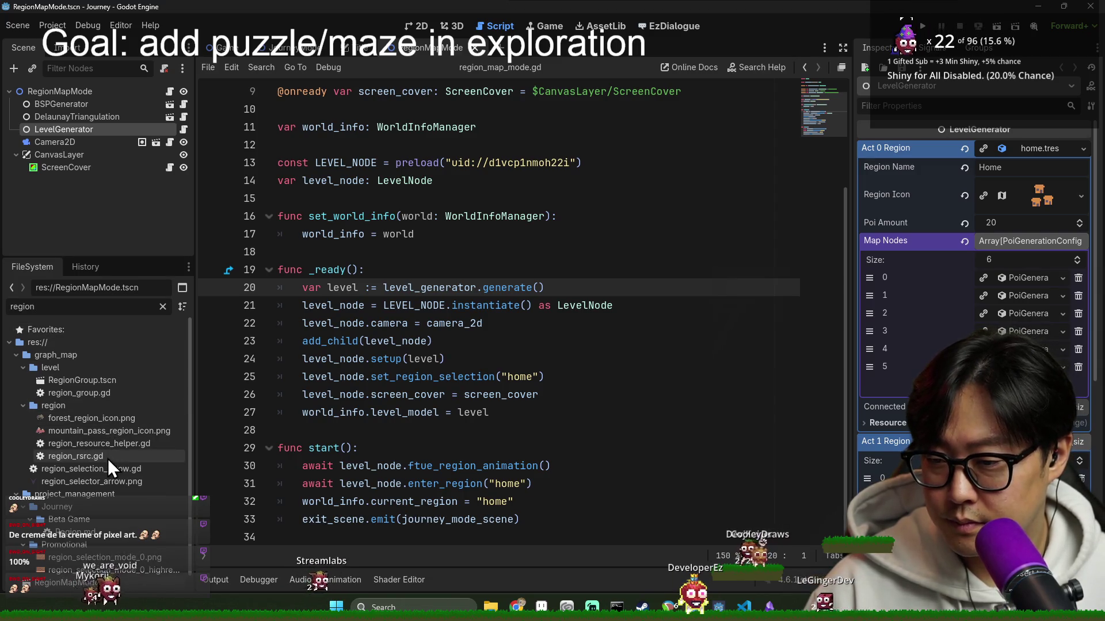
Open region_rsrc.gd for editing at the end of line 7 (connected_regions)
{"action": "double_click", "coordinate": [109, 458]}
{"action": "left_click", "coordinate": [369, 181]}
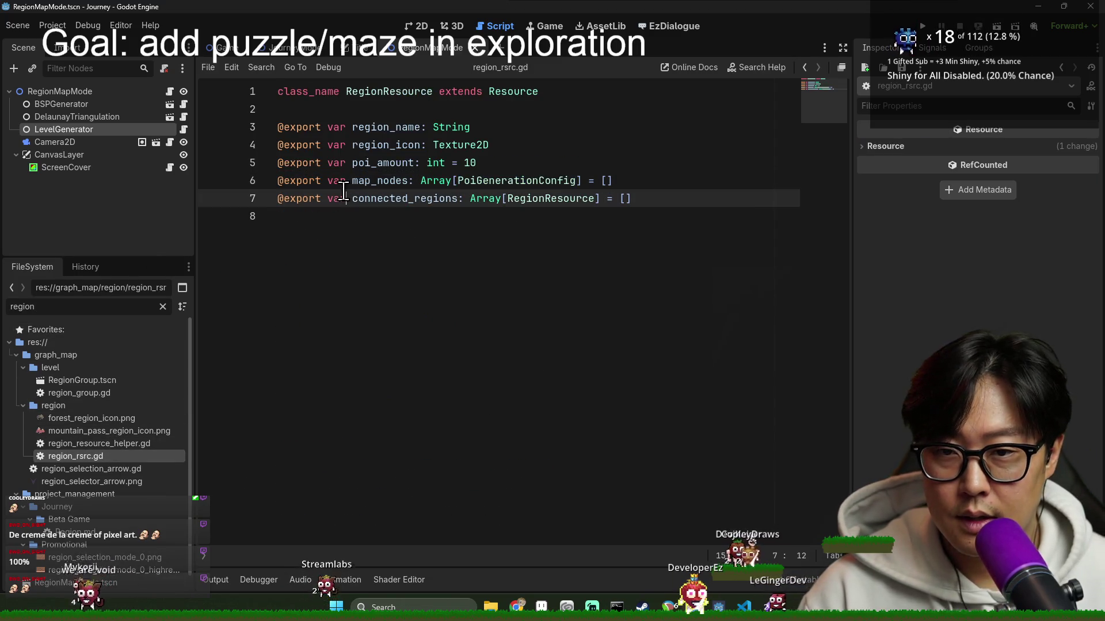
{"action": "double_click", "coordinate": [375, 163]}
{"action": "left_click", "coordinate": [710, 205]}
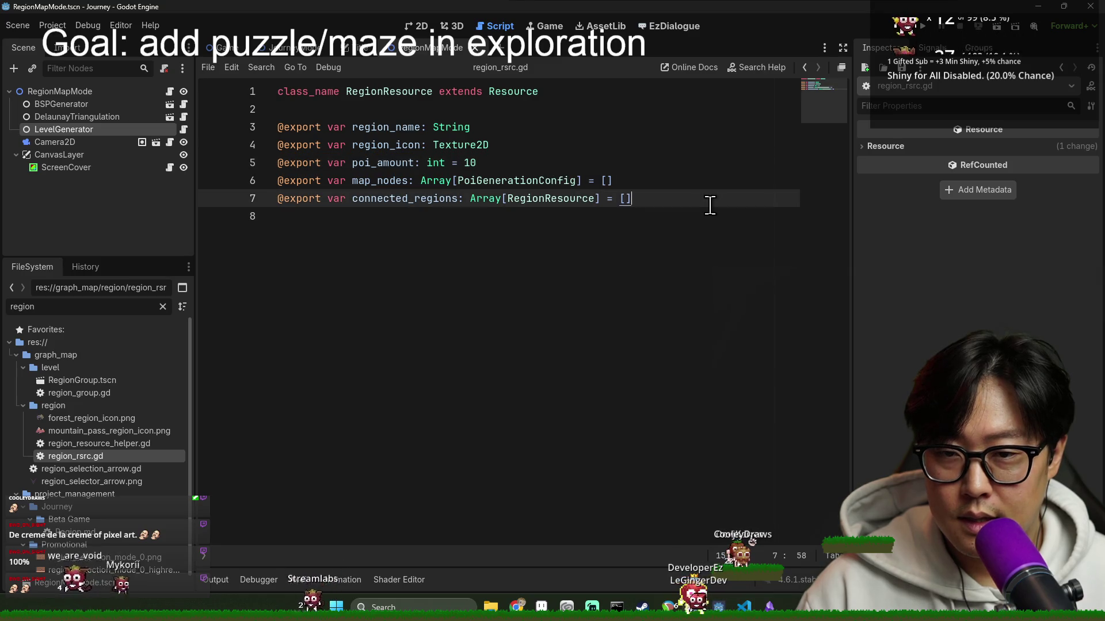
{"action": "double_click", "coordinate": [364, 196]}
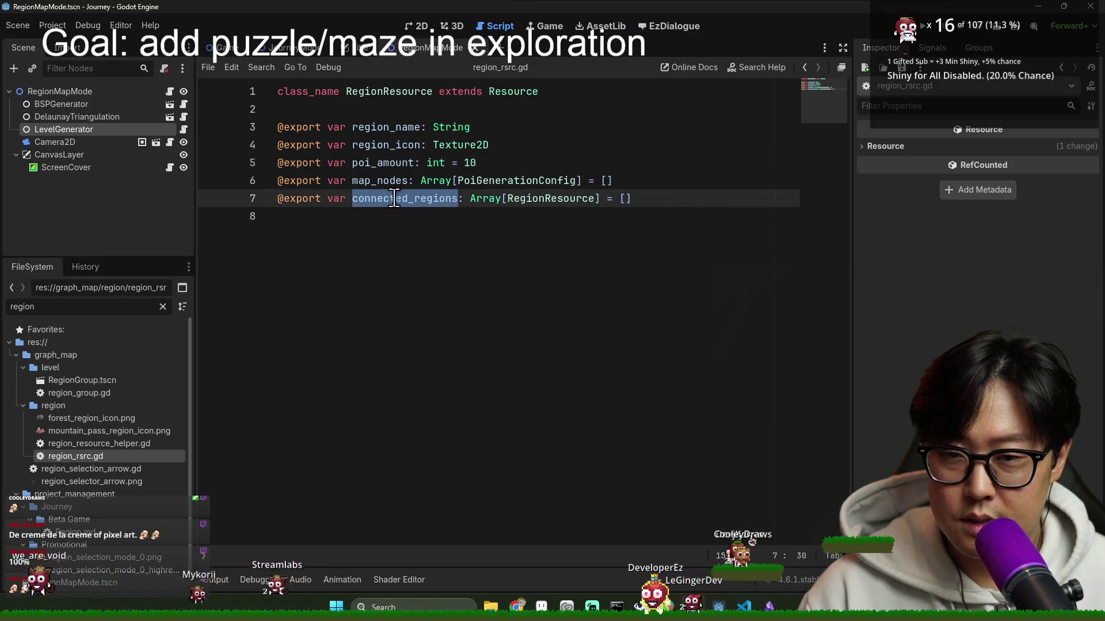
{"action": "left_click", "coordinate": [633, 198]}
{"action": "key", "text": "Return"}
{"action": "type", "text": "@export var "}
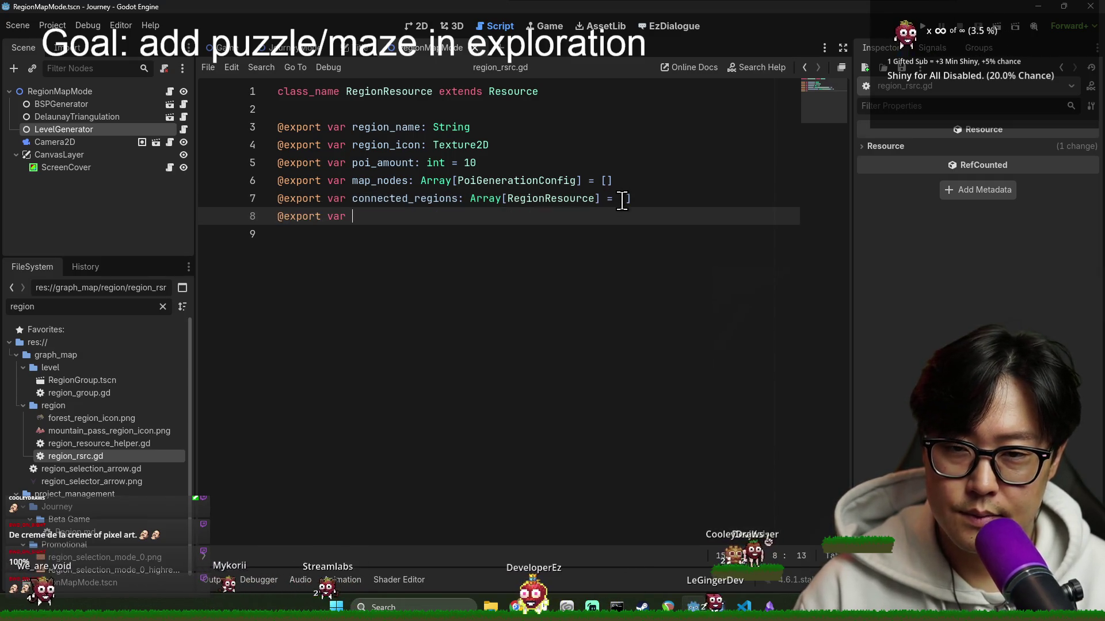
{"action": "type", "text": "distance_from_start"}
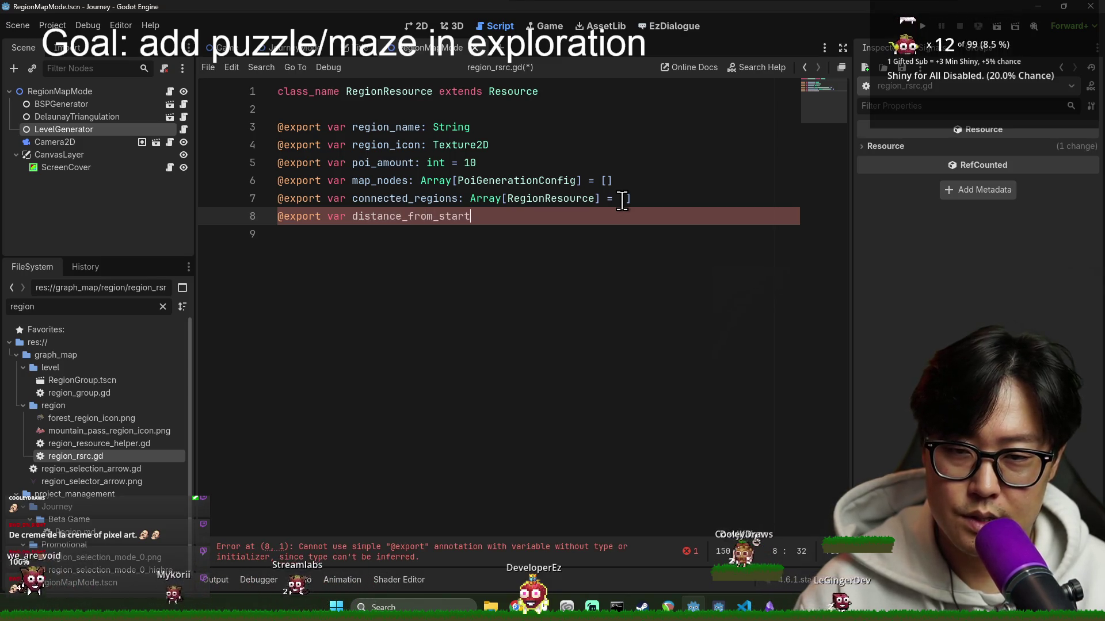
{"action": "key", "text": "BackSpace"}
{"action": "type", "text": "= 0"}
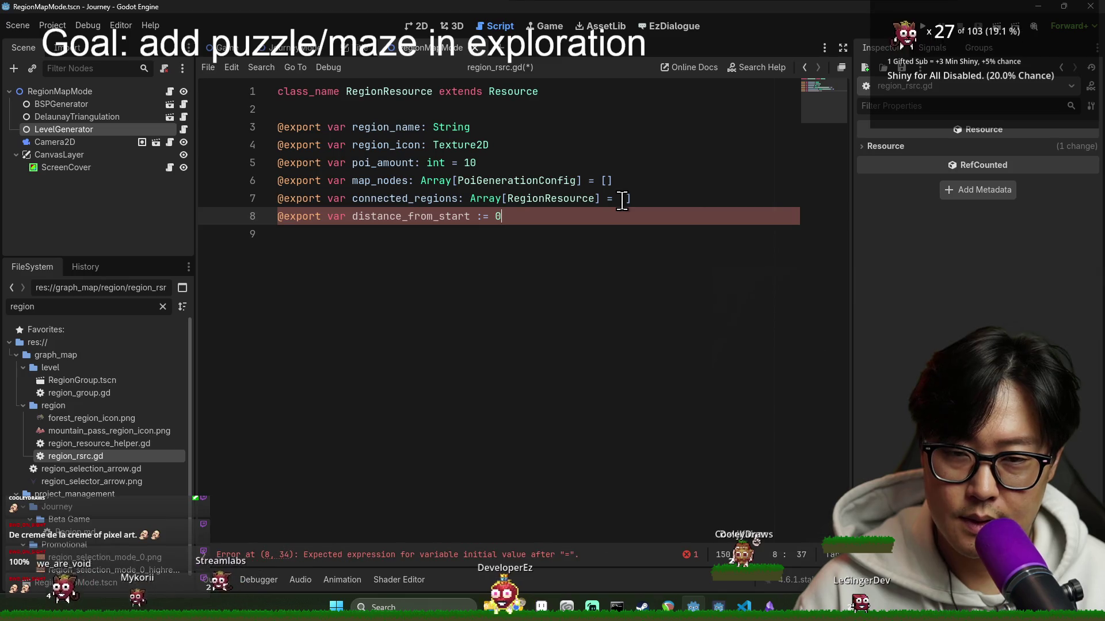
{"action": "key", "text": "ctrl+s"}
{"action": "left_click", "coordinate": [321, 216]}
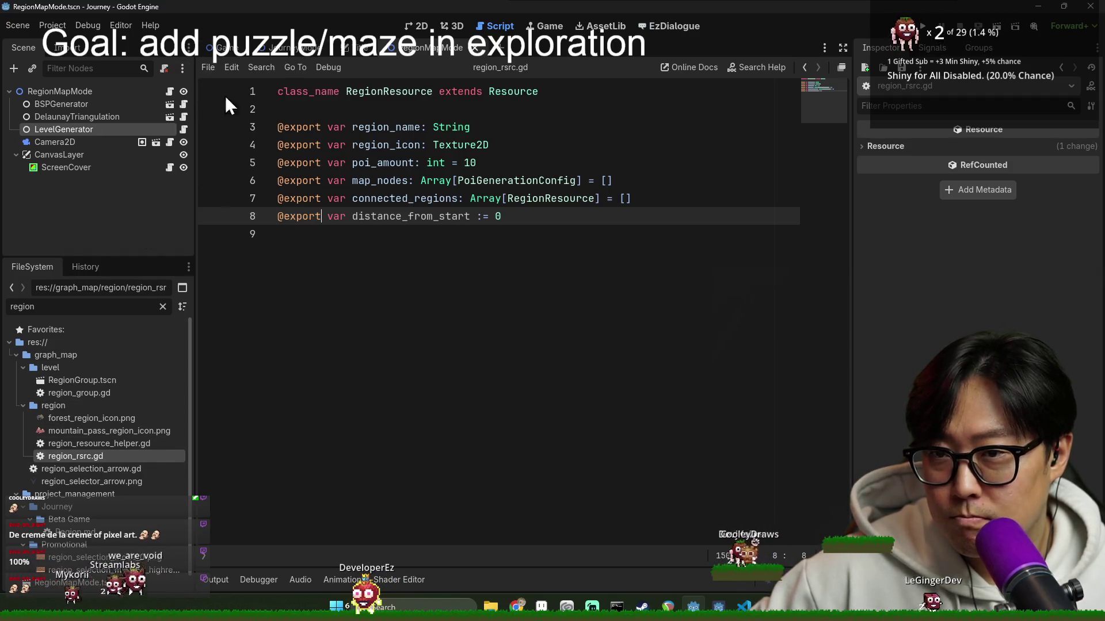
{"action": "left_click", "coordinate": [297, 47]}
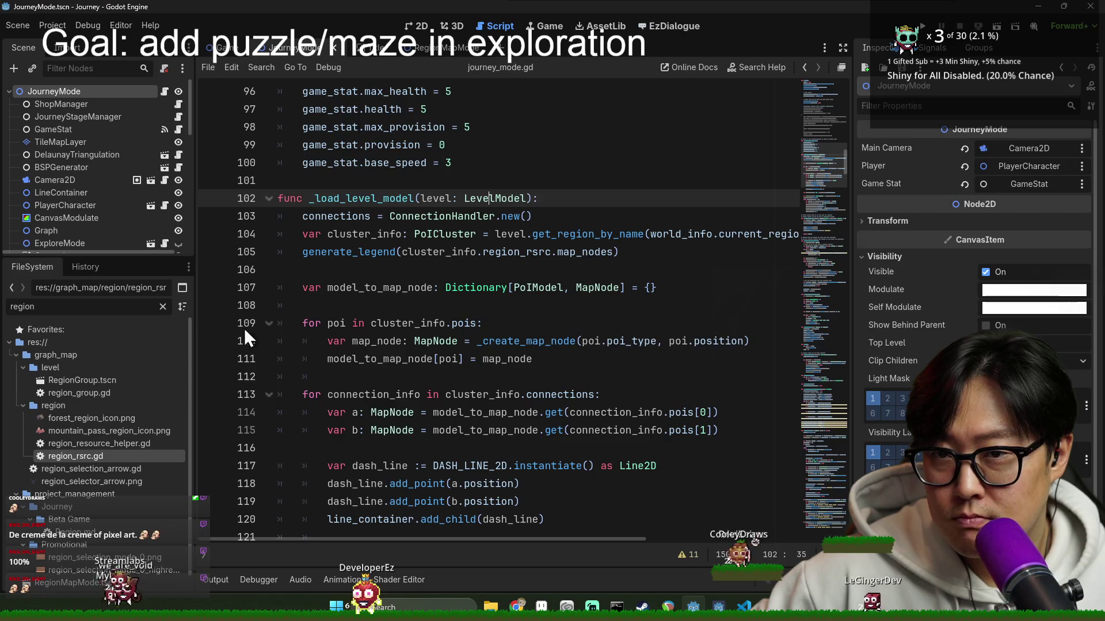
Switch to RegionMapMode and inspect the Merchant settings of map node 5
{"action": "right_click", "coordinate": [247, 326]}
{"action": "left_click", "coordinate": [450, 49]}
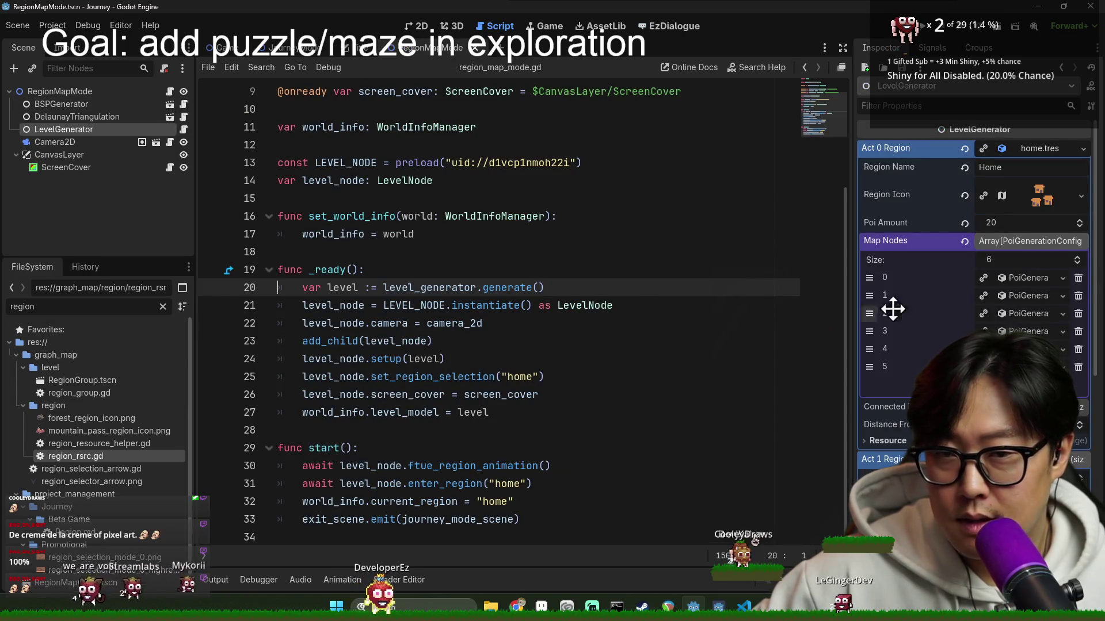
{"action": "scroll", "coordinate": [1018, 276], "scroll_direction": "down", "scroll_amount": 3}
{"action": "scroll", "coordinate": [1004, 225], "scroll_direction": "up", "scroll_amount": 3}
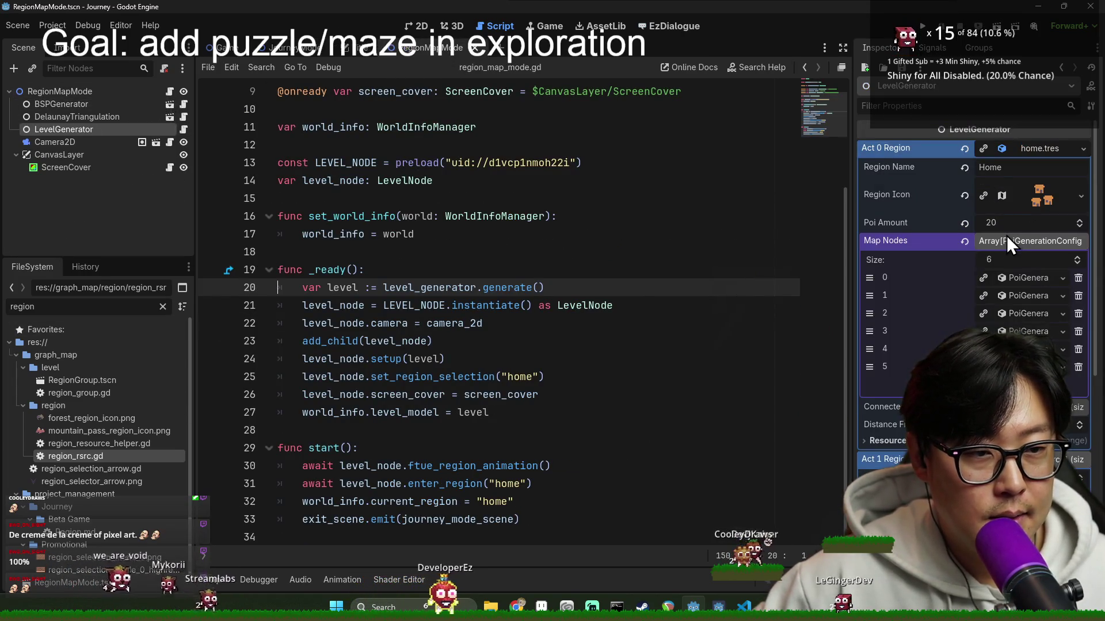
{"action": "left_click", "coordinate": [1021, 367]}
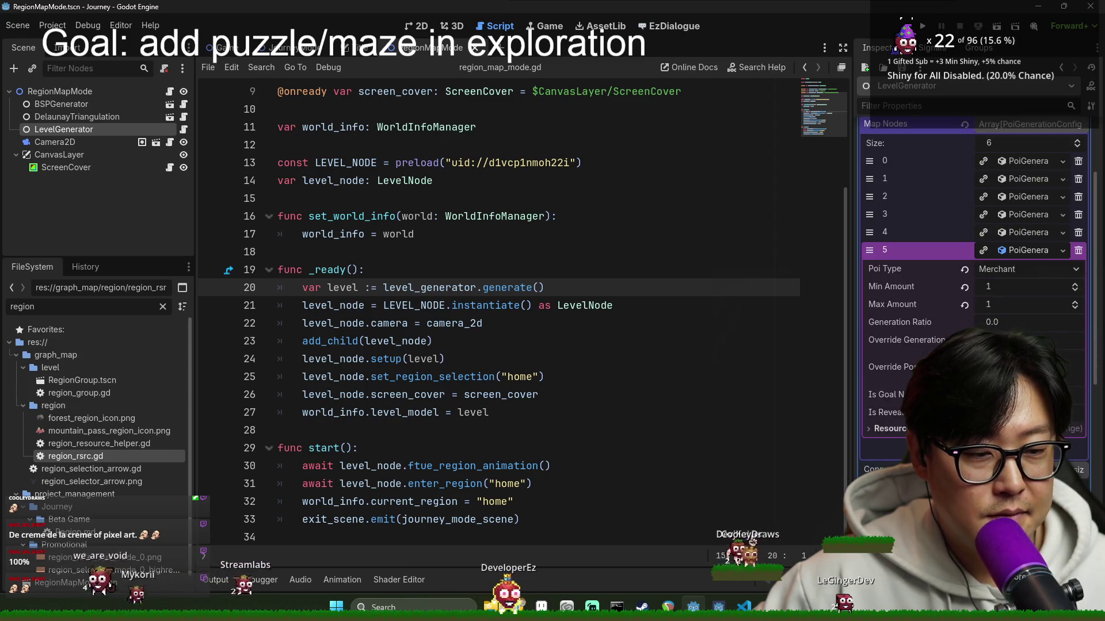
{"action": "left_click", "coordinate": [999, 251]}
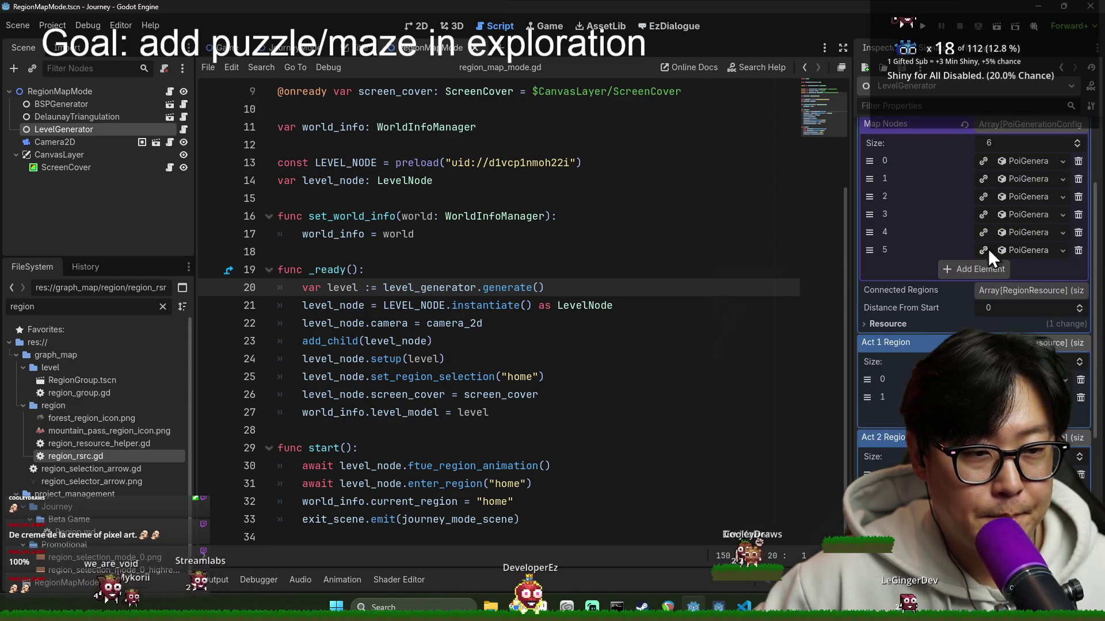
Save, then reload the project via Project > Reload Current Project
{"action": "left_click", "coordinate": [572, 216]}
{"action": "key", "text": "ctrl+s"}
{"action": "left_click", "coordinate": [52, 25]}
{"action": "left_click", "coordinate": [81, 170]}
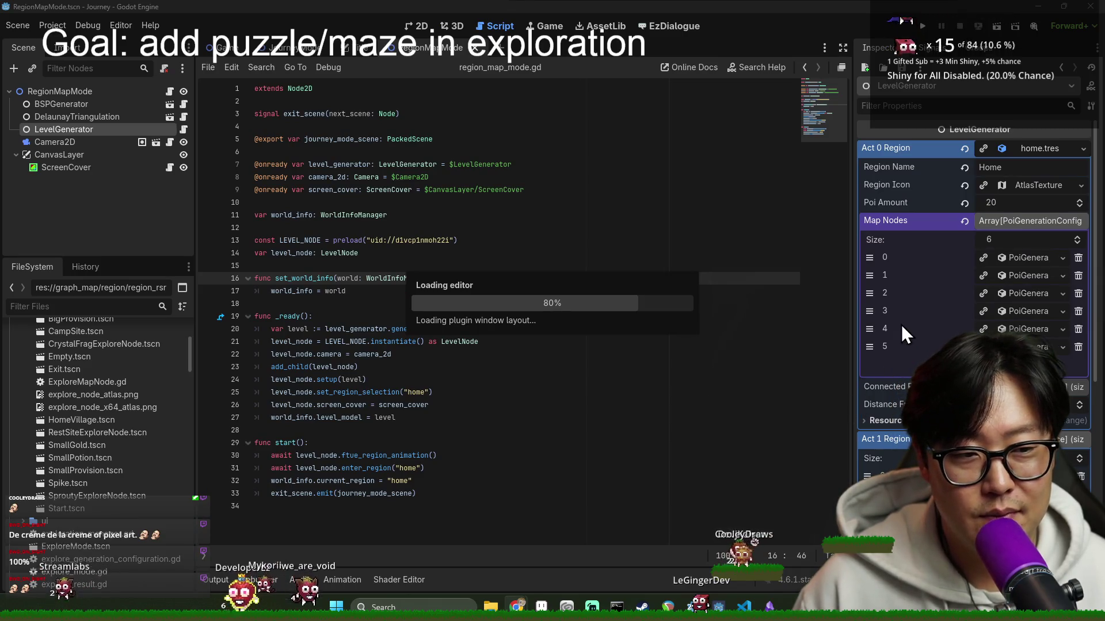
After the reload, expand map node 5's resource details again in the Inspector
{"action": "left_click", "coordinate": [444, 229]}
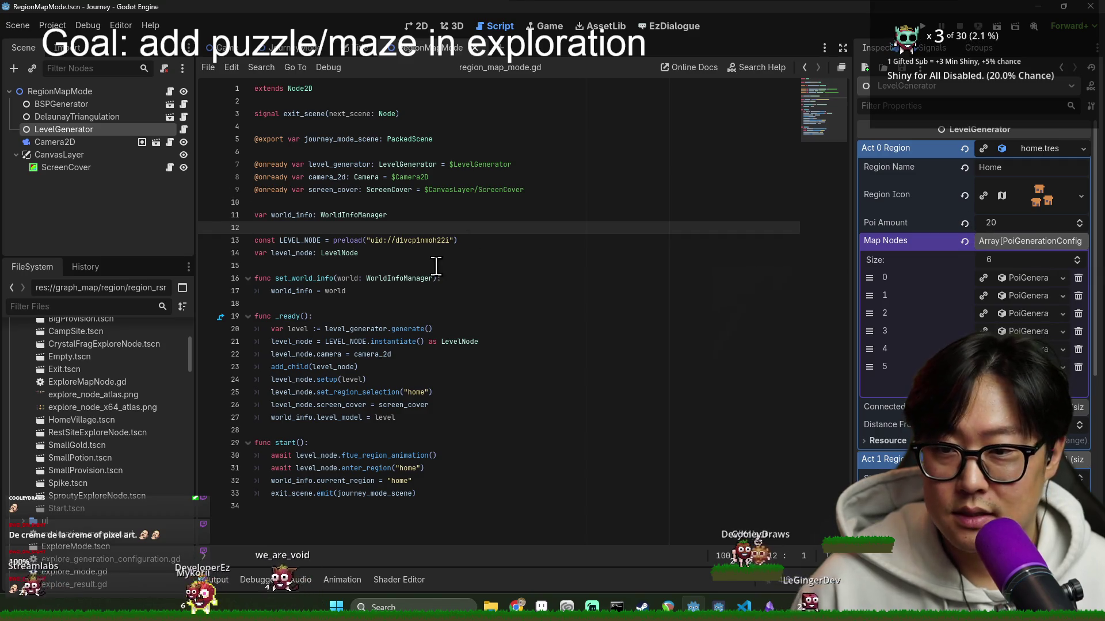
{"action": "scroll", "coordinate": [436, 266], "scroll_direction": "up", "scroll_amount": 3}
{"action": "left_click", "coordinate": [360, 217]}
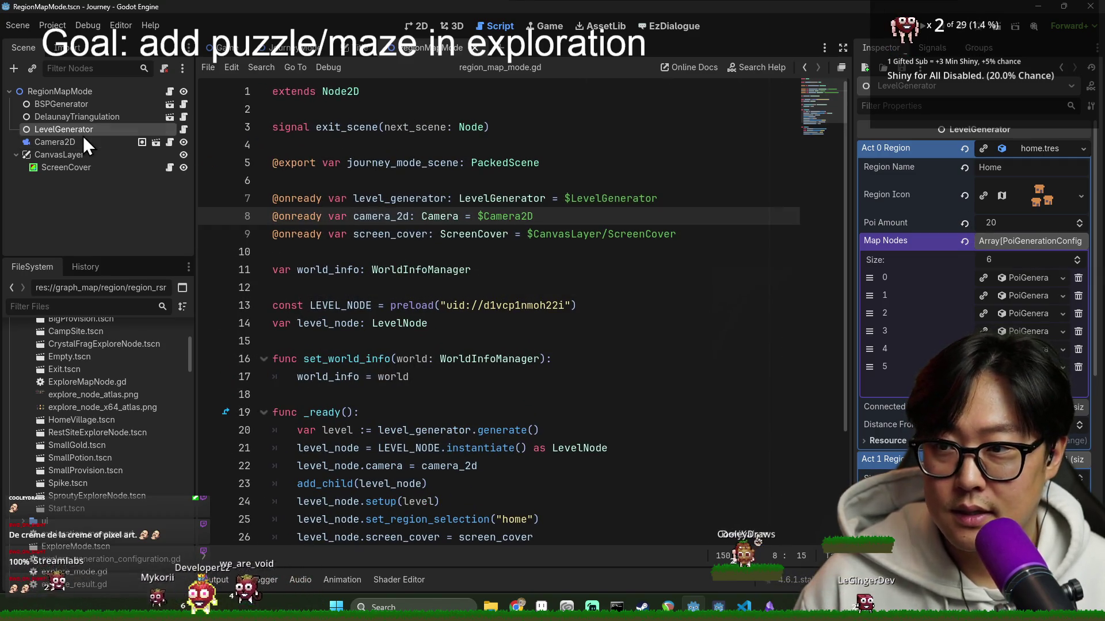
{"action": "left_click", "coordinate": [1027, 367]}
{"action": "scroll", "coordinate": [1027, 366], "scroll_direction": "down", "scroll_amount": 2}
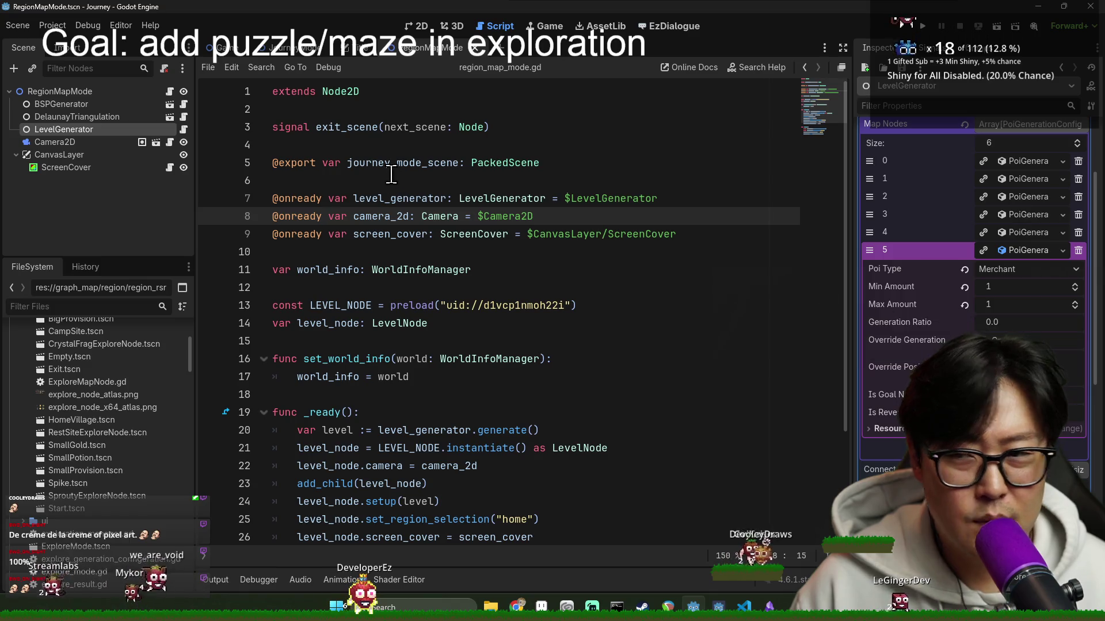
{"action": "scroll", "coordinate": [943, 267], "scroll_direction": "up", "scroll_amount": 2}
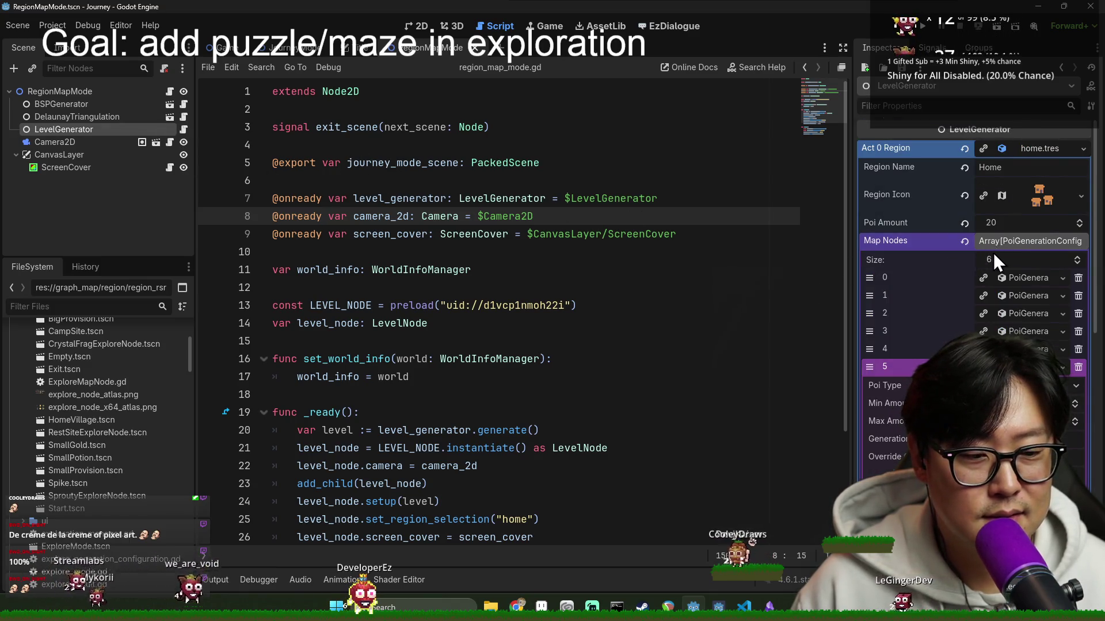
{"action": "scroll", "coordinate": [993, 255], "scroll_direction": "down", "scroll_amount": 4}
{"action": "left_click", "coordinate": [947, 310]}
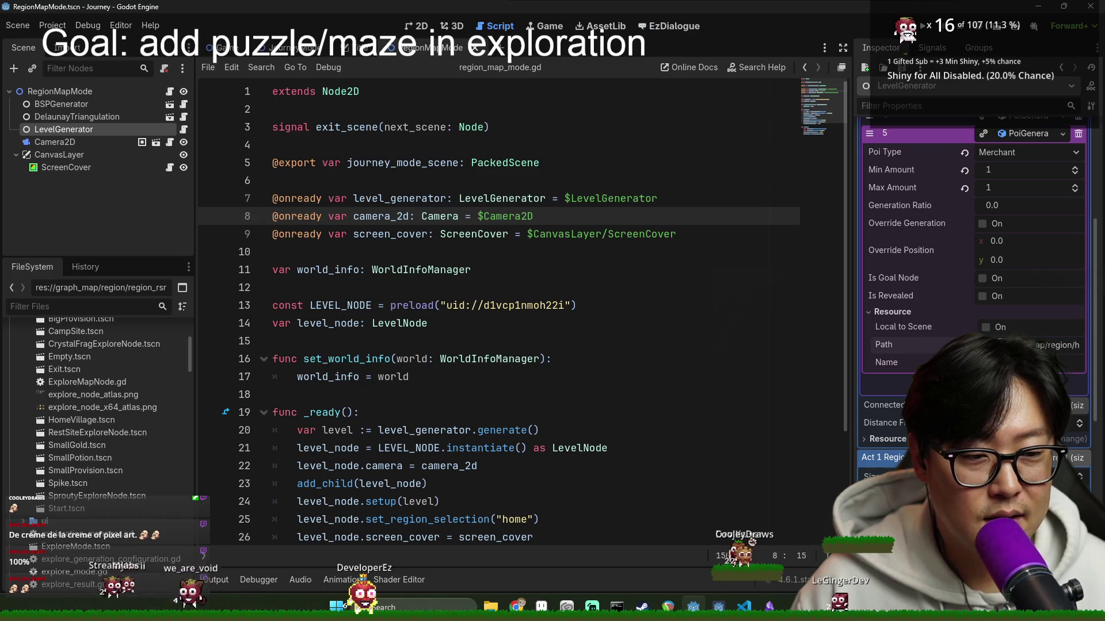
{"action": "left_click", "coordinate": [534, 287]}
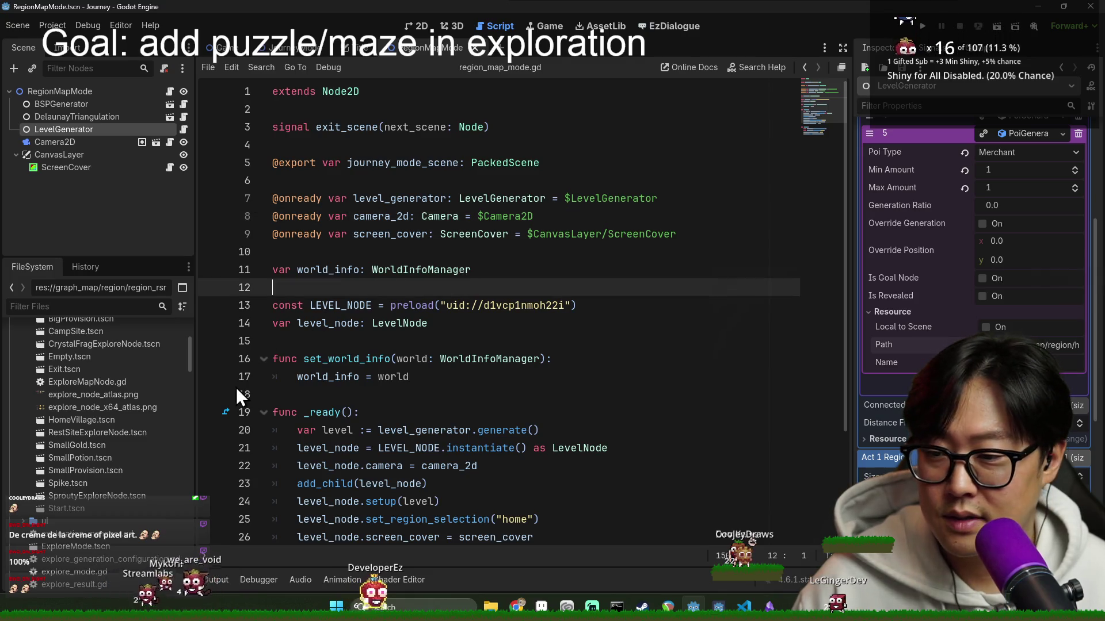
{"action": "left_click", "coordinate": [74, 301]}
Open region_rsrc.gd from the 'region' filter and cut out the distance_from_start line
{"action": "type", "text": "region"}
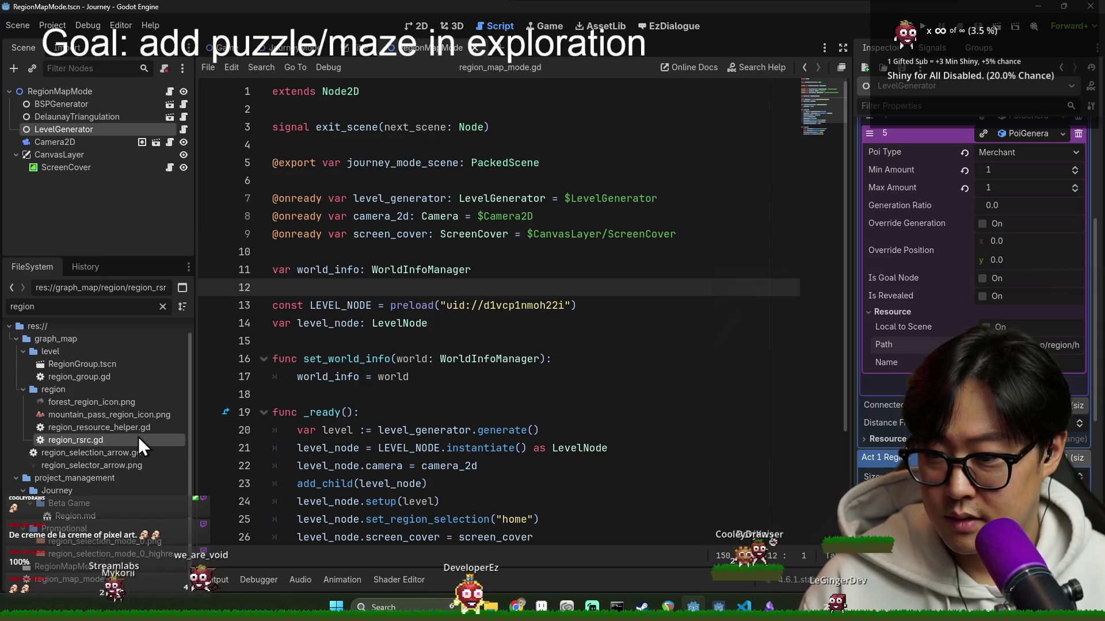
{"action": "double_click", "coordinate": [138, 438]}
{"action": "mouse_move", "coordinate": [270, 233]}
{"action": "left_mouse_down"}
{"action": "mouse_move", "coordinate": [345, 216]}
{"action": "mouse_move", "coordinate": [273, 216]}
{"action": "left_mouse_up"}
{"action": "key", "text": "BackSpace"}
Paste distance_from_start onto line 13 of poi_generation_config.gd and save it
{"action": "left_click", "coordinate": [505, 180]}
{"action": "left_click", "coordinate": [505, 180], "text": "ctrl"}
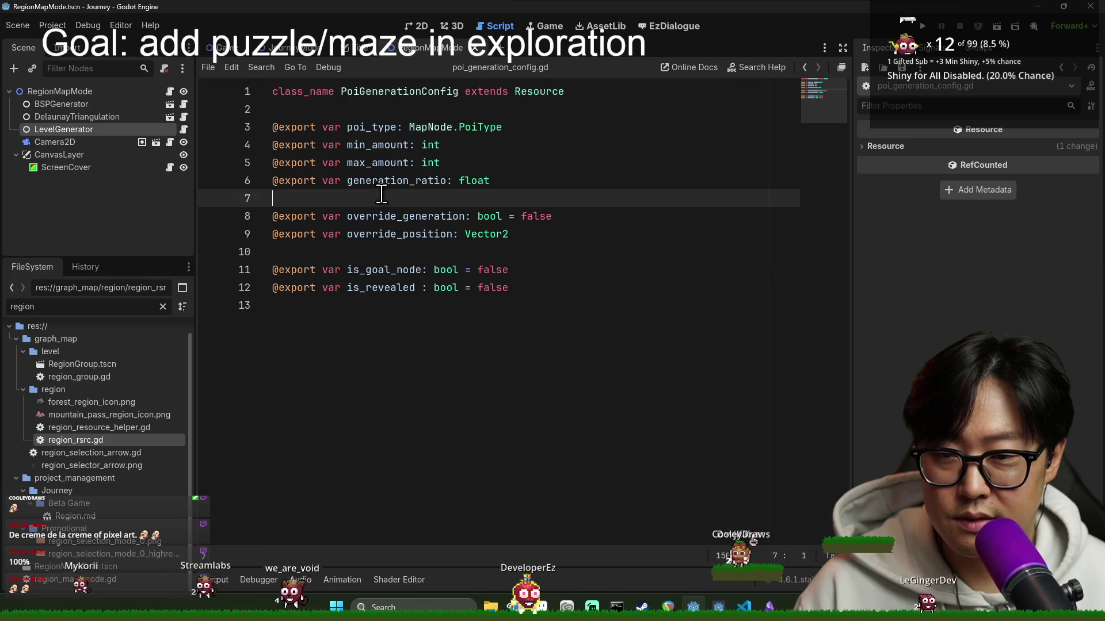
{"action": "left_click", "coordinate": [412, 307]}
{"action": "key", "text": "ctrl+v"}
{"action": "key", "text": "ctrl+s"}
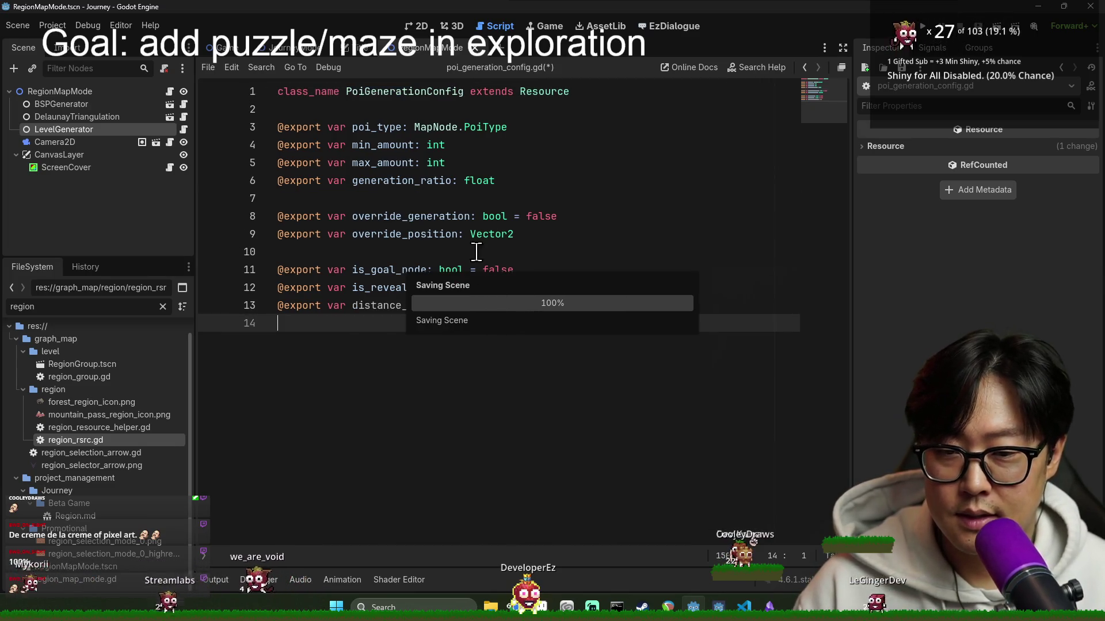
Check map node 5 in LevelGenerator's properties, save, and open level_generator.gd
{"action": "left_click", "coordinate": [528, 216]}
{"action": "left_click", "coordinate": [134, 132]}
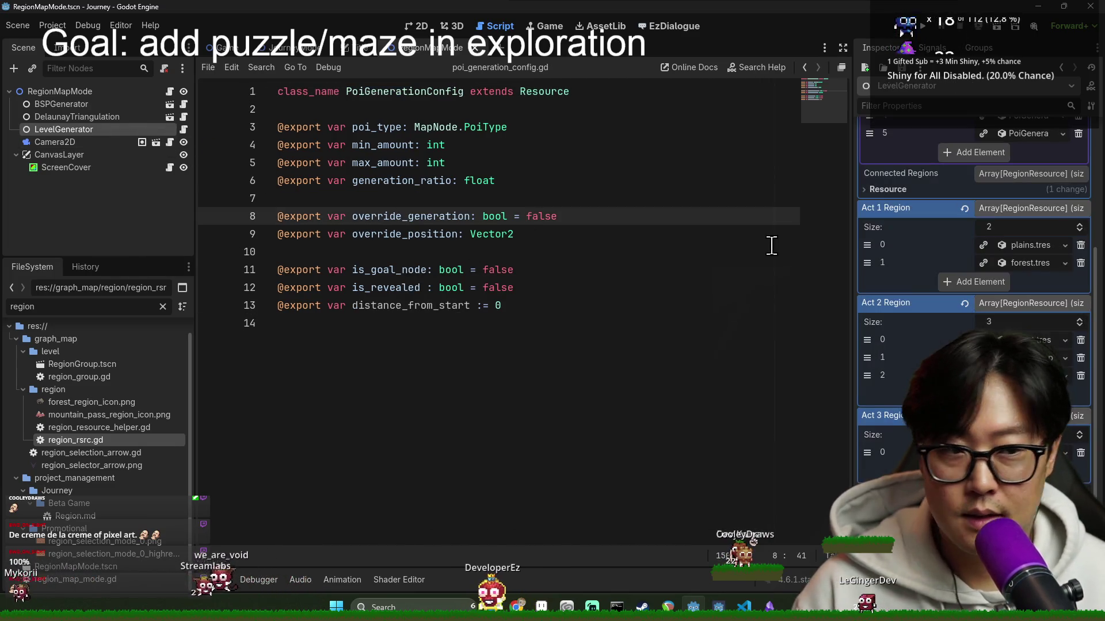
{"action": "scroll", "coordinate": [1006, 251], "scroll_direction": "up", "scroll_amount": 3}
{"action": "left_click", "coordinate": [1024, 312]}
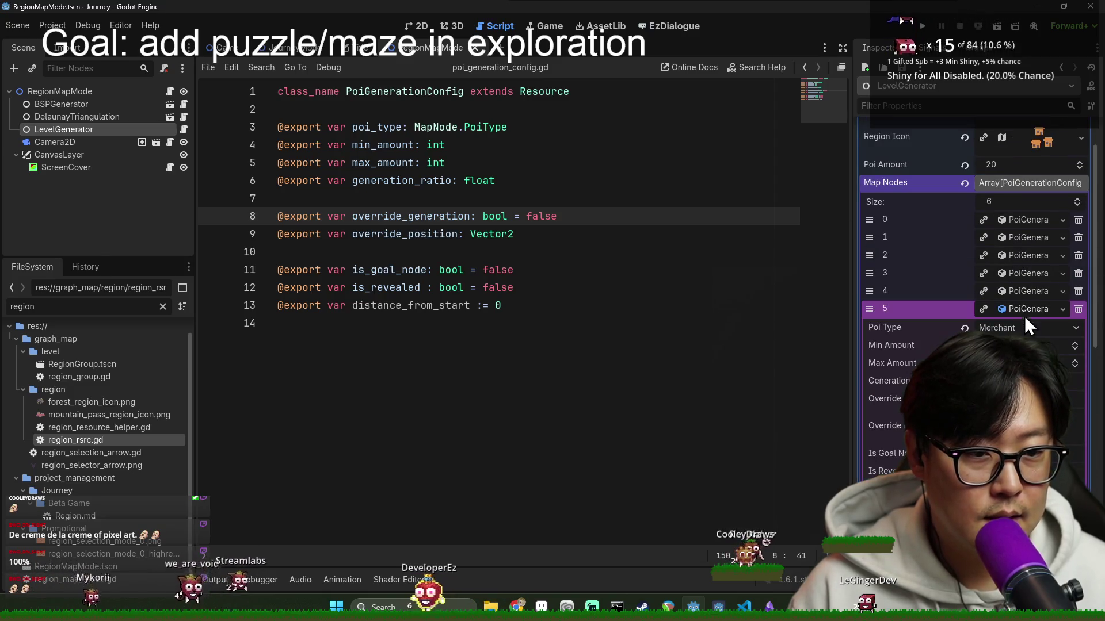
{"action": "scroll", "coordinate": [1024, 311], "scroll_direction": "down", "scroll_amount": 1}
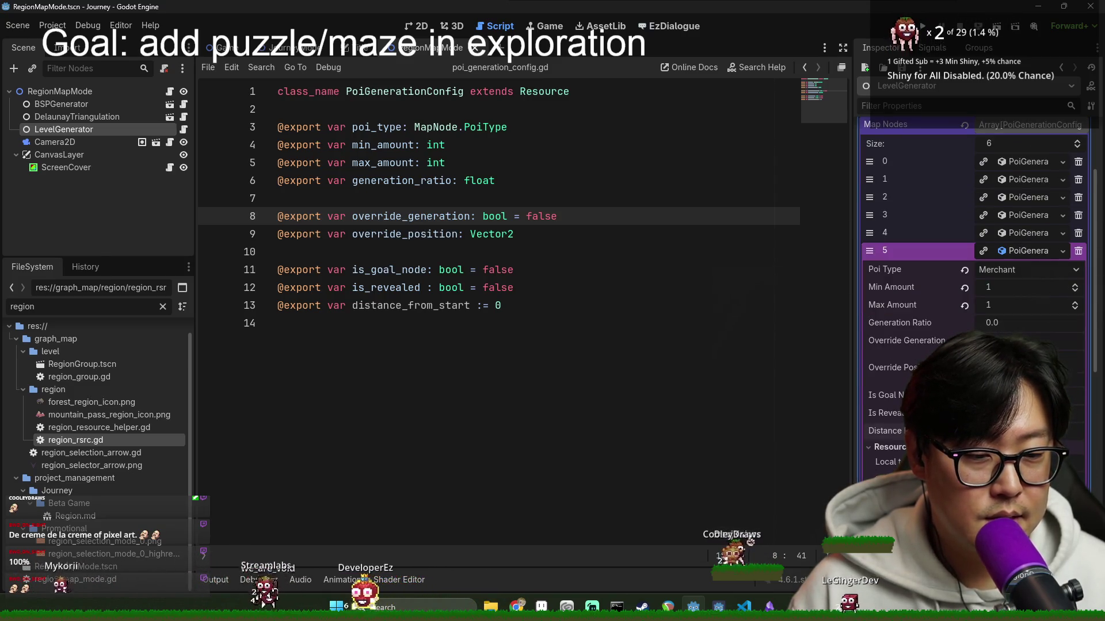
{"action": "left_click", "coordinate": [514, 287]}
{"action": "key", "text": "ctrl+s"}
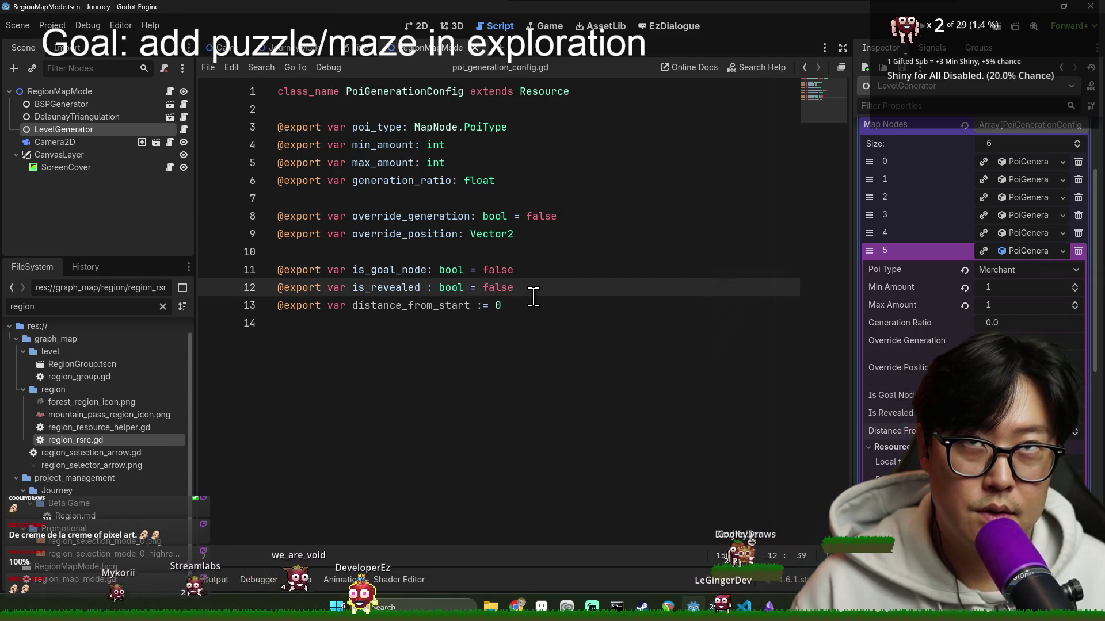
{"action": "left_click", "coordinate": [539, 216]}
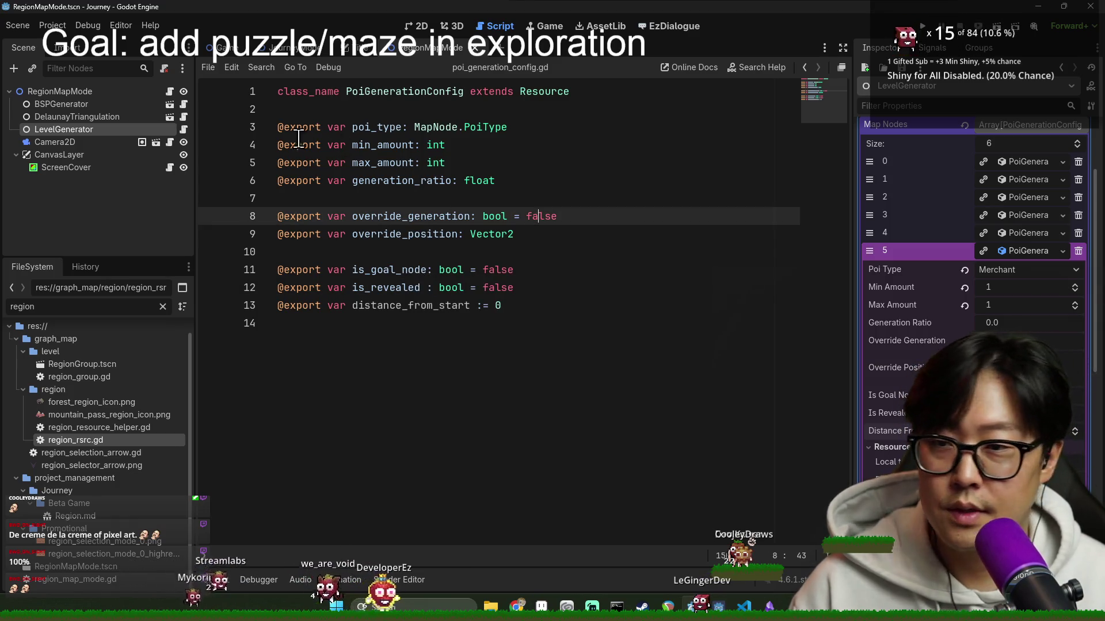
{"action": "left_click", "coordinate": [184, 130]}
Search level_generator.gd for 'poi_model' to locate the PoIModel.new call
{"action": "scroll", "coordinate": [444, 190], "scroll_direction": "down", "scroll_amount": 4}
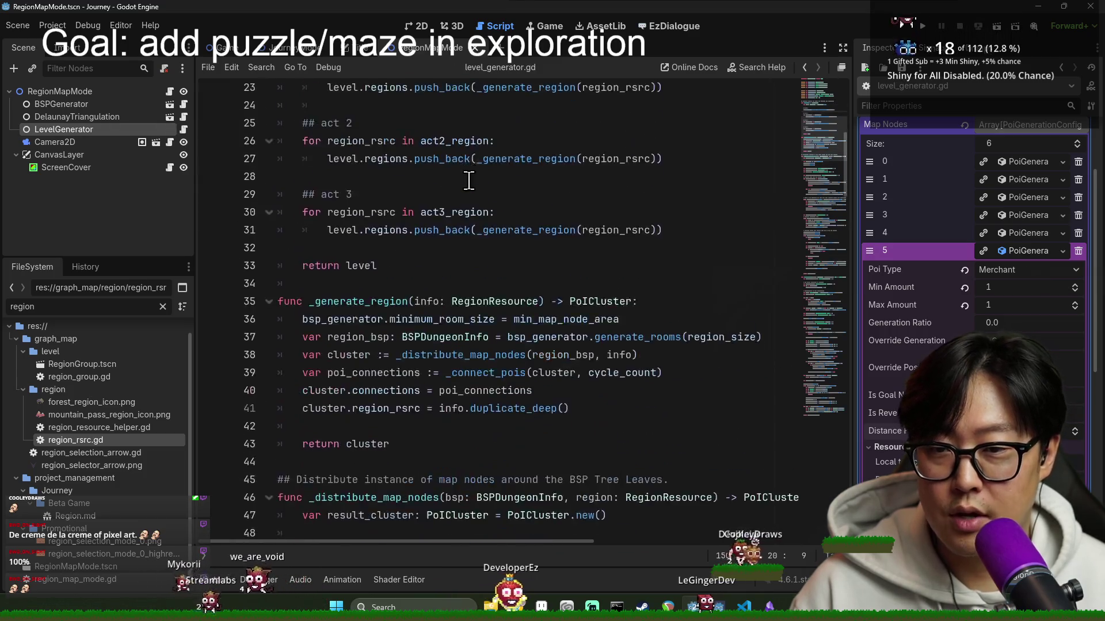
{"action": "left_click", "coordinate": [541, 216]}
{"action": "key", "text": "ctrl+f"}
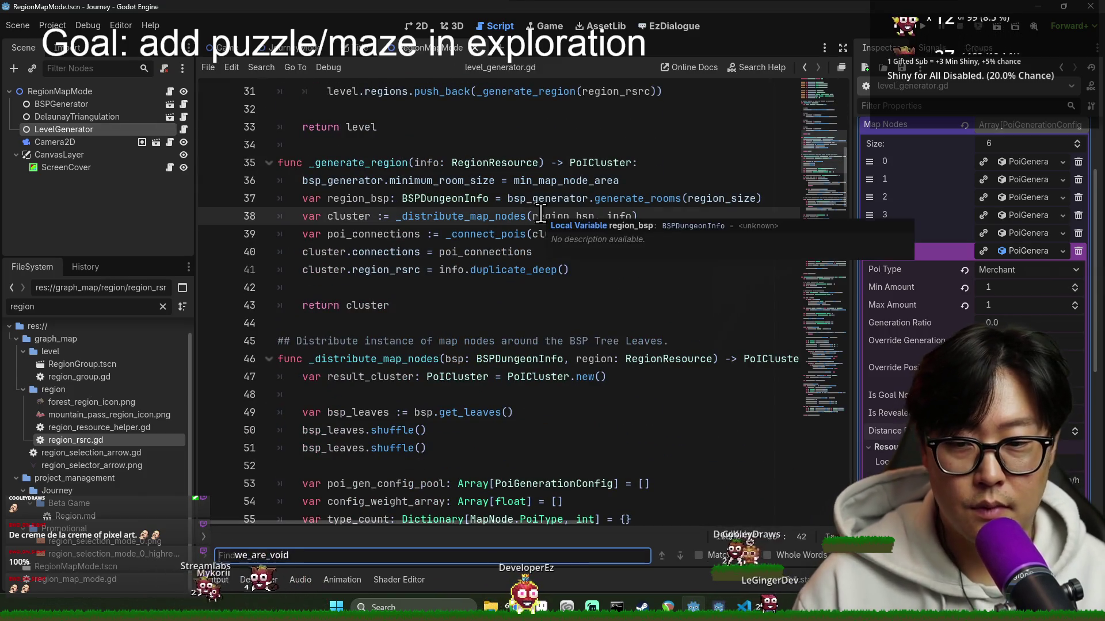
{"action": "type", "text": "poi_mo"}
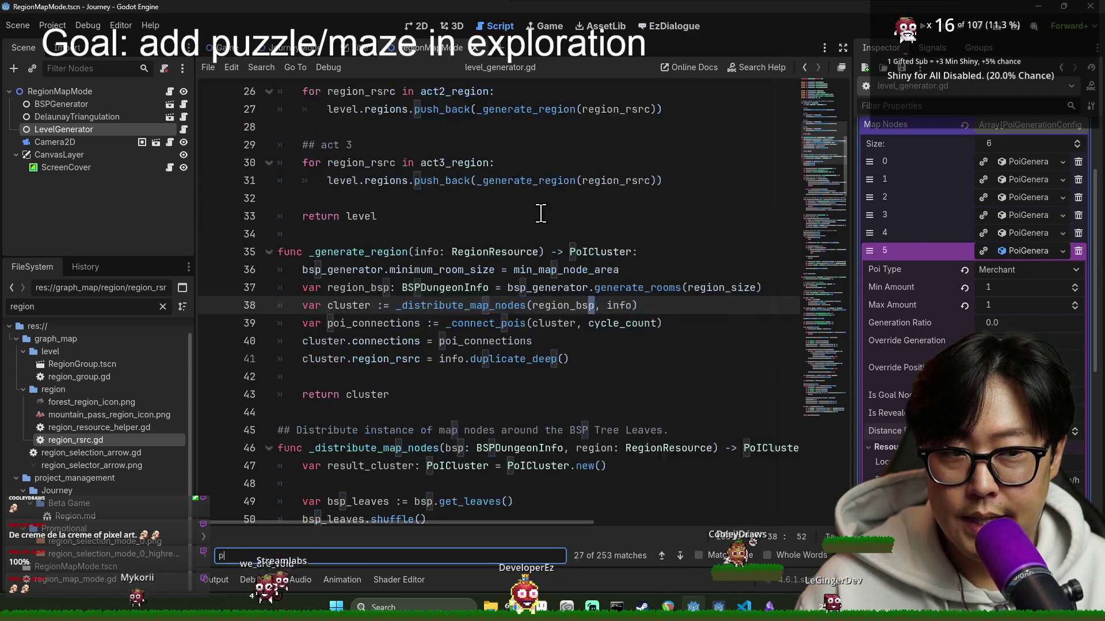
{"action": "key", "text": "BackSpace"}
{"action": "key", "text": "BackSpace"}
{"action": "type", "text": "model"}
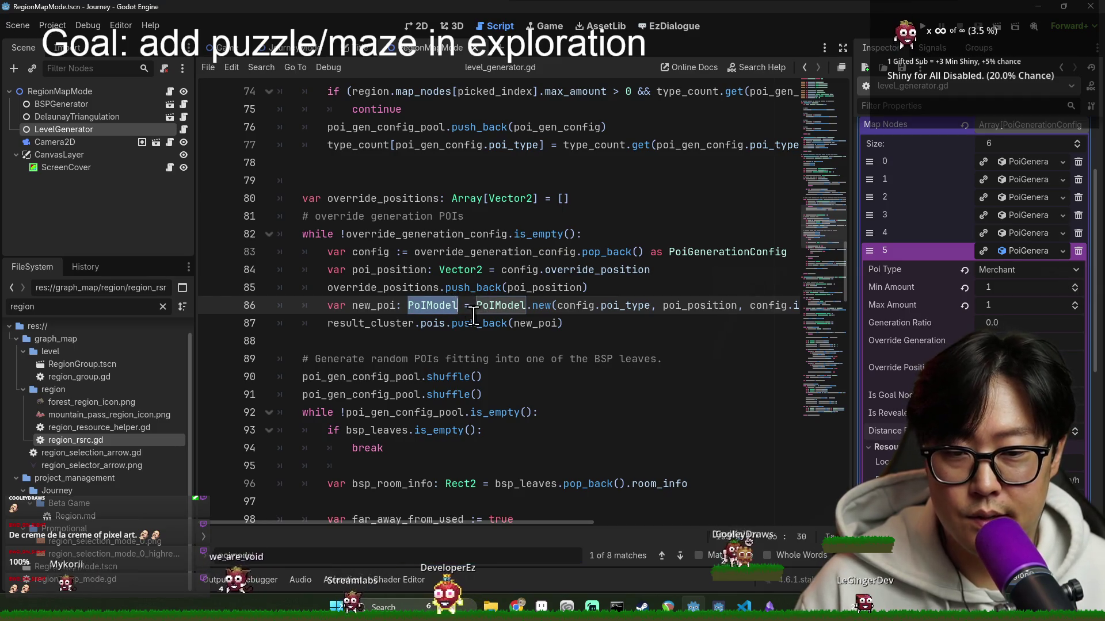
Wrap the PoIModel.new arguments onto separate lines with backslash continuations
{"action": "double_click", "coordinate": [374, 305]}
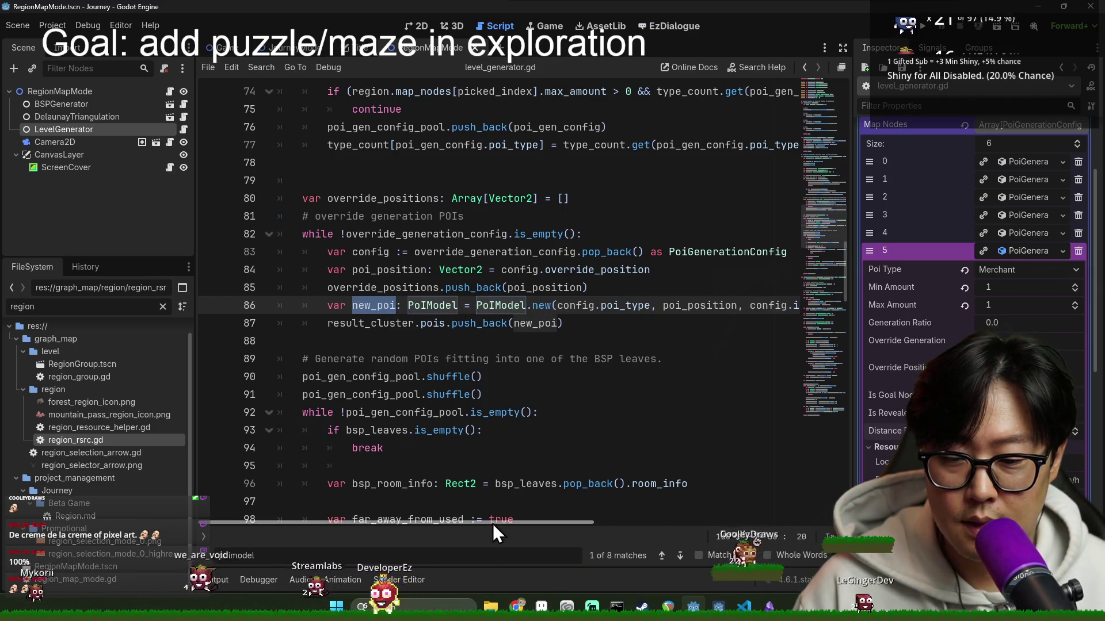
{"action": "left_click_drag", "start_coordinate": [492, 523], "coordinate": [564, 525]}
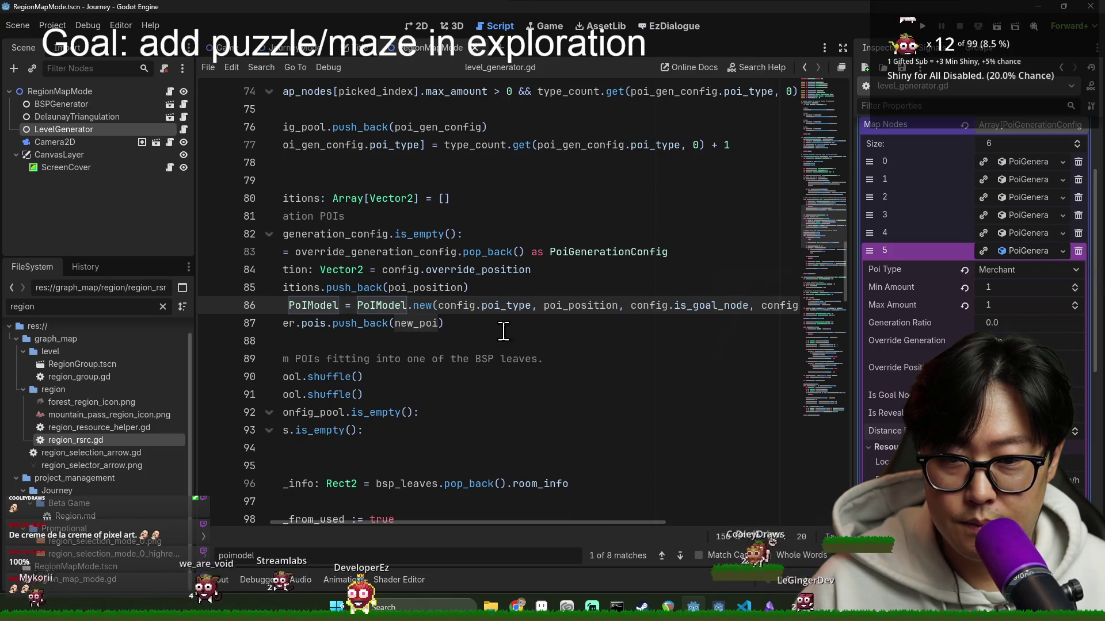
{"action": "left_click", "coordinate": [438, 305]}
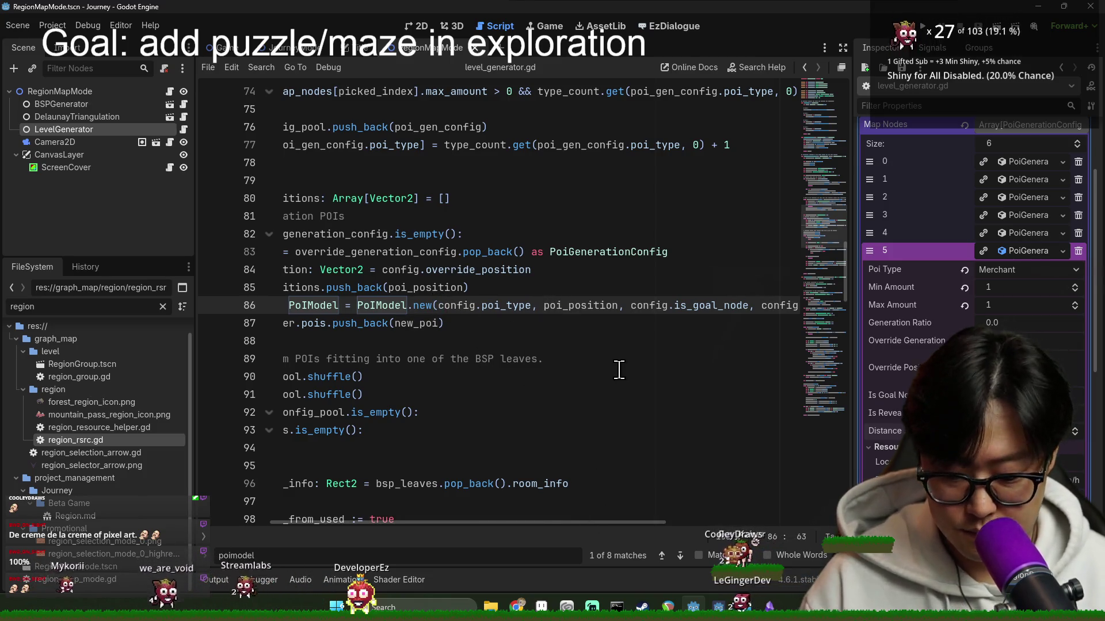
{"action": "type", "text": "\\"}
{"action": "key", "text": "Return"}
{"action": "type", "text": "\\"}
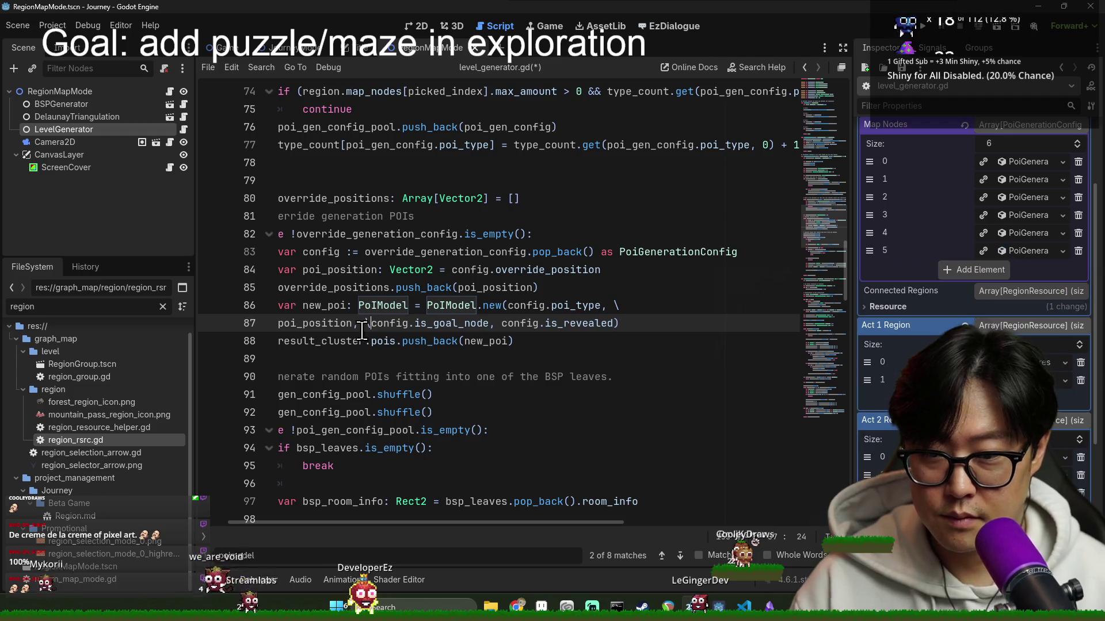
{"action": "key", "text": "Return"}
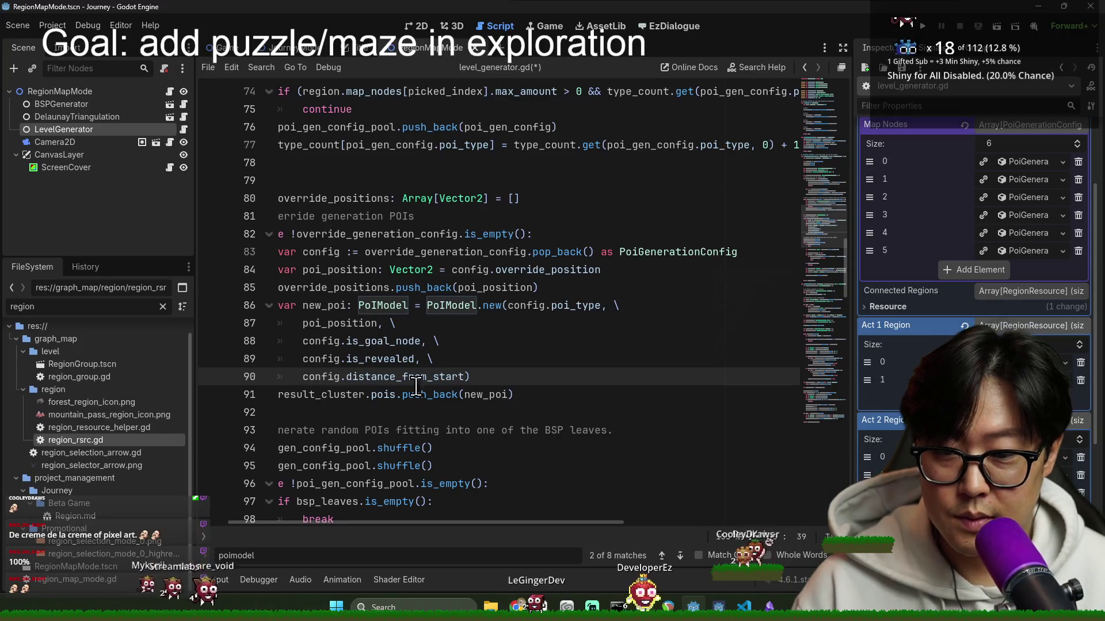
In poi_model.gd, fix 'is_revealeds' and add a self.min_distance_from_start assignment in _init
{"action": "left_click", "coordinate": [494, 311]}
{"action": "left_click", "coordinate": [495, 311], "text": "ctrl"}
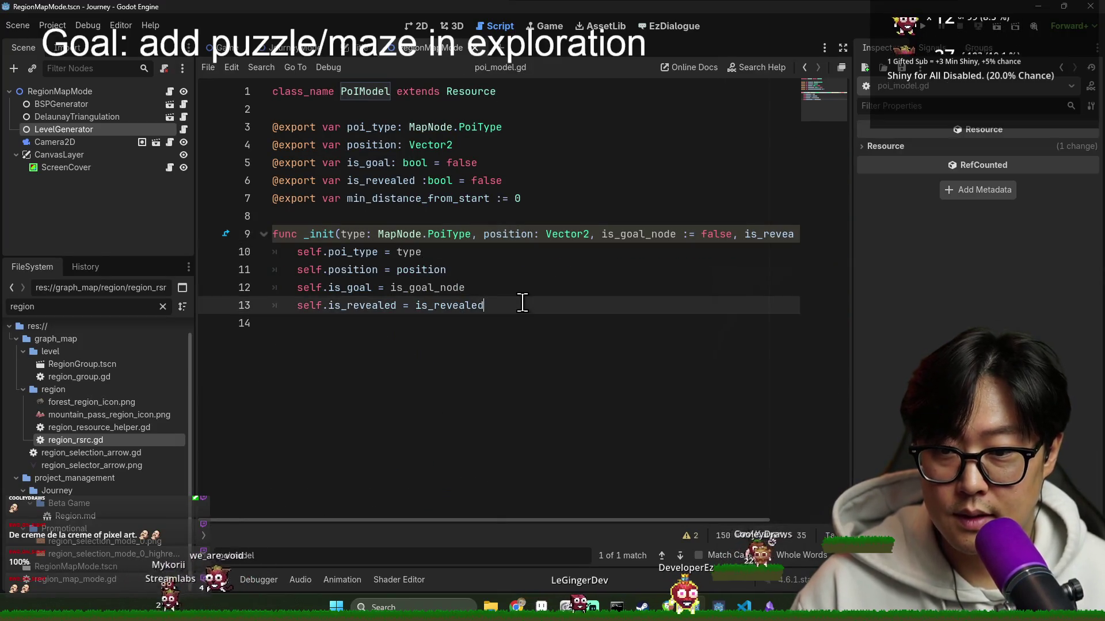
{"action": "key", "text": "BackSpace"}
{"action": "key", "text": "Return"}
{"action": "type", "text": "self.min"}
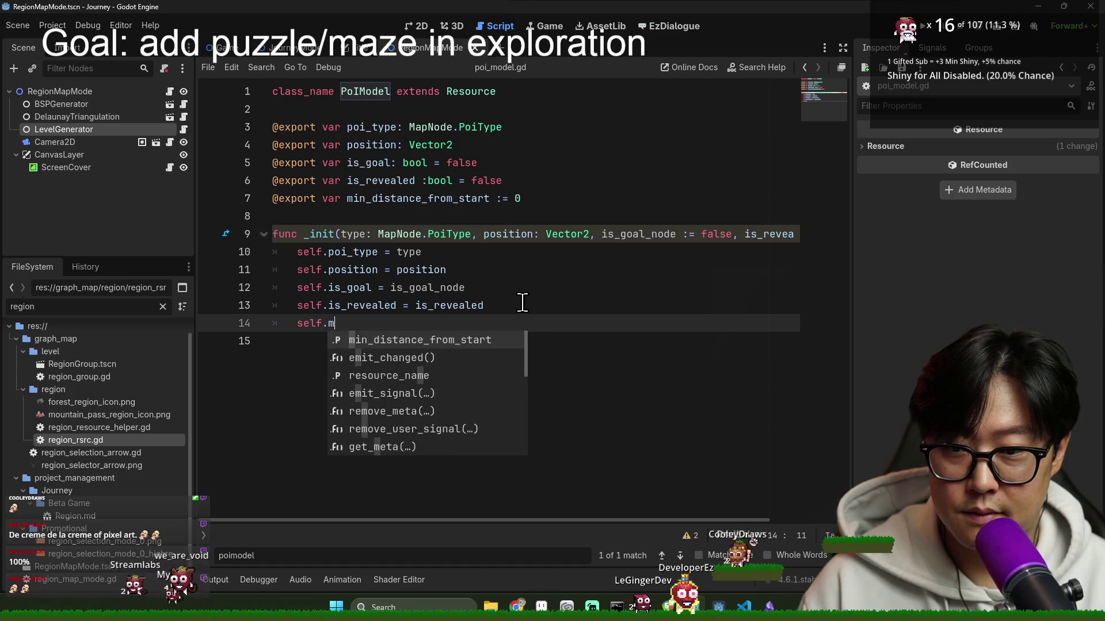
{"action": "key", "text": "Return"}
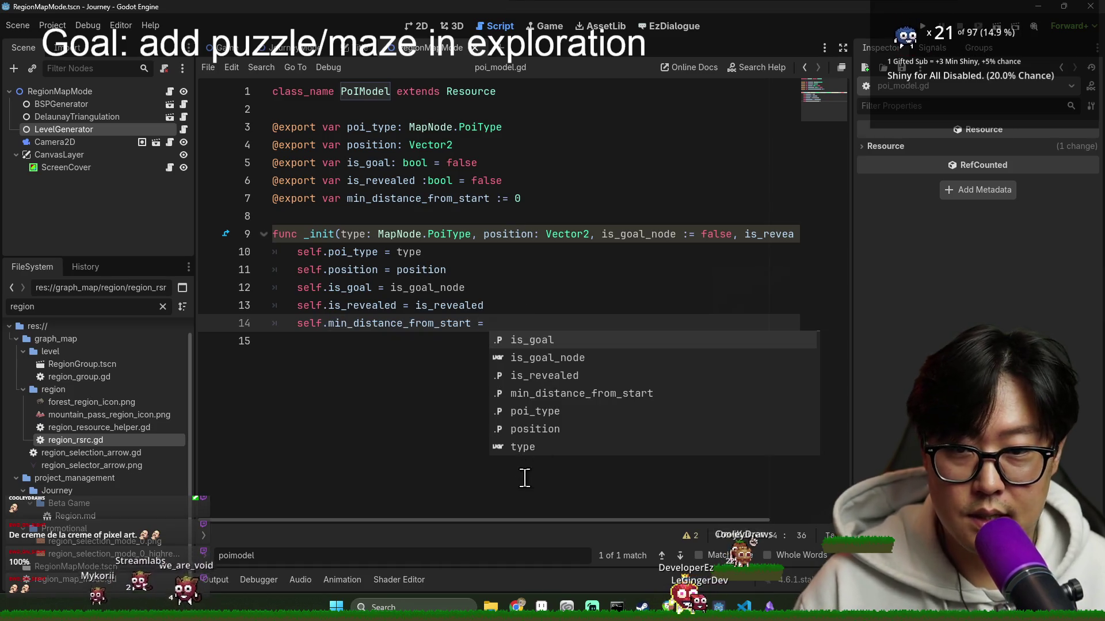
Add a 'min_distance := 0' parameter to _init, assign it, and save poi_model.gd
{"action": "left_click_drag", "start_coordinate": [521, 522], "coordinate": [596, 522]}
{"action": "left_click", "coordinate": [791, 235]}
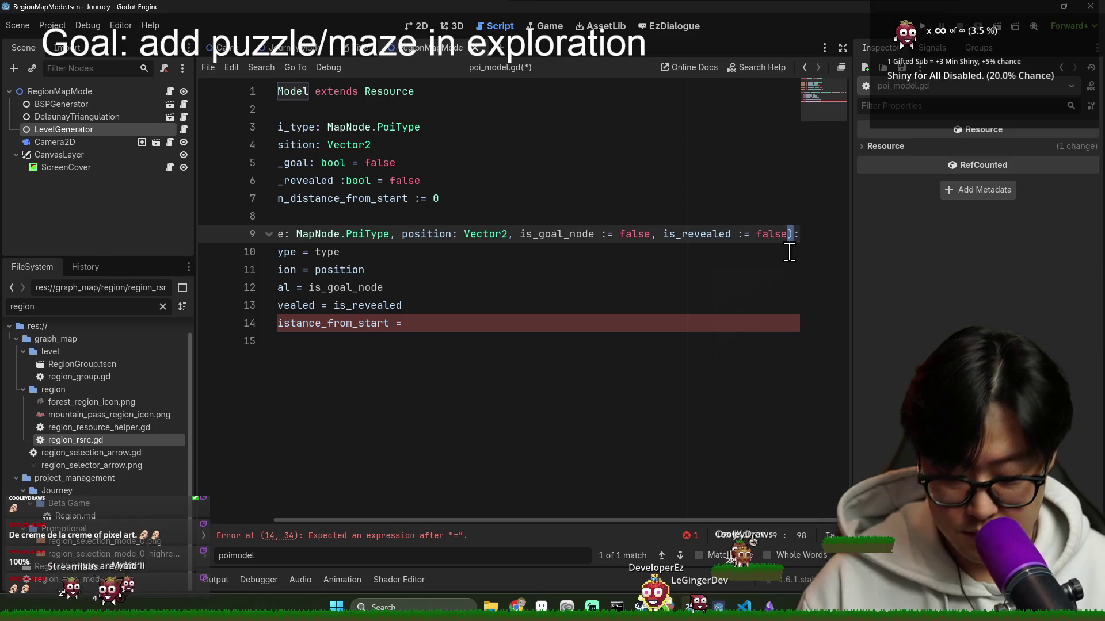
{"action": "type", "text": ", min_distance"}
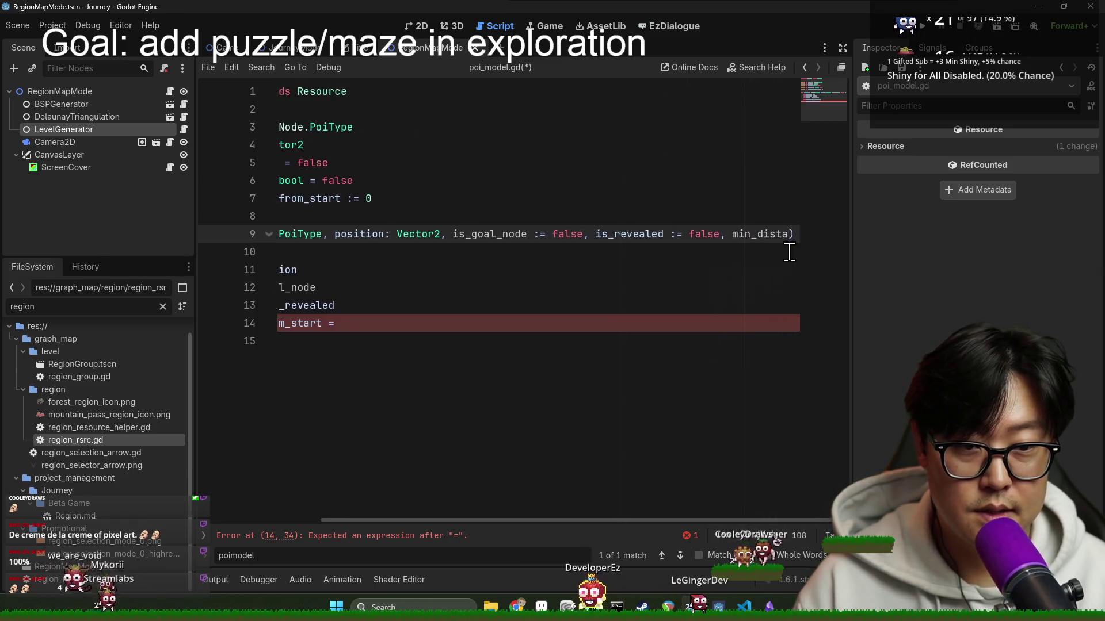
{"action": "type", "text": " := 0"}
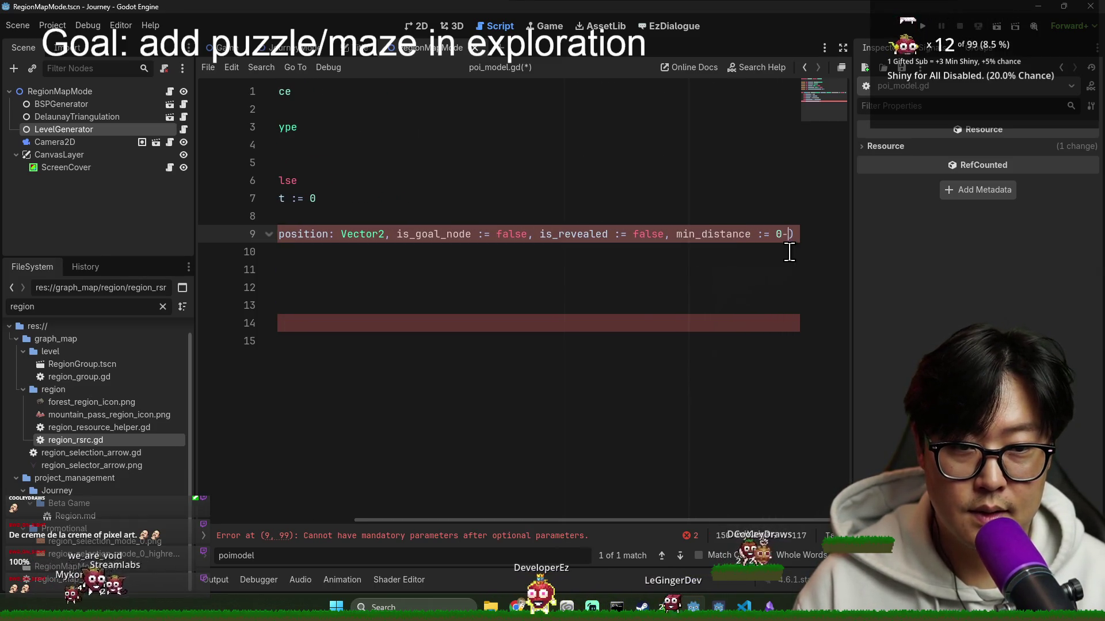
{"action": "left_click_drag", "start_coordinate": [503, 521], "coordinate": [300, 499]}
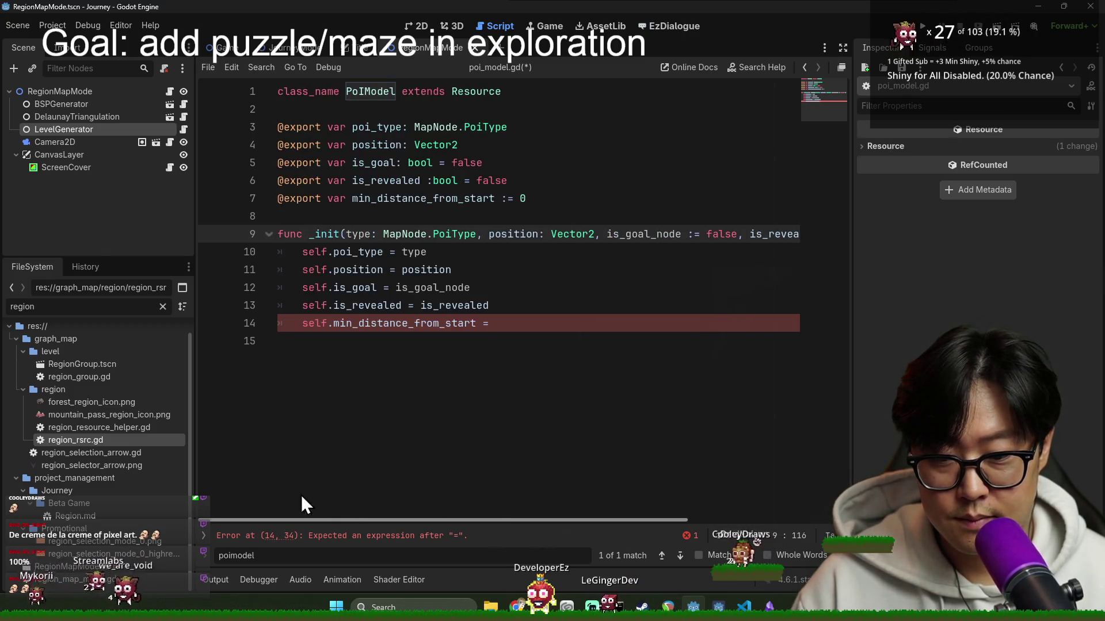
{"action": "left_click", "coordinate": [529, 321]}
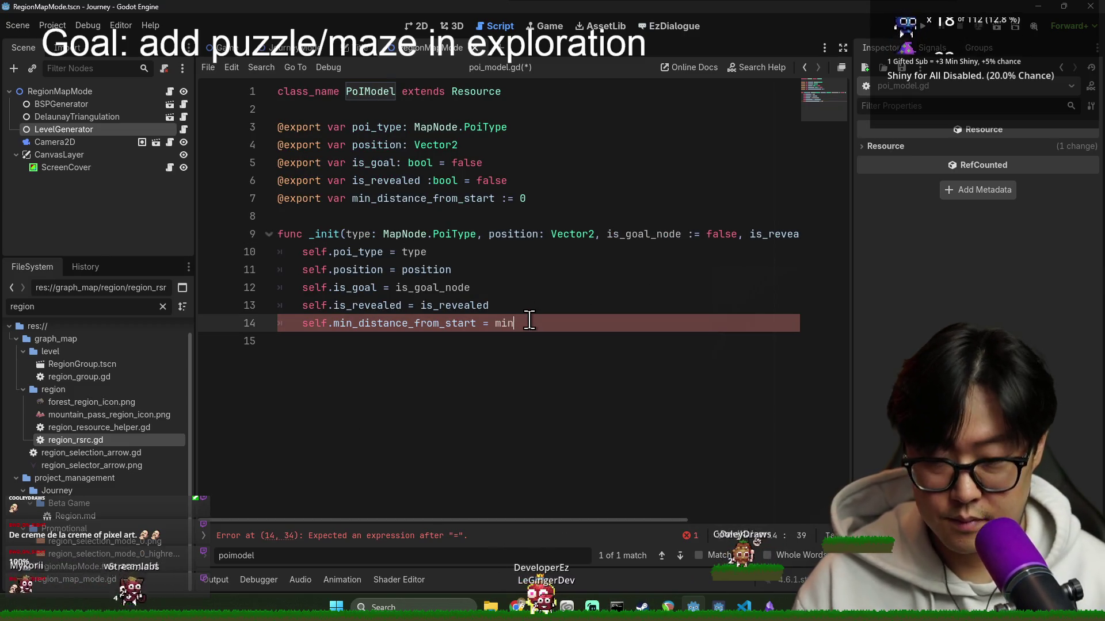
{"action": "type", "text": "i"}
{"action": "key", "text": "Return"}
{"action": "key", "text": "ctrl+s"}
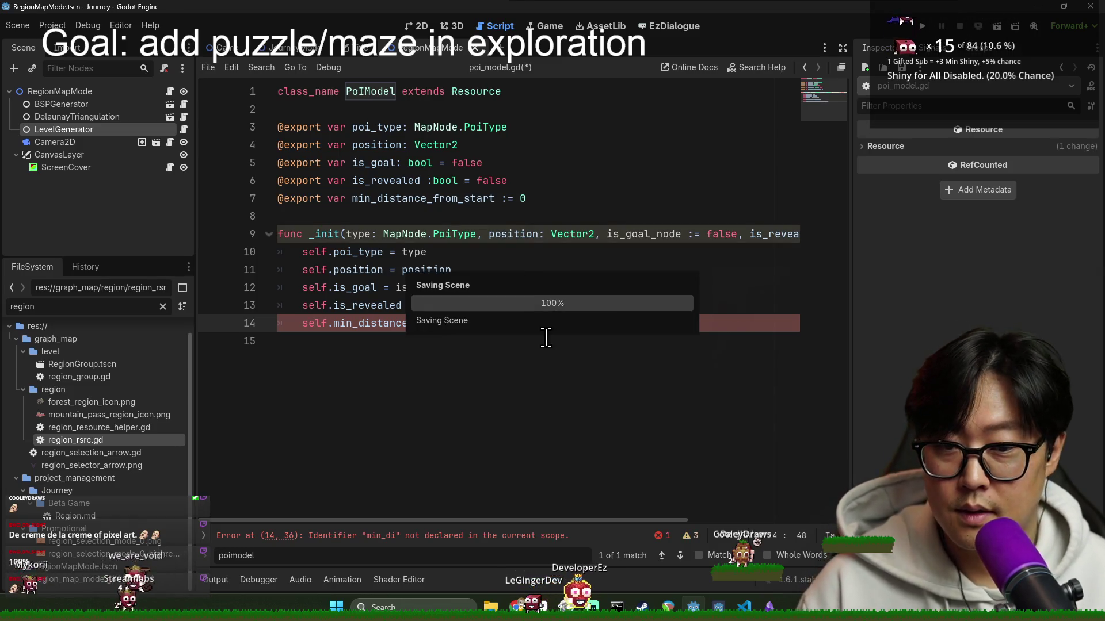
{"action": "key", "text": "alt+Left"}
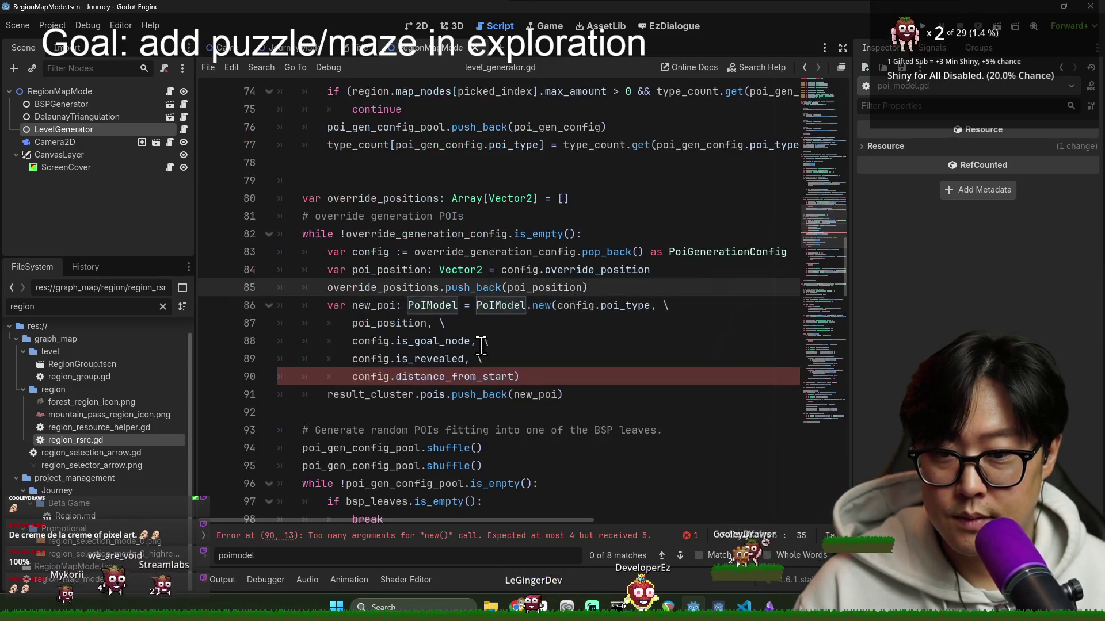
Save level_generator.gd with the wrapped PoIModel.new call and close the RegionMapMode scene tab
{"action": "left_click", "coordinate": [487, 376]}
{"action": "left_click", "coordinate": [374, 305]}
{"action": "left_click", "coordinate": [482, 358]}
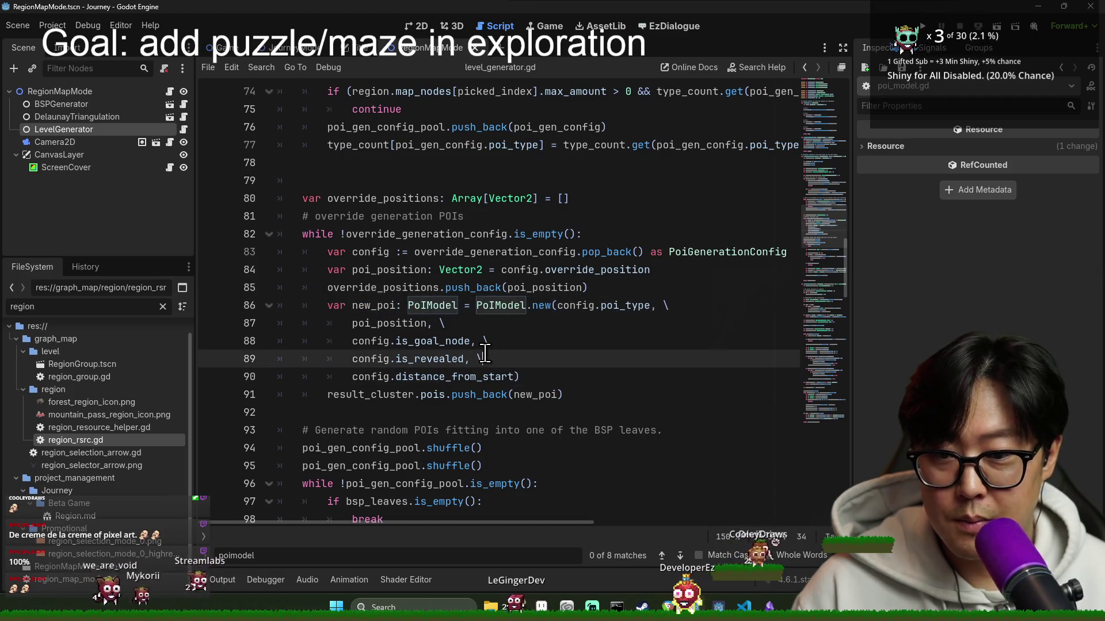
{"action": "key", "text": "ctrl+s"}
{"action": "mouse_move", "coordinate": [448, 290]}
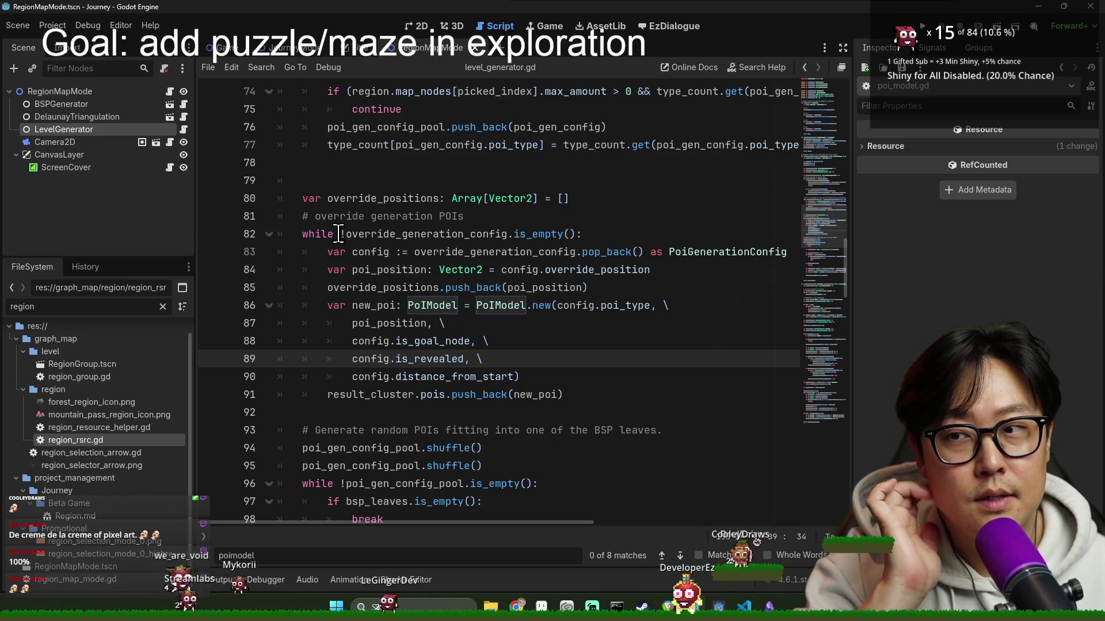
{"action": "left_click", "coordinate": [476, 51]}
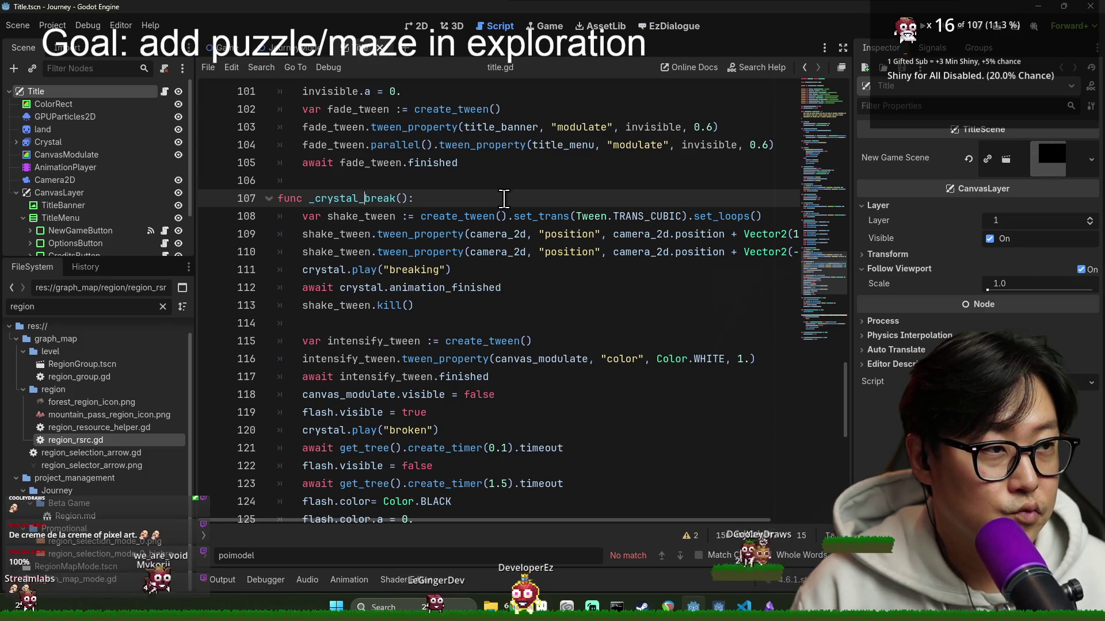
Open journey_mode.gd in the JourneyMode scene and examine the function calls in start()
{"action": "left_click", "coordinate": [287, 48]}
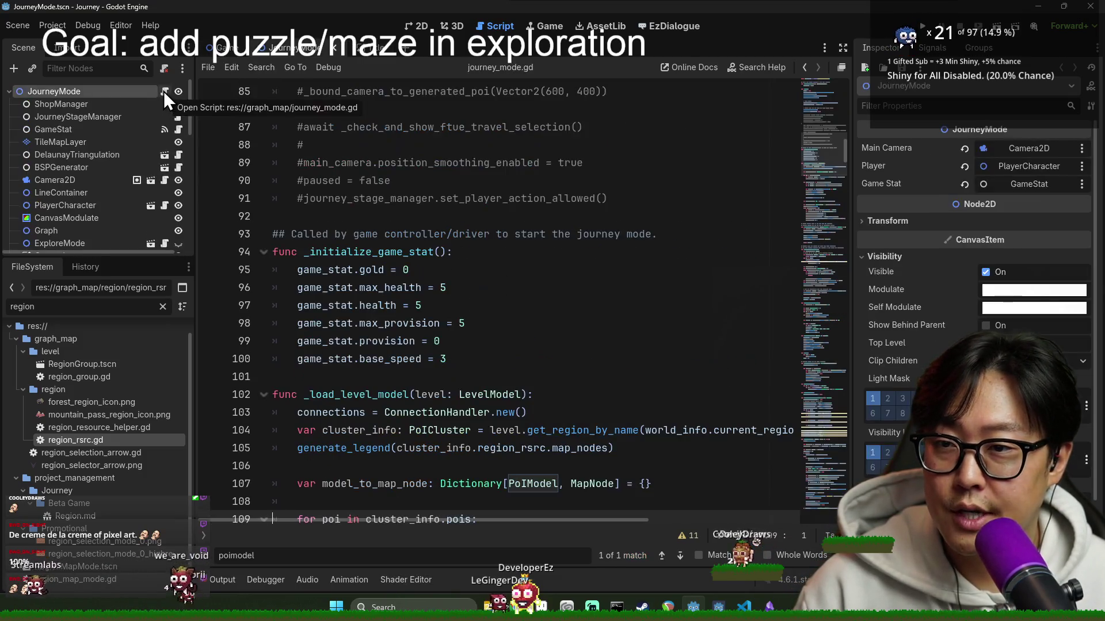
{"action": "left_click", "coordinate": [425, 227]}
{"action": "scroll", "coordinate": [424, 259], "scroll_direction": "up", "scroll_amount": 15}
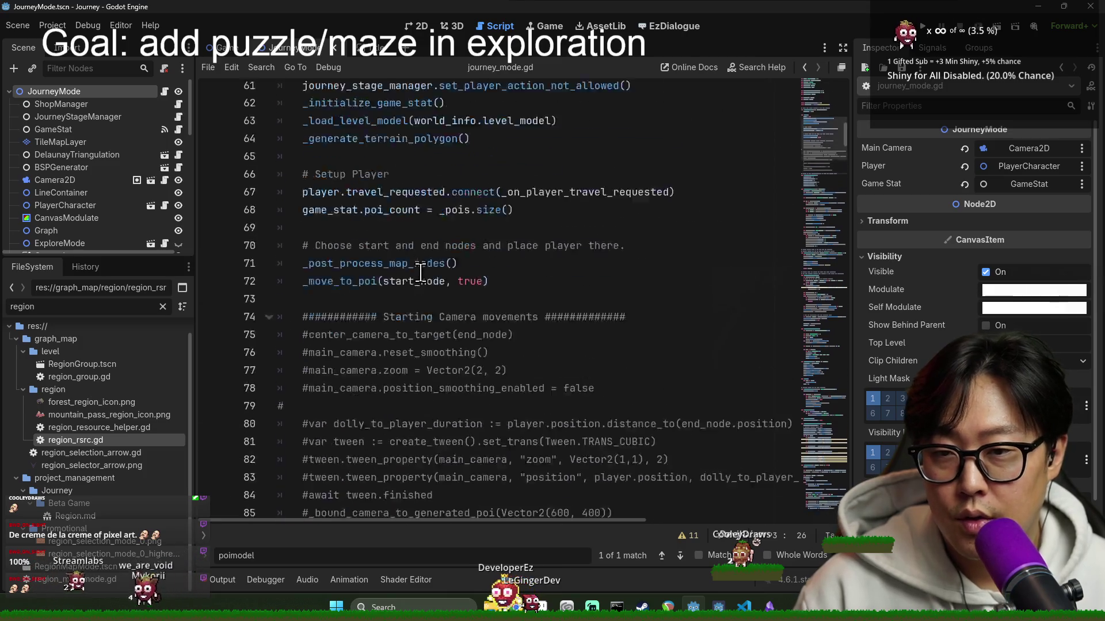
{"action": "scroll", "coordinate": [389, 332], "scroll_direction": "down", "scroll_amount": 5}
{"action": "double_click", "coordinate": [351, 234]}
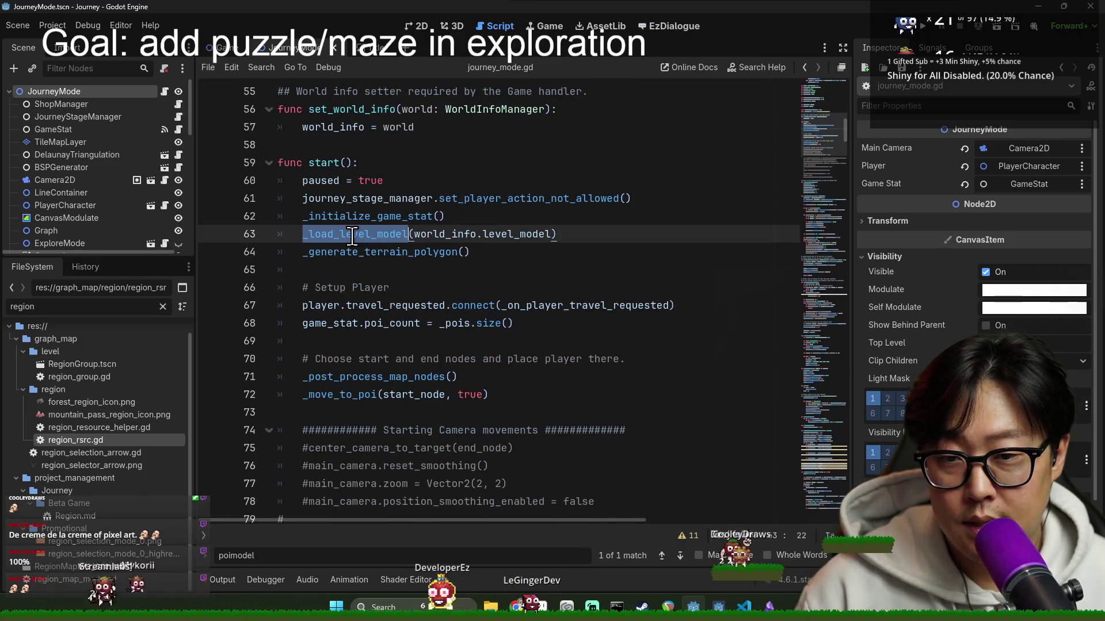
{"action": "double_click", "coordinate": [366, 216]}
{"action": "double_click", "coordinate": [368, 234]}
{"action": "double_click", "coordinate": [362, 252]}
{"action": "left_click", "coordinate": [357, 236]}
{"action": "left_click", "coordinate": [356, 235], "text": "ctrl"}
{"action": "key", "text": "ctrl+s"}
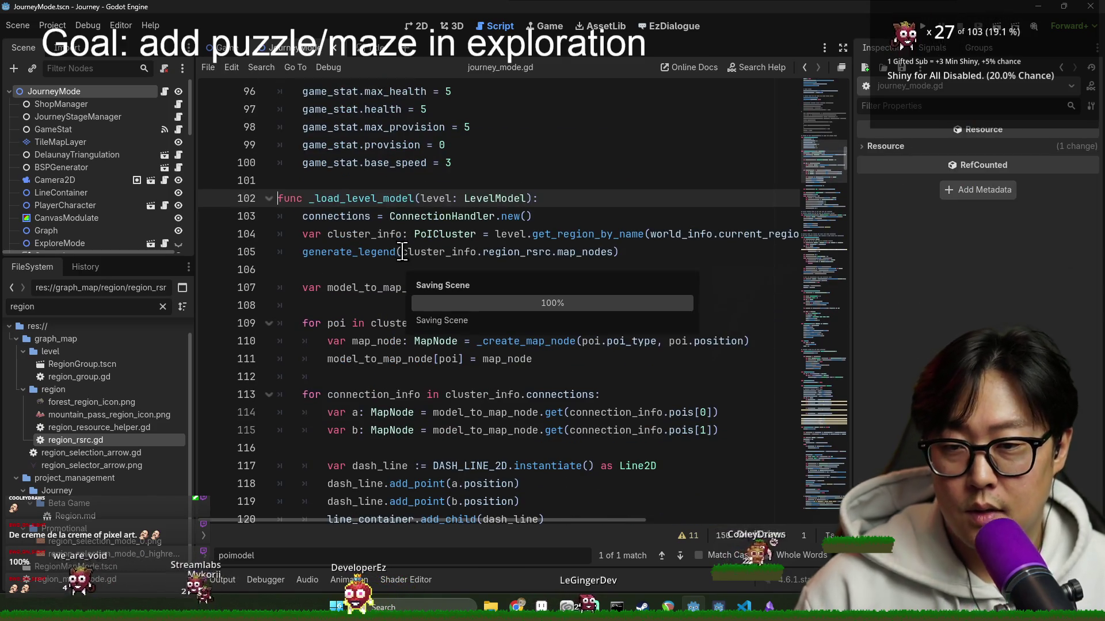
{"action": "scroll", "coordinate": [502, 216], "scroll_direction": "down", "scroll_amount": 1}
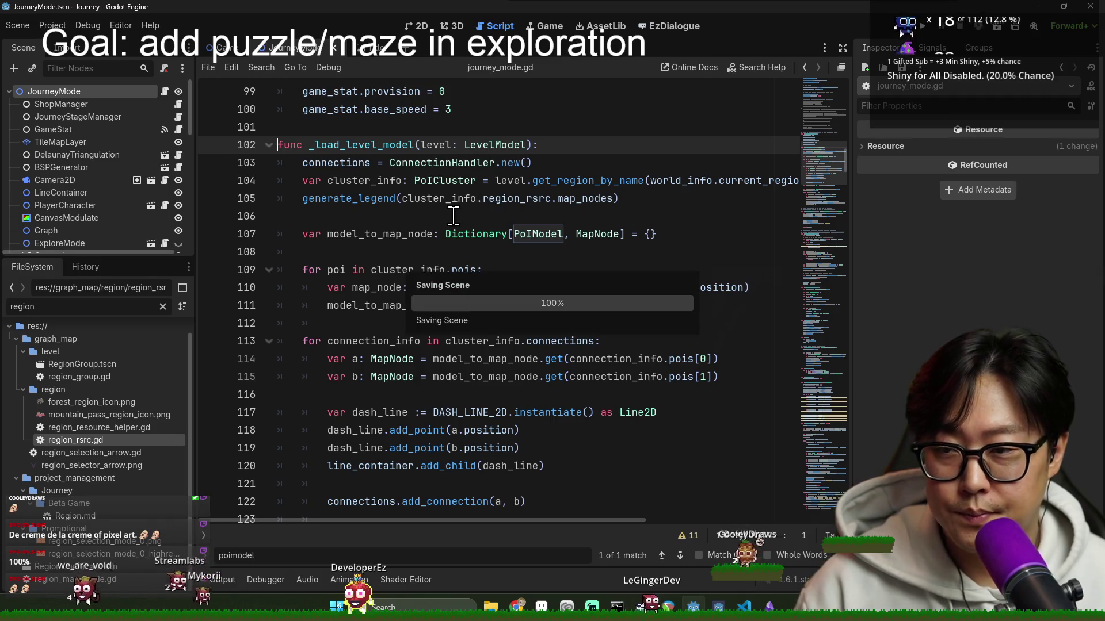
Inspect _load_level_model, highlighting where cluster_info, poi and overworld_nodes are used
{"action": "double_click", "coordinate": [379, 269]}
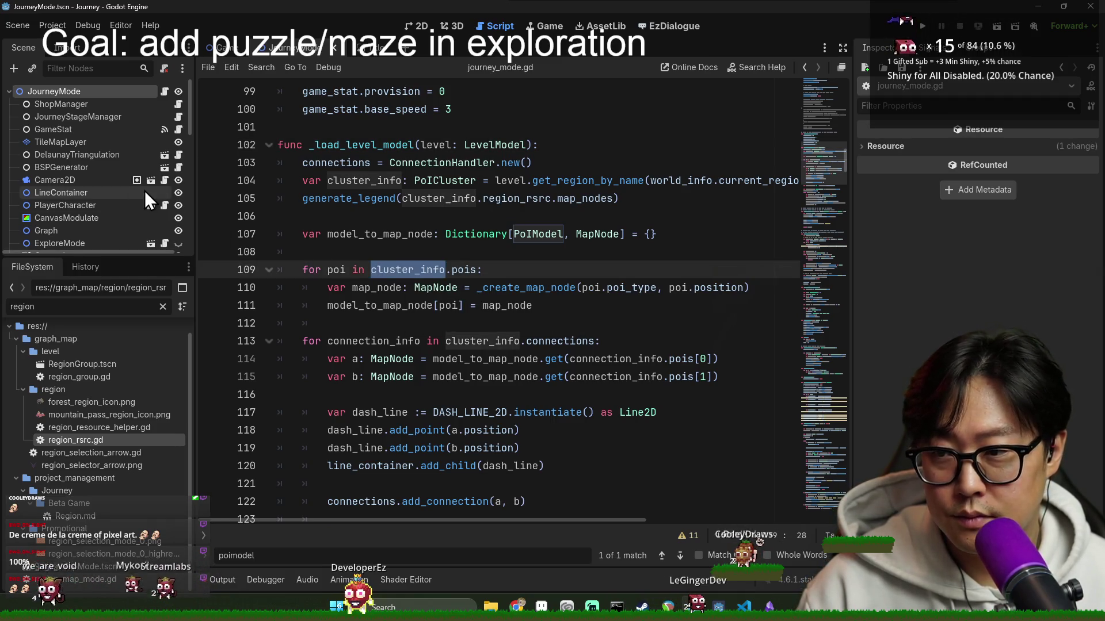
{"action": "scroll", "coordinate": [134, 192], "scroll_direction": "down", "scroll_amount": 2}
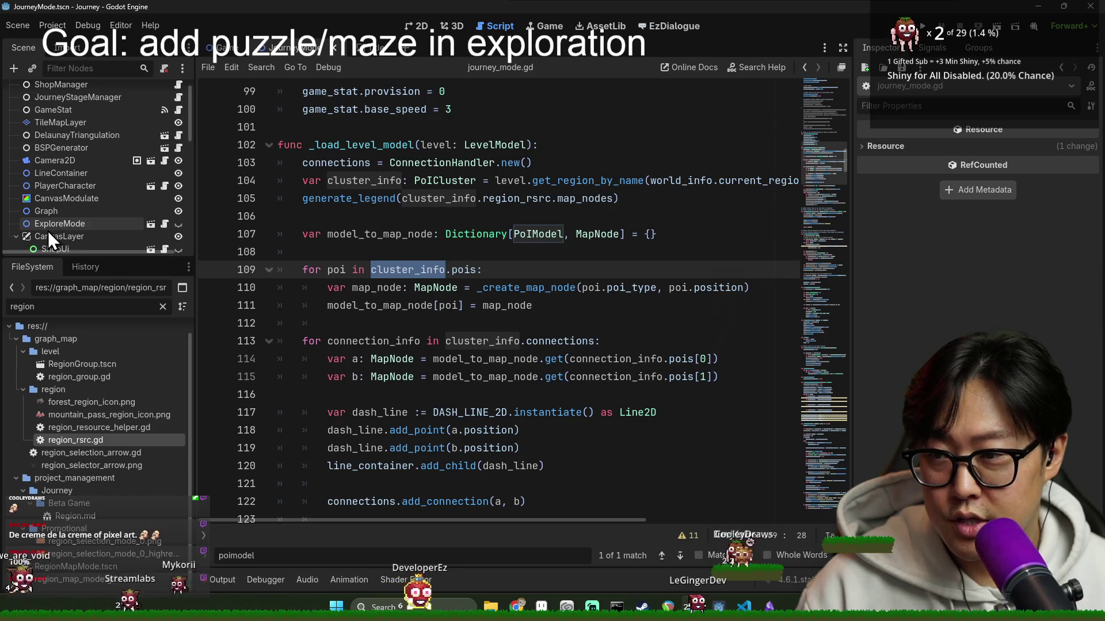
{"action": "left_click", "coordinate": [14, 236]}
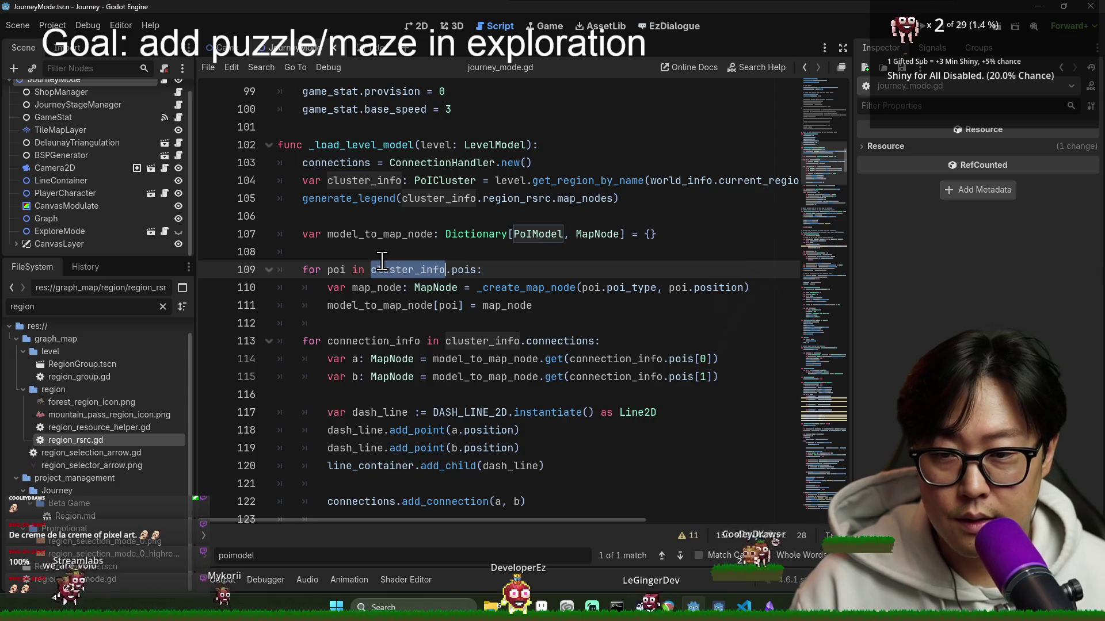
{"action": "double_click", "coordinate": [361, 144]}
{"action": "scroll", "coordinate": [397, 252], "scroll_direction": "down", "scroll_amount": 2}
{"action": "scroll", "coordinate": [397, 252], "scroll_direction": "up", "scroll_amount": 1}
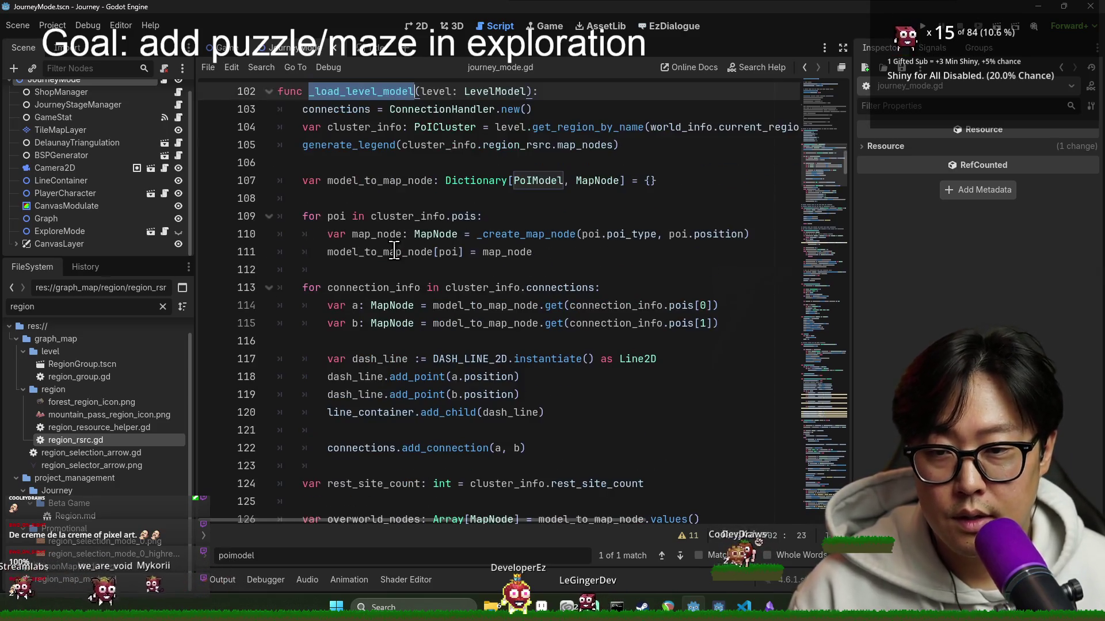
{"action": "scroll", "coordinate": [397, 251], "scroll_direction": "up", "scroll_amount": 1}
{"action": "double_click", "coordinate": [403, 269]}
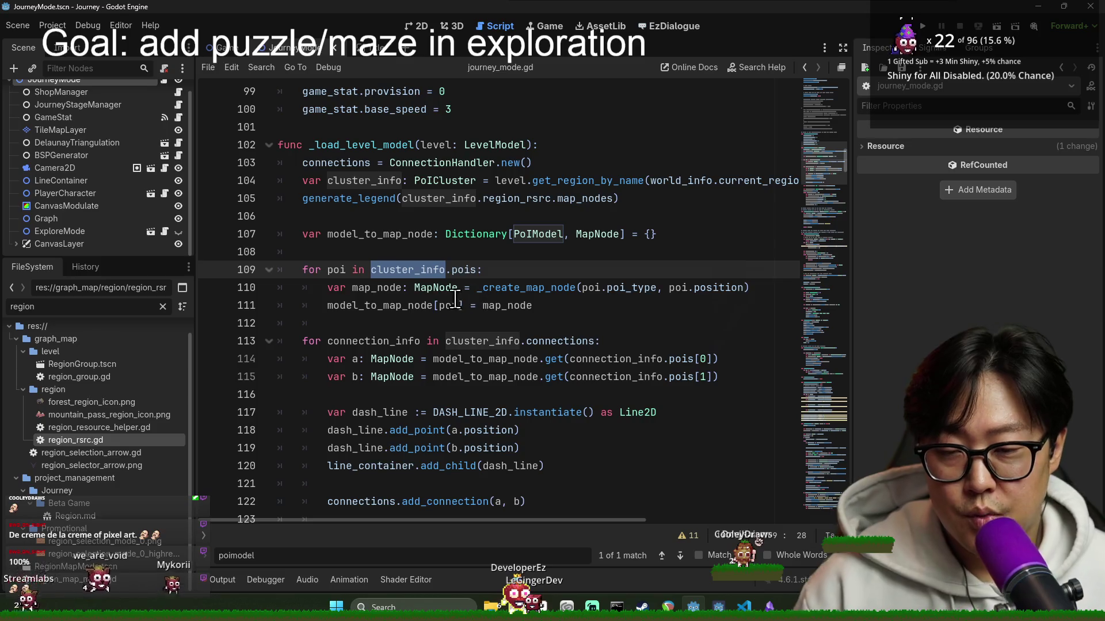
{"action": "double_click", "coordinate": [336, 269]}
{"action": "scroll", "coordinate": [368, 334], "scroll_direction": "down", "scroll_amount": 3}
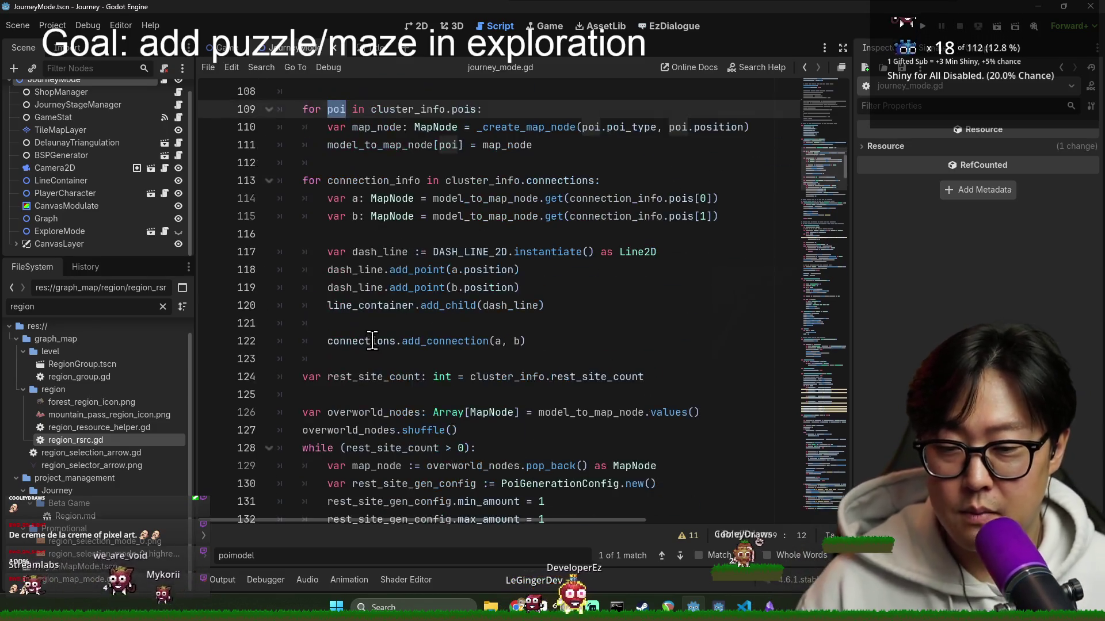
{"action": "scroll", "coordinate": [374, 343], "scroll_direction": "down", "scroll_amount": 2}
{"action": "double_click", "coordinate": [380, 323]}
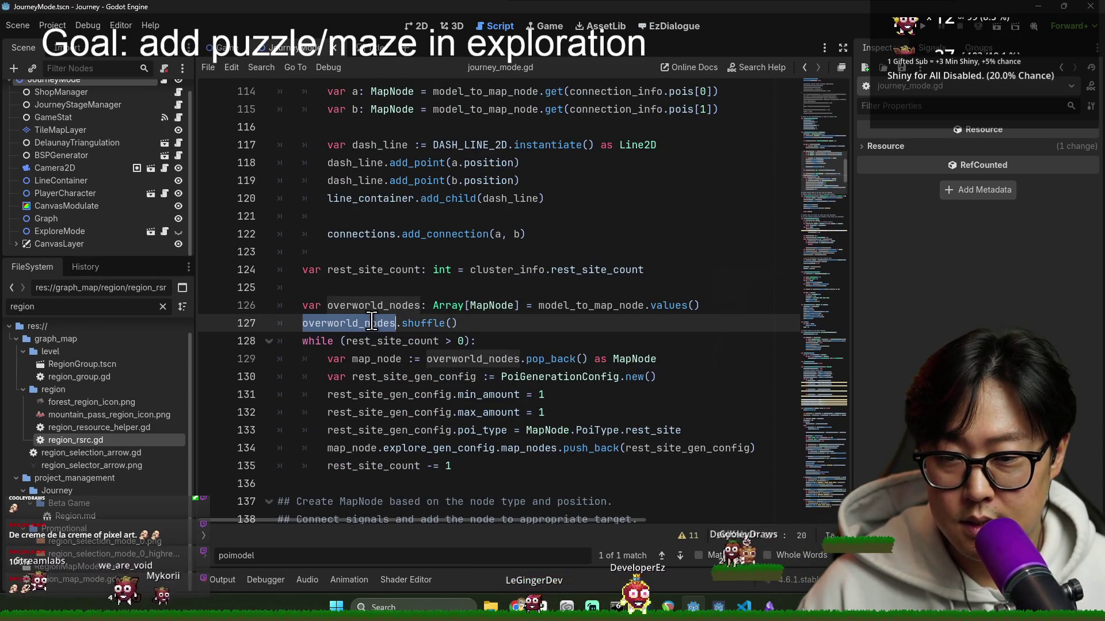
{"action": "scroll", "coordinate": [429, 361], "scroll_direction": "up", "scroll_amount": 5}
{"action": "scroll", "coordinate": [439, 262], "scroll_direction": "down", "scroll_amount": 2}
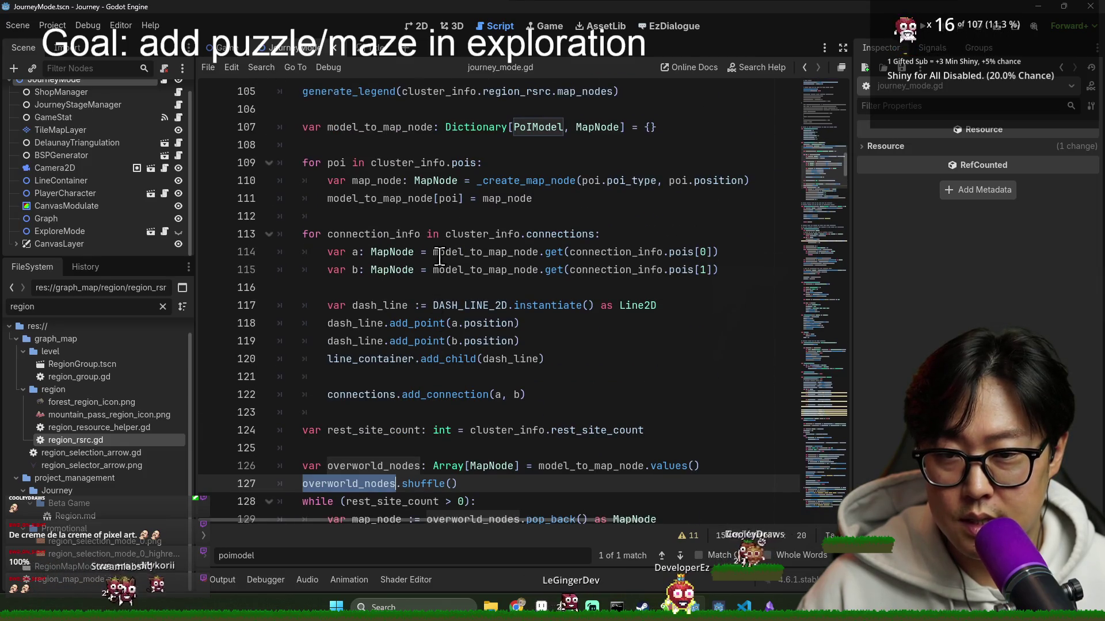
{"action": "scroll", "coordinate": [485, 216], "scroll_direction": "up", "scroll_amount": 2}
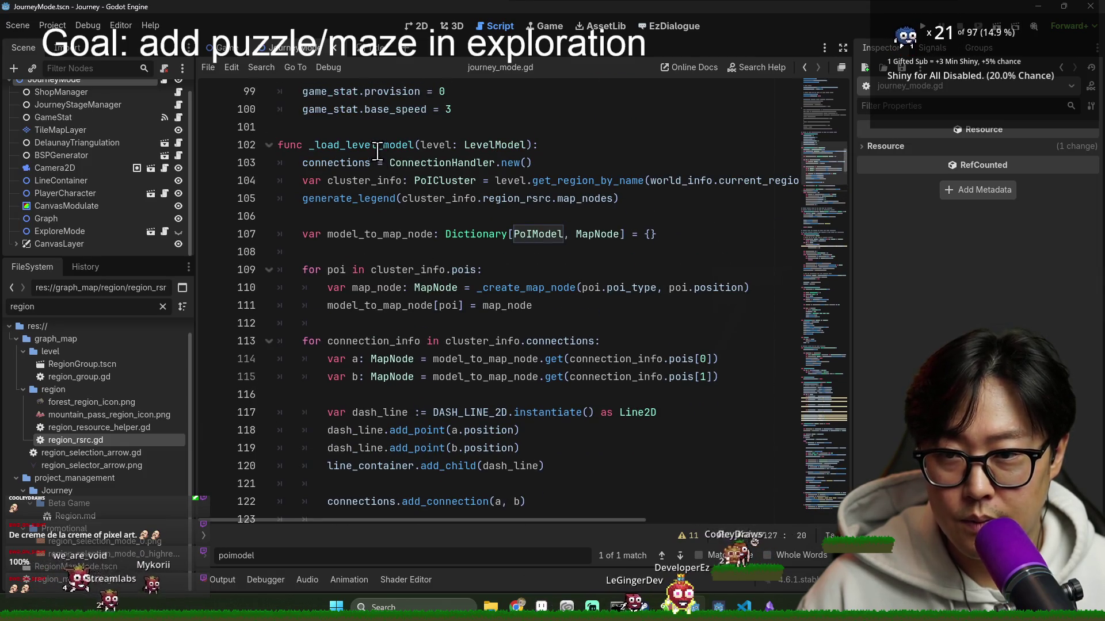
{"action": "double_click", "coordinate": [376, 148]}
{"action": "scroll", "coordinate": [394, 282], "scroll_direction": "up", "scroll_amount": 5}
{"action": "scroll", "coordinate": [383, 338], "scroll_direction": "down", "scroll_amount": 1}
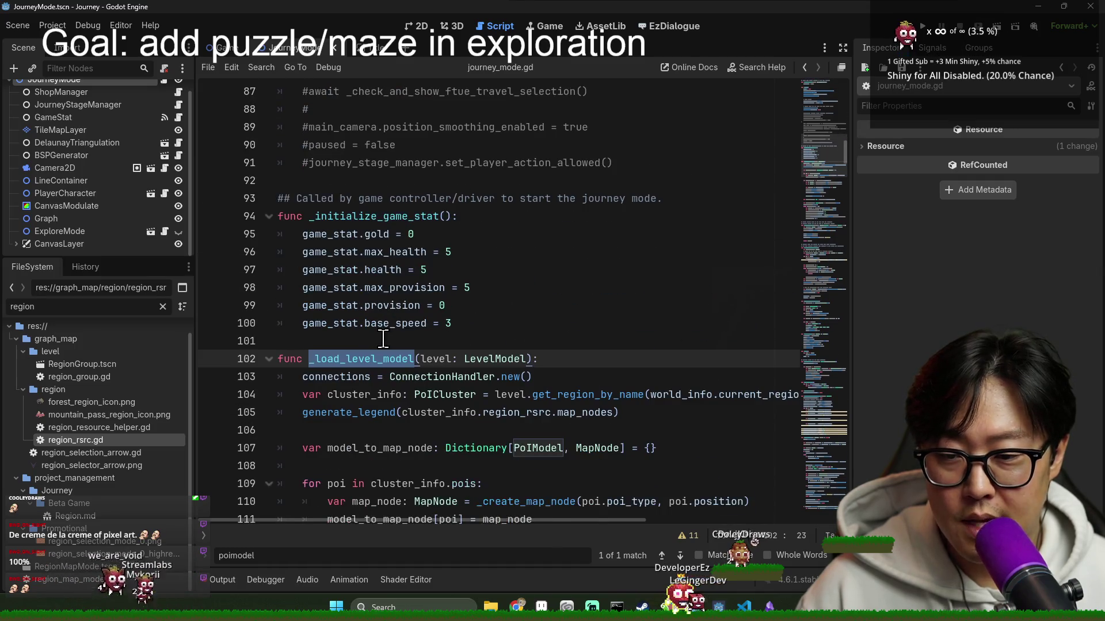
{"action": "scroll", "coordinate": [385, 355], "scroll_direction": "down", "scroll_amount": 11}
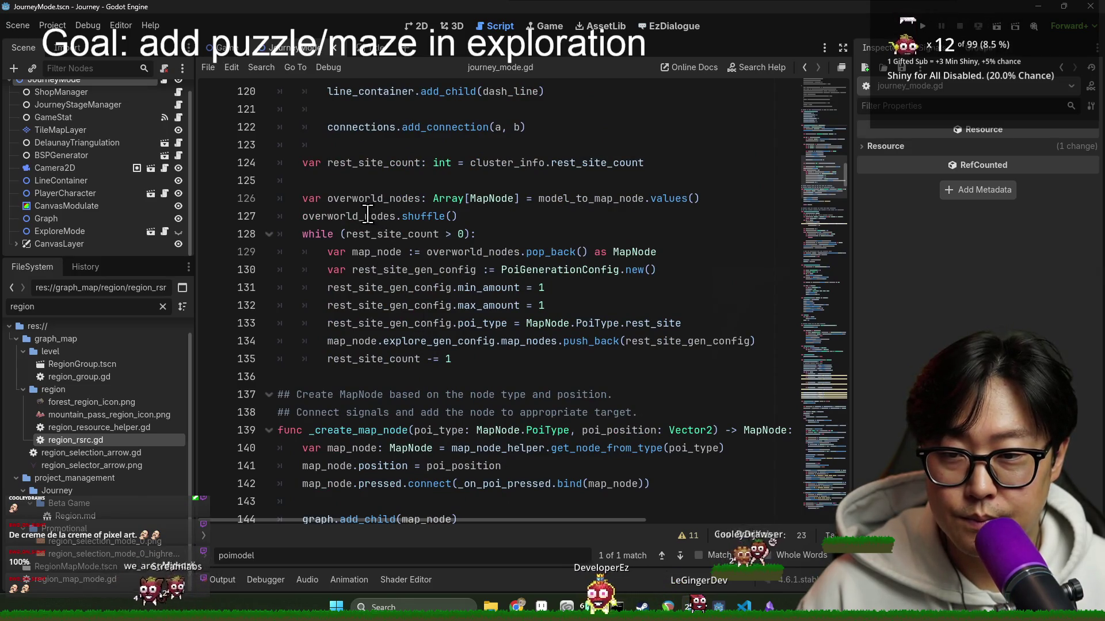
{"action": "scroll", "coordinate": [418, 306], "scroll_direction": "up", "scroll_amount": 9}
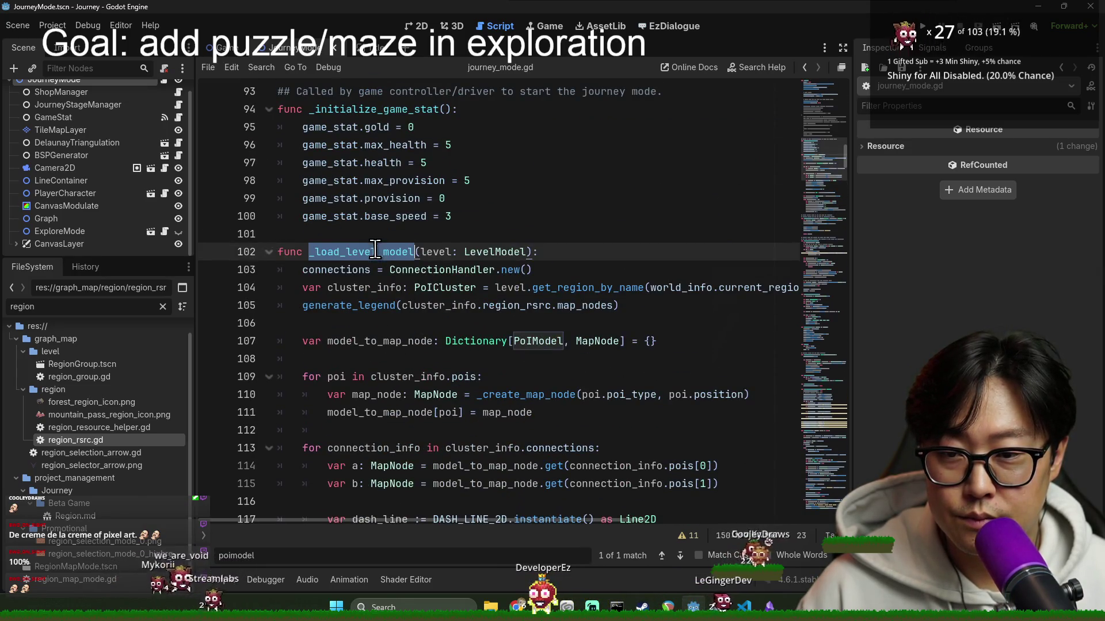
Search for _load_level_model and jump to its call on line 63 in start()
{"action": "key", "text": "ctrl+f"}
{"action": "key", "text": "Return"}
{"action": "scroll", "coordinate": [389, 326], "scroll_direction": "down", "scroll_amount": 2}
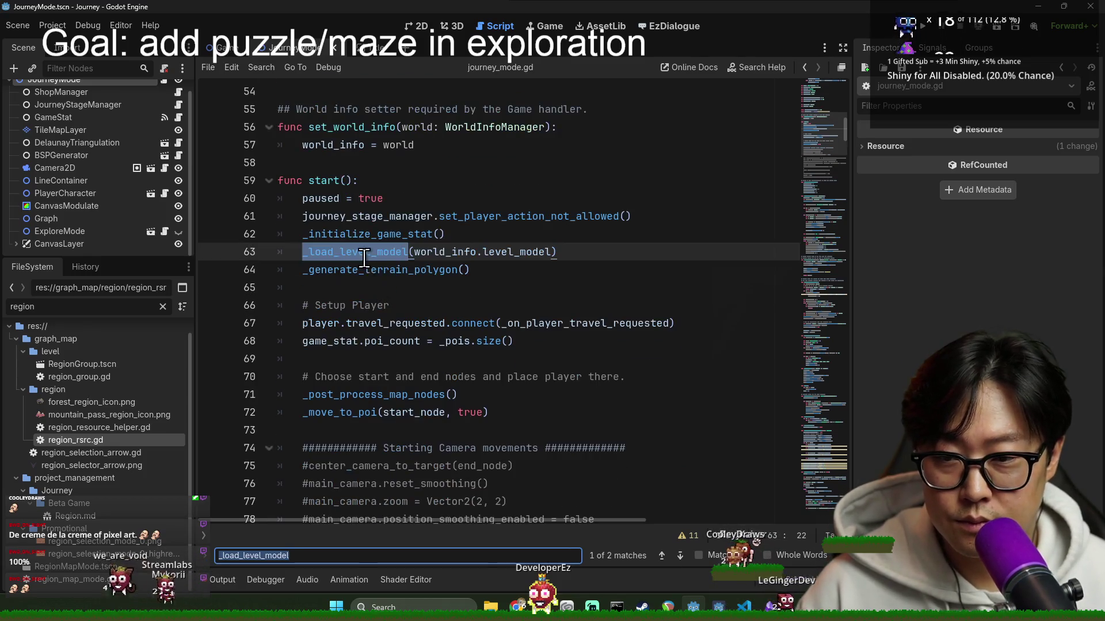
Search for start_node and jump to its starting_map_node assignment on line 180
{"action": "left_click", "coordinate": [384, 305]}
{"action": "double_click", "coordinate": [414, 305]}
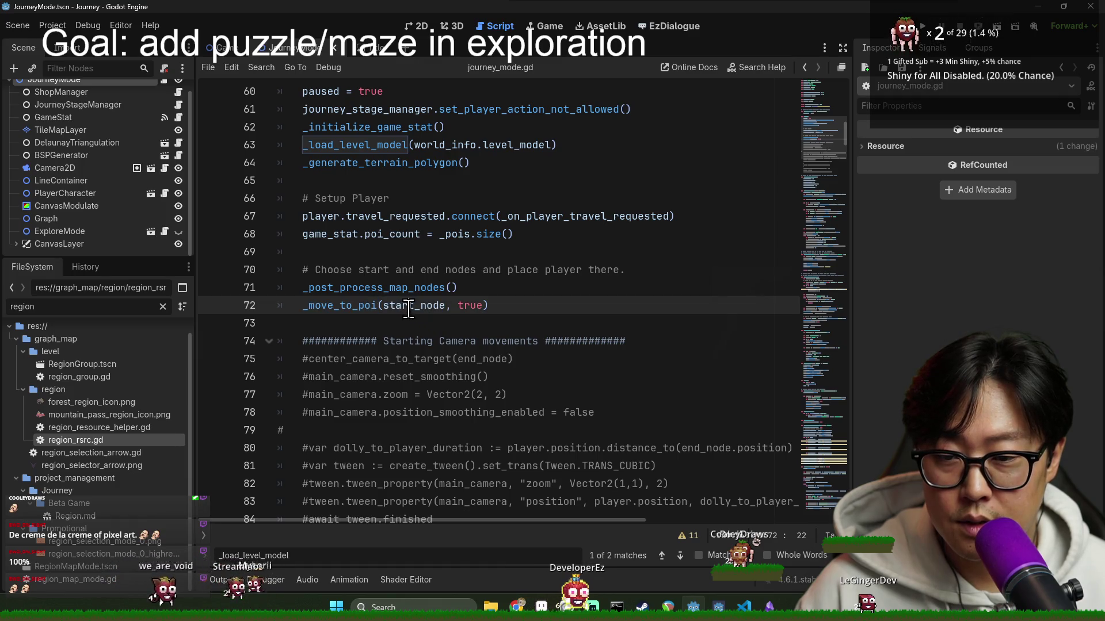
{"action": "key", "text": "ctrl+f"}
{"action": "key", "text": "Return"}
{"action": "double_click", "coordinate": [428, 307]}
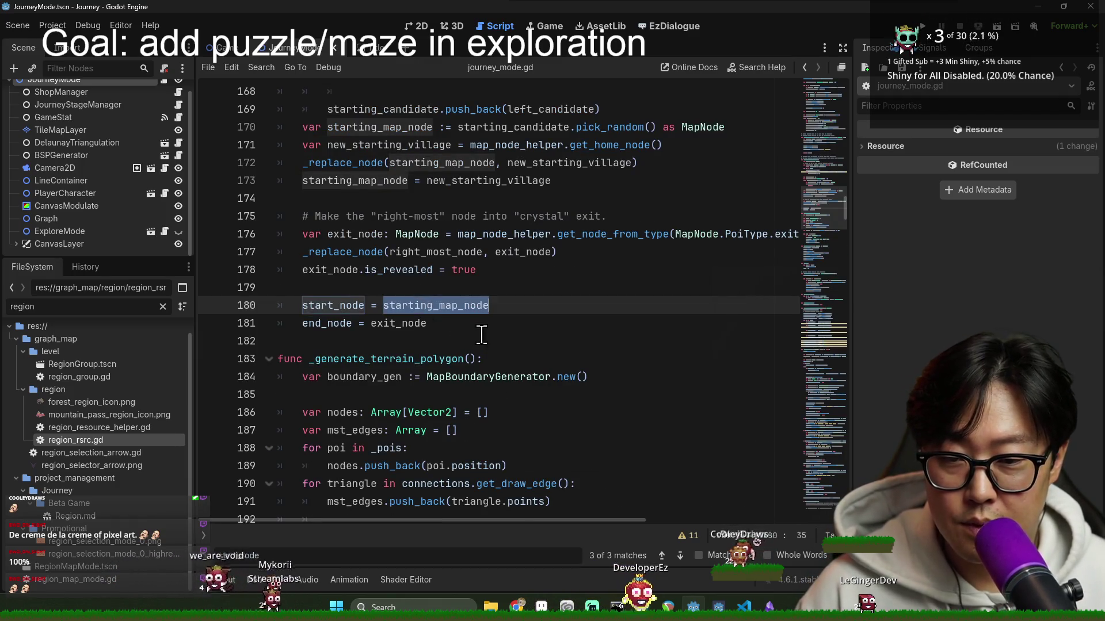
Bring the _post_process_map_nodes header into view and review where starting_map_node is used
{"action": "scroll", "coordinate": [477, 329], "scroll_direction": "up", "scroll_amount": 2}
{"action": "scroll", "coordinate": [471, 327], "scroll_direction": "up", "scroll_amount": 1}
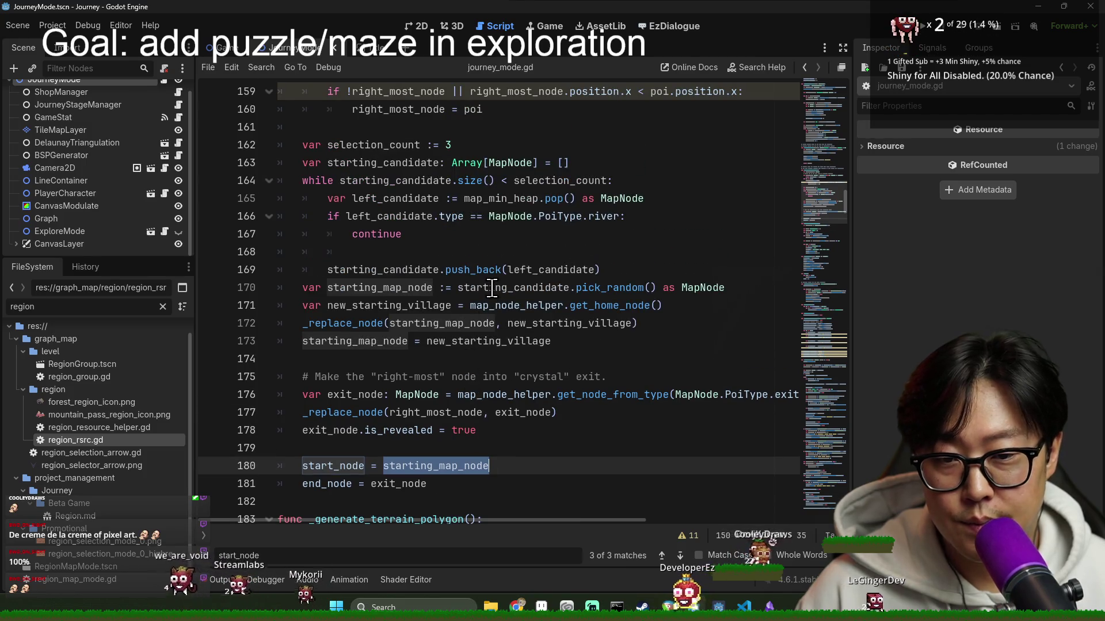
{"action": "scroll", "coordinate": [492, 288], "scroll_direction": "up", "scroll_amount": 1}
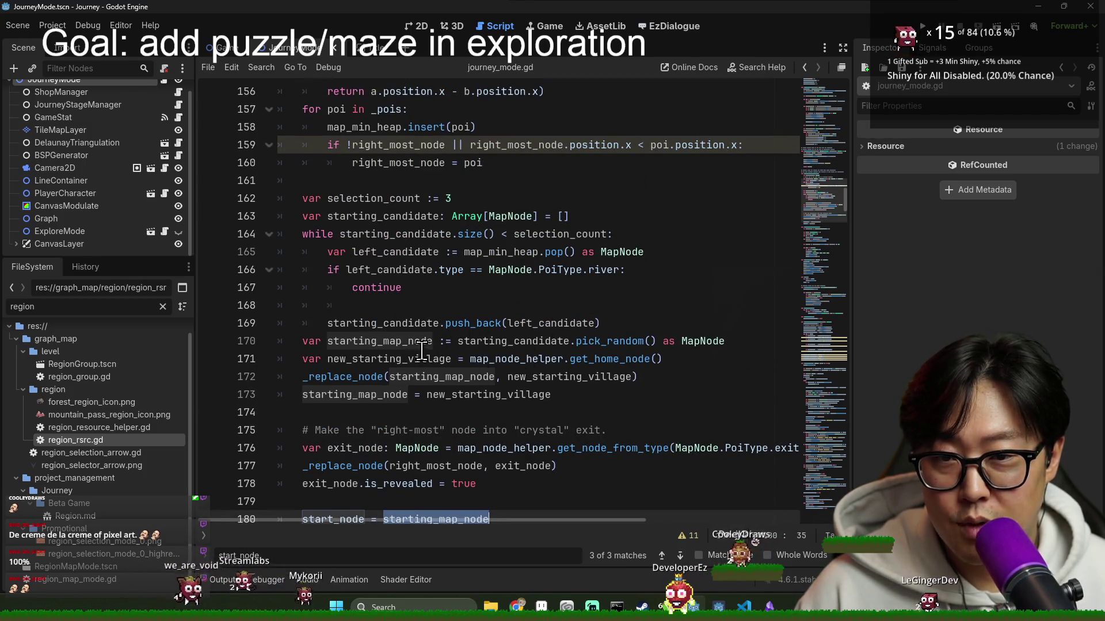
{"action": "scroll", "coordinate": [470, 371], "scroll_direction": "up", "scroll_amount": 3}
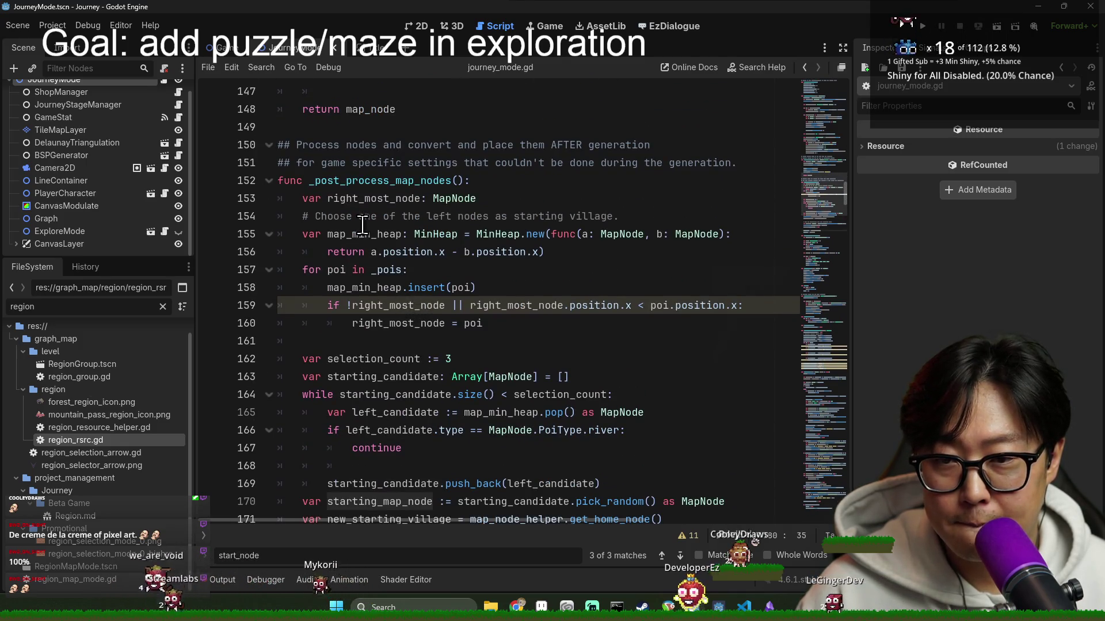
{"action": "double_click", "coordinate": [375, 182]}
{"action": "mouse_move", "coordinate": [444, 287]}
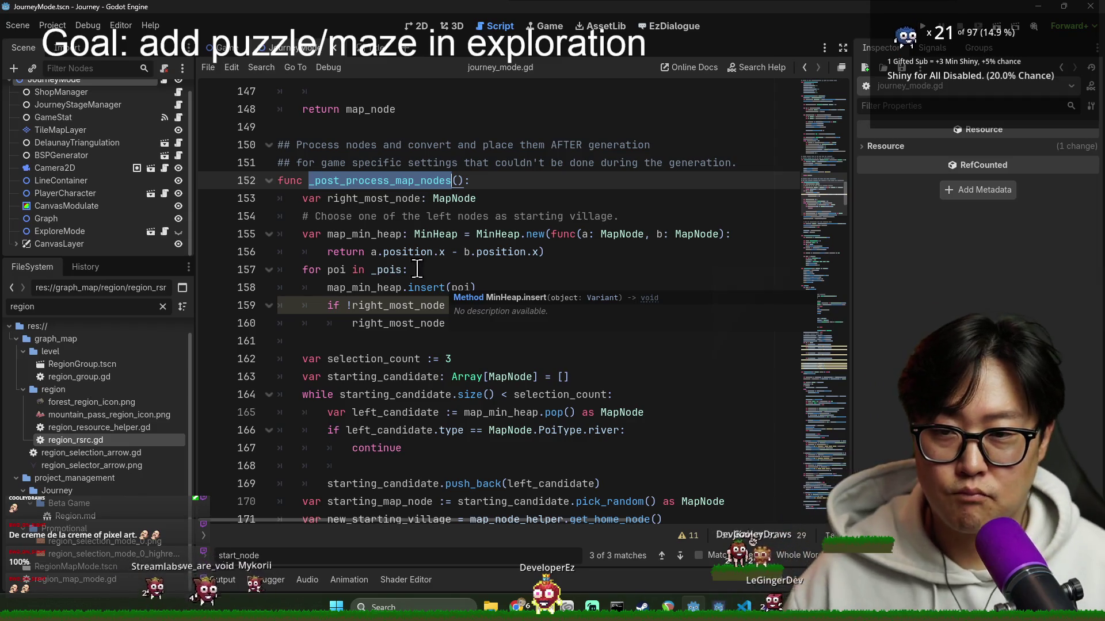
{"action": "scroll", "coordinate": [361, 272], "scroll_direction": "down", "scroll_amount": 2}
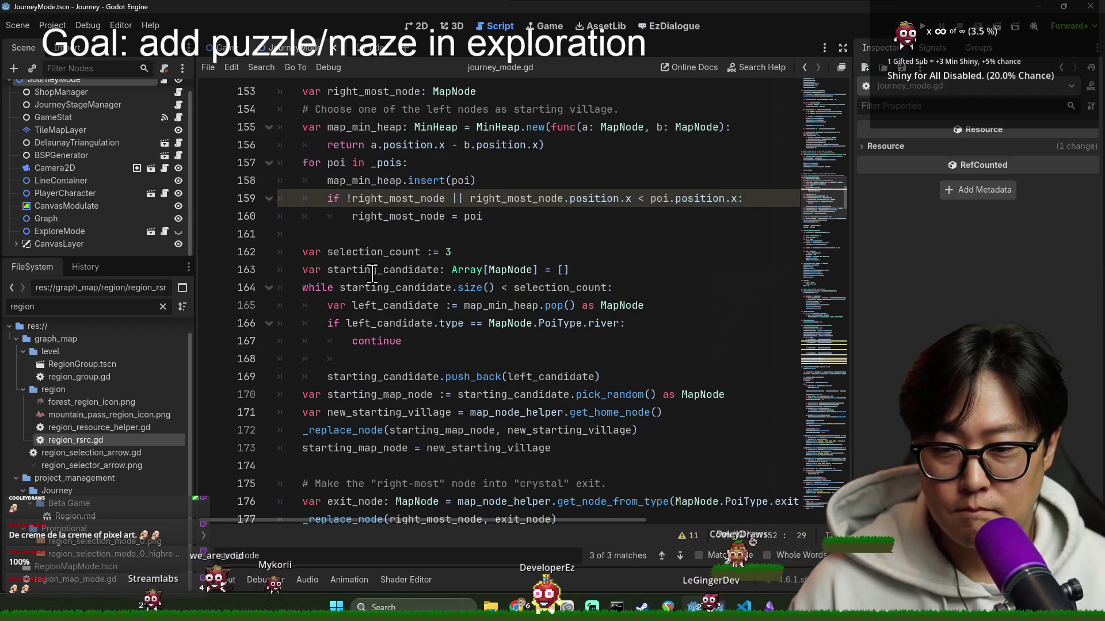
{"action": "scroll", "coordinate": [390, 256], "scroll_direction": "up", "scroll_amount": 2}
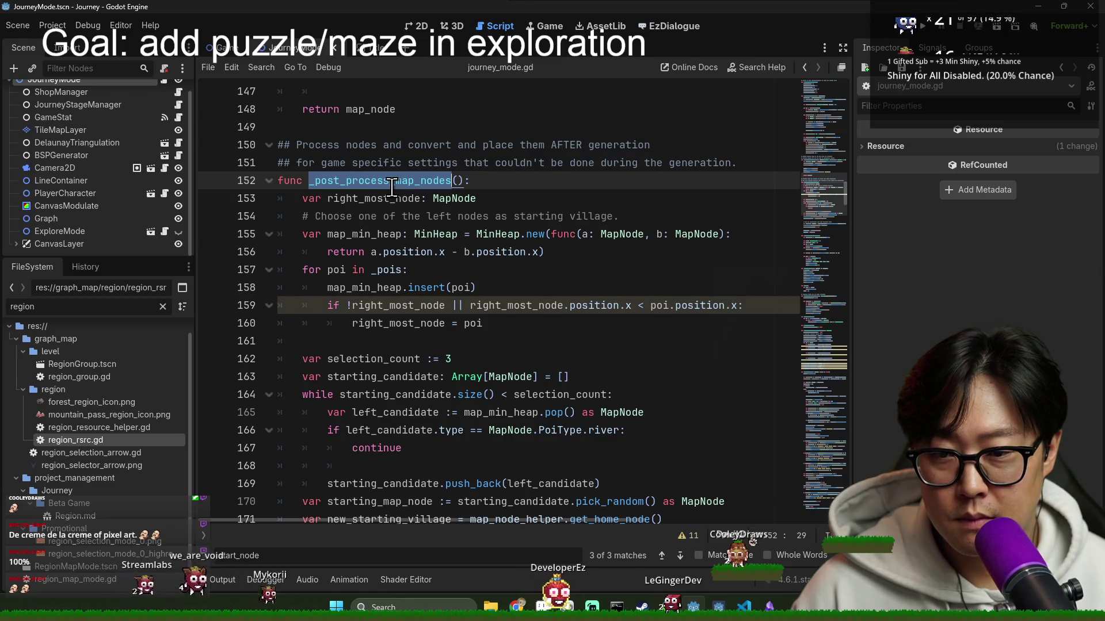
{"action": "scroll", "coordinate": [391, 187], "scroll_direction": "down", "scroll_amount": 3}
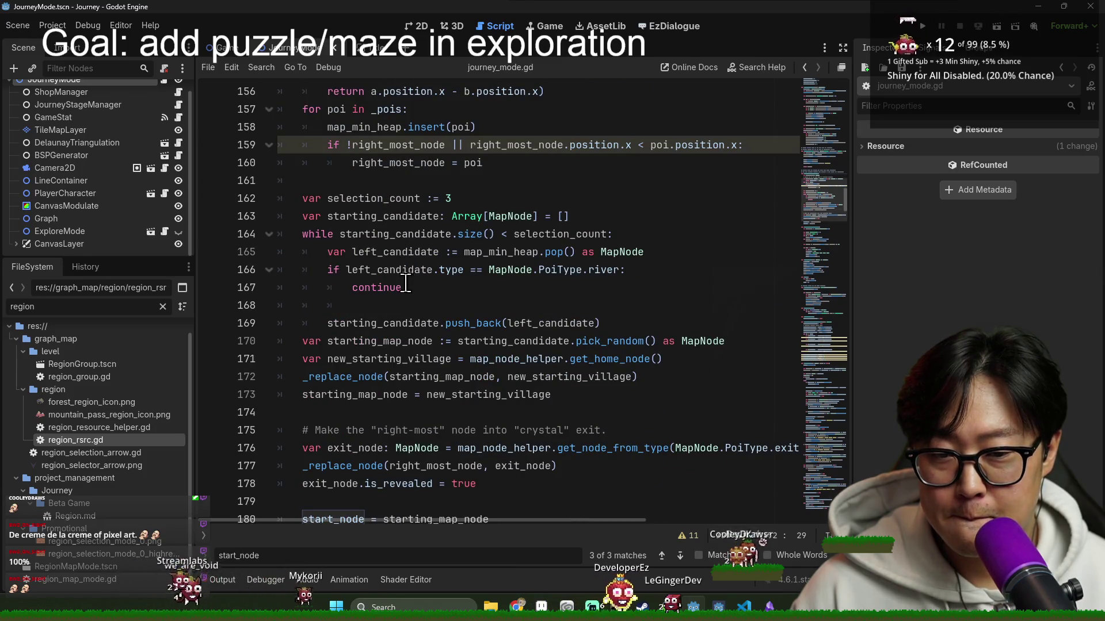
{"action": "scroll", "coordinate": [394, 207], "scroll_direction": "up", "scroll_amount": 3}
{"action": "scroll", "coordinate": [374, 161], "scroll_direction": "down", "scroll_amount": 3}
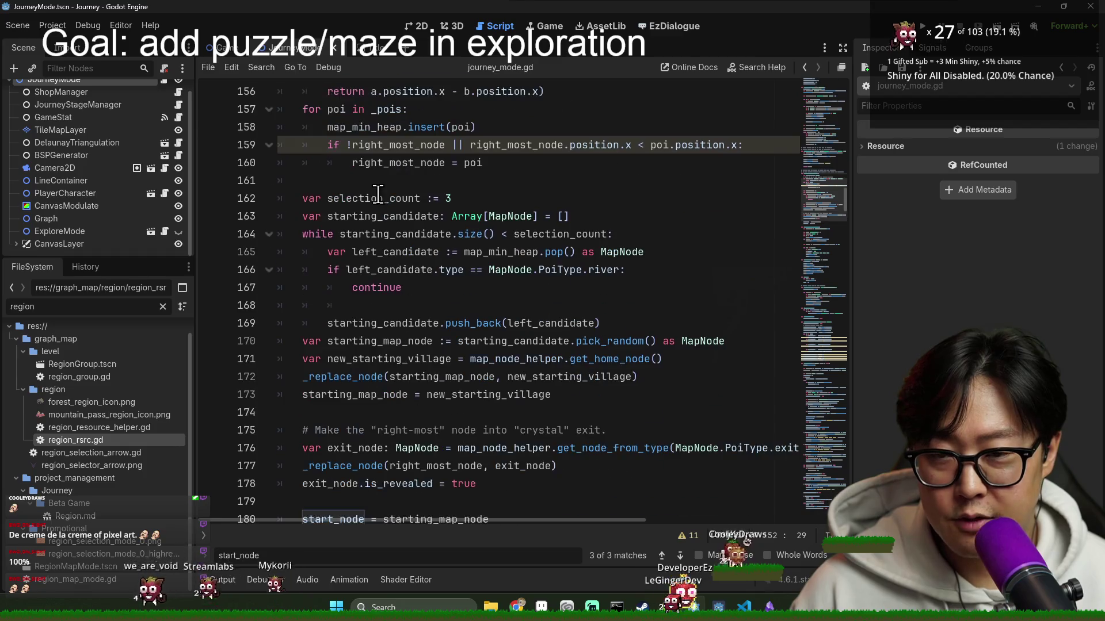
{"action": "scroll", "coordinate": [368, 196], "scroll_direction": "down", "scroll_amount": 2}
{"action": "double_click", "coordinate": [353, 229]}
{"action": "scroll", "coordinate": [358, 242], "scroll_direction": "up", "scroll_amount": 5}
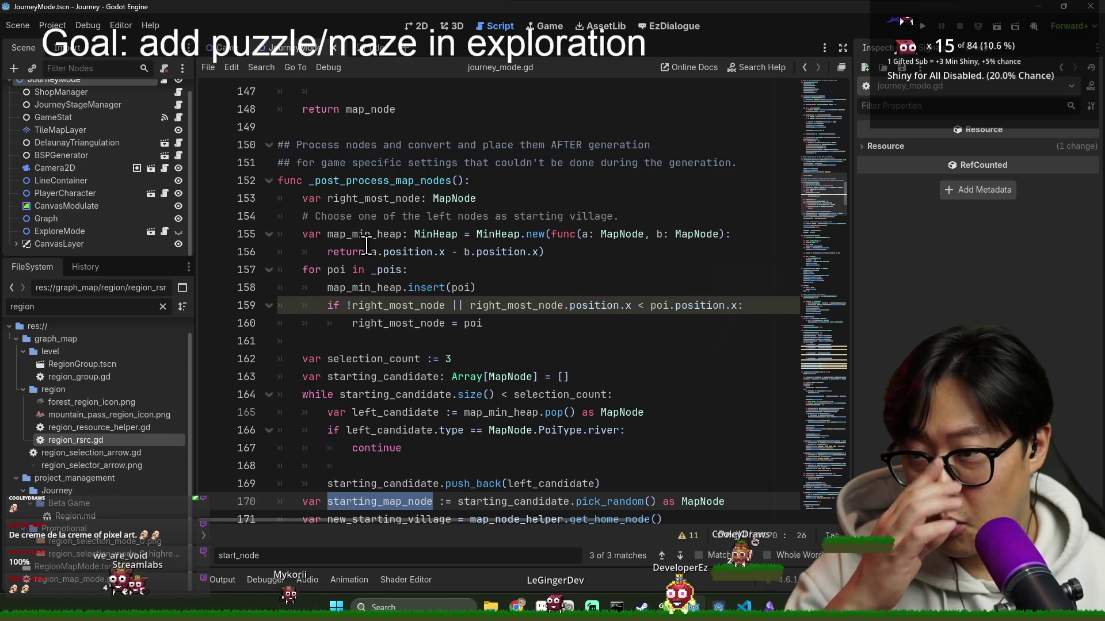
{"action": "scroll", "coordinate": [380, 235], "scroll_direction": "up", "scroll_amount": 3}
Insert 'func _pre_process_poi_models():' with 'pass' after _create_map_node and save the script
{"action": "left_click", "coordinate": [376, 282]}
{"action": "key", "text": "Return"}
{"action": "key", "text": "Up"}
{"action": "key", "text": "Return"}
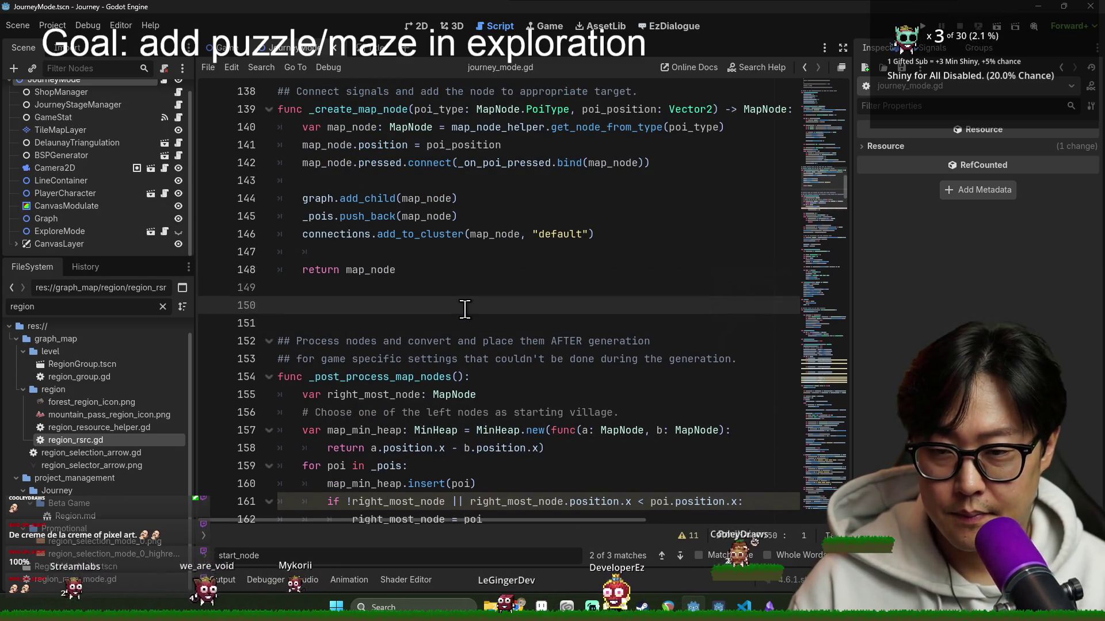
{"action": "type", "text": "_pre_process_poi_m"}
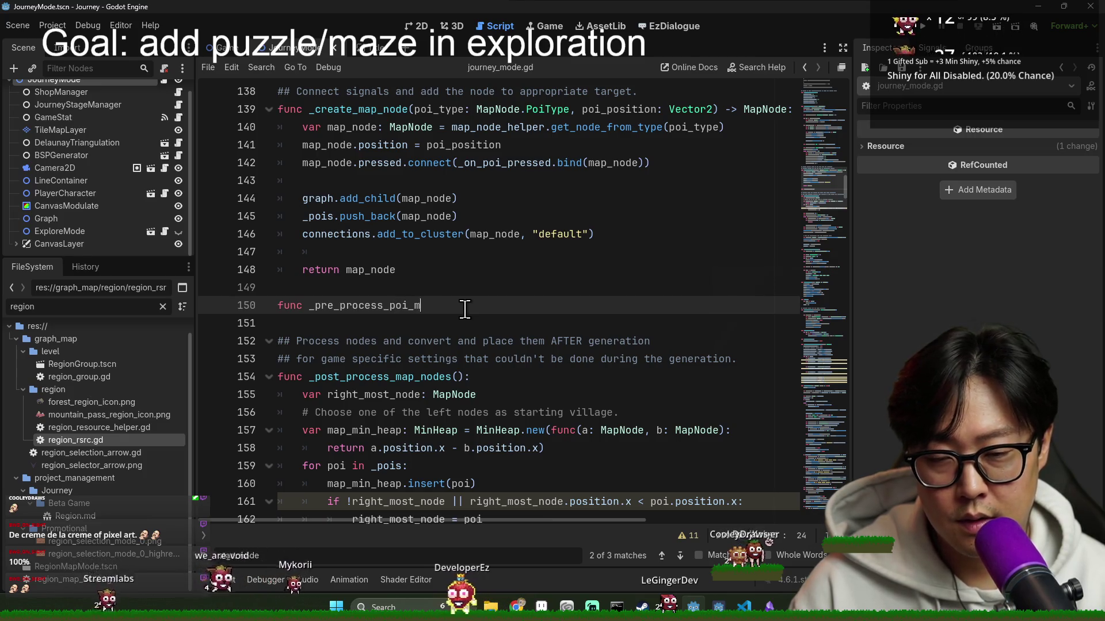
{"action": "key", "text": "Return"}
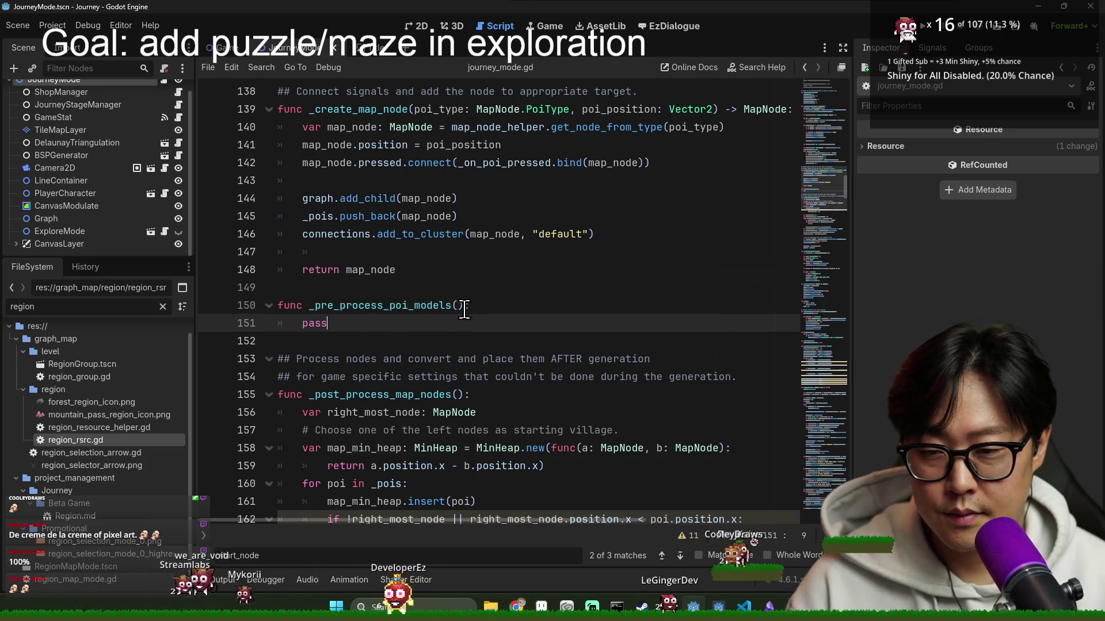
{"action": "scroll", "coordinate": [465, 309], "scroll_direction": "down", "scroll_amount": 3}
{"action": "key", "text": "ctrl+s"}
{"action": "scroll", "coordinate": [375, 407], "scroll_direction": "down", "scroll_amount": 3}
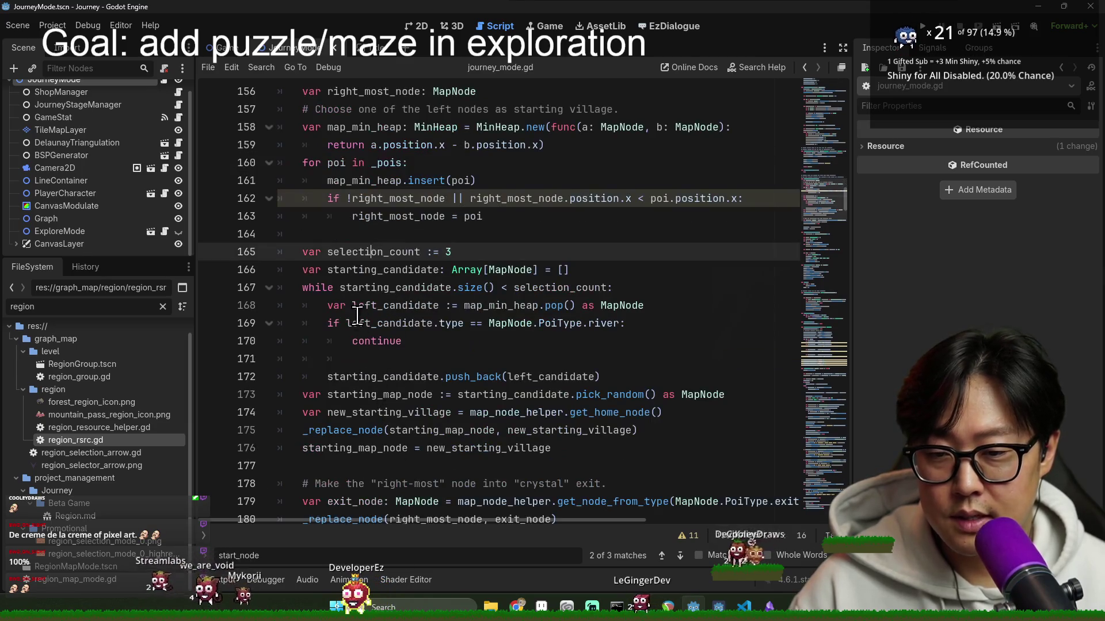
Review uses of starting_candidate, then place the caret at the end of the new function header
{"action": "double_click", "coordinate": [383, 269]}
{"action": "scroll", "coordinate": [403, 322], "scroll_direction": "down", "scroll_amount": 1}
{"action": "scroll", "coordinate": [409, 344], "scroll_direction": "up", "scroll_amount": 1}
{"action": "scroll", "coordinate": [409, 344], "scroll_direction": "up", "scroll_amount": 5}
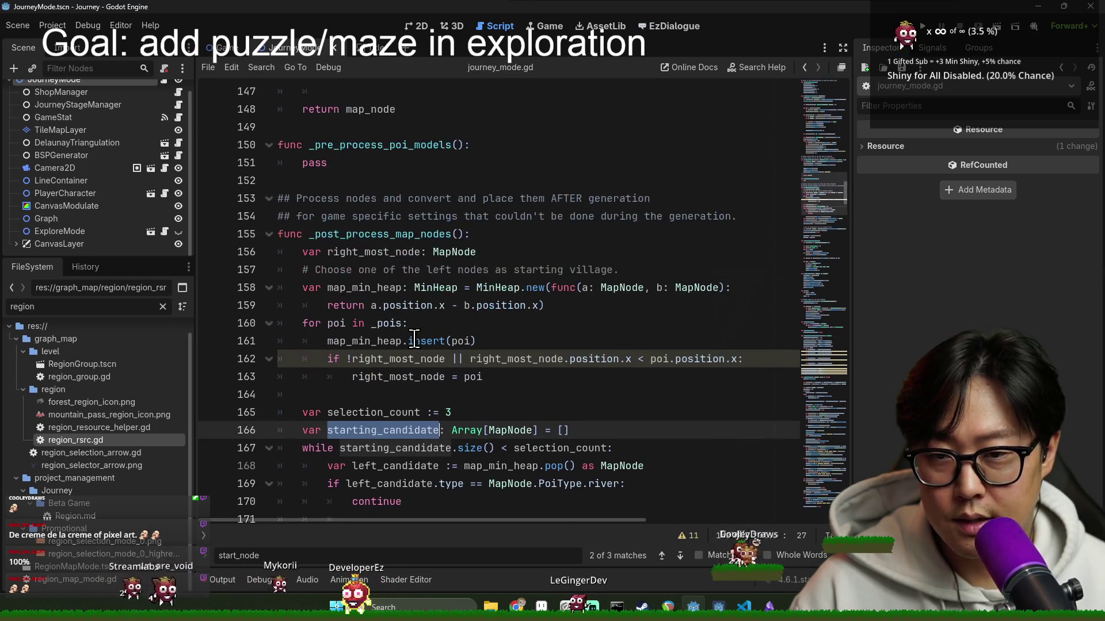
{"action": "left_click", "coordinate": [494, 256]}
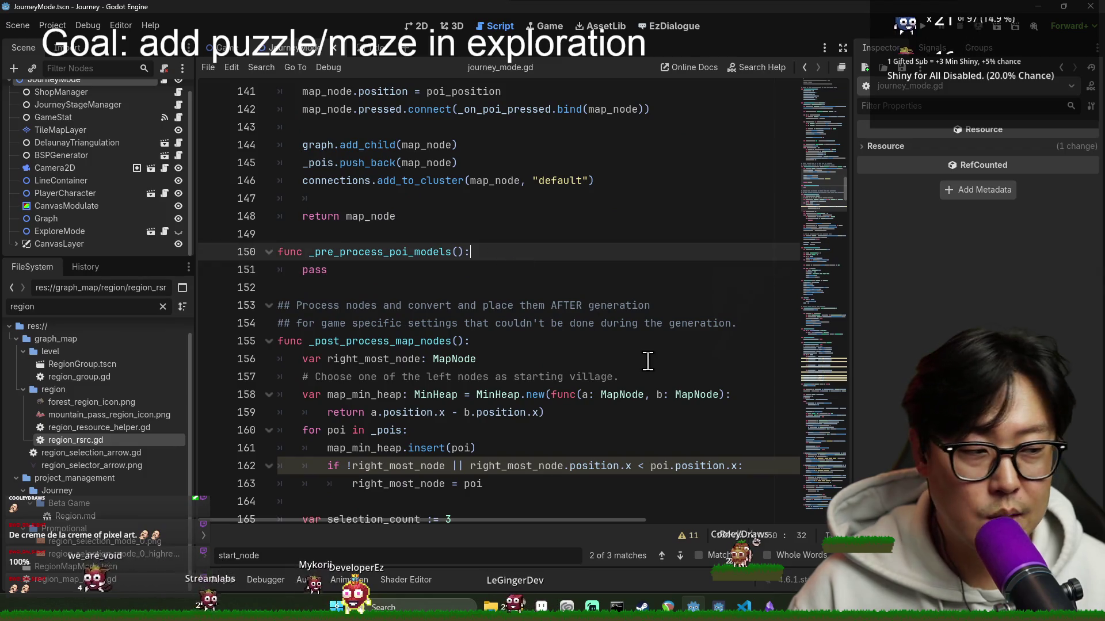
{"action": "scroll", "coordinate": [575, 333], "scroll_direction": "down", "scroll_amount": 3}
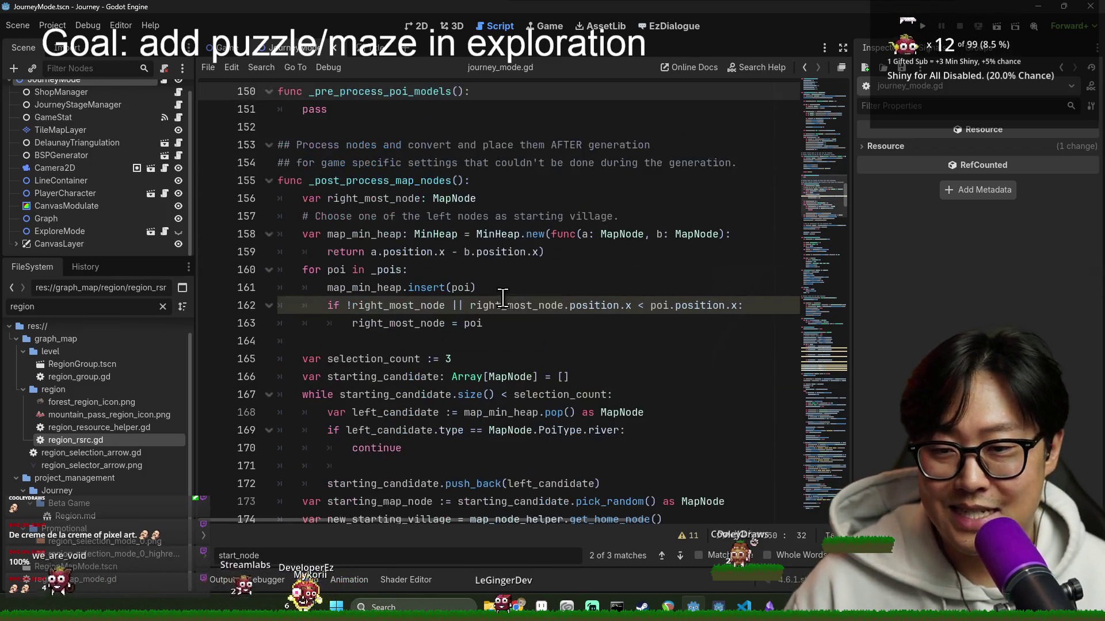
{"action": "scroll", "coordinate": [452, 296], "scroll_direction": "down", "scroll_amount": 2}
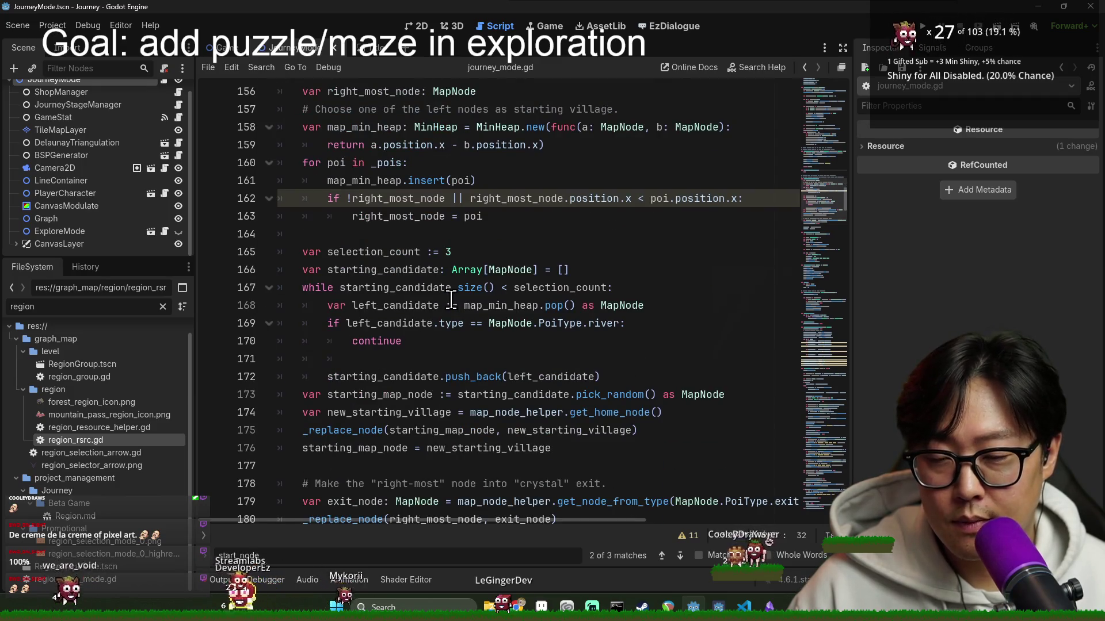
{"action": "scroll", "coordinate": [451, 299], "scroll_direction": "down", "scroll_amount": 2}
{"action": "scroll", "coordinate": [449, 305], "scroll_direction": "up", "scroll_amount": 4}
{"action": "scroll", "coordinate": [448, 316], "scroll_direction": "down", "scroll_amount": 4}
{"action": "scroll", "coordinate": [448, 320], "scroll_direction": "down", "scroll_amount": 1}
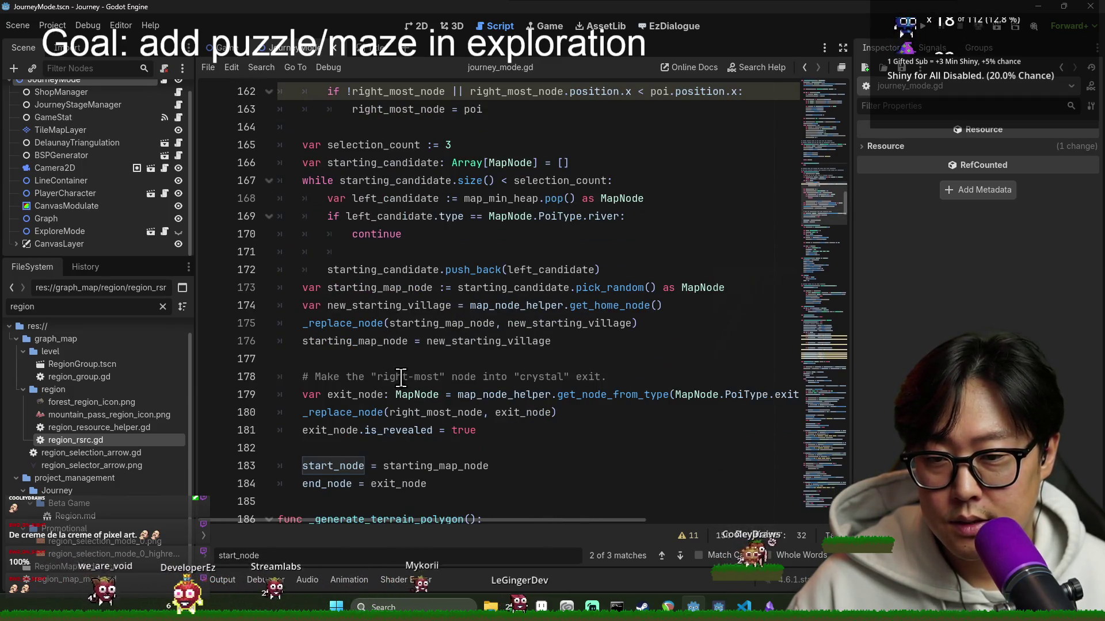
{"action": "scroll", "coordinate": [380, 379], "scroll_direction": "up", "scroll_amount": 5}
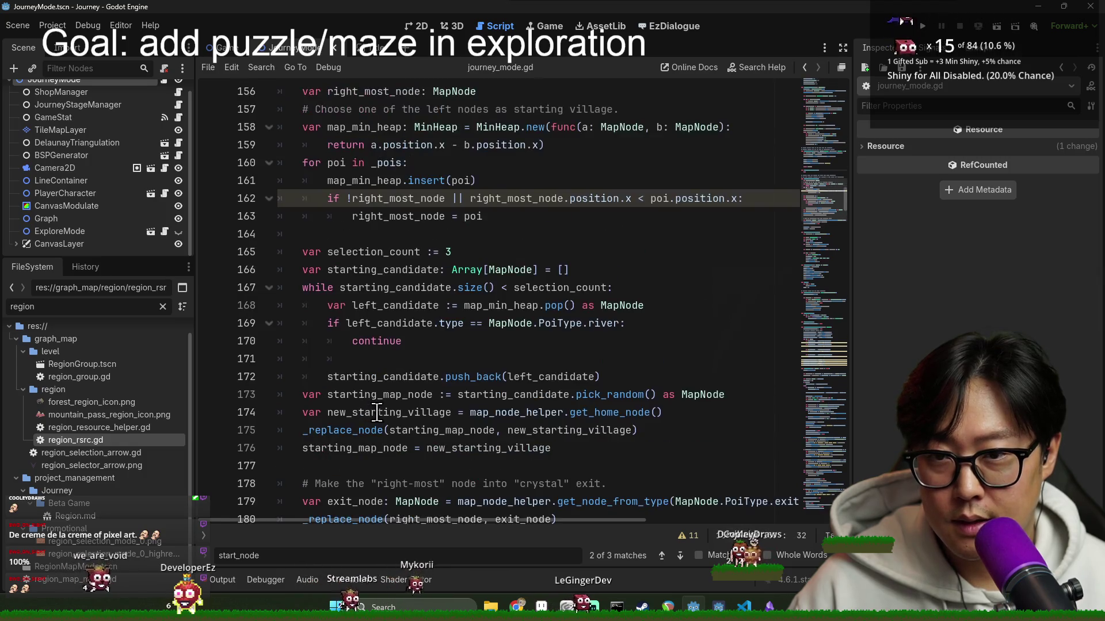
{"action": "scroll", "coordinate": [517, 314], "scroll_direction": "up", "scroll_amount": 4}
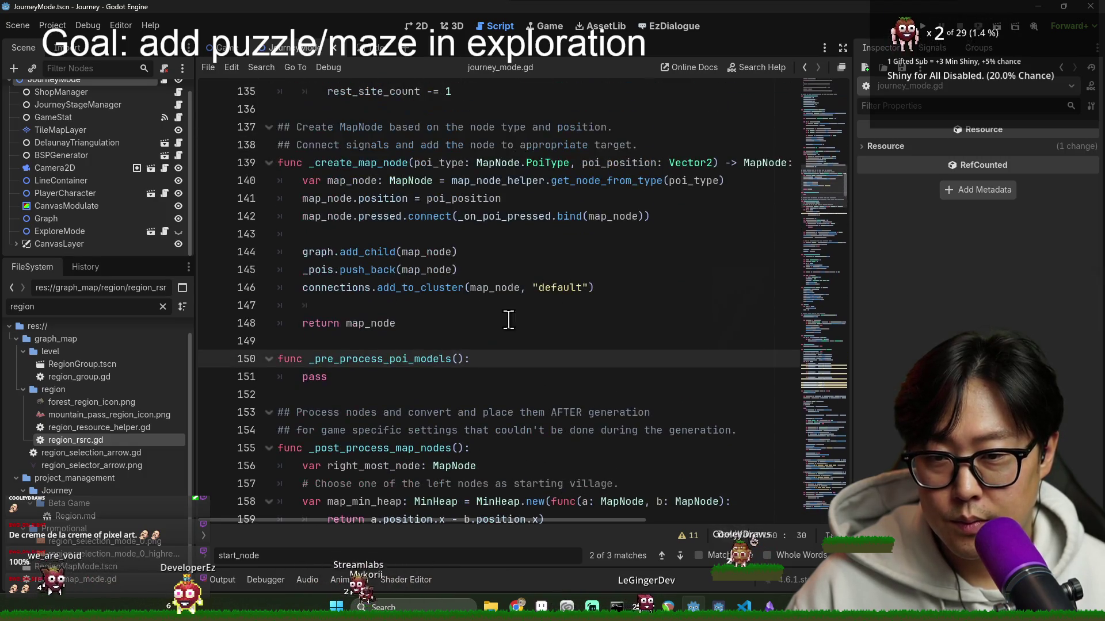
Give _pre_process_poi_models a 'model : LevelModel' parameter and begin a '->' return arrow
{"action": "key", "text": "Right"}
{"action": "type", "text": "->"}
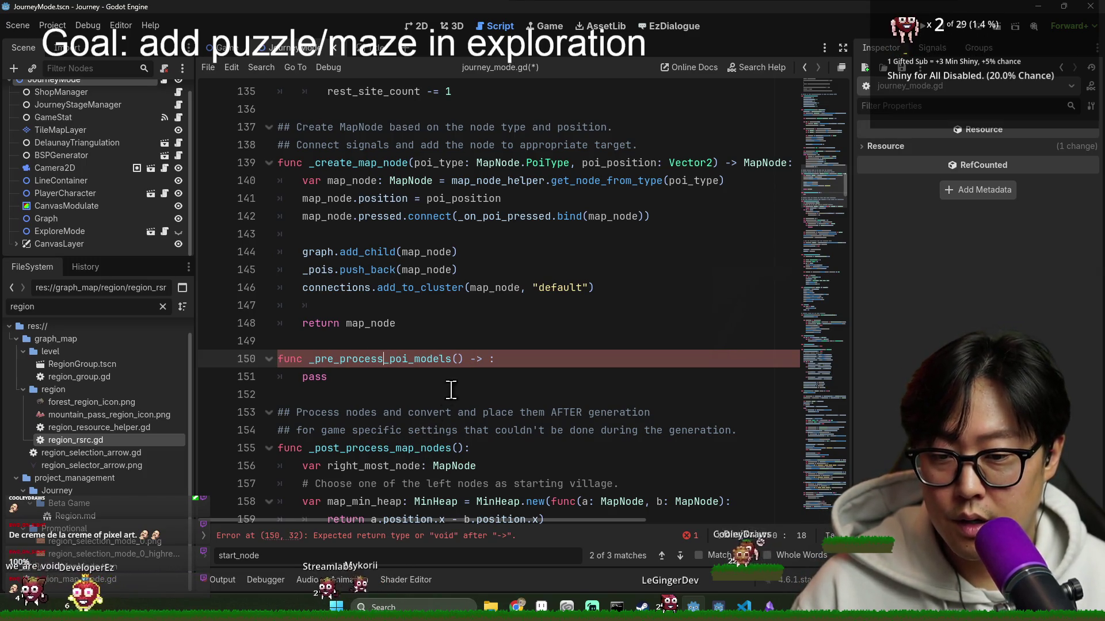
{"action": "scroll", "coordinate": [486, 394], "scroll_direction": "up", "scroll_amount": 9}
{"action": "scroll", "coordinate": [466, 380], "scroll_direction": "down", "scroll_amount": 8}
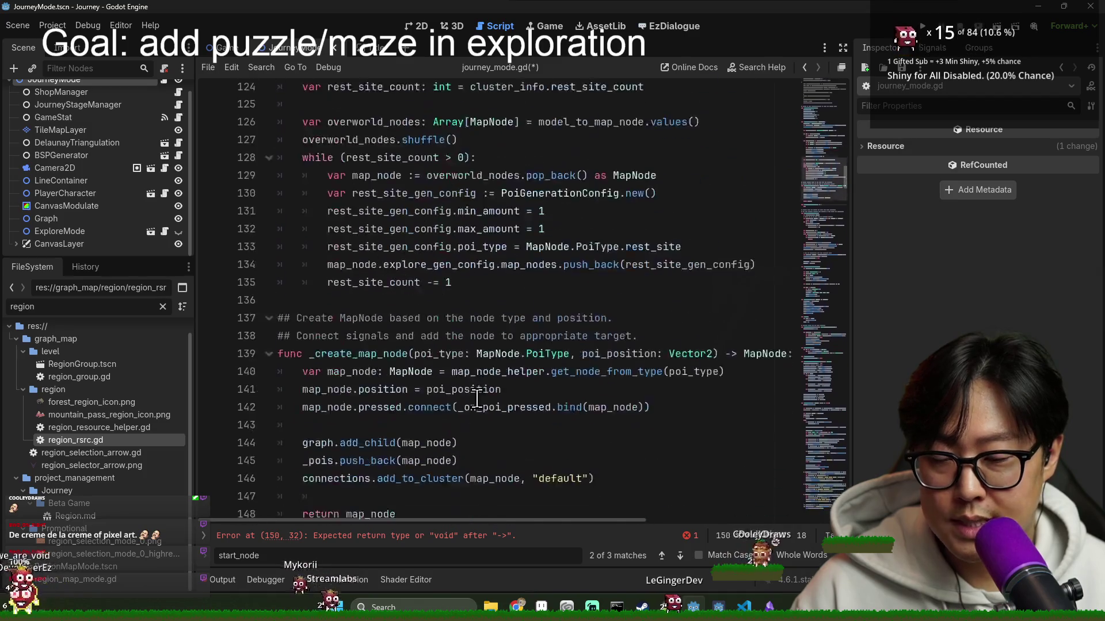
{"action": "left_click", "coordinate": [459, 386]}
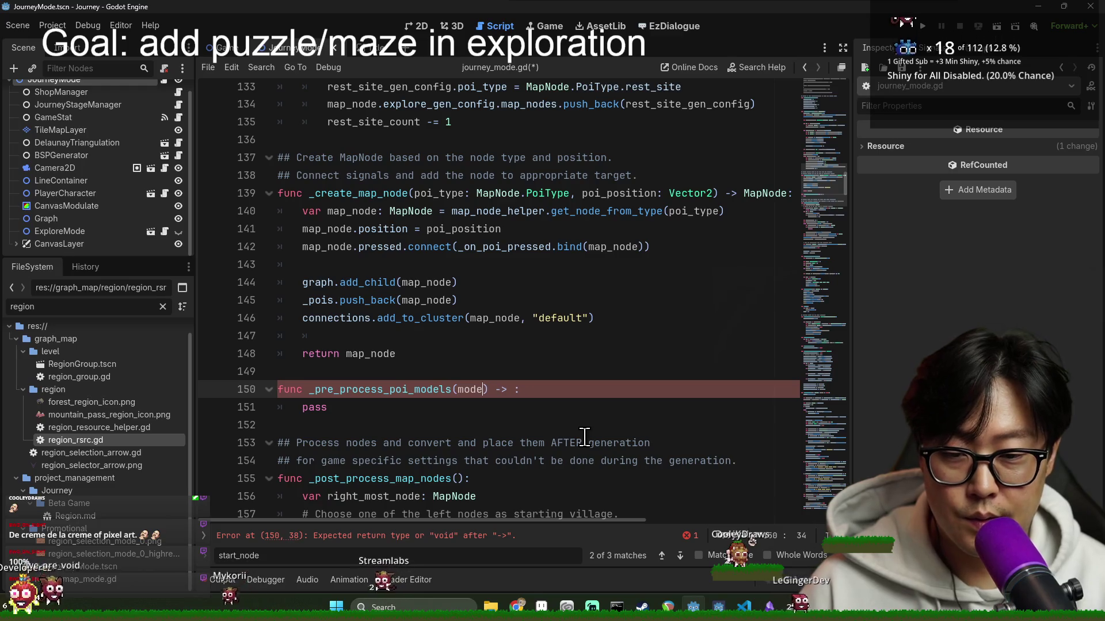
{"action": "type", "text": "apModel"}
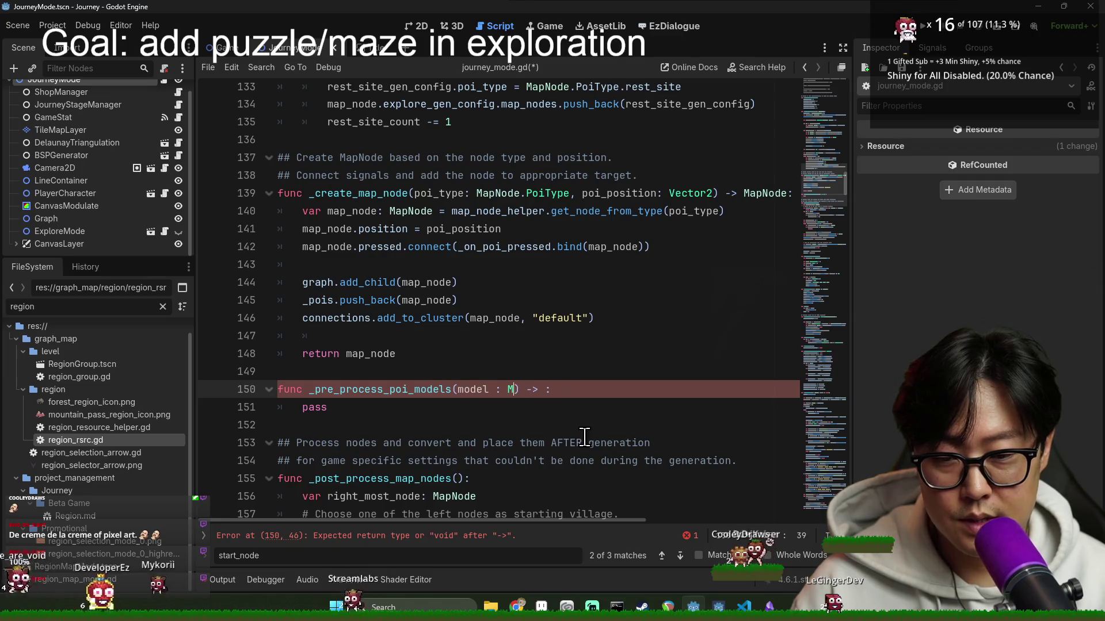
{"action": "type", "text": "odel"}
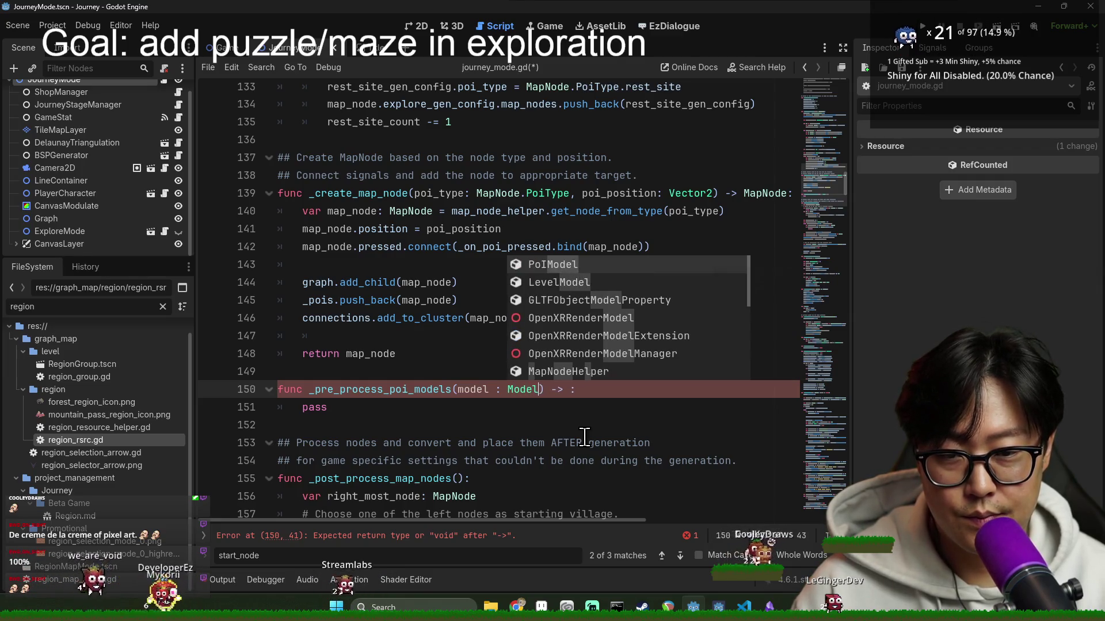
{"action": "key", "text": "Down"}
{"action": "key", "text": "Return"}
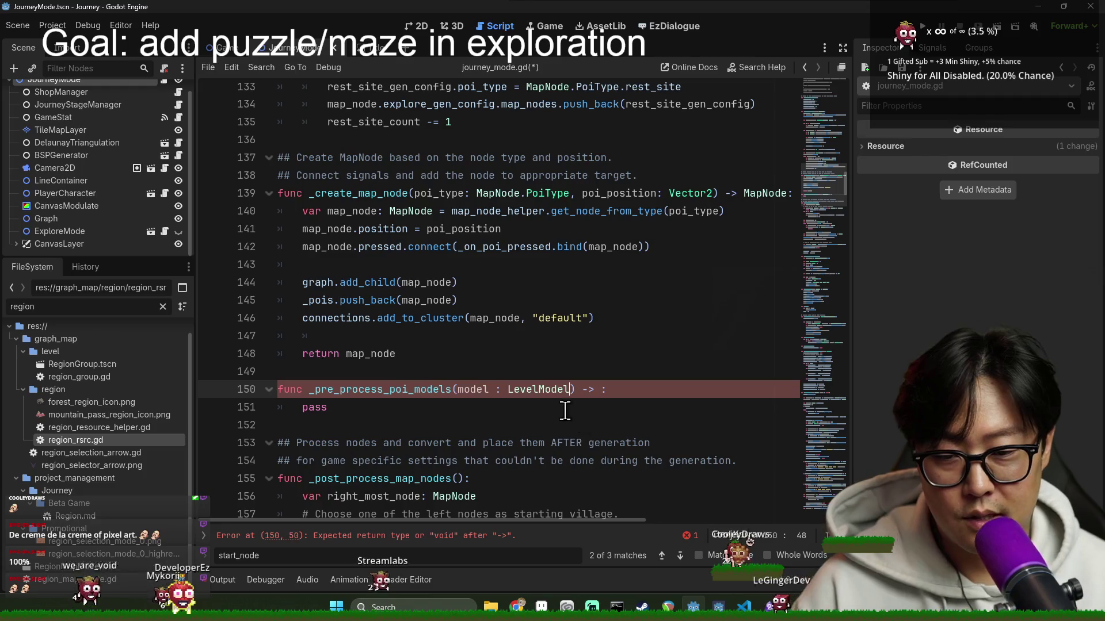
{"action": "key", "text": "ctrl+shift+Left"}
{"action": "double_click", "coordinate": [471, 391]}
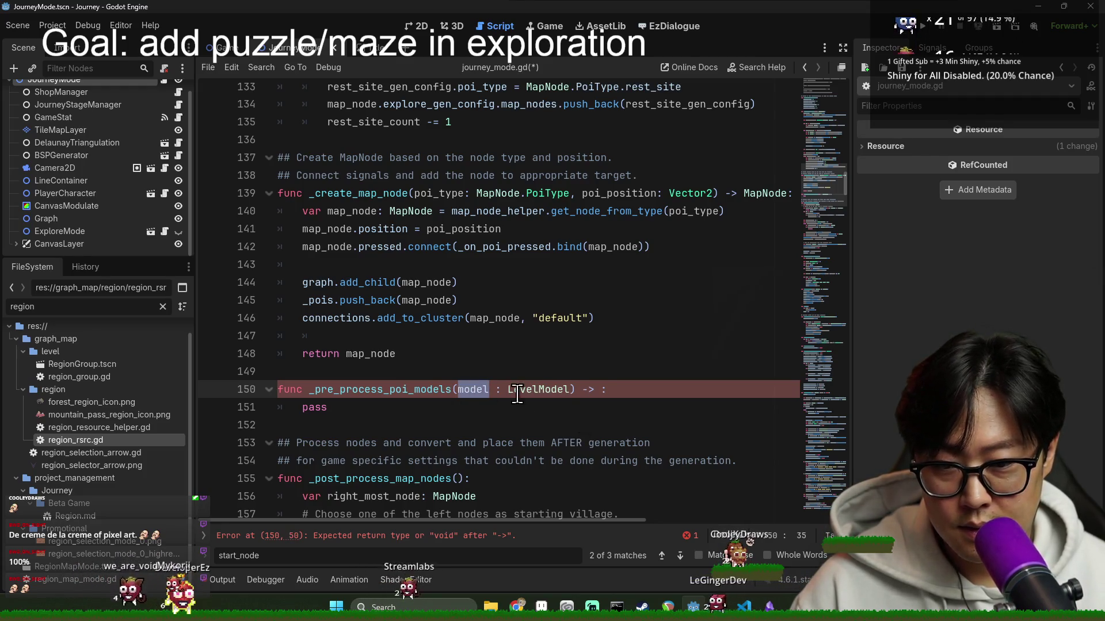
Inspect the LevelModel and PoICluster script definitions, then navigate back to journey_mode.gd line 150
{"action": "left_click", "coordinate": [535, 390]}
{"action": "left_click", "coordinate": [534, 393], "text": "ctrl"}
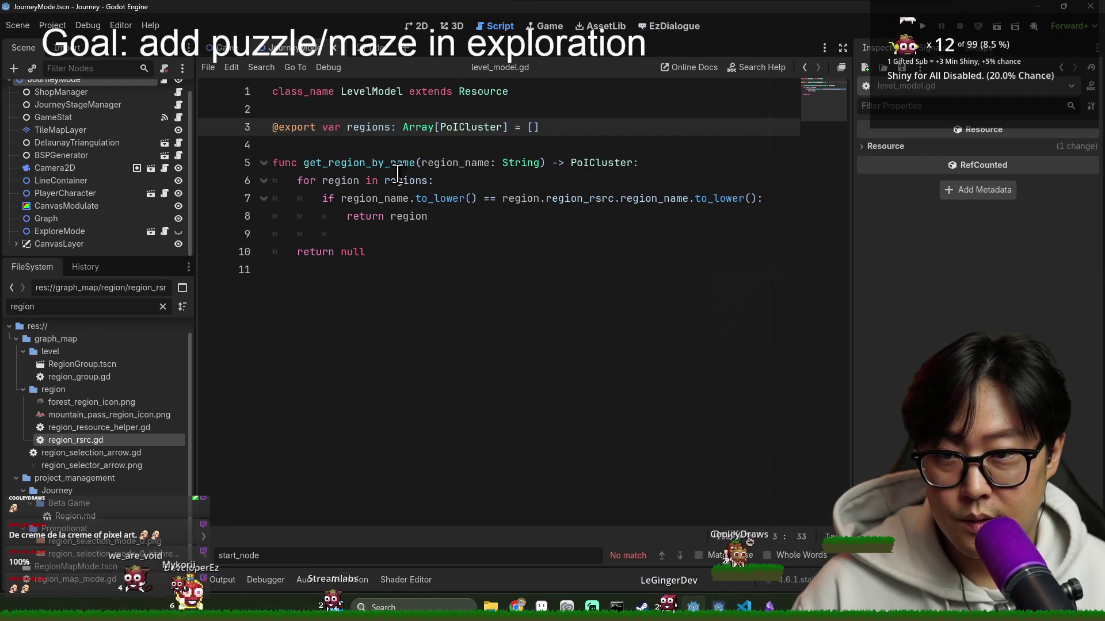
{"action": "left_click", "coordinate": [468, 126], "text": "ctrl"}
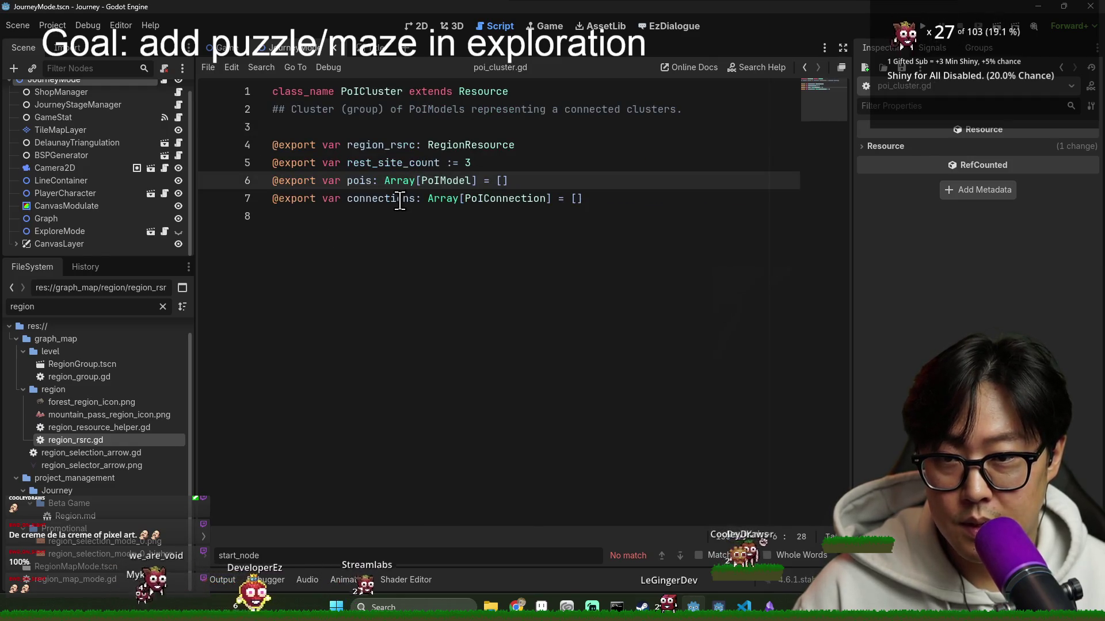
{"action": "left_click", "coordinate": [443, 296]}
{"action": "key", "text": "alt+Left"}
{"action": "left_click", "coordinate": [535, 400]}
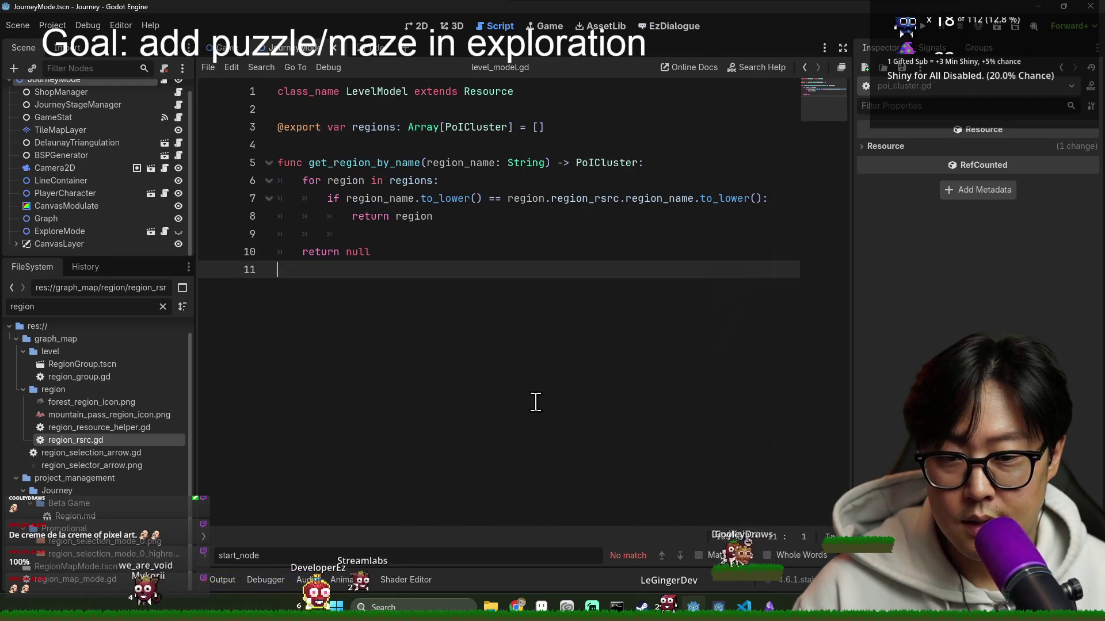
{"action": "key", "text": "alt+Left"}
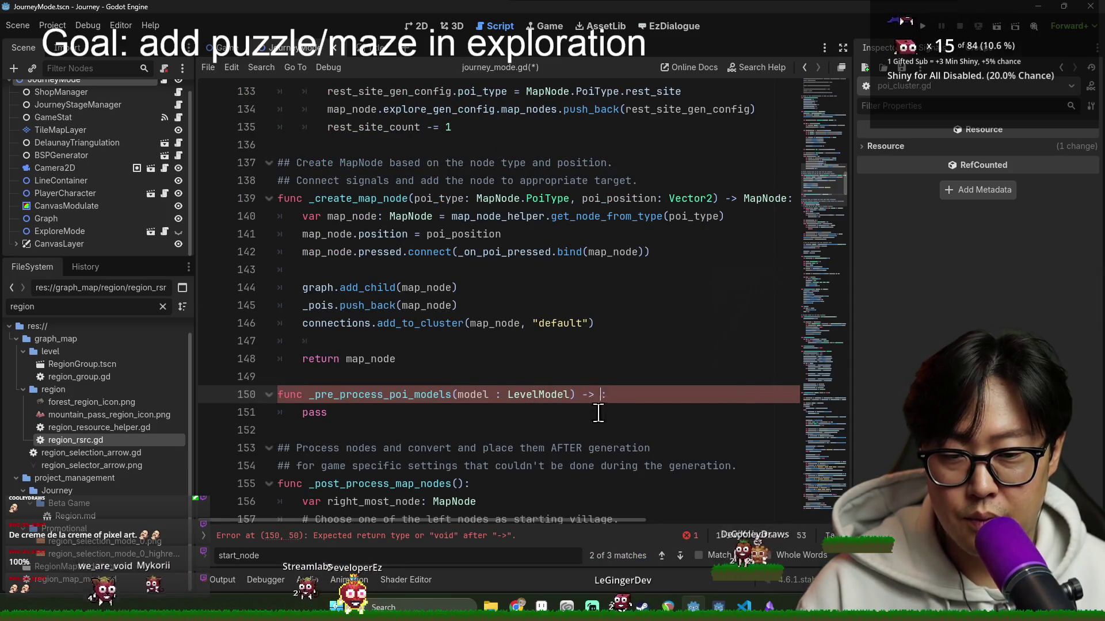
Remove the empty '->' from the header, add a body line, save journey_mode.gd and close the find bar
{"action": "key", "text": "BackSpace"}
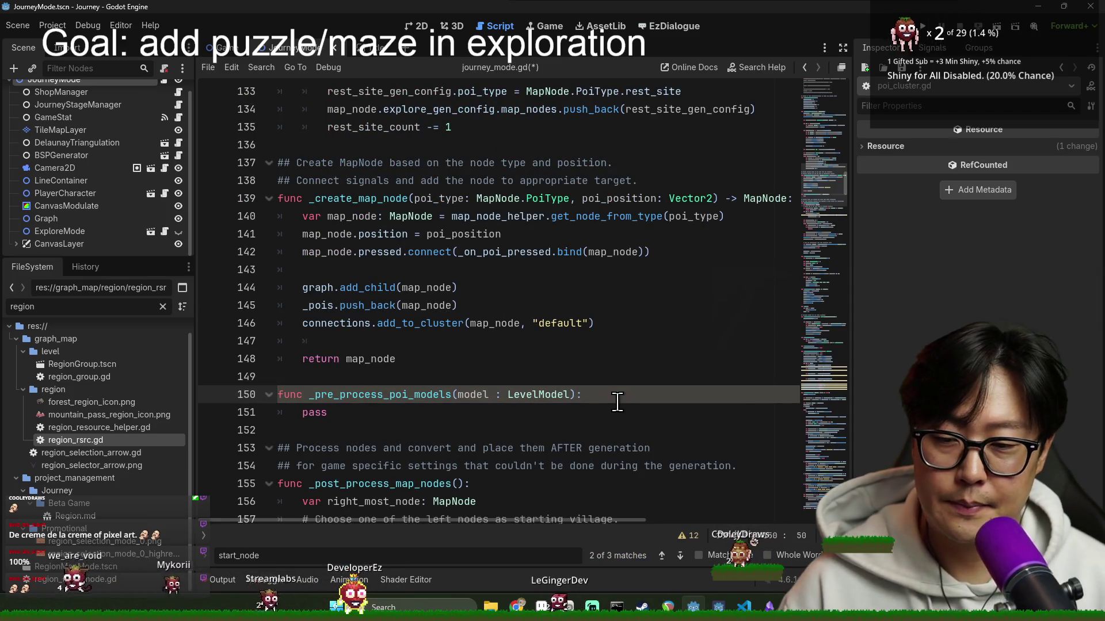
{"action": "key", "text": "End"}
{"action": "key", "text": "Return"}
{"action": "key", "text": "ctrl+s"}
{"action": "scroll", "coordinate": [489, 368], "scroll_direction": "down", "scroll_amount": 3}
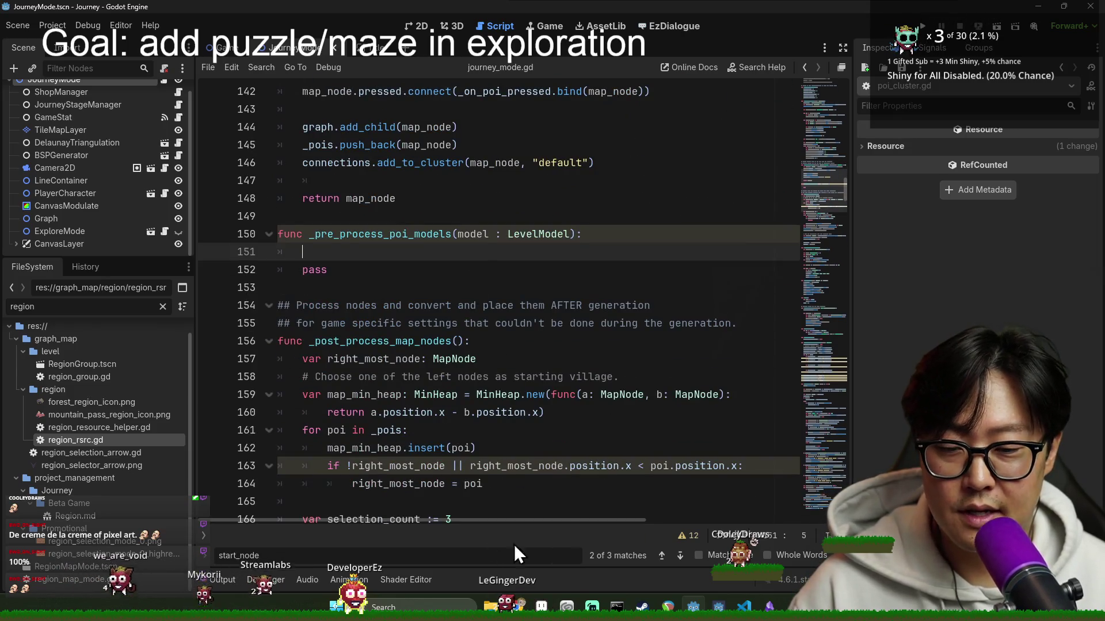
{"action": "key", "text": "Escape"}
{"action": "key", "text": "ctrl+s"}
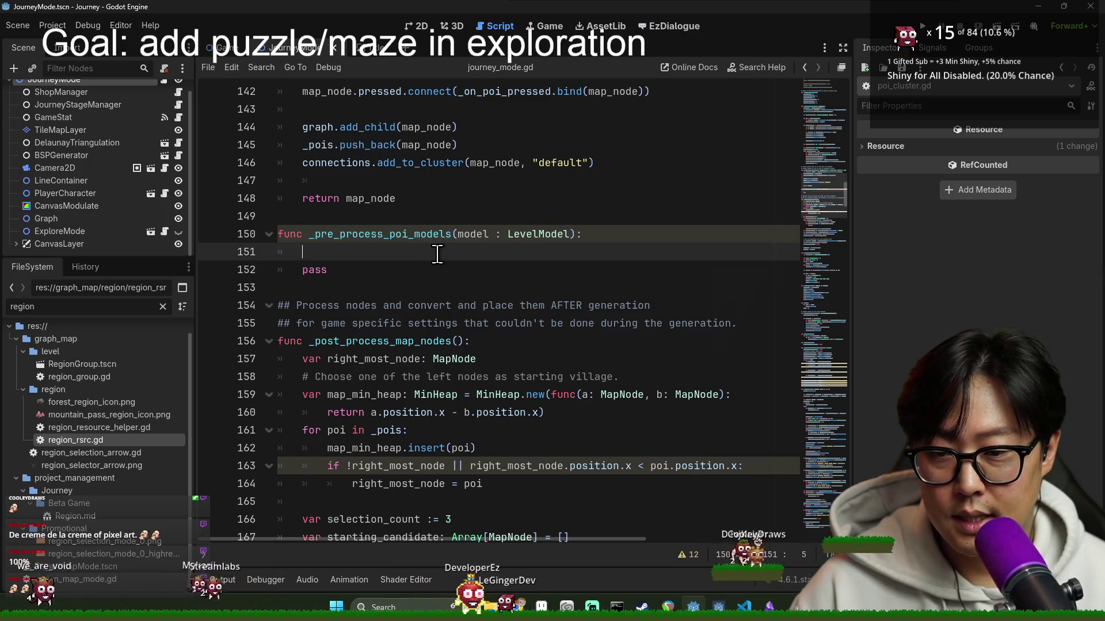
Write the comments '# choose left most village as starting point.' and '# rearrange min_distance requirement in relation to start.'
{"action": "type", "text": "# "}
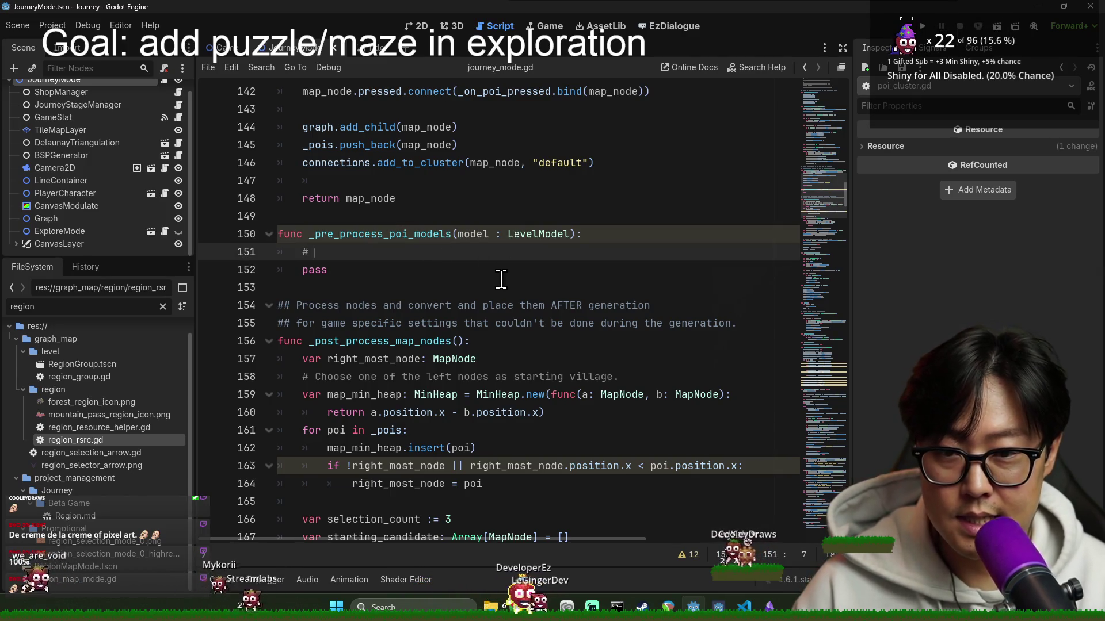
{"action": "type", "text": "choose left most vill"}
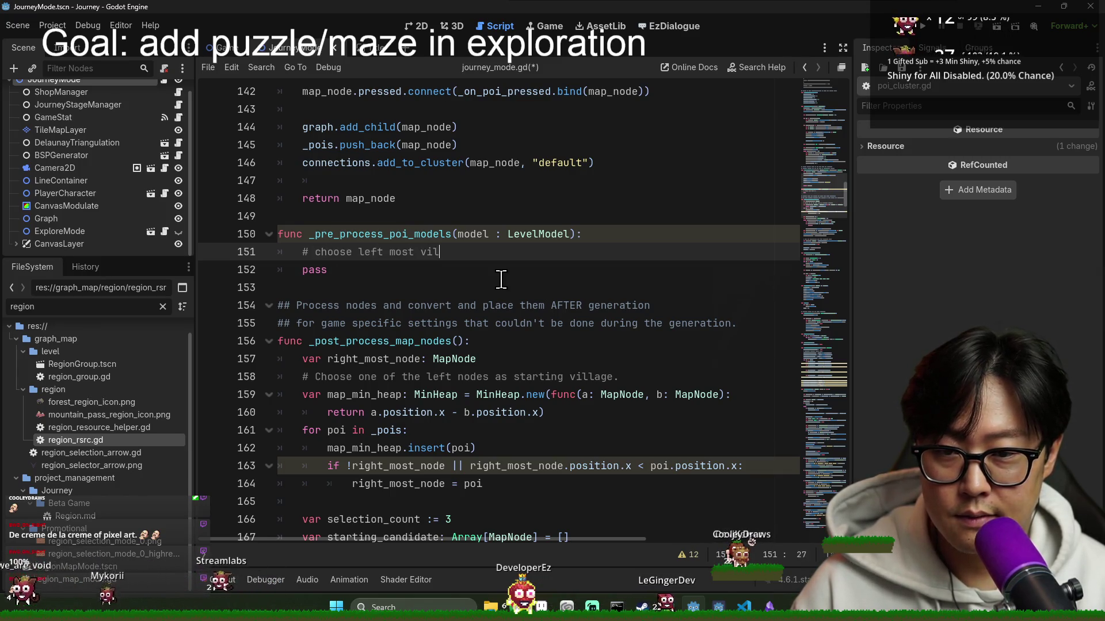
{"action": "type", "text": "age as starting point"}
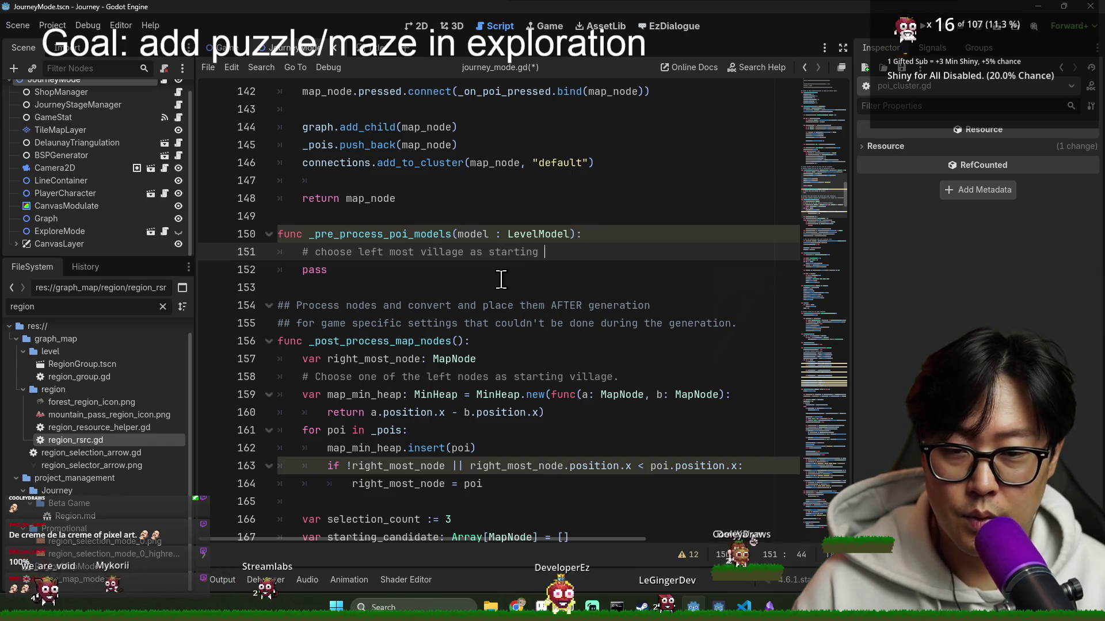
{"action": "type", "text": "."}
{"action": "key", "text": "Return"}
{"action": "key", "text": "Return"}
{"action": "type", "text": "# "}
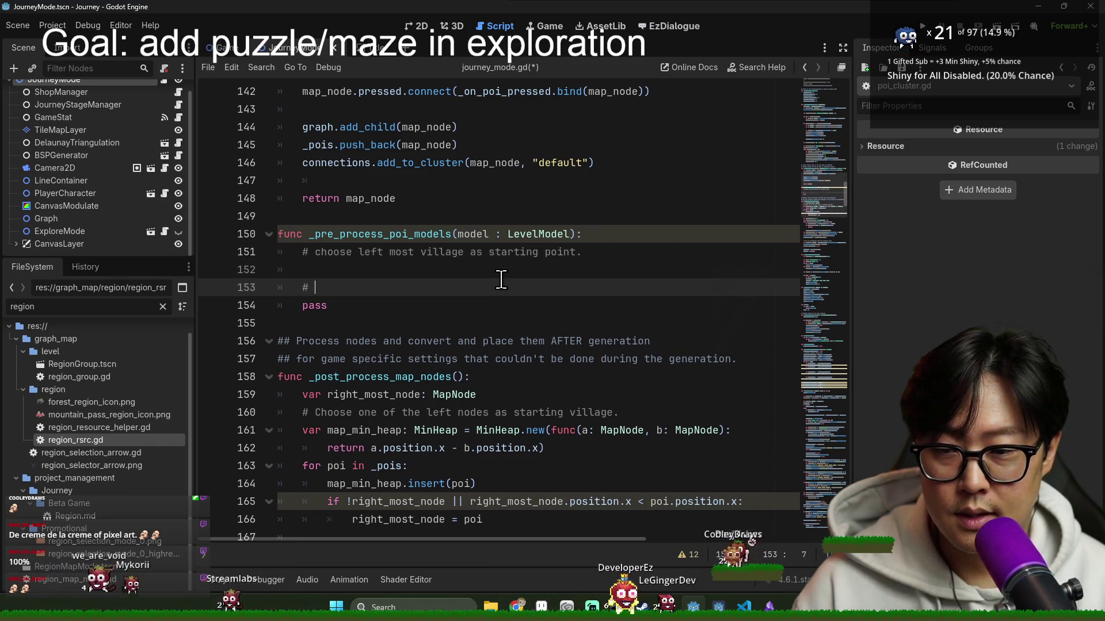
{"action": "type", "text": "rearrange min_distanc"}
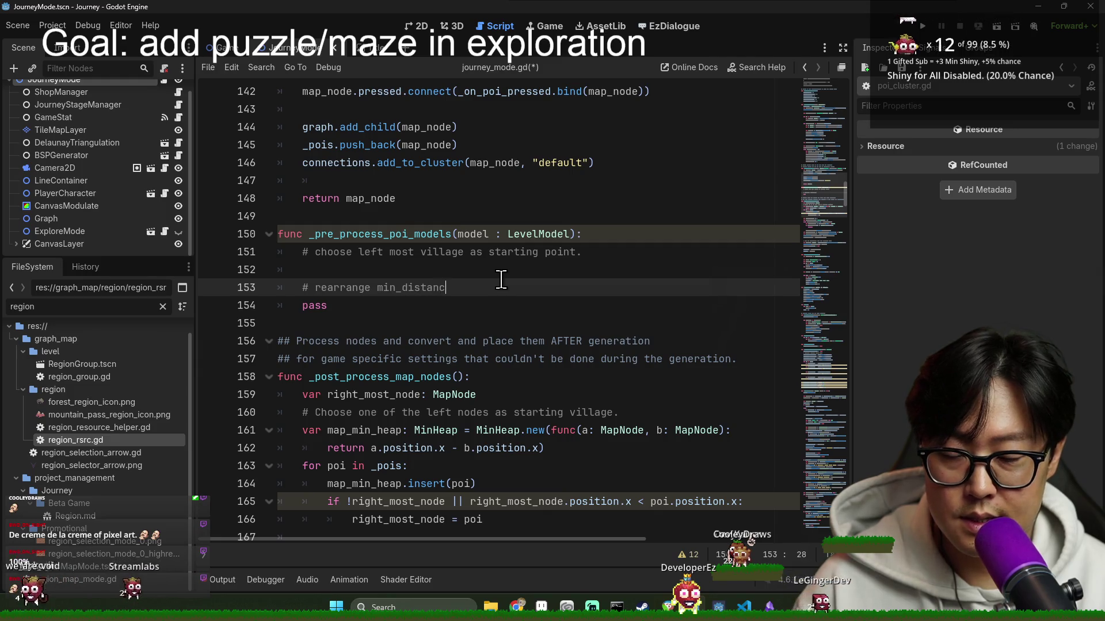
{"action": "type", "text": "requirement "}
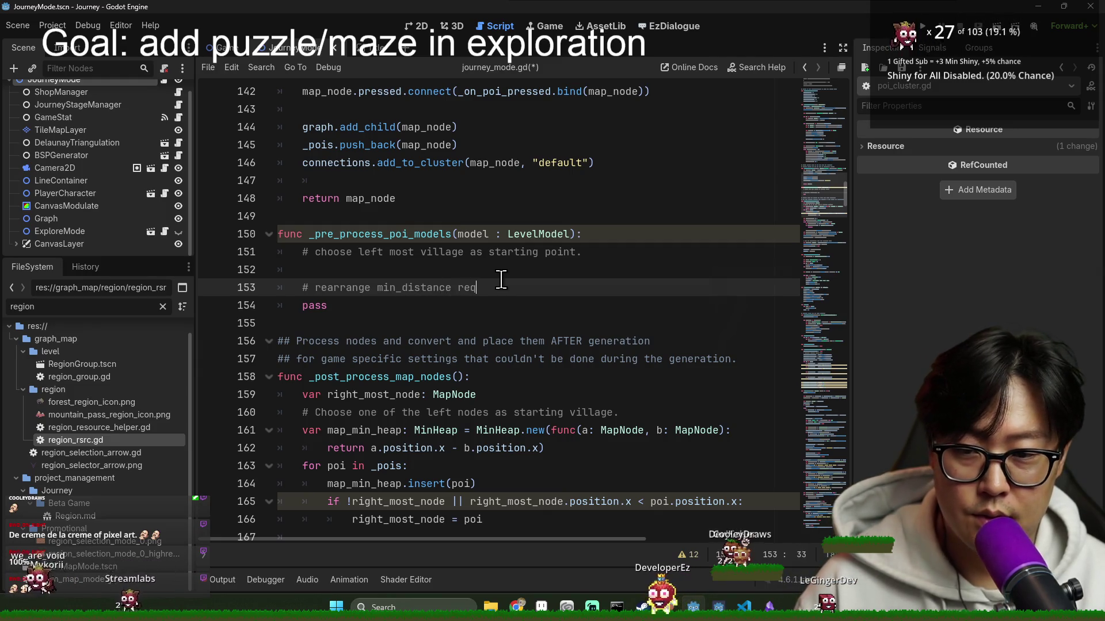
{"action": "type", "text": "in rel"}
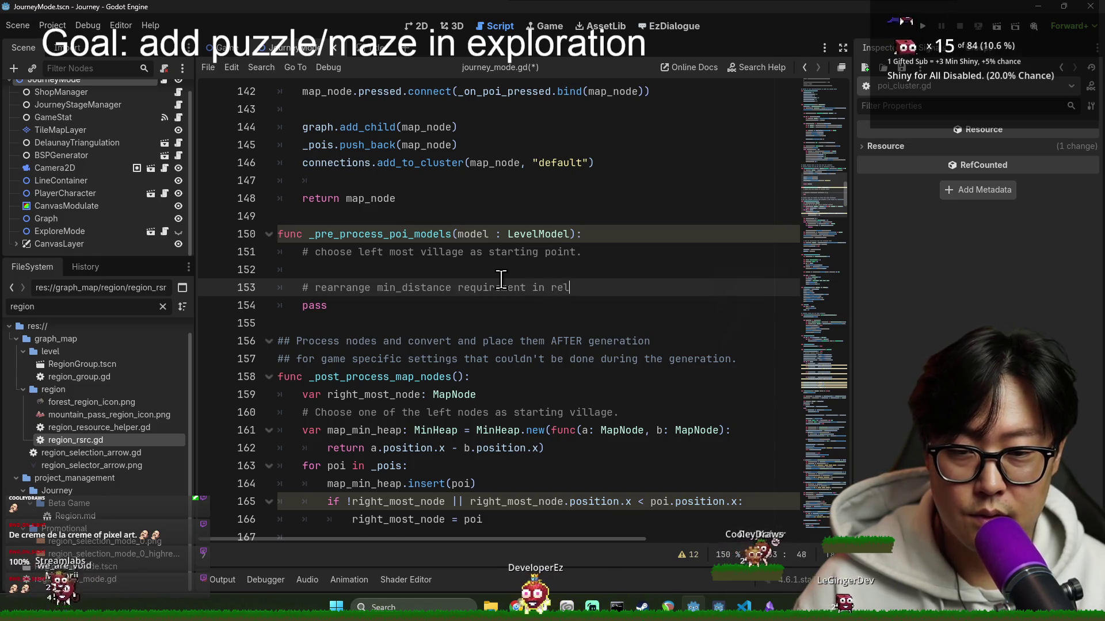
{"action": "type", "text": "ationt to start."}
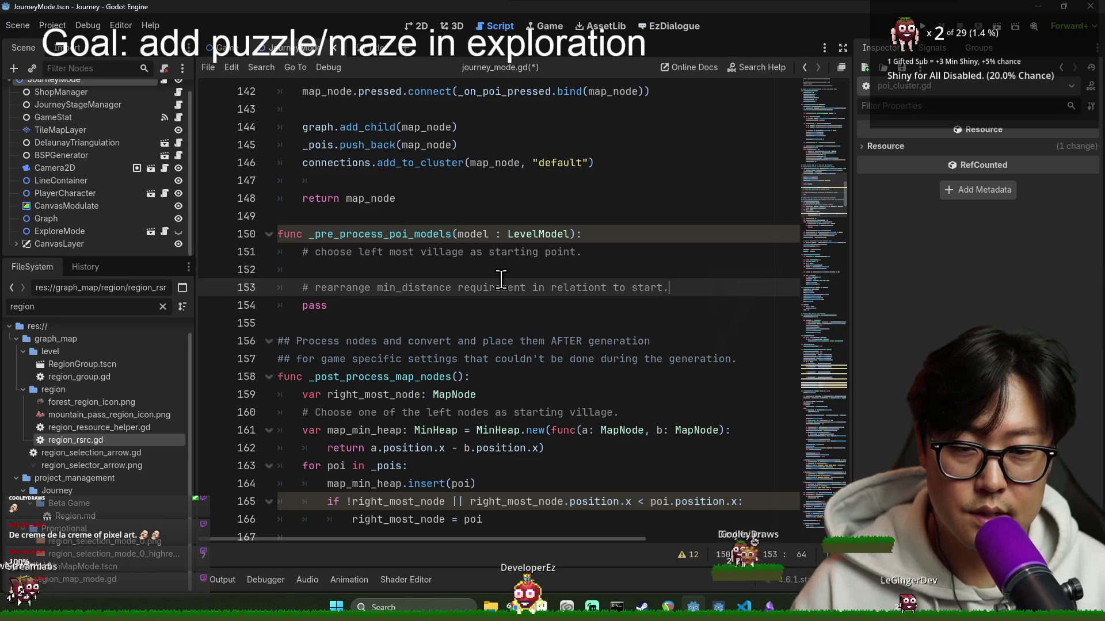
Add a blank line after the comments and return the caret to the function header
{"action": "scroll", "coordinate": [510, 273], "scroll_direction": "down", "scroll_amount": 2}
{"action": "key", "text": "Return"}
{"action": "key", "text": "Up"}
{"action": "key", "text": "ctrl+Right"}
{"action": "key", "text": "ctrl+Right"}
{"action": "key", "text": "ctrl+Right"}
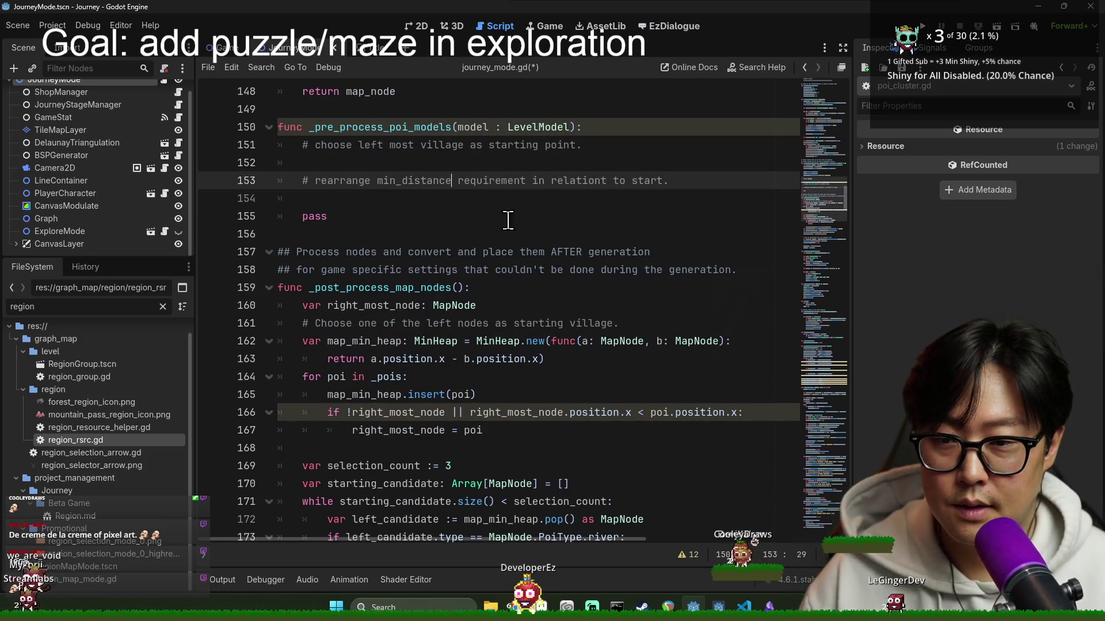
{"action": "key", "text": "Up"}
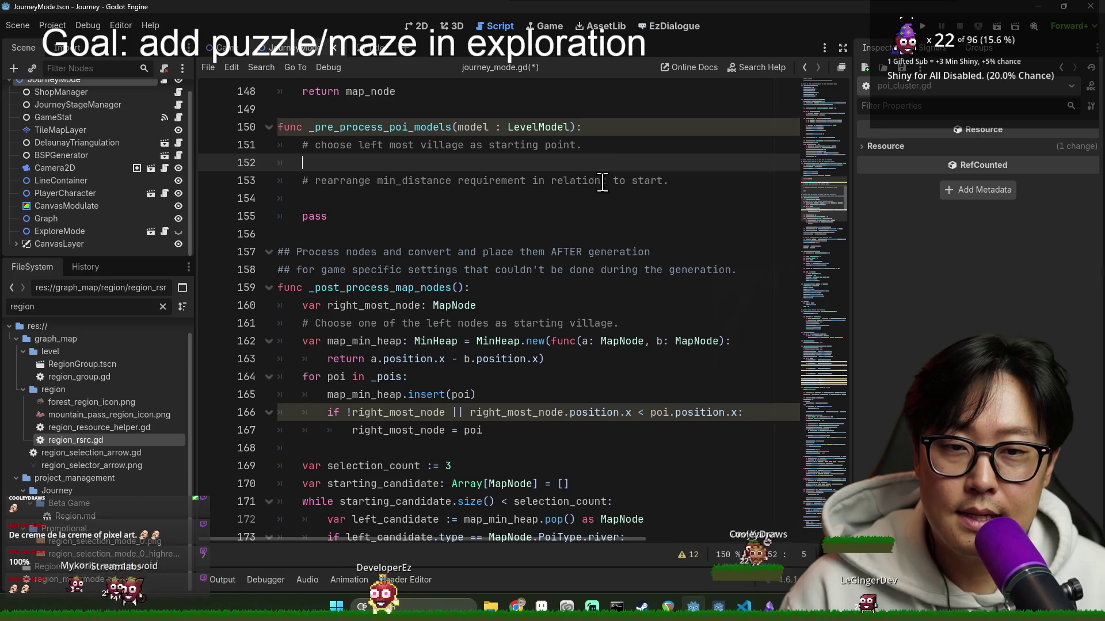
{"action": "left_click", "coordinate": [519, 195]}
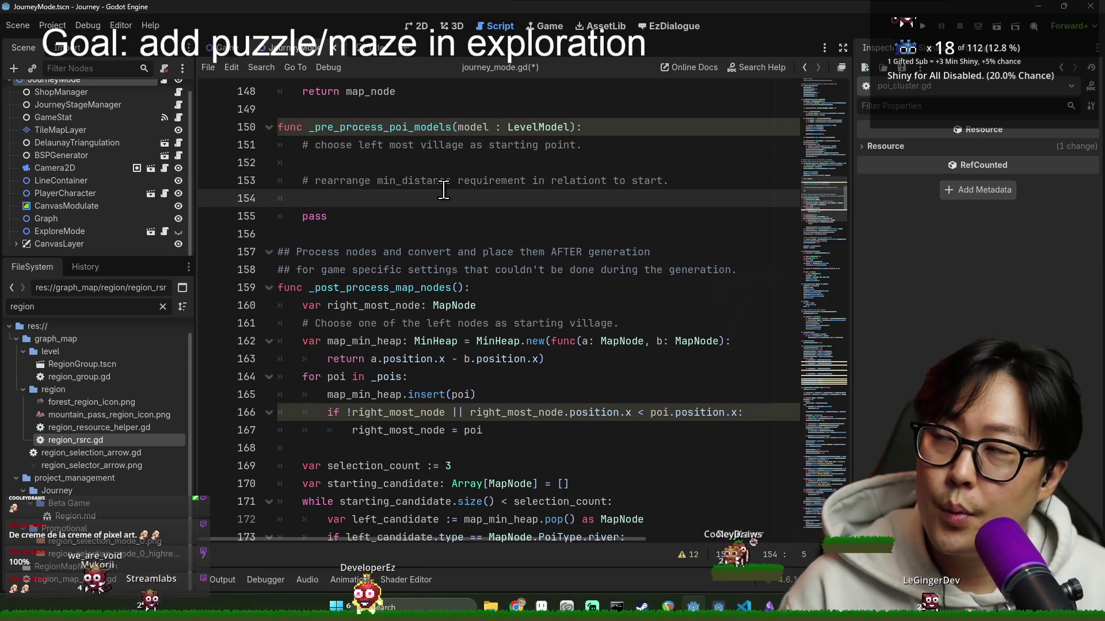
{"action": "left_click", "coordinate": [607, 128]}
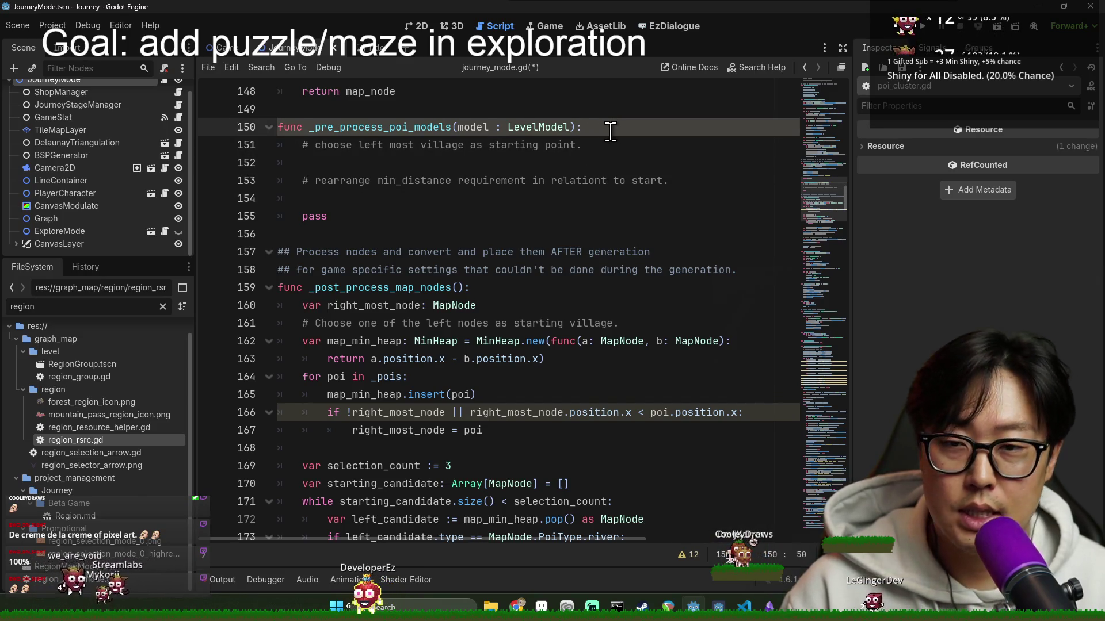
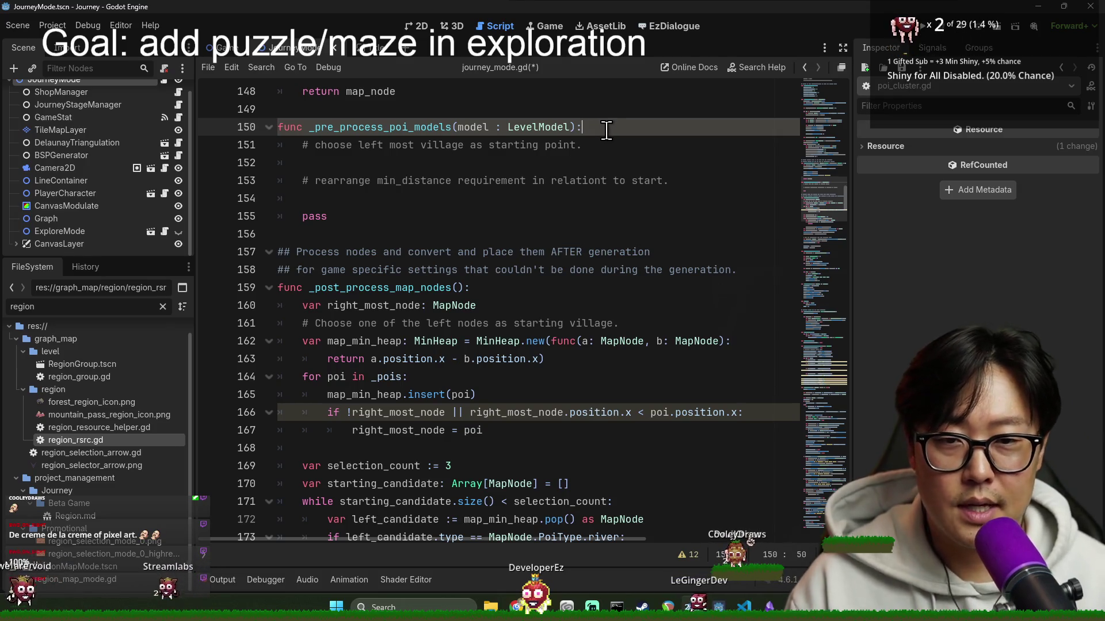
Declare var min_distance_to_poi_model as Dictionary[int, PoIModel] under the _pre_process_poi_models header
{"action": "key", "text": "Return"}
{"action": "type", "text": "var "}
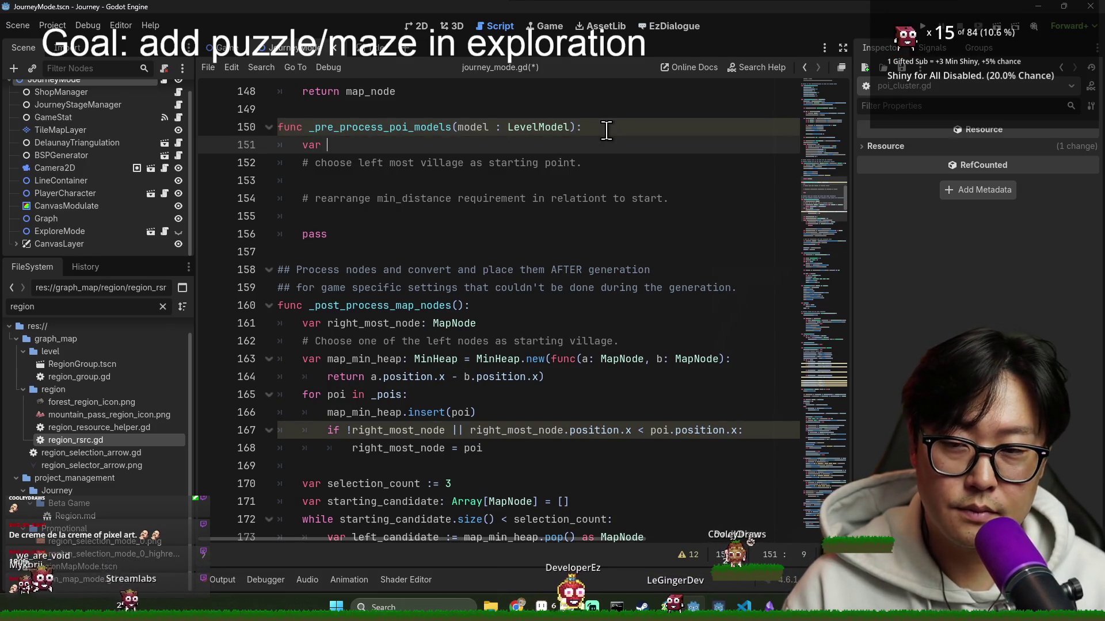
{"action": "type", "text": "min_di"}
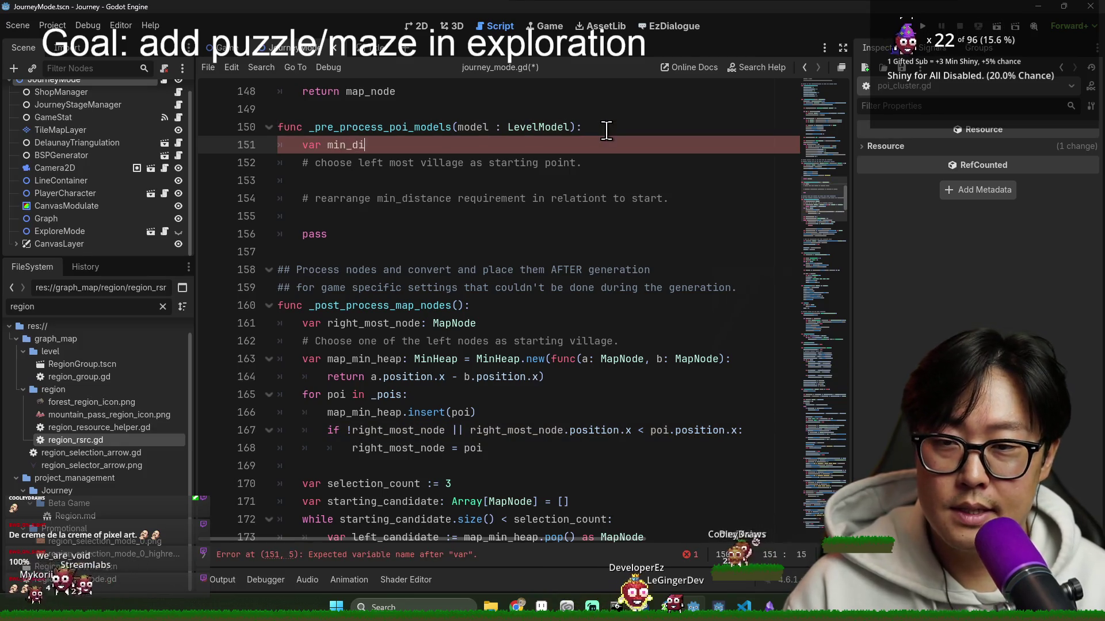
{"action": "type", "text": "stance_to_poi_model: dict"}
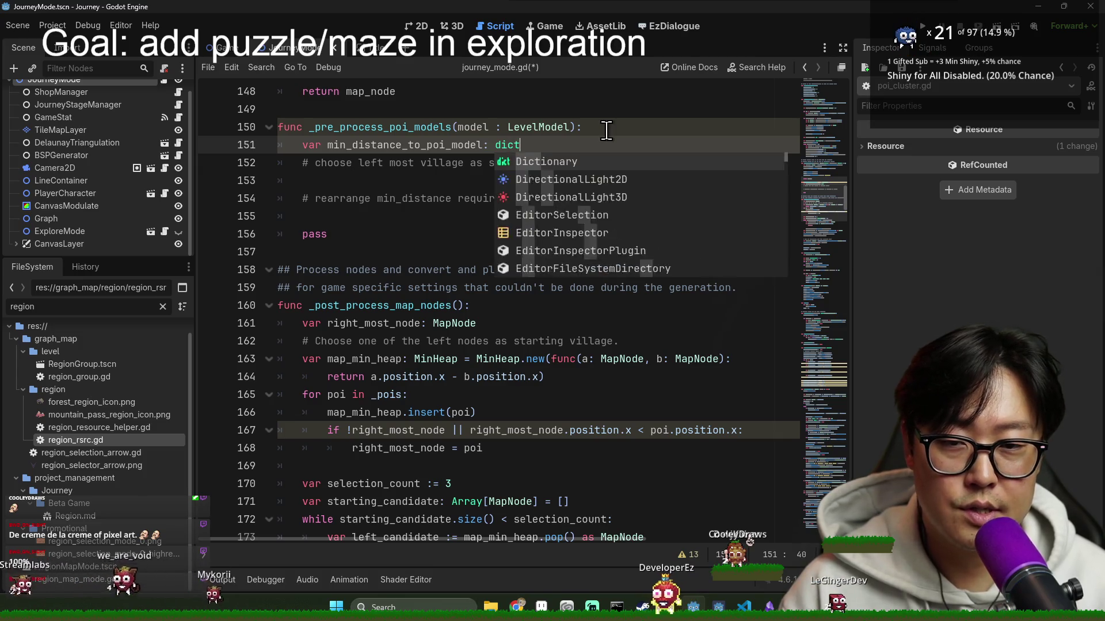
{"action": "key", "text": "BackSpace"}
{"action": "key", "text": "BackSpace"}
{"action": "key", "text": "BackSpace"}
{"action": "type", "text": "Dictionary["}
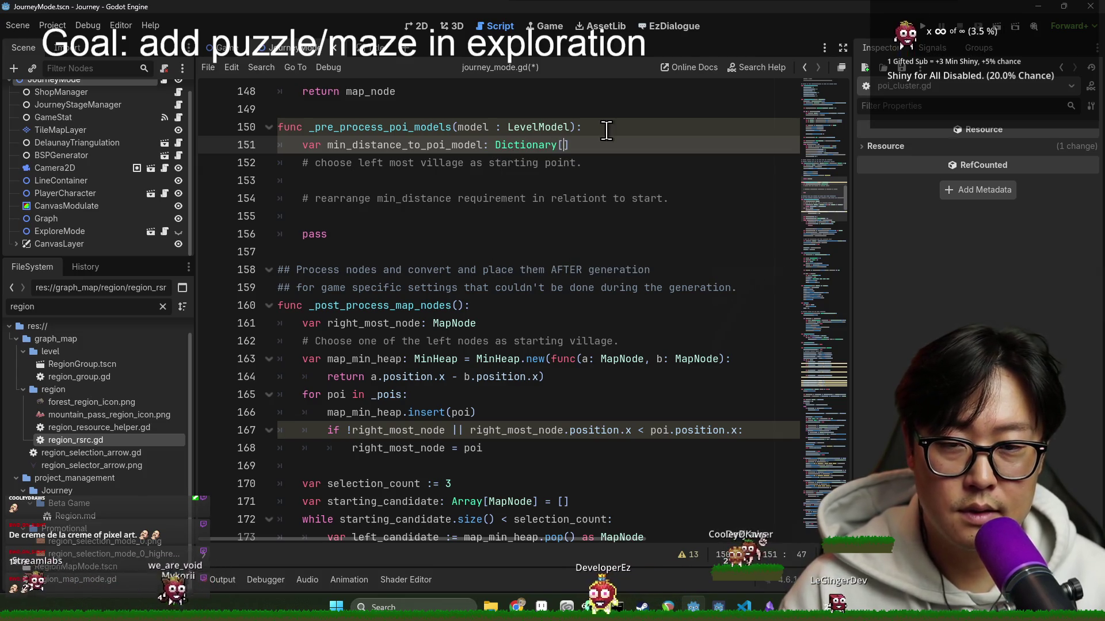
{"action": "type", "text": "int, P"}
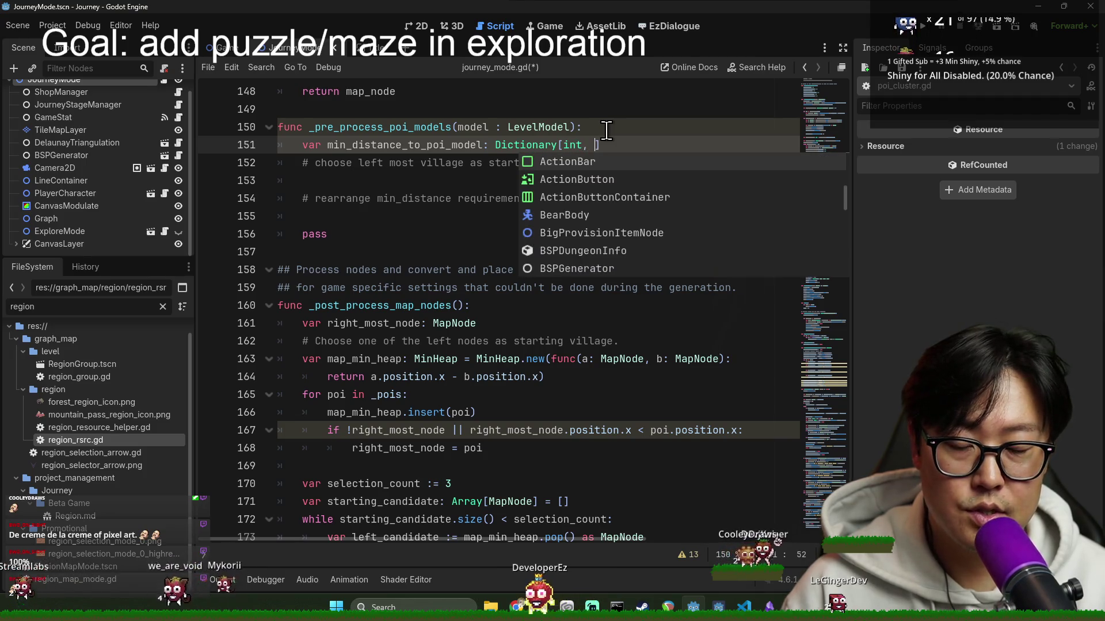
{"action": "type", "text": "oIModel"}
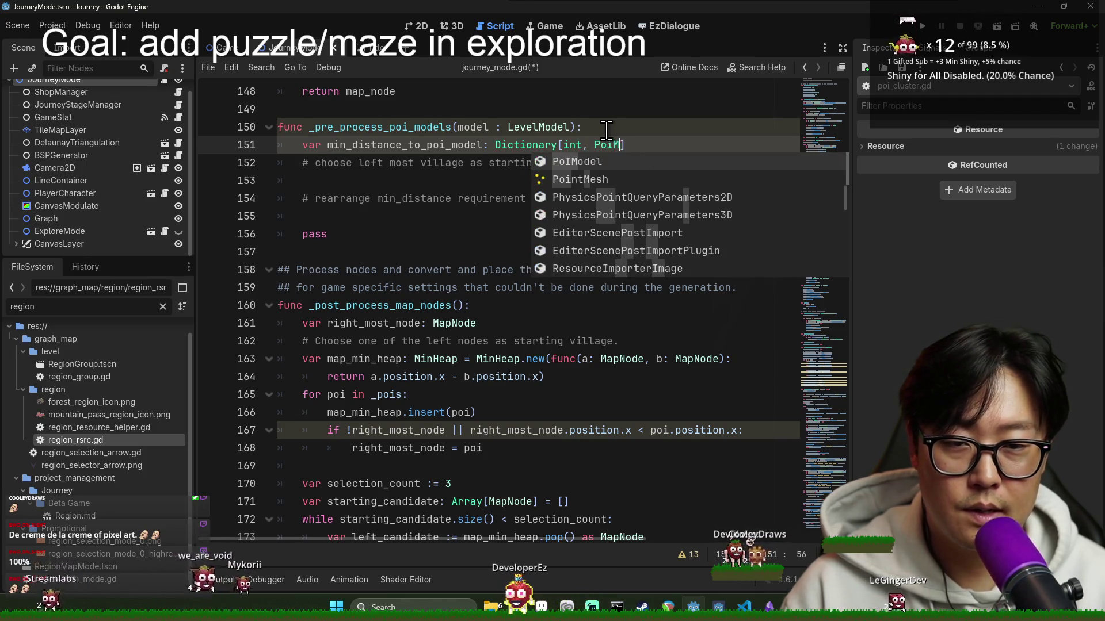
{"action": "key", "text": "Return"}
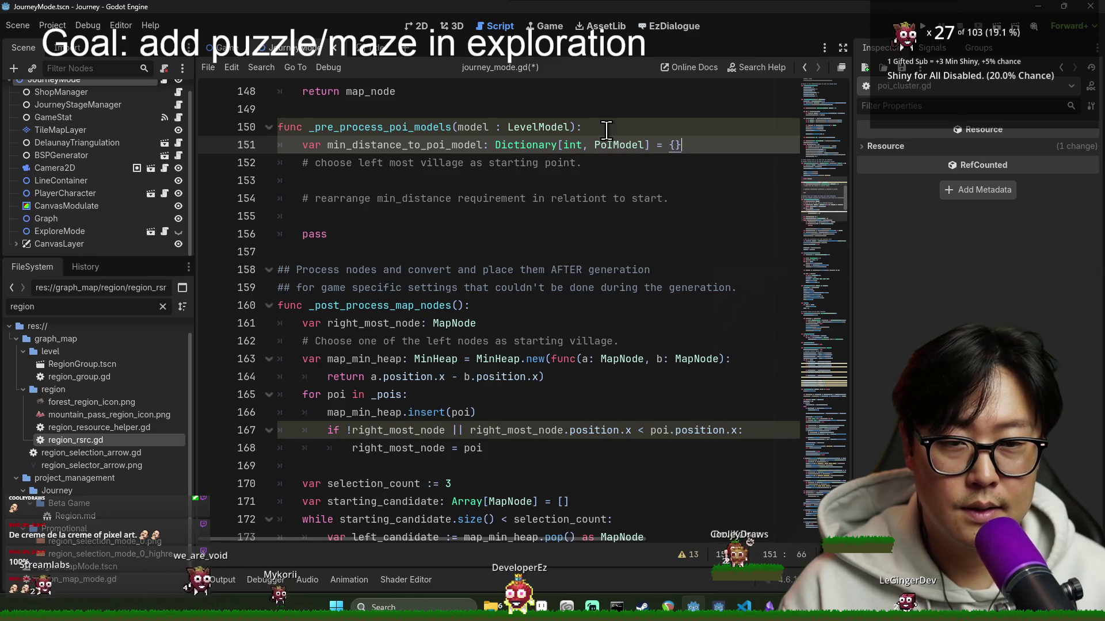
{"action": "key", "text": "Return"}
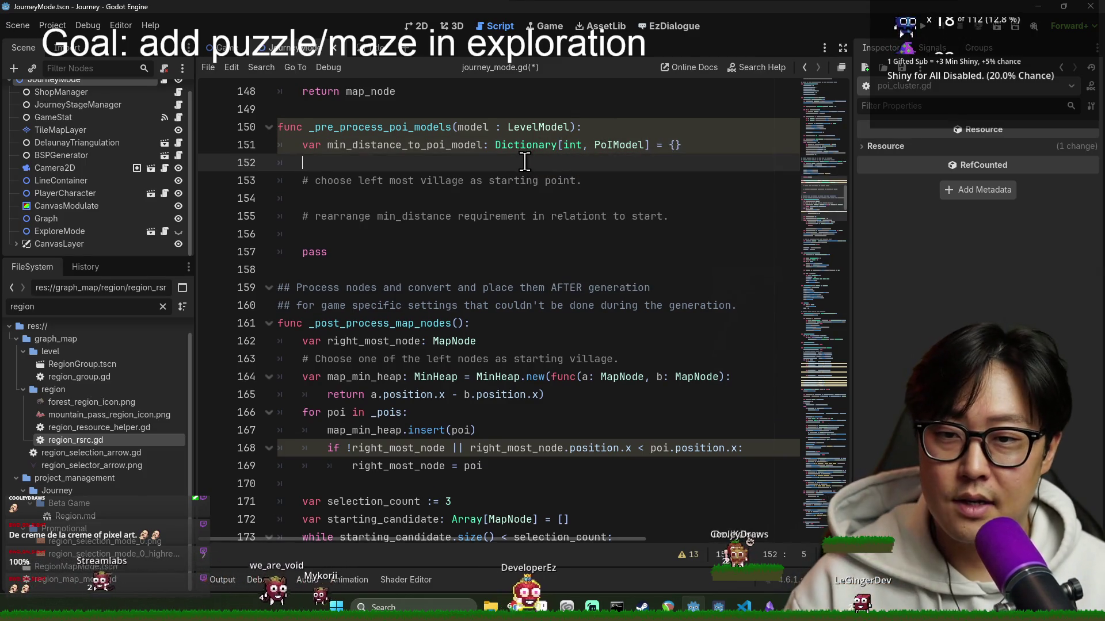
Add var available_poi_candiates: Array[PoIModel] = [] under the starting-point comment and save the script
{"action": "left_click", "coordinate": [493, 201]}
{"action": "key", "text": "Return"}
{"action": "key", "text": "Return"}
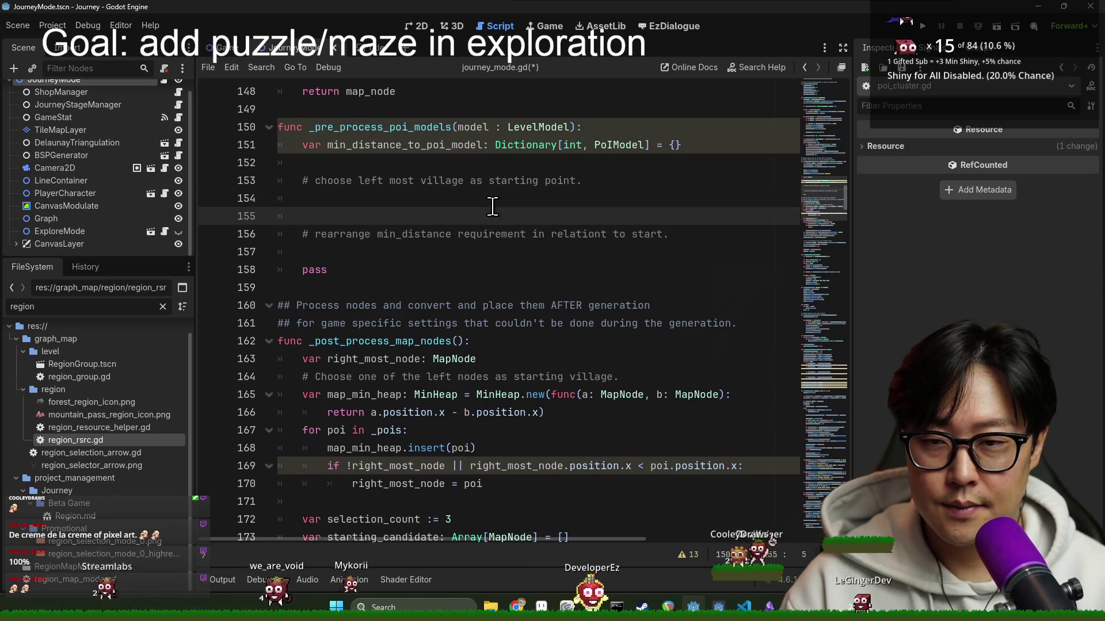
{"action": "type", "text": "var available"}
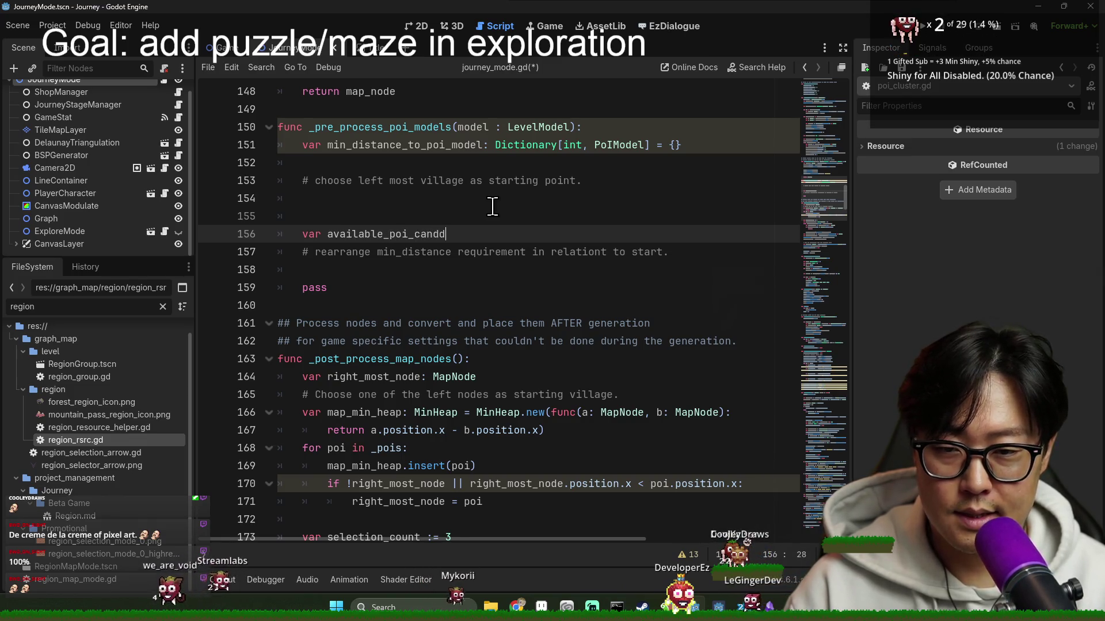
{"action": "type", "text": ": Array[PopiM"}
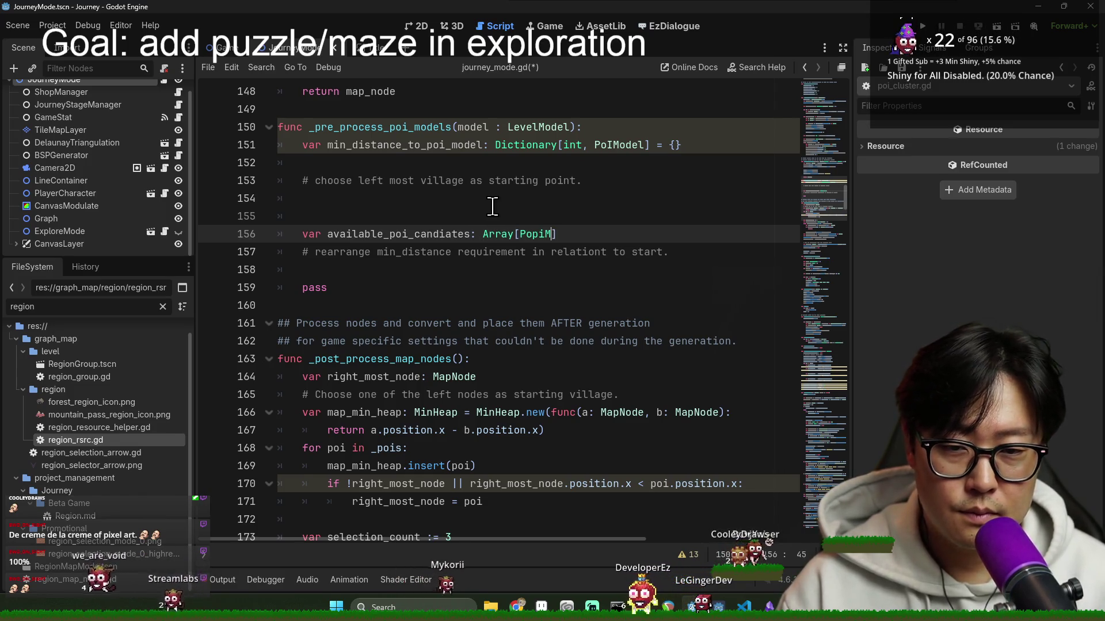
{"action": "key", "text": "BackSpace"}
{"action": "key", "text": "BackSpace"}
{"action": "type", "text": "IMod"}
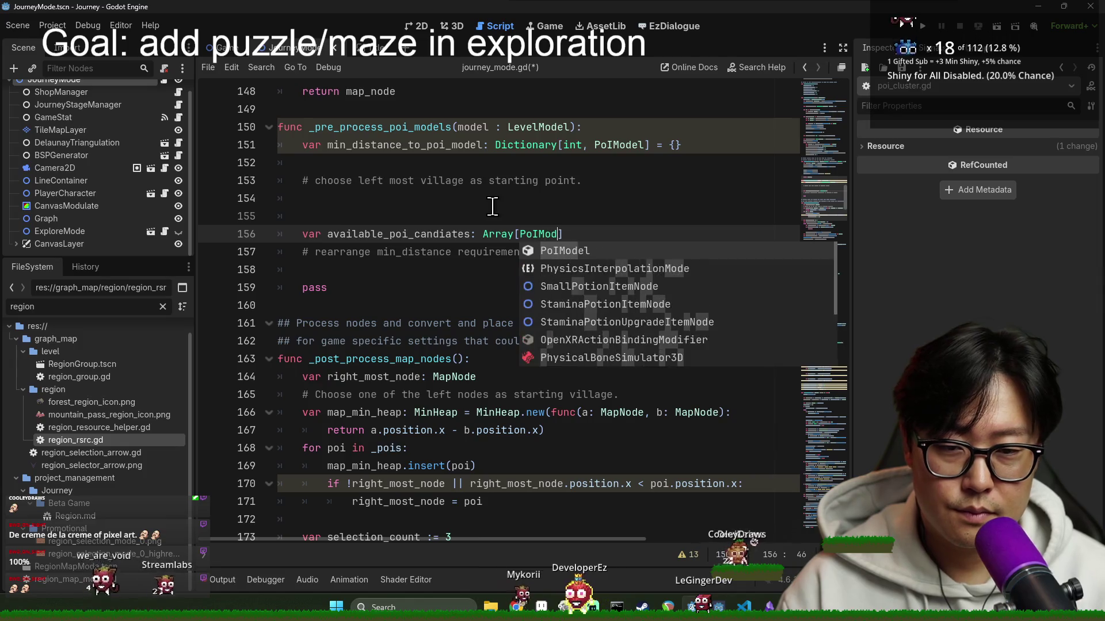
{"action": "key", "text": "Return"}
{"action": "type", "text": "] = []"}
{"action": "key", "text": "ctrl+s"}
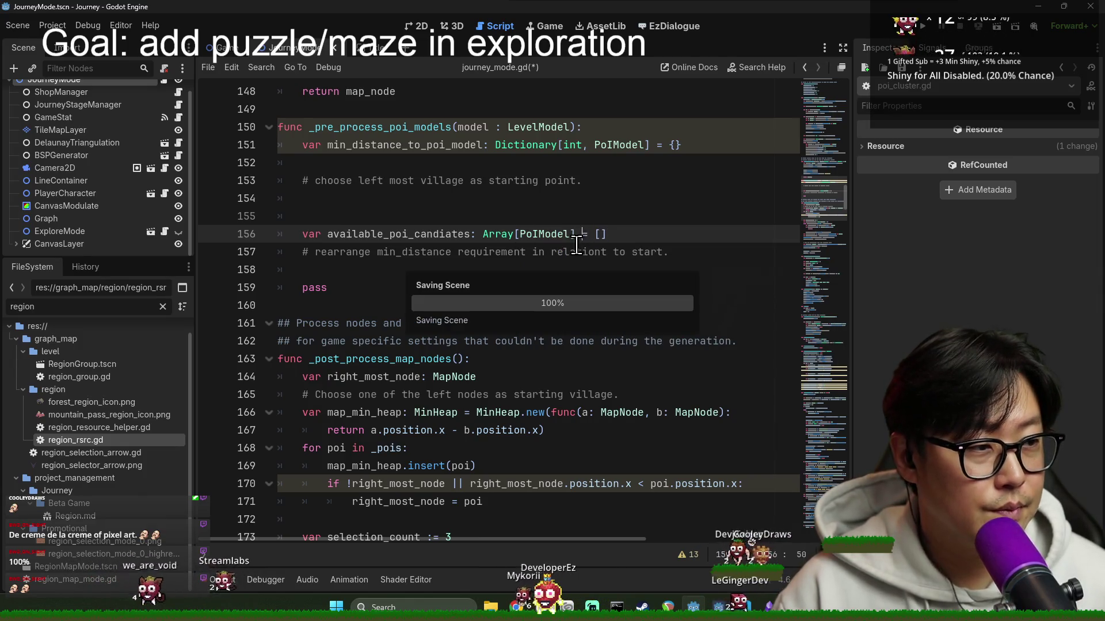
{"action": "left_click", "coordinate": [323, 193]}
{"action": "key", "text": "ctrl+s"}
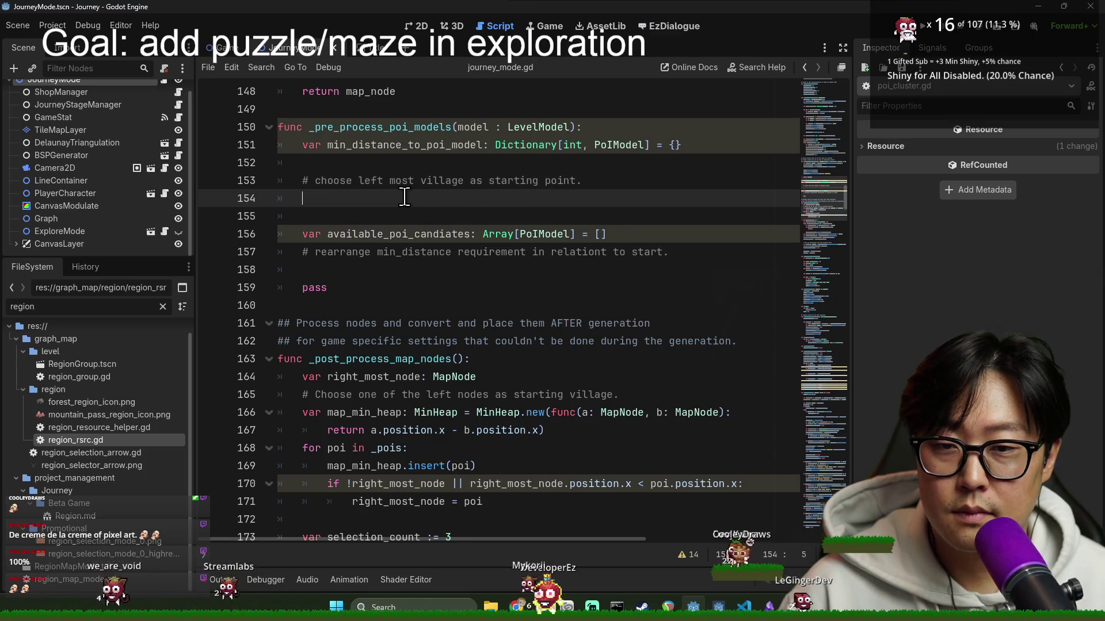
{"action": "scroll", "coordinate": [415, 286], "scroll_direction": "down", "scroll_amount": 2}
{"action": "scroll", "coordinate": [415, 286], "scroll_direction": "down", "scroll_amount": 8}
{"action": "scroll", "coordinate": [397, 265], "scroll_direction": "up", "scroll_amount": 3}
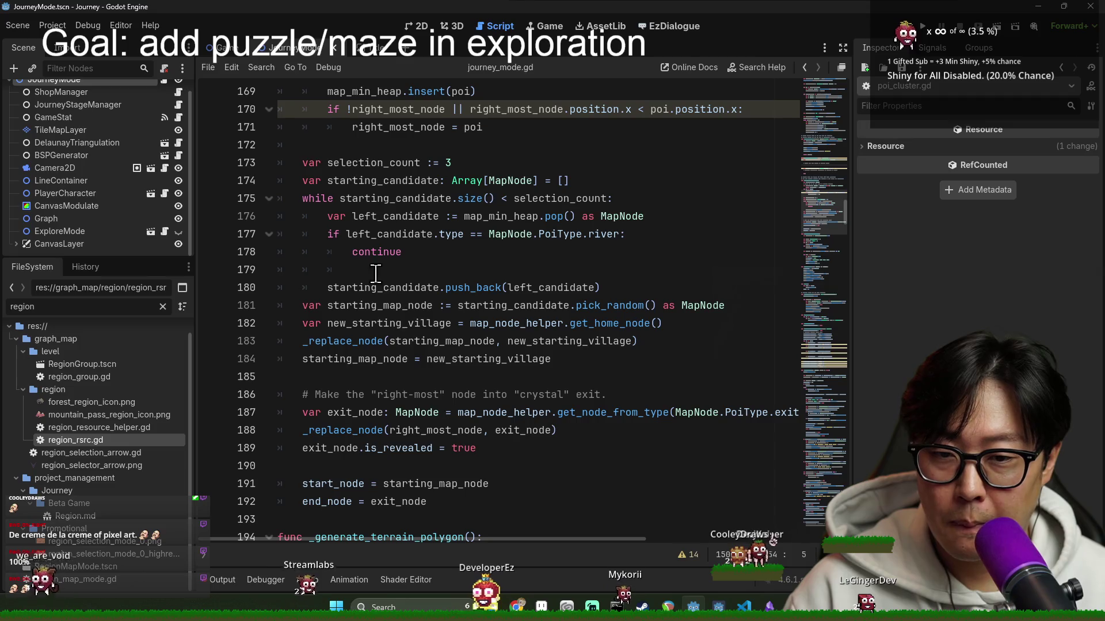
{"action": "double_click", "coordinate": [303, 164]}
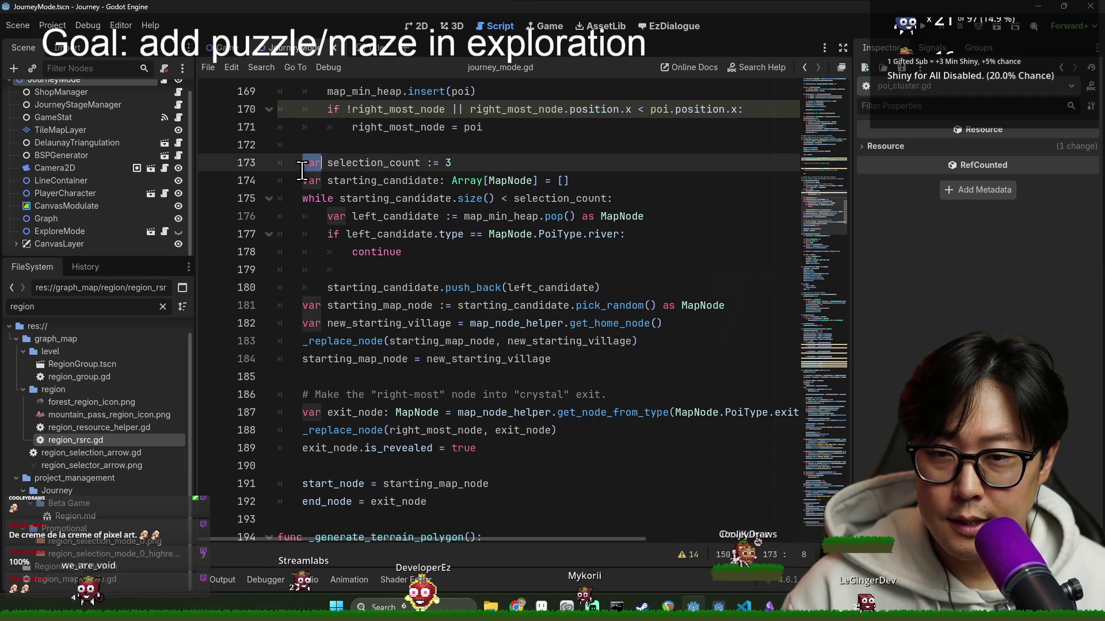
{"action": "scroll", "coordinate": [402, 315], "scroll_direction": "up", "scroll_amount": 4}
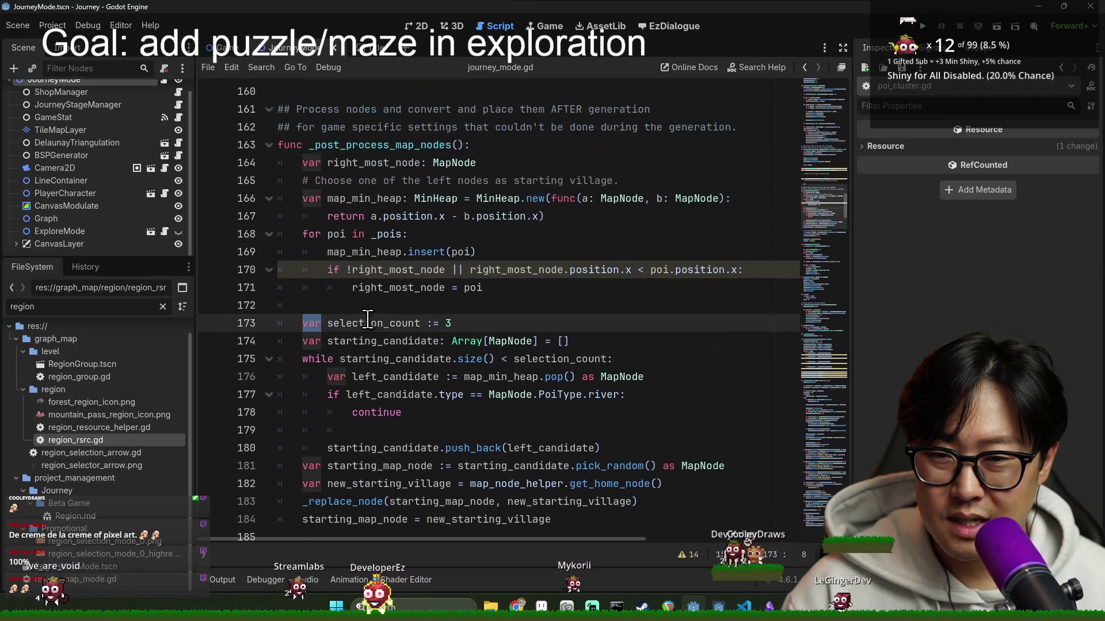
{"action": "scroll", "coordinate": [403, 316], "scroll_direction": "down", "scroll_amount": 4}
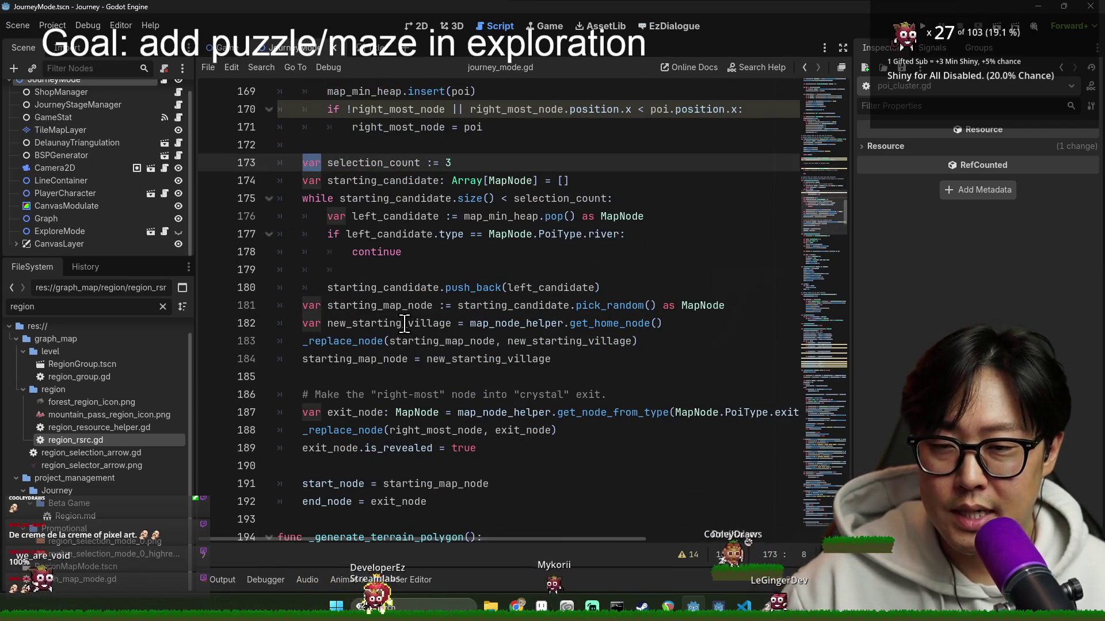
{"action": "scroll", "coordinate": [406, 325], "scroll_direction": "down", "scroll_amount": 4}
{"action": "scroll", "coordinate": [359, 339], "scroll_direction": "up", "scroll_amount": 3}
{"action": "scroll", "coordinate": [359, 341], "scroll_direction": "up", "scroll_amount": 8}
{"action": "left_click", "coordinate": [483, 163]}
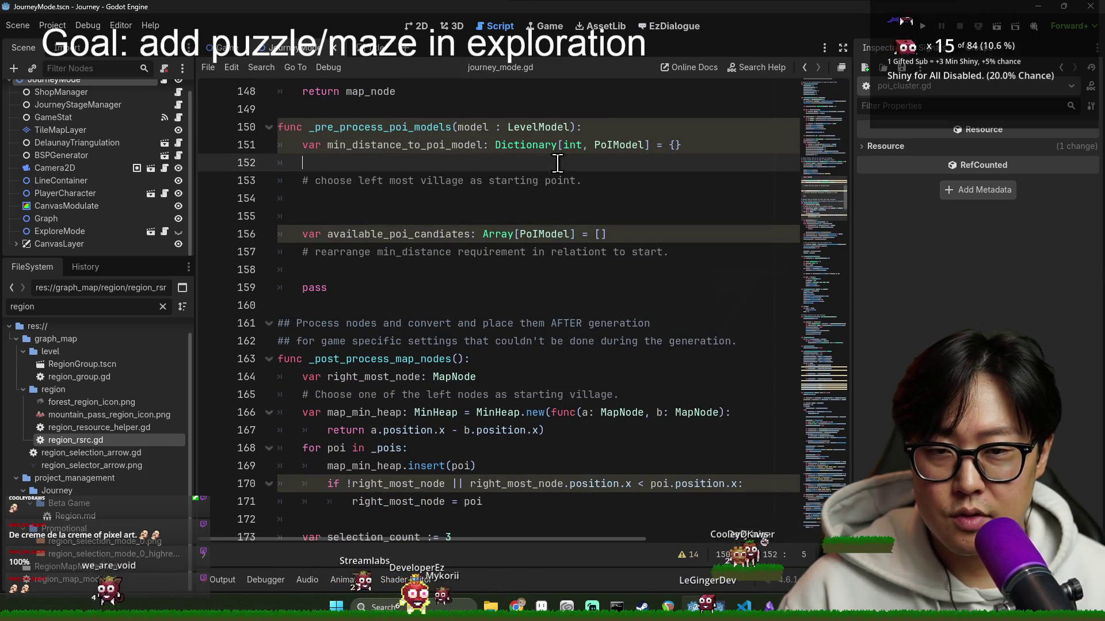
{"action": "left_click", "coordinate": [483, 204]}
{"action": "scroll", "coordinate": [432, 287], "scroll_direction": "down", "scroll_amount": 3}
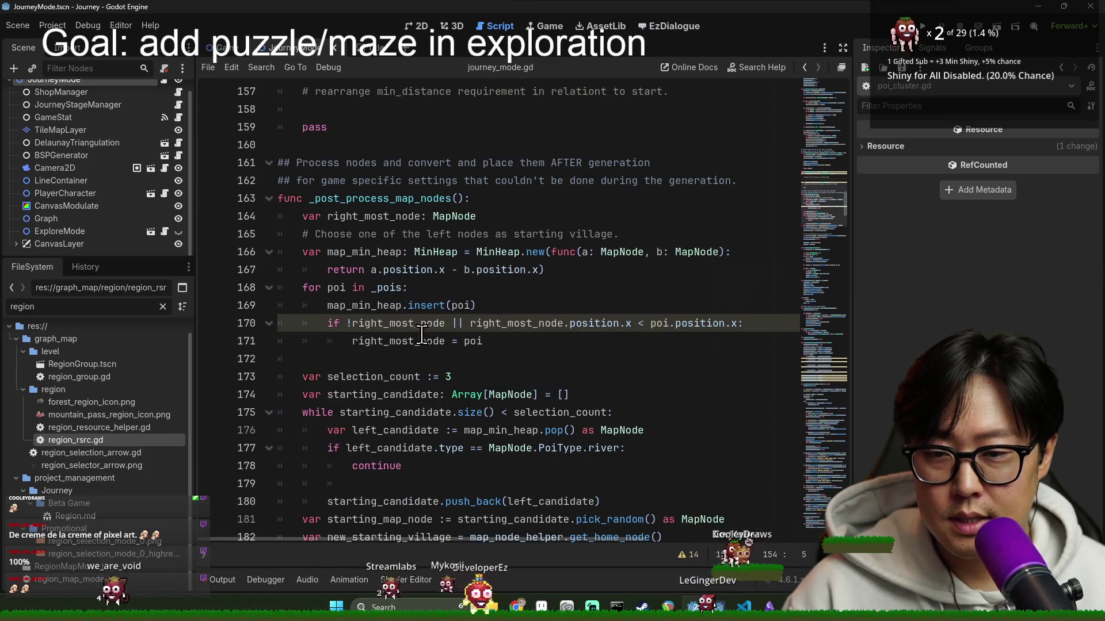
{"action": "double_click", "coordinate": [364, 376]}
{"action": "double_click", "coordinate": [384, 395]}
{"action": "scroll", "coordinate": [389, 253], "scroll_direction": "down", "scroll_amount": 3}
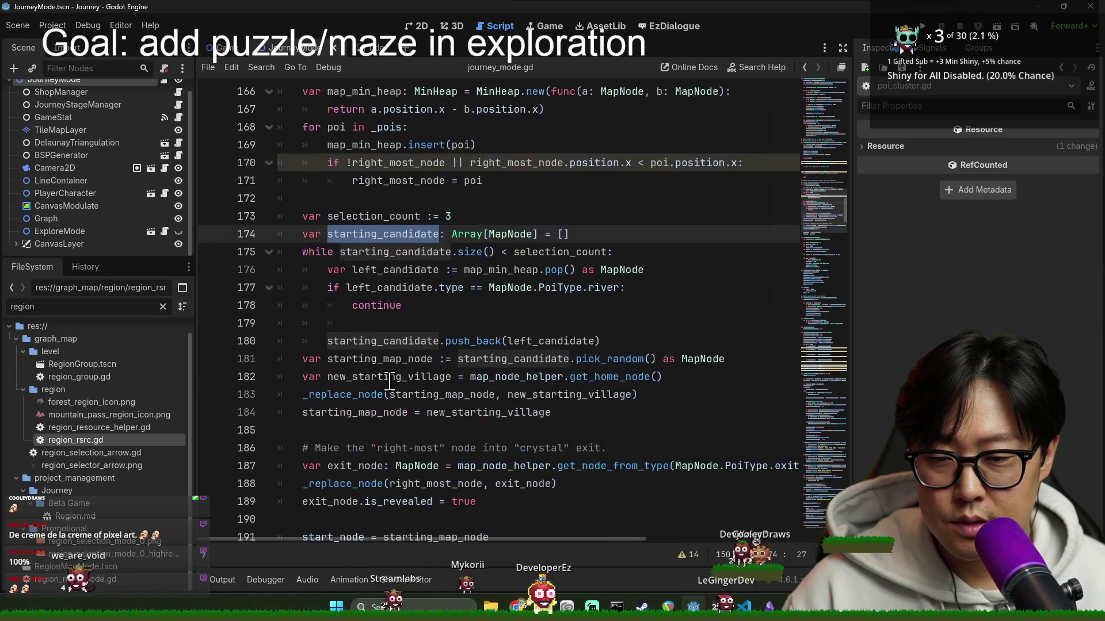
{"action": "triple_click", "coordinate": [388, 253]}
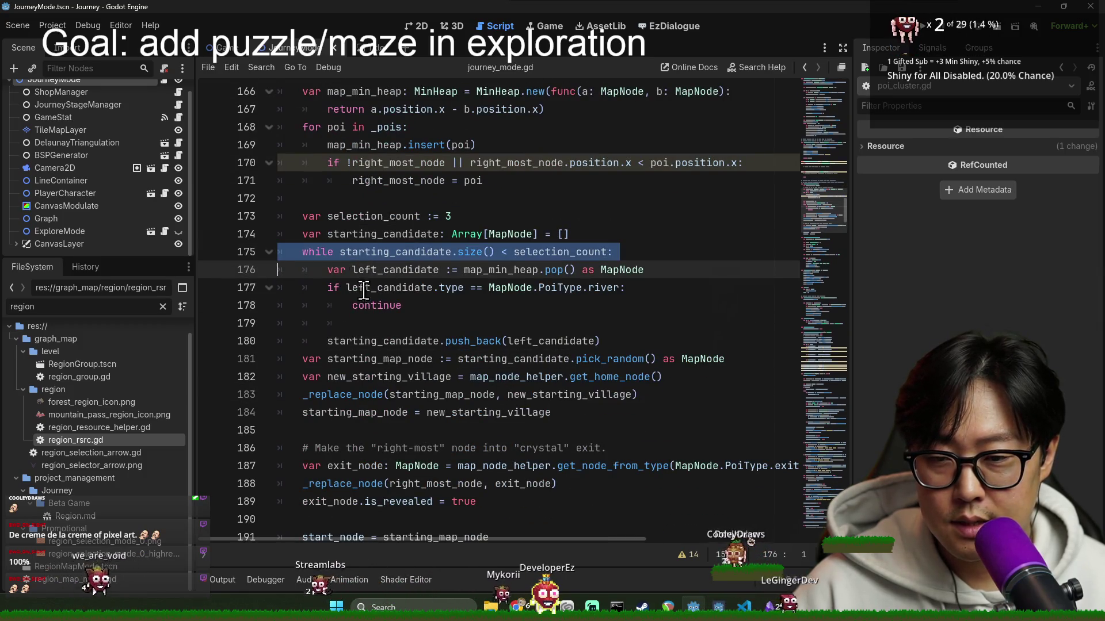
{"action": "scroll", "coordinate": [371, 287], "scroll_direction": "up", "scroll_amount": 8}
{"action": "left_click", "coordinate": [402, 304]}
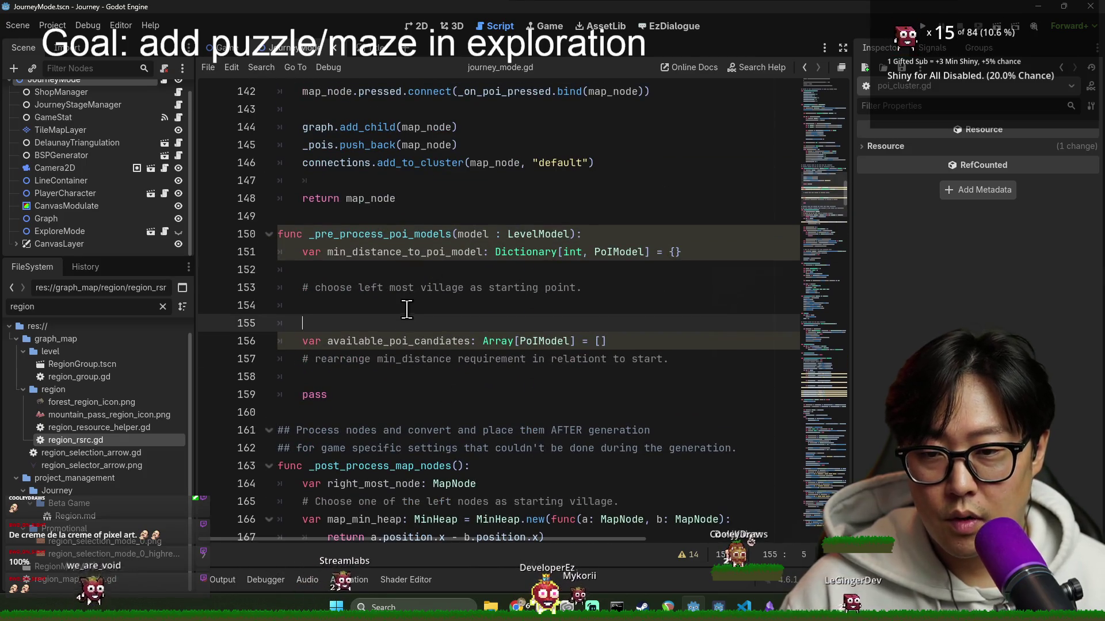
Start the model reference on line 154, checking the regions field in the LevelModel script
{"action": "type", "text": "ind"}
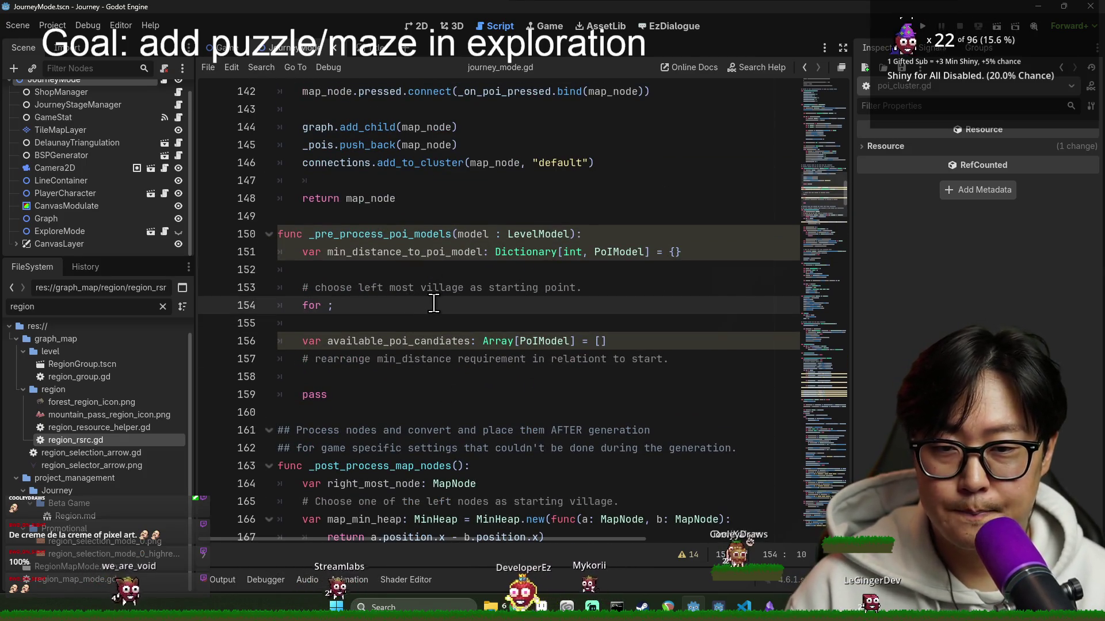
{"action": "key", "text": "BackSpace"}
{"action": "key", "text": "BackSpace"}
{"action": "key", "text": "BackSpace"}
{"action": "type", "text": "mode.poi"}
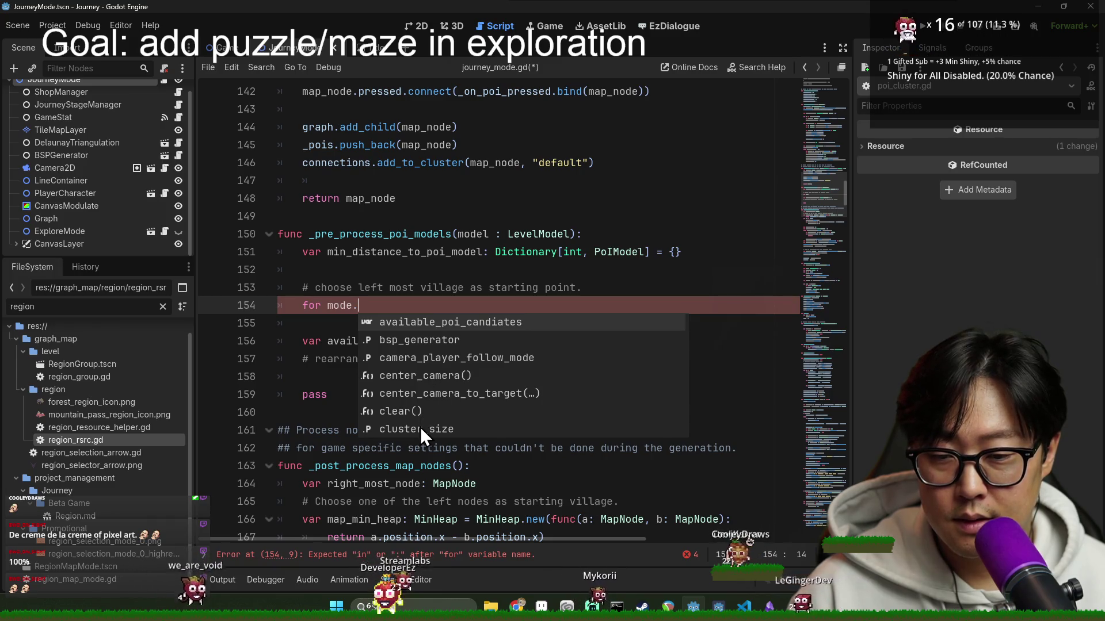
{"action": "key", "text": "Escape"}
{"action": "left_click", "coordinate": [530, 234], "text": "ctrl"}
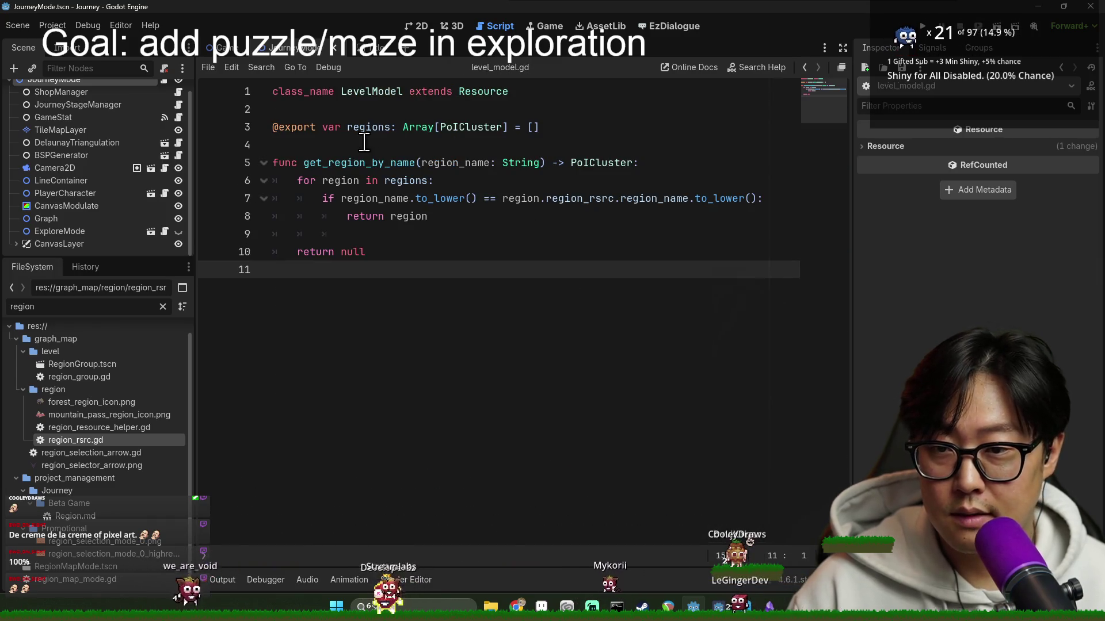
{"action": "left_click", "coordinate": [431, 124]}
{"action": "left_click", "coordinate": [503, 233]}
{"action": "key", "text": "alt+Left"}
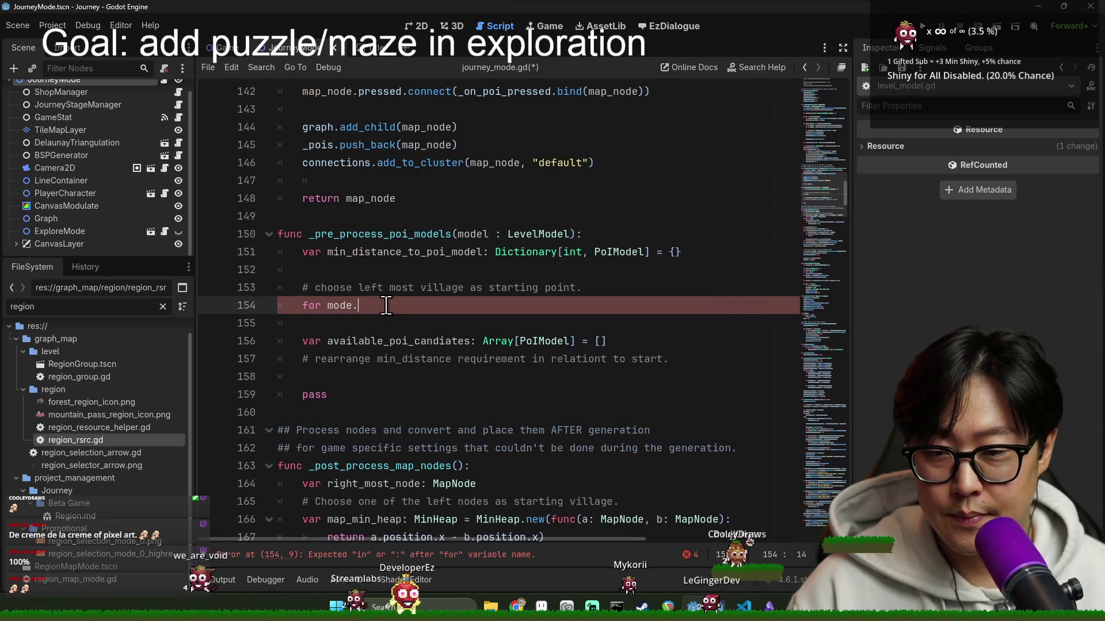
Complete line 154 as model.regions, then search the script for _pre_process_poi_models
{"action": "key", "text": "BackSpace"}
{"action": "type", "text": "l.regions."}
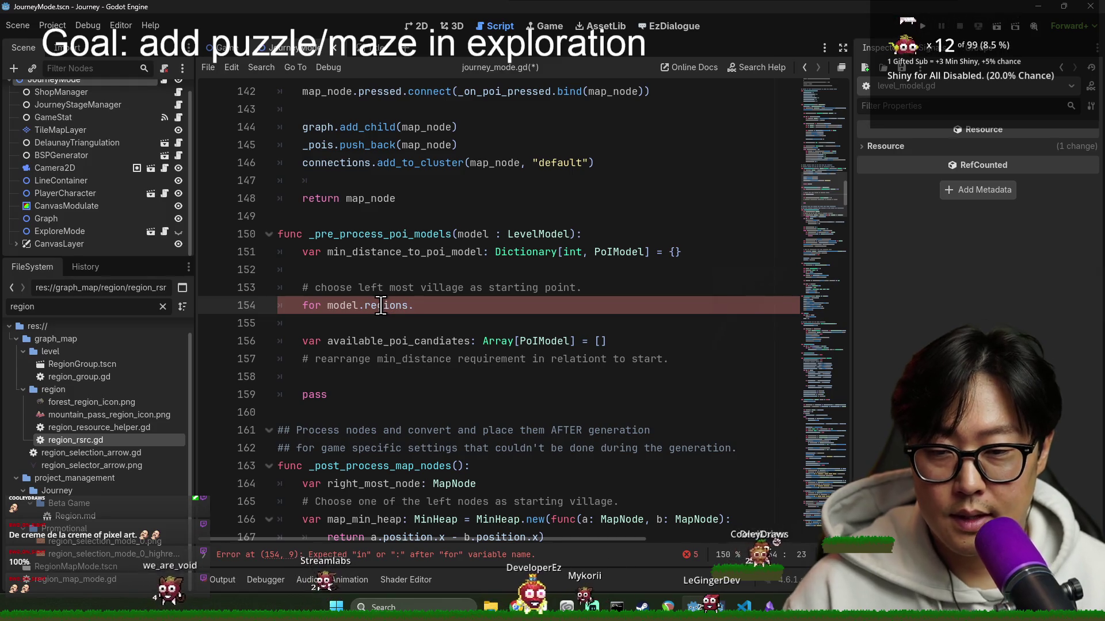
{"action": "left_click", "coordinate": [350, 305]}
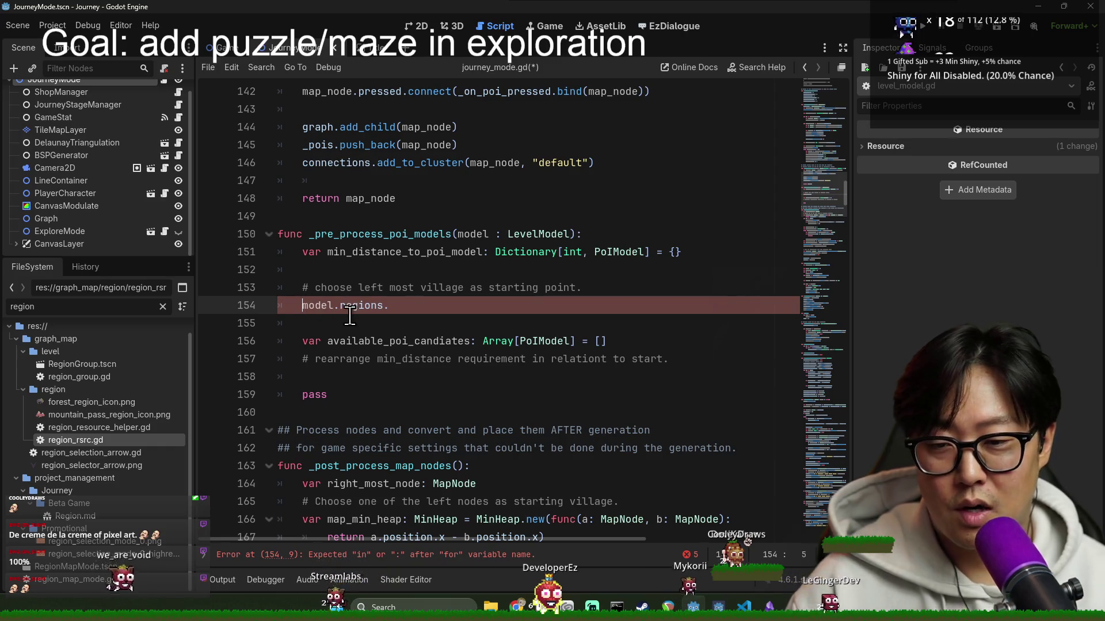
{"action": "key", "text": "BackSpace"}
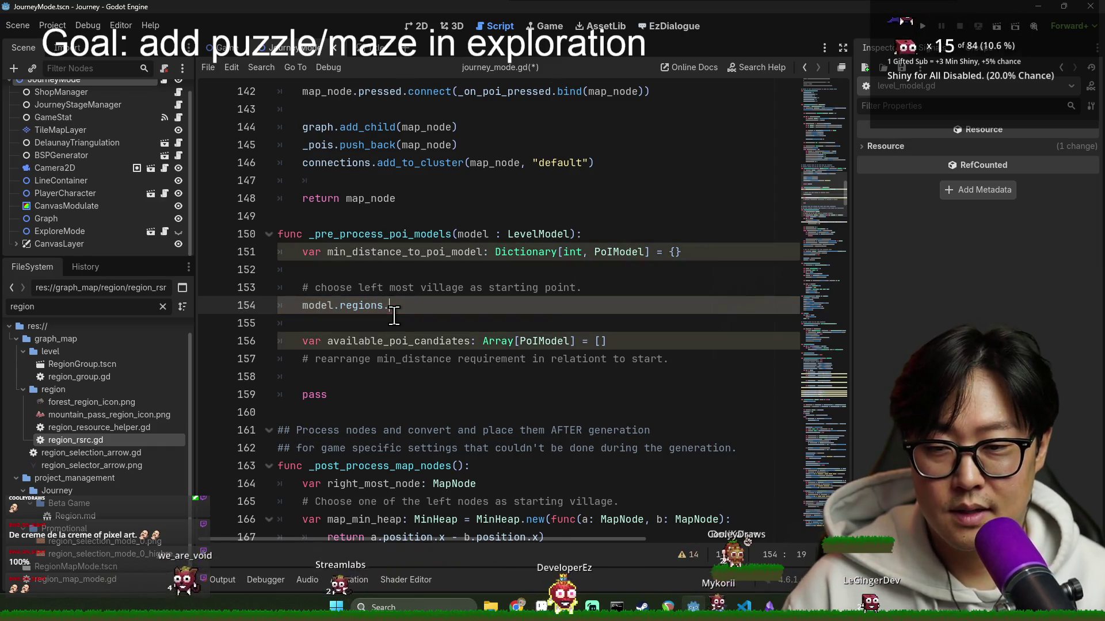
{"action": "key", "text": "BackSpace"}
{"action": "key", "text": "BackSpace"}
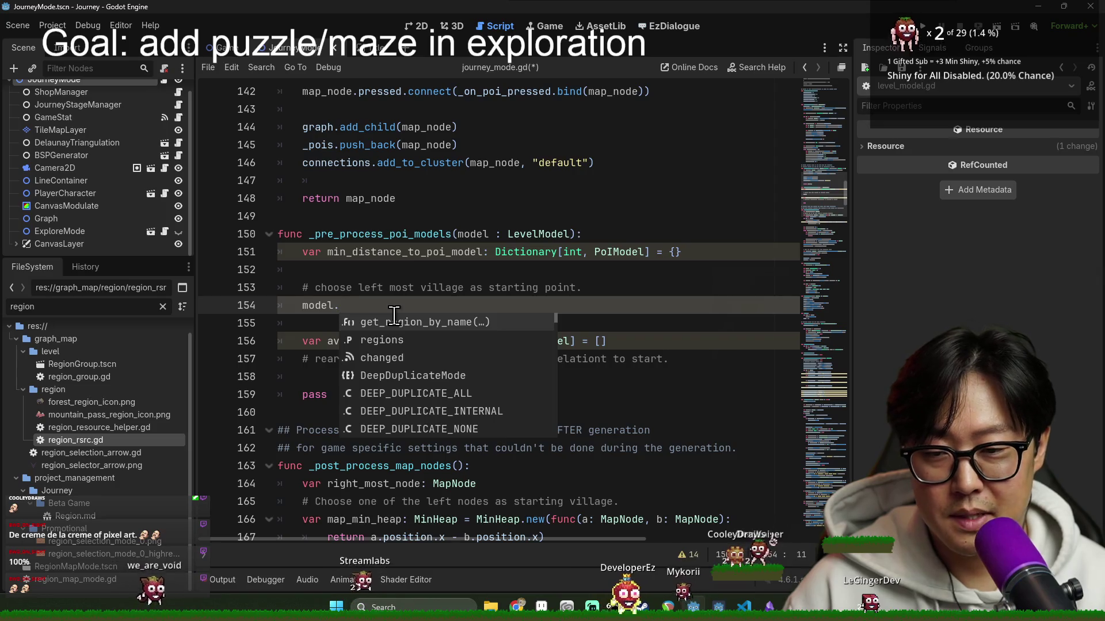
{"action": "type", "text": "re"}
{"action": "key", "text": "Return"}
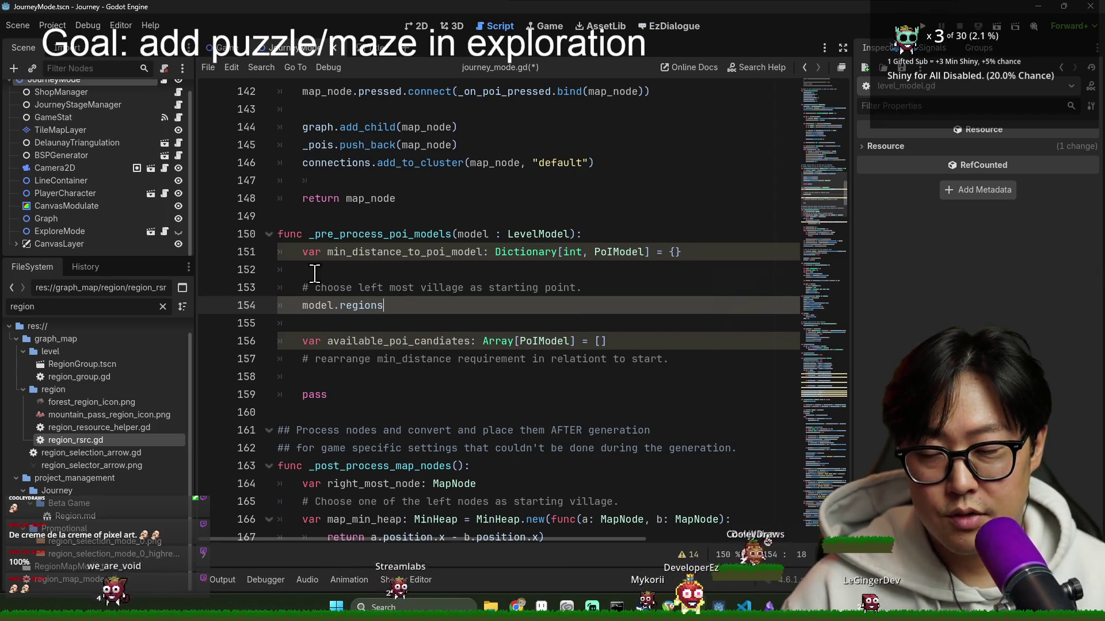
{"action": "key", "text": "Home"}
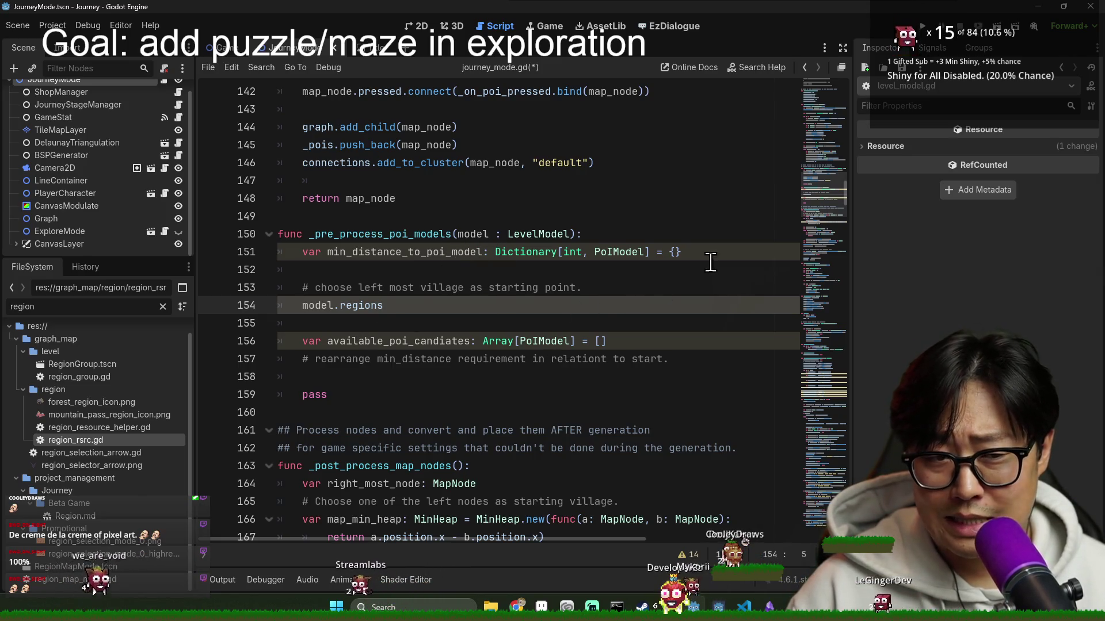
{"action": "double_click", "coordinate": [384, 235]}
{"action": "key", "text": "ctrl+f"}
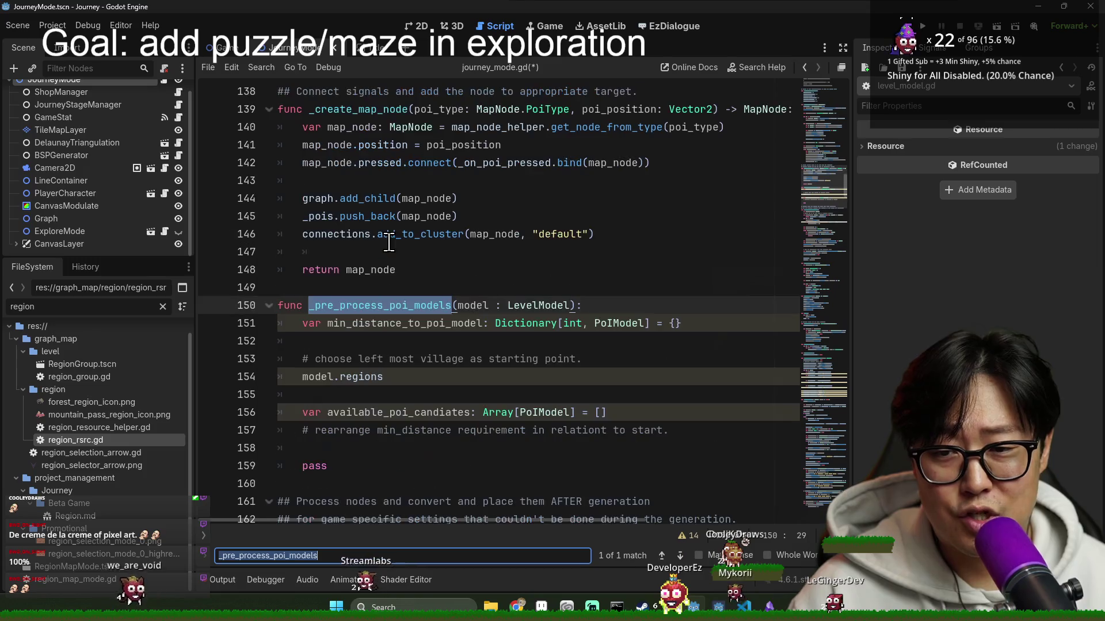
Find the LevelModel usage in _load_level_model and select its cluster_info get_region_by_name line
{"action": "left_click", "coordinate": [428, 306]}
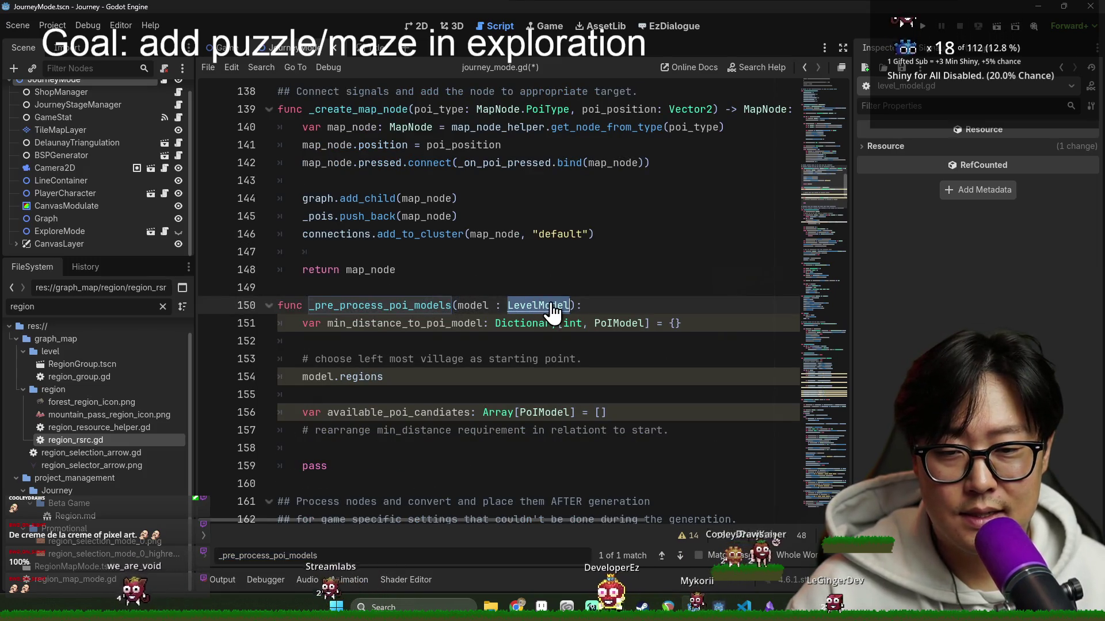
{"action": "key", "text": "ctrl+f"}
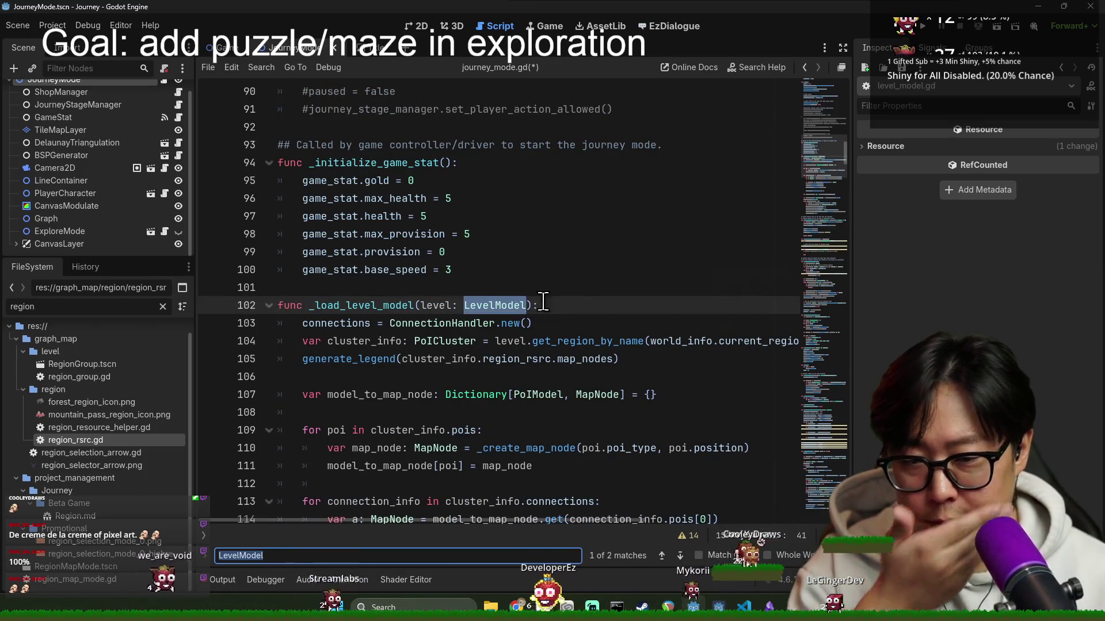
{"action": "double_click", "coordinate": [435, 306]}
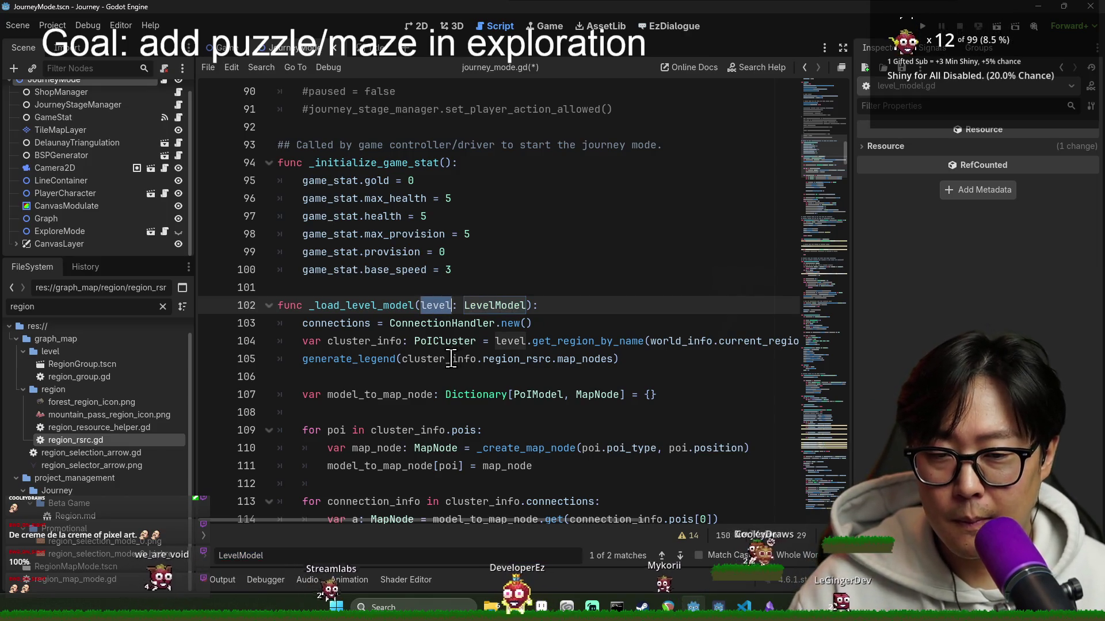
{"action": "double_click", "coordinate": [607, 341]}
{"action": "scroll", "coordinate": [668, 518], "scroll_direction": "right", "scroll_amount": 3}
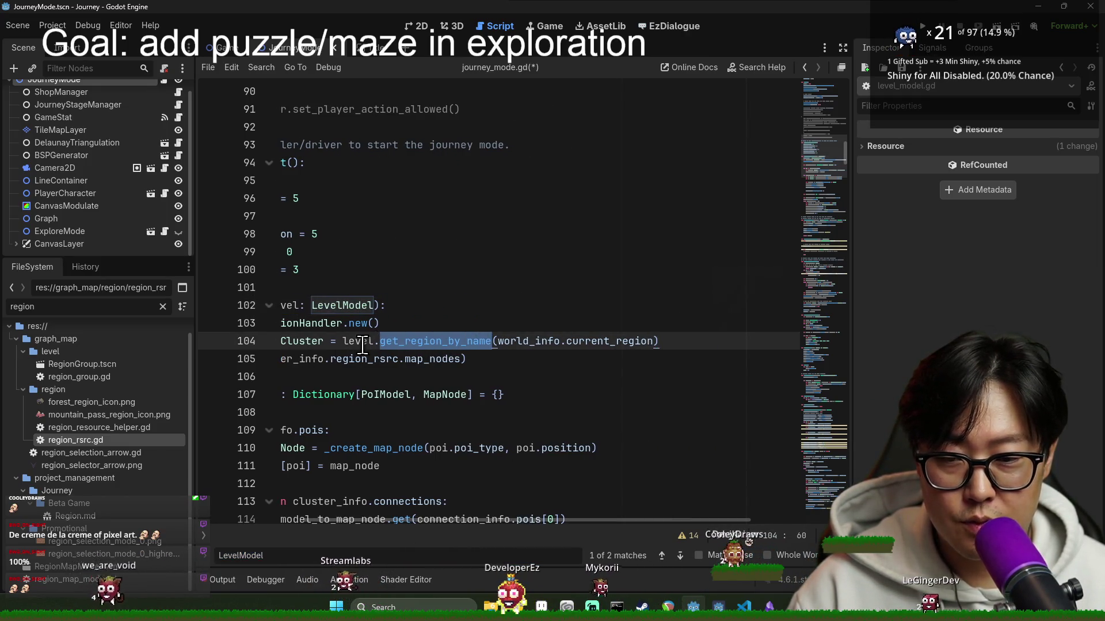
{"action": "left_click", "coordinate": [695, 341]}
{"action": "triple_click", "coordinate": [582, 341]}
{"action": "key", "text": "ctrl+c"}
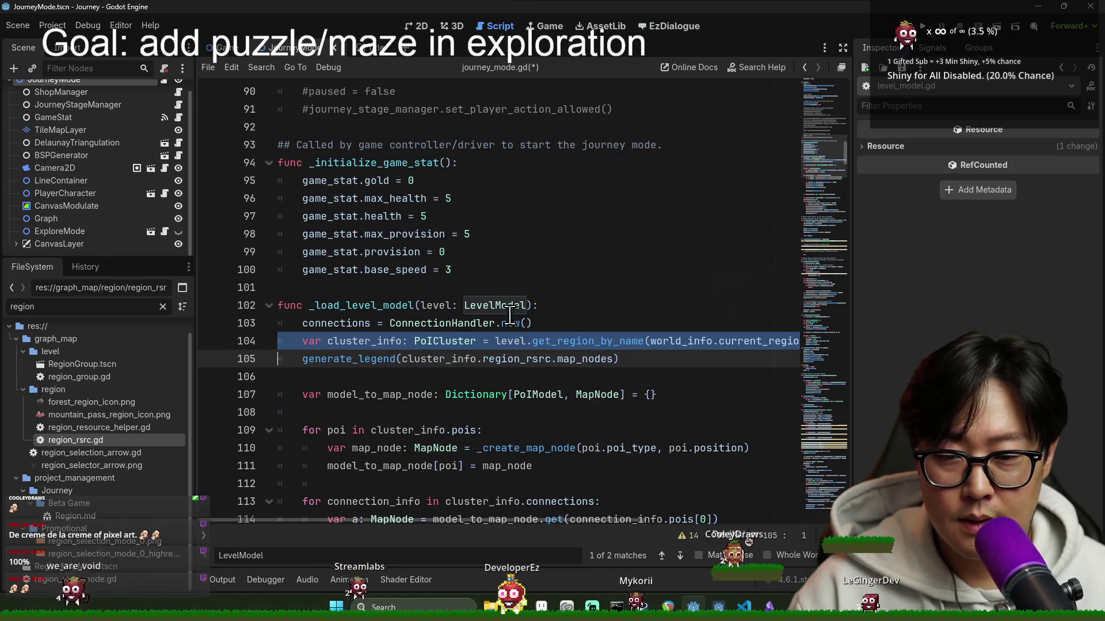
Paste the cluster_info lookup line into _pre_process_poi_models and fix its indentation
{"action": "double_click", "coordinate": [361, 305]}
{"action": "key", "text": "ctrl+f"}
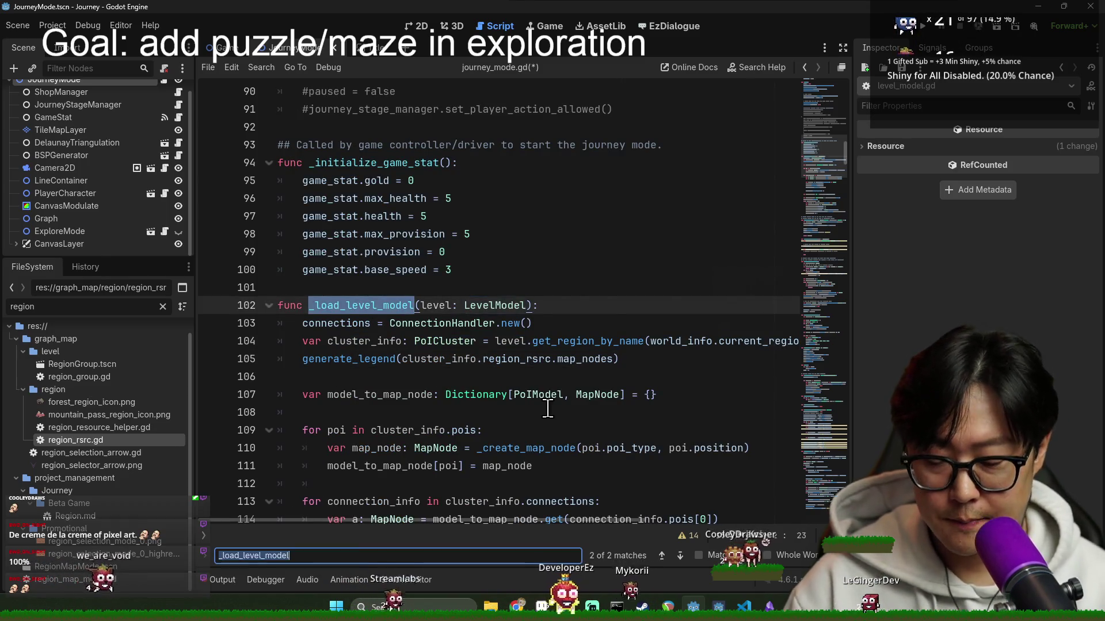
{"action": "type", "text": "pre_pr"}
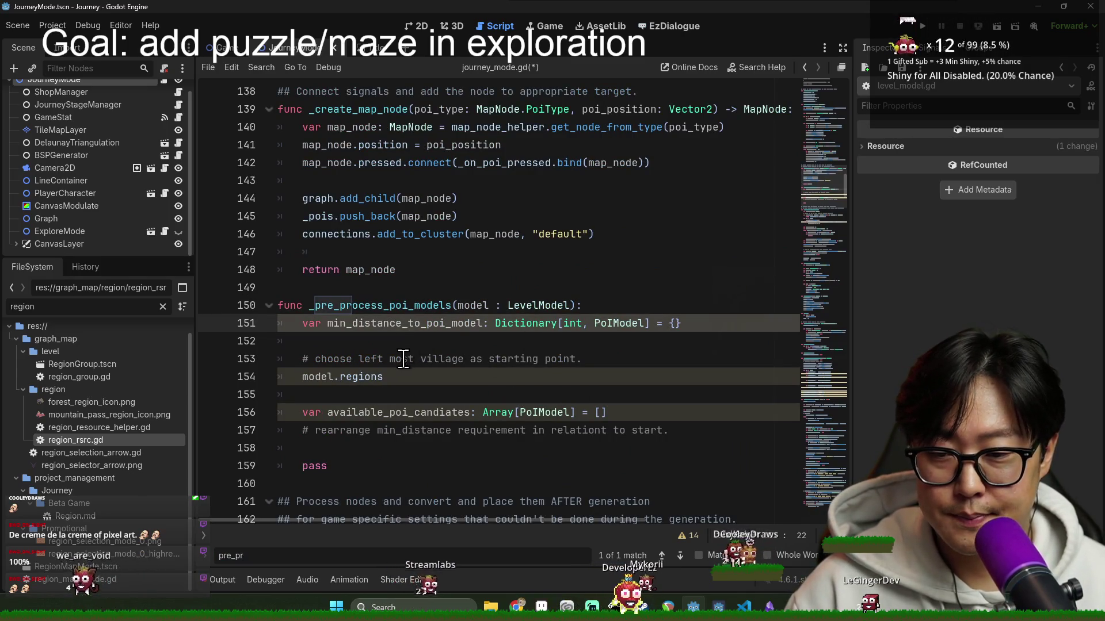
{"action": "left_click", "coordinate": [404, 359]}
{"action": "left_click", "coordinate": [582, 306]}
{"action": "key", "text": "ctrl+v"}
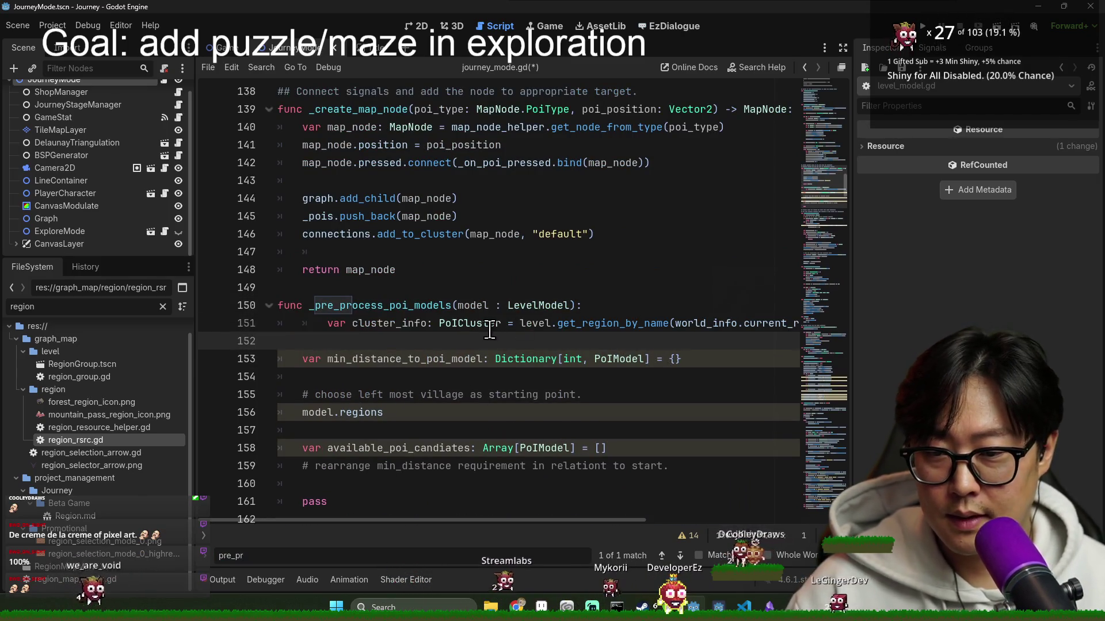
{"action": "key", "text": "Up"}
{"action": "key", "text": "shift+Tab"}
Replace the model.regions line with 'for cluster_info.' and open the PoICluster class script
{"action": "scroll", "coordinate": [490, 331], "scroll_direction": "down", "scroll_amount": 3}
{"action": "scroll", "coordinate": [490, 331], "scroll_direction": "up", "scroll_amount": 2}
{"action": "double_click", "coordinate": [368, 270]}
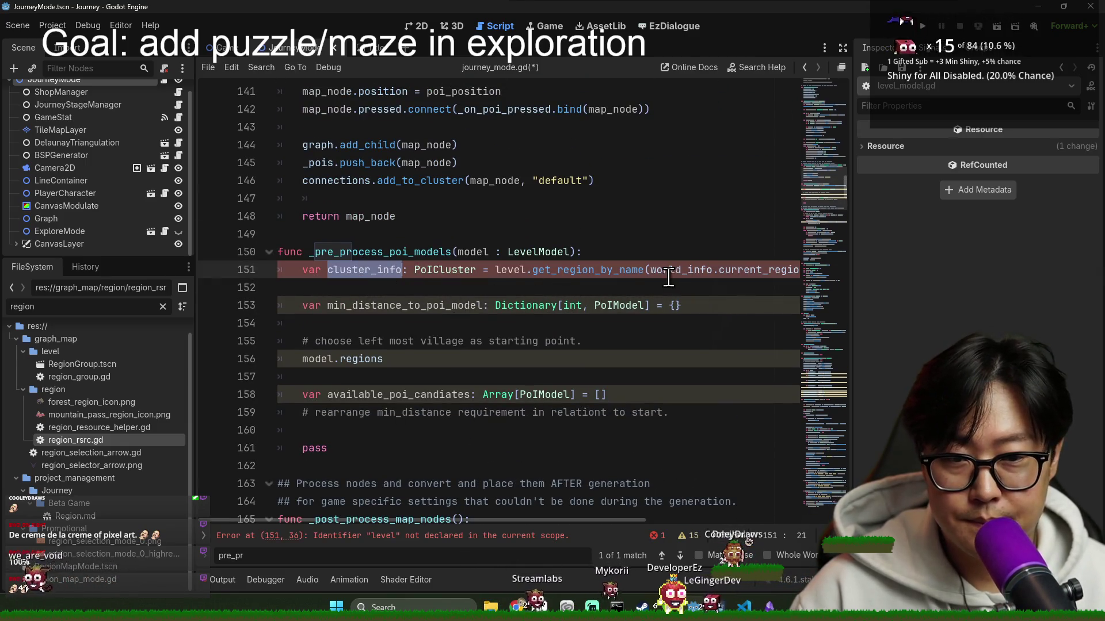
{"action": "left_click_drag", "start_coordinate": [470, 519], "coordinate": [498, 517]}
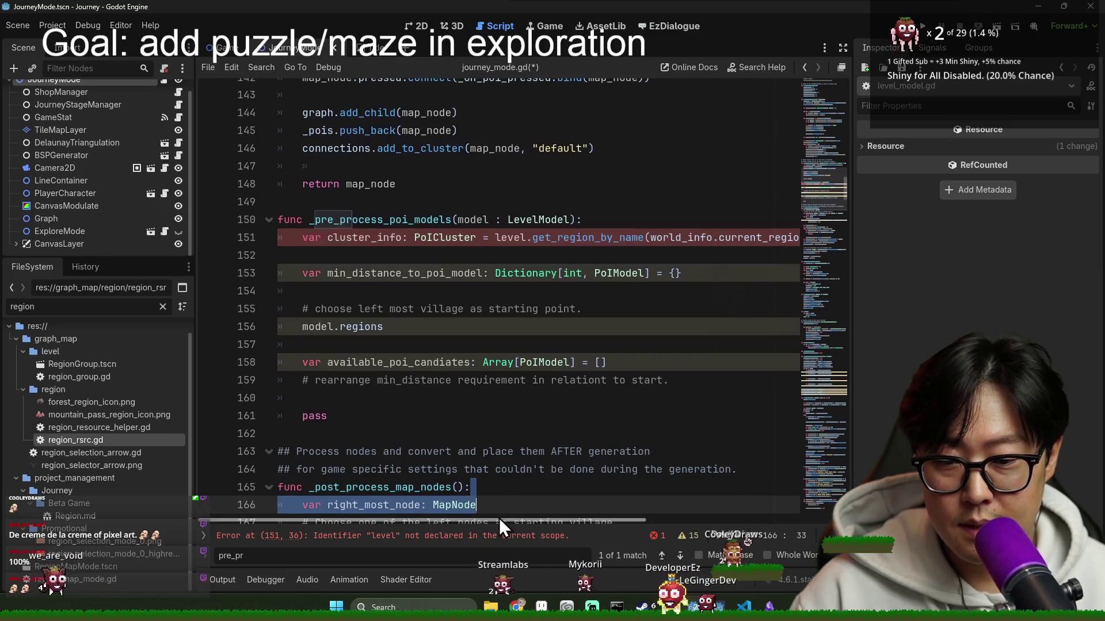
{"action": "double_click", "coordinate": [365, 237]}
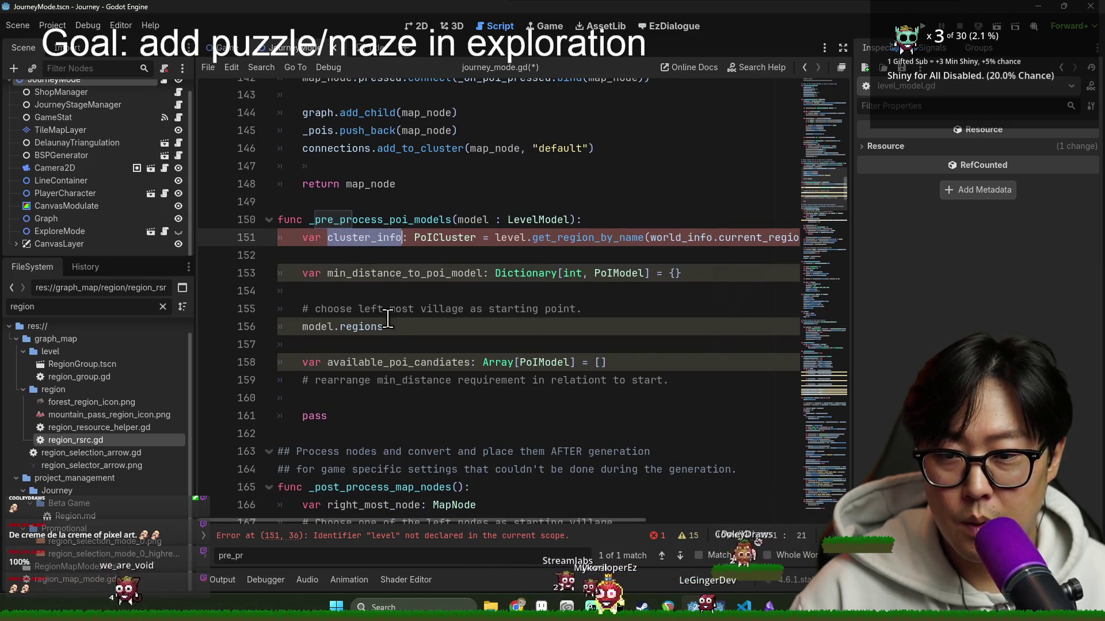
{"action": "left_click", "coordinate": [422, 328]}
{"action": "key", "text": "shift+Home"}
{"action": "type", "text": "fop"}
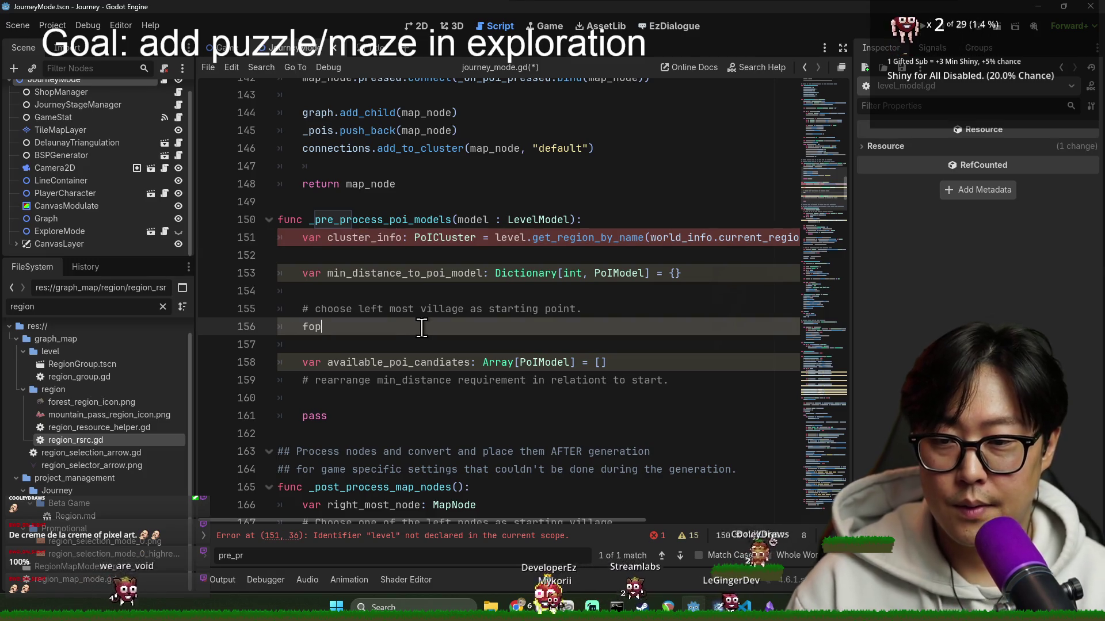
{"action": "key", "text": "BackSpace"}
{"action": "key", "text": "BackSpace"}
{"action": "type", "text": "r cluster_info."}
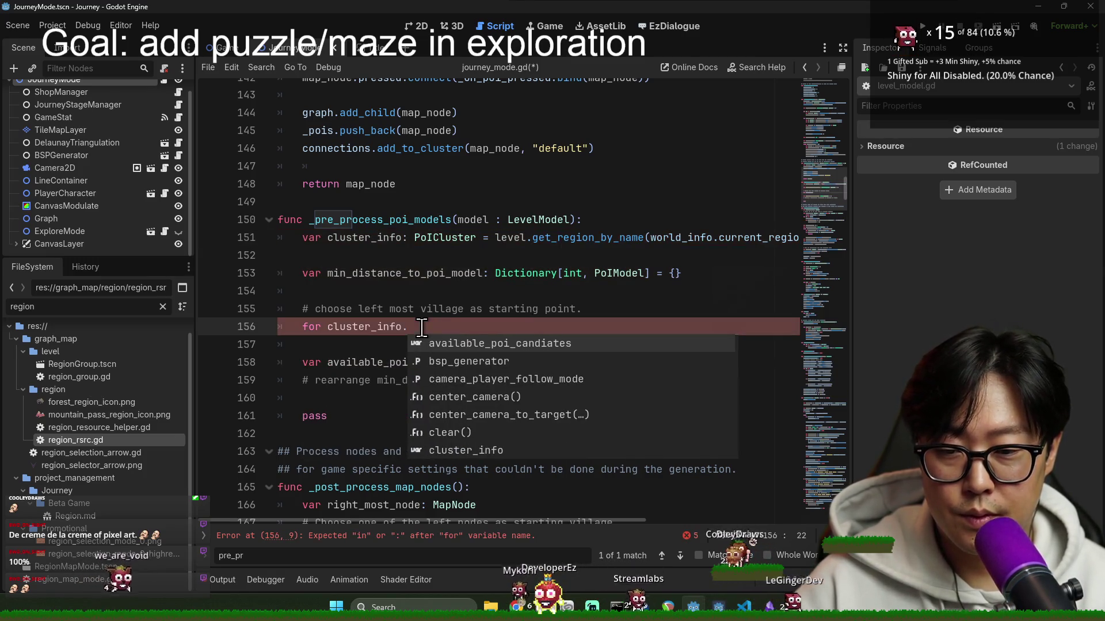
{"action": "left_click", "coordinate": [452, 241], "text": "ctrl"}
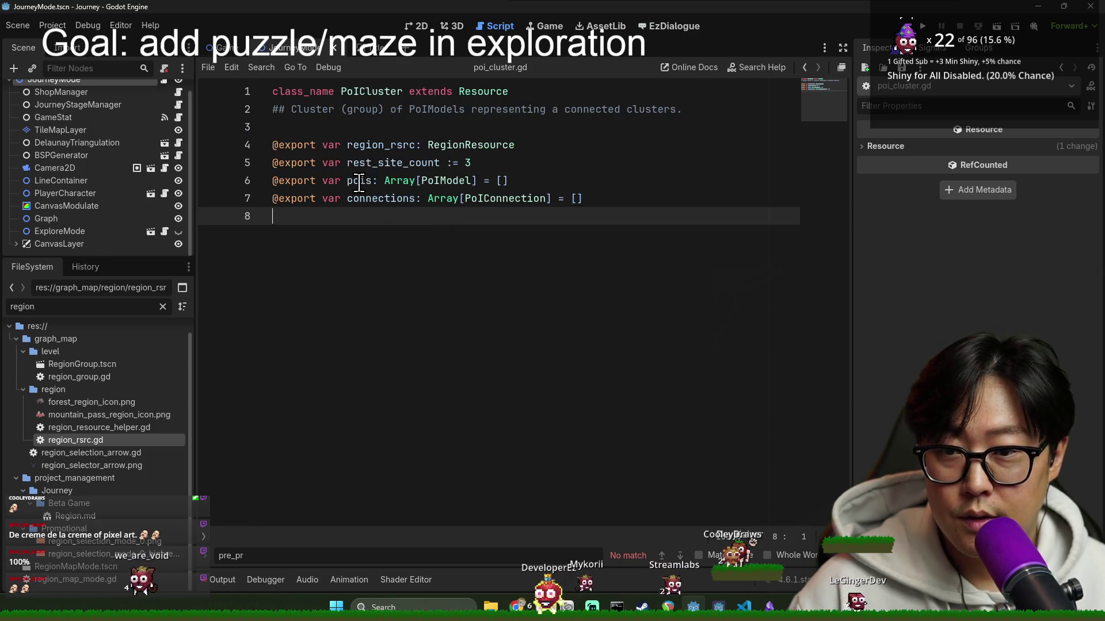
Check PoICluster's pois property, then write 'for poi in cluster_info.pois:' in journey_mode.gd
{"action": "left_click", "coordinate": [359, 183]}
{"action": "left_click", "coordinate": [489, 314]}
{"action": "key", "text": "alt+Left"}
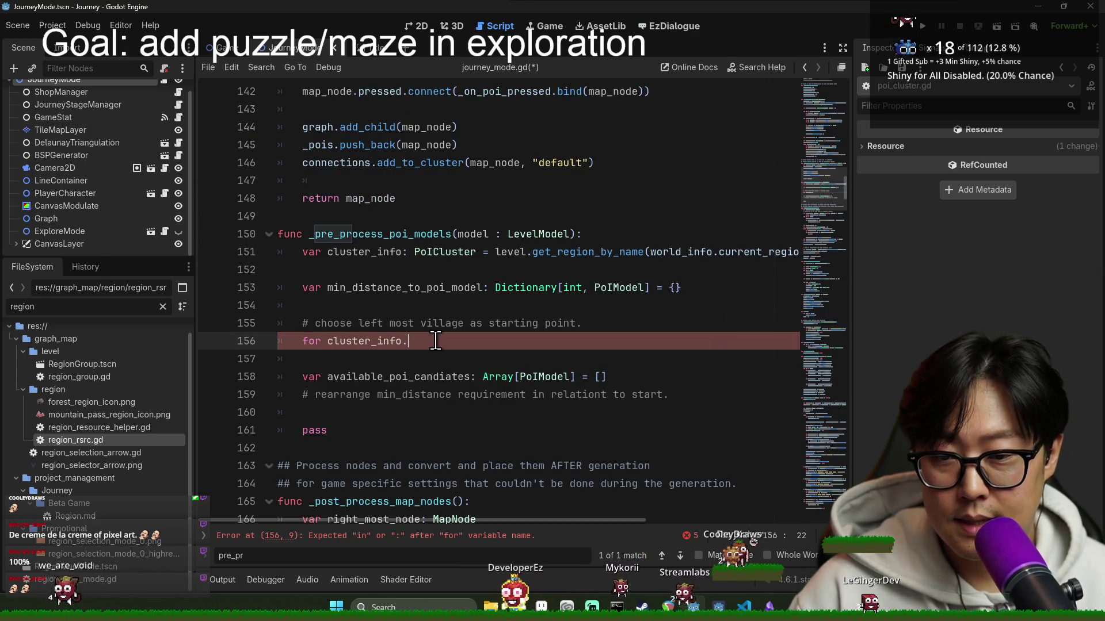
{"action": "type", "text": "pois"}
{"action": "key", "text": "Home"}
{"action": "key", "text": "ctrl+Right"}
{"action": "type", "text": "poi in"}
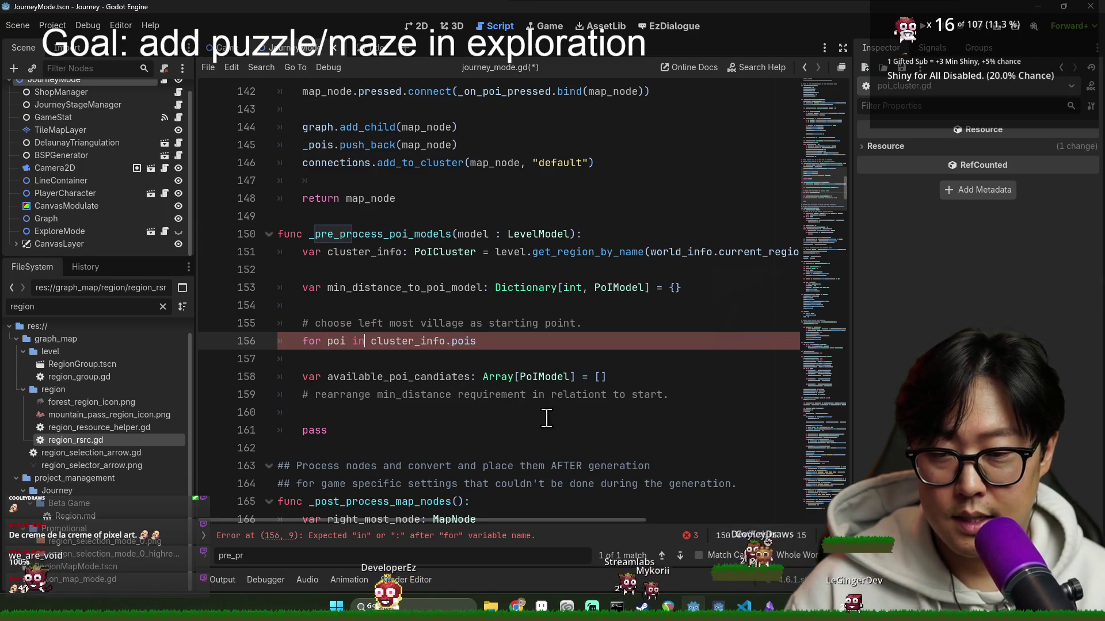
{"action": "left_click", "coordinate": [505, 341]}
{"action": "type", "text": ":"}
{"action": "key", "text": "Return"}
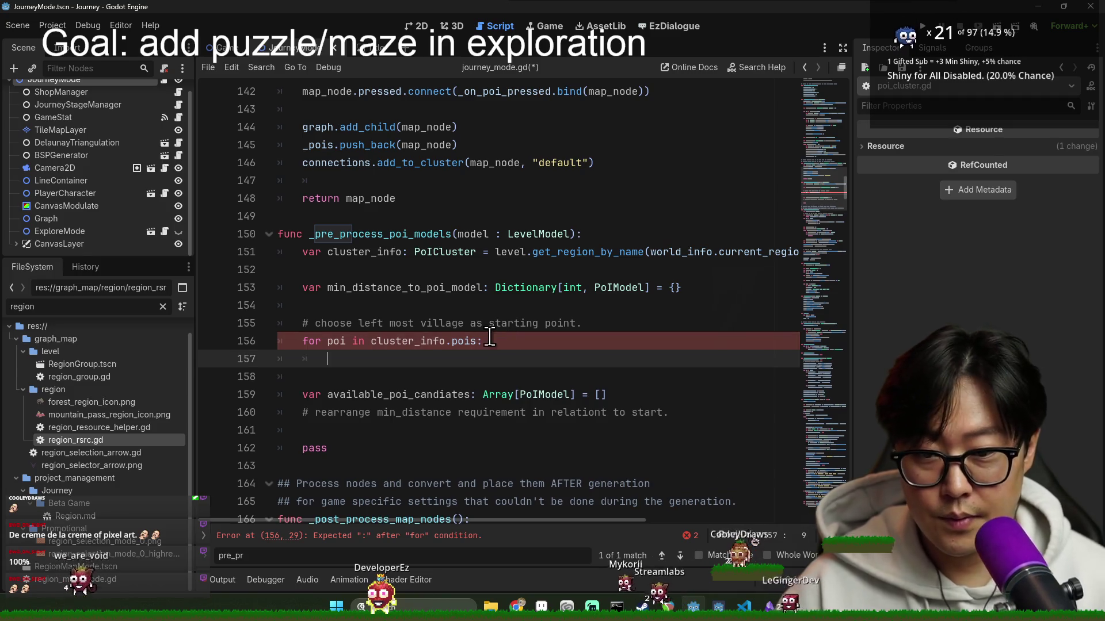
Cut the for loop line and type the min_distance indexing comment above it
{"action": "left_click", "coordinate": [348, 341]}
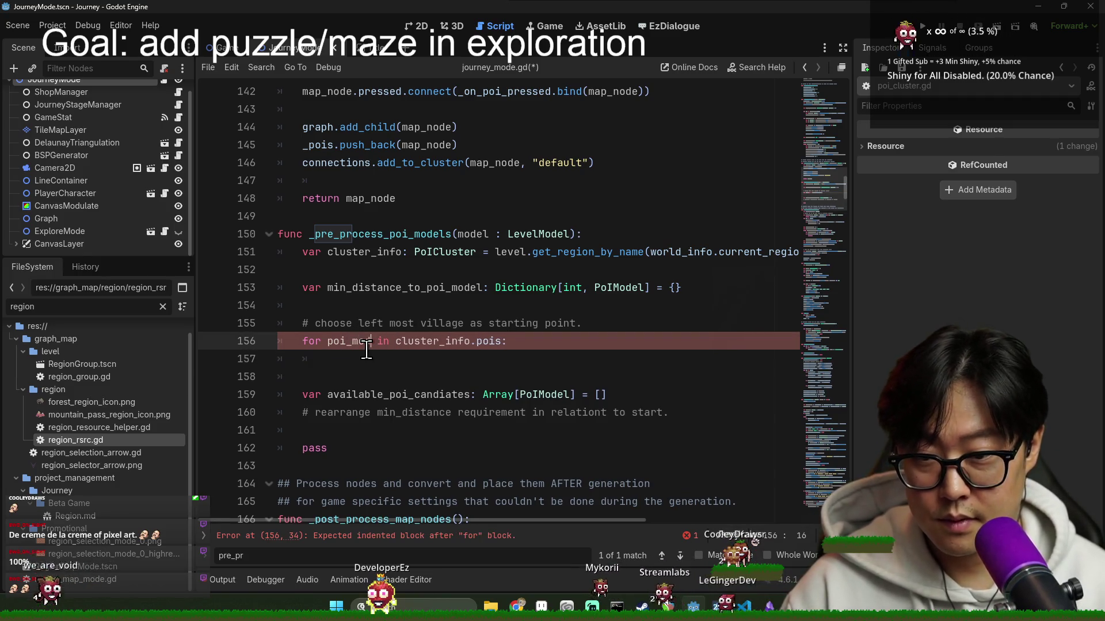
{"action": "left_click", "coordinate": [350, 341]}
{"action": "triple_click", "coordinate": [351, 341]}
{"action": "key", "text": "Delete"}
{"action": "key", "text": "Up"}
{"action": "key", "text": "Up"}
{"action": "type", "text": "# "}
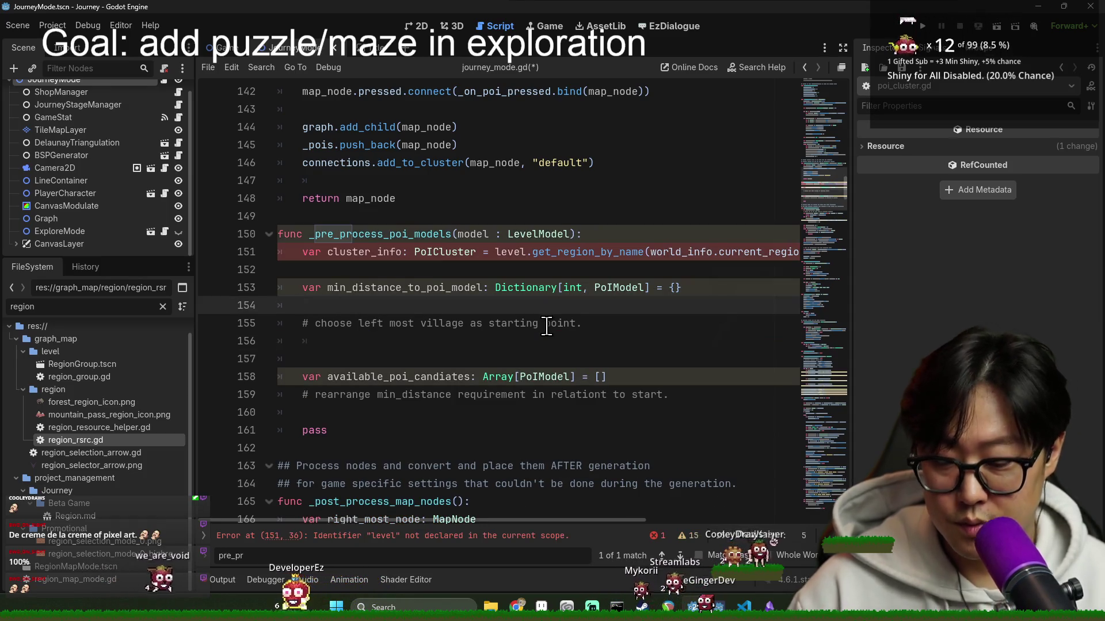
{"action": "type", "text": "min_di"}
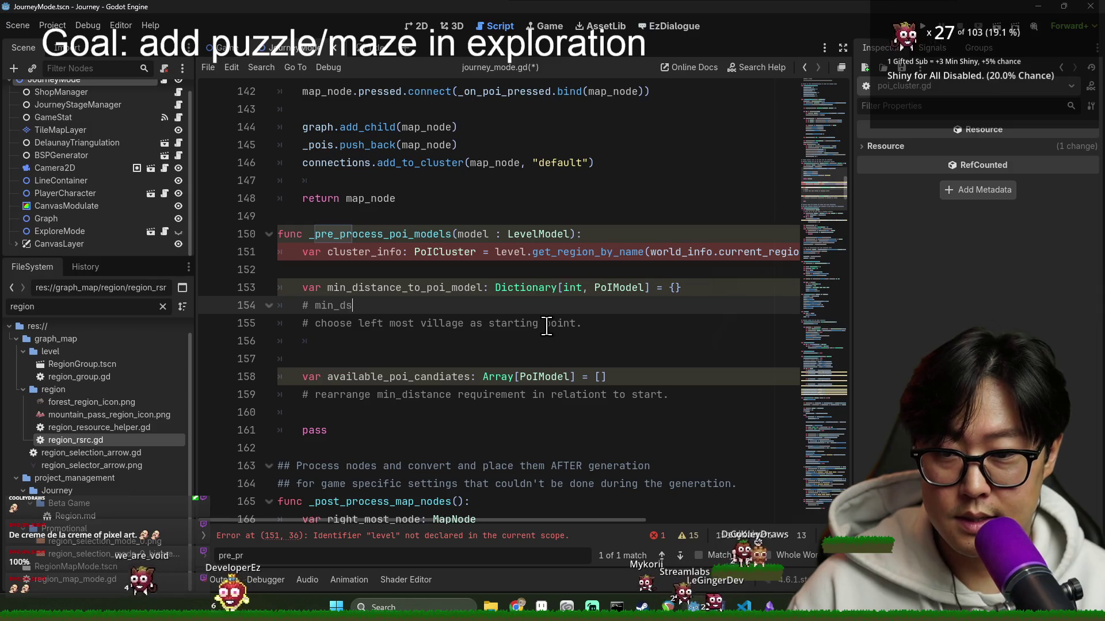
{"action": "type", "text": "stance indexing of poi"}
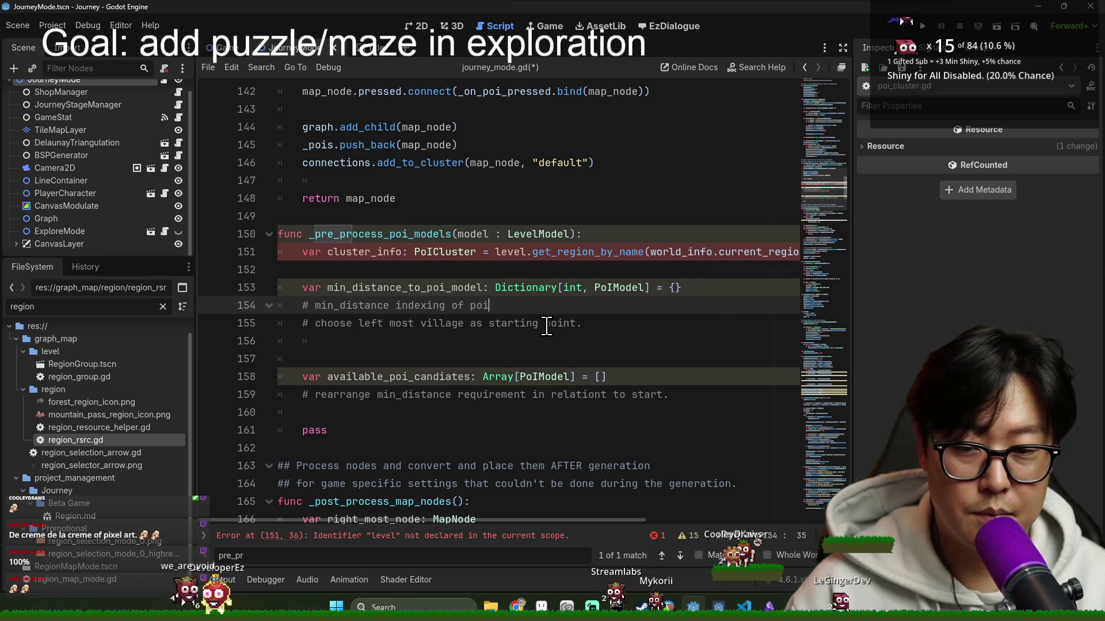
{"action": "type", "text": "."}
Paste the cluster_info.pois loop under the comment and add poi_model.min_distance_from_start in its body
{"action": "key", "text": "Return"}
{"action": "type", "text": "for poi_model in cluster_info.pois:"}
{"action": "left_click", "coordinate": [428, 322]}
{"action": "key", "text": "shift+Tab"}
{"action": "left_click", "coordinate": [429, 334]}
{"action": "key", "text": "Return"}
{"action": "key", "text": "Up"}
{"action": "key", "text": "Tab"}
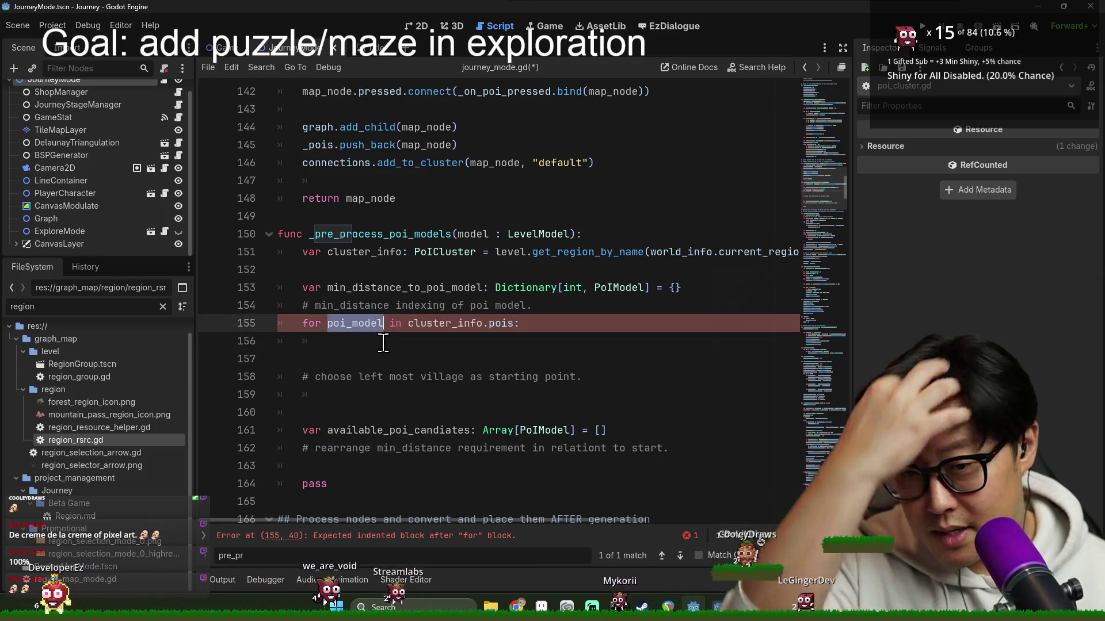
{"action": "type", "text": "poi_model.m"}
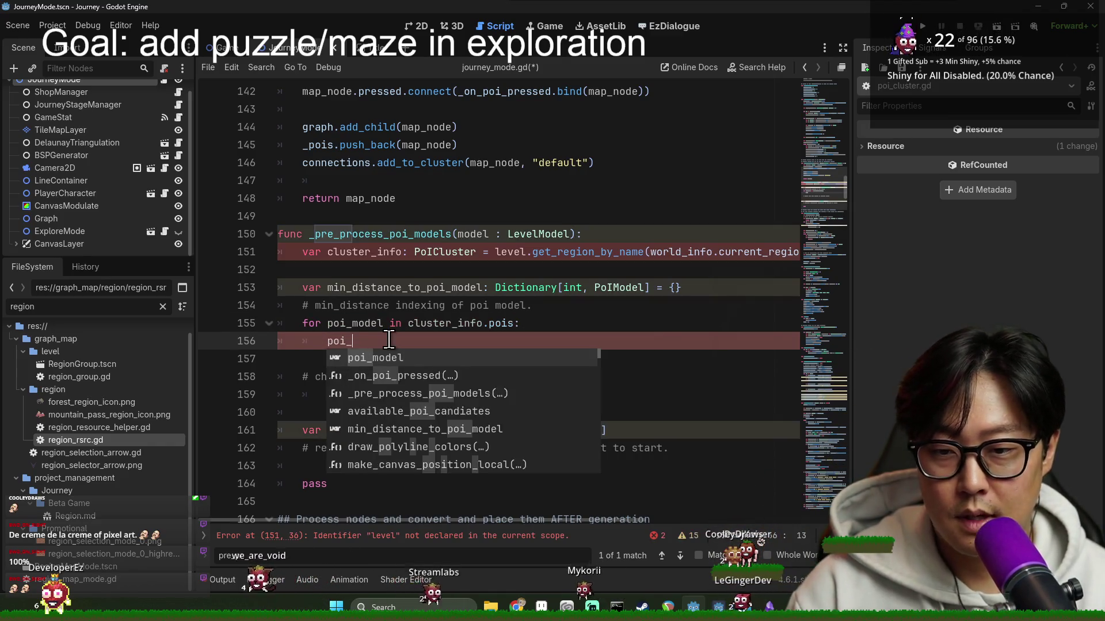
{"action": "type", "text": "in"}
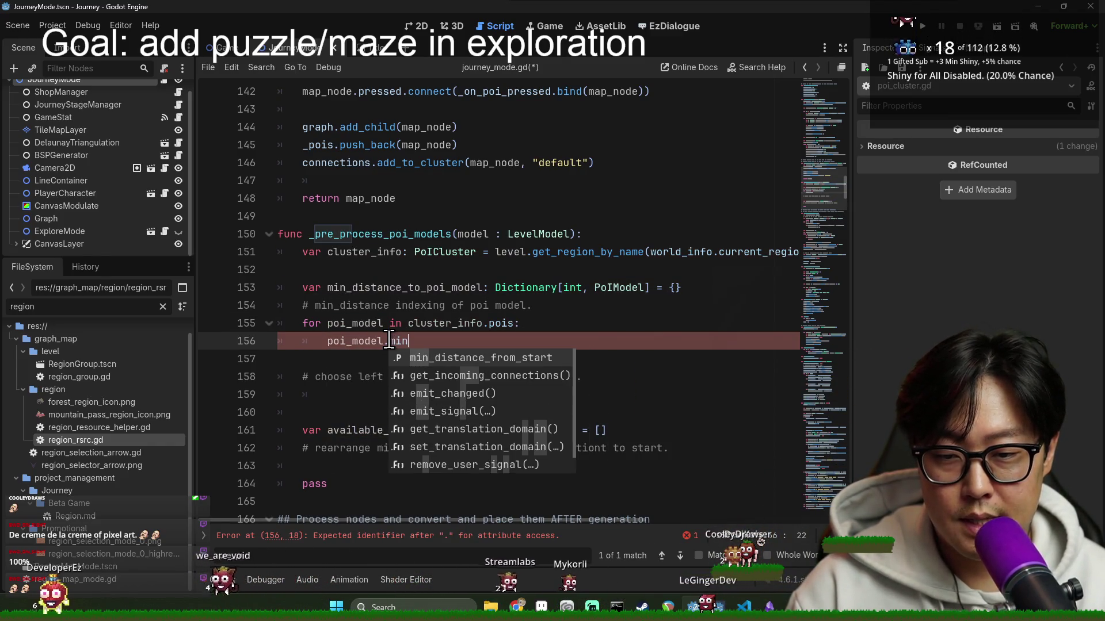
{"action": "key", "text": "Return"}
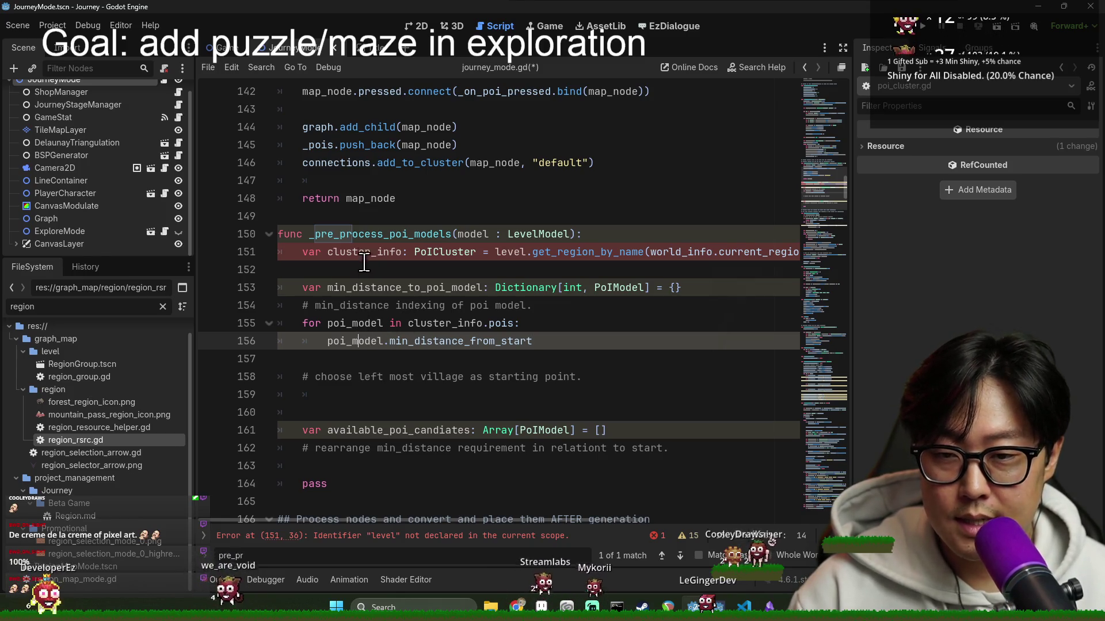
{"action": "left_click", "coordinate": [443, 323], "text": "ctrl"}
{"action": "left_click", "coordinate": [512, 324]}
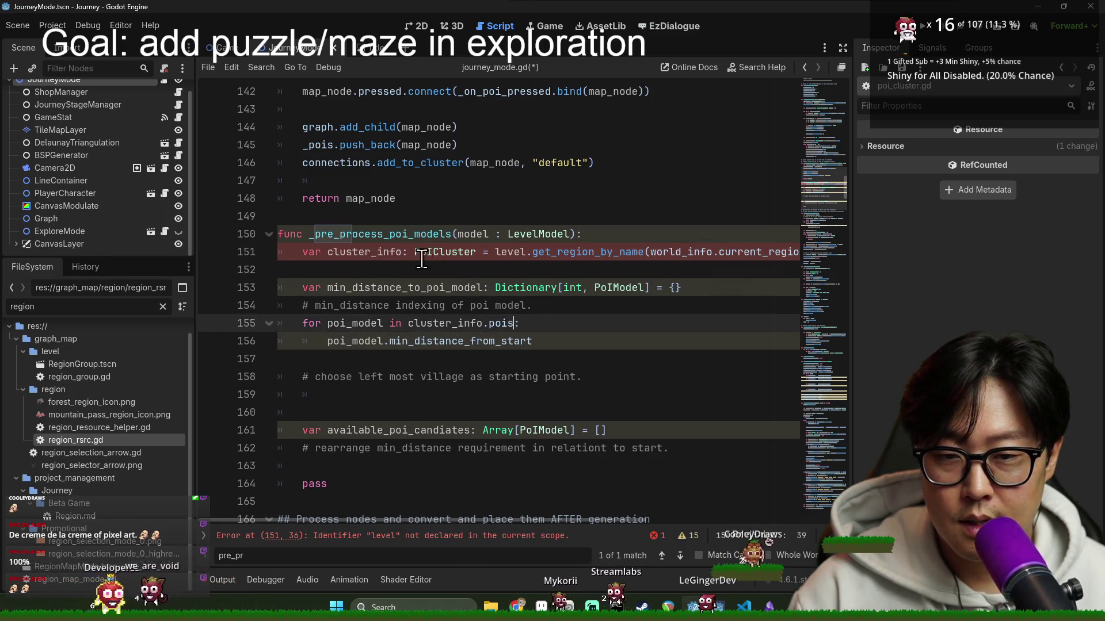
Change min_distance_to_poi_model's type from Dictionary[int, PoIModel] to Dictionary[int, Array]
{"action": "left_click", "coordinate": [594, 287]}
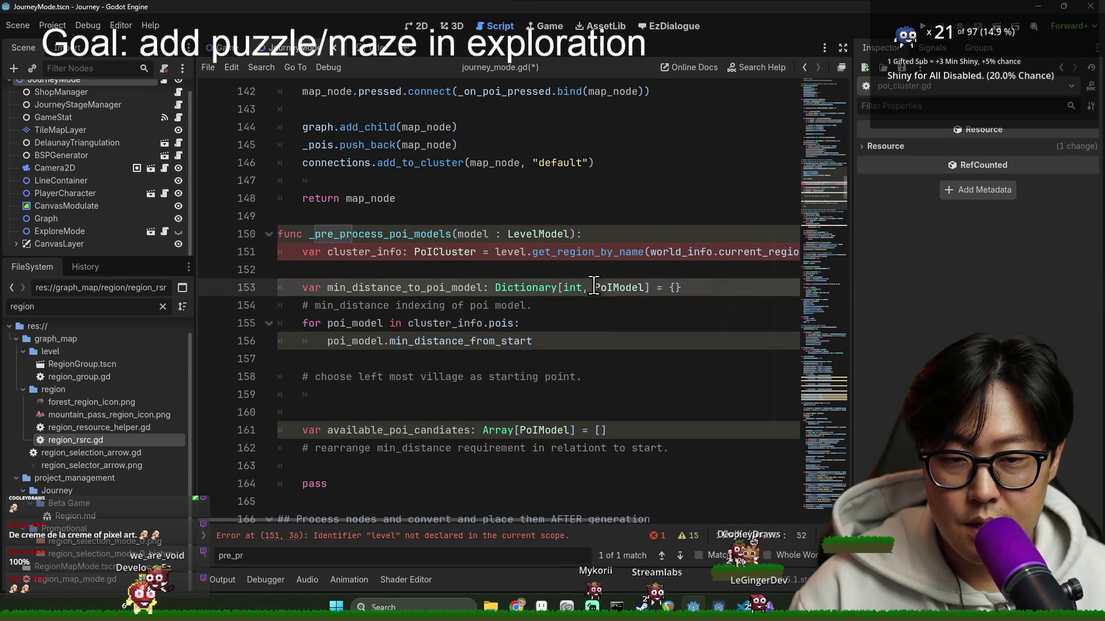
{"action": "key", "text": "ctrl+space"}
{"action": "key", "text": "Escape"}
{"action": "key", "text": "ctrl+shift+Right"}
{"action": "key", "text": "Delete"}
{"action": "double_click", "coordinate": [427, 287]}
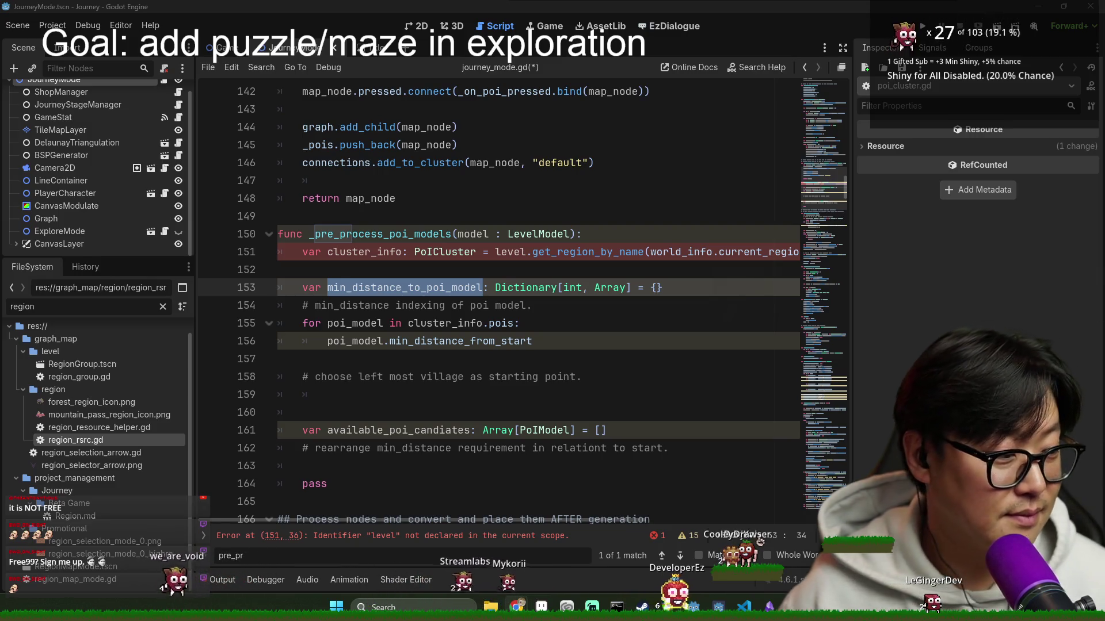
{"action": "left_click", "coordinate": [403, 322]}
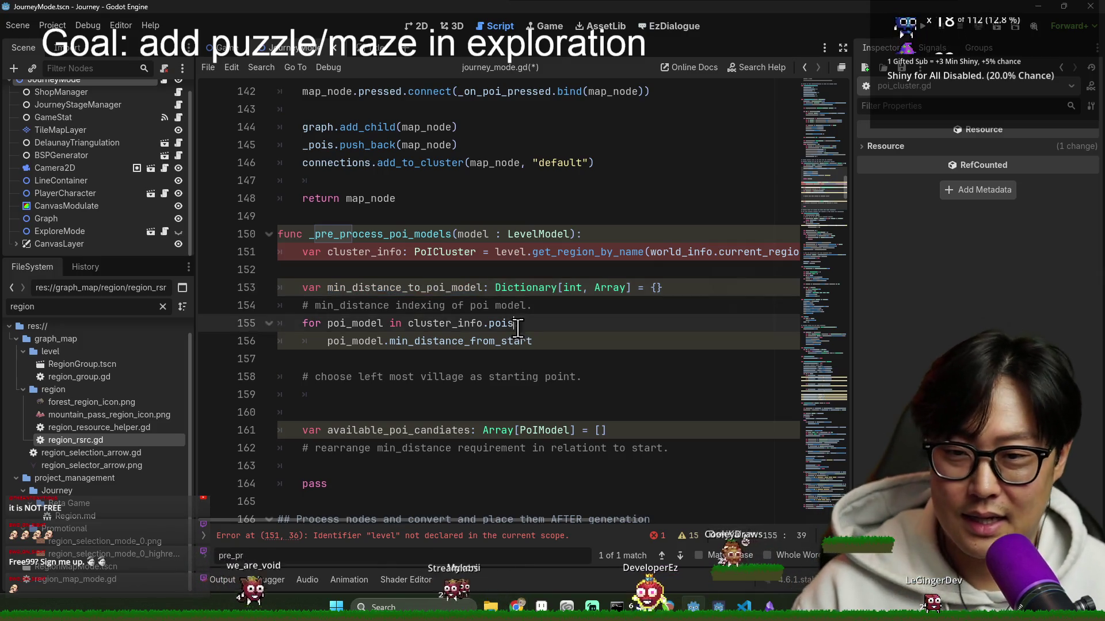
Save the script, inspect cluster_info and min_distance_to_poi_model, and close the find bar
{"action": "key", "text": "ctrl+s"}
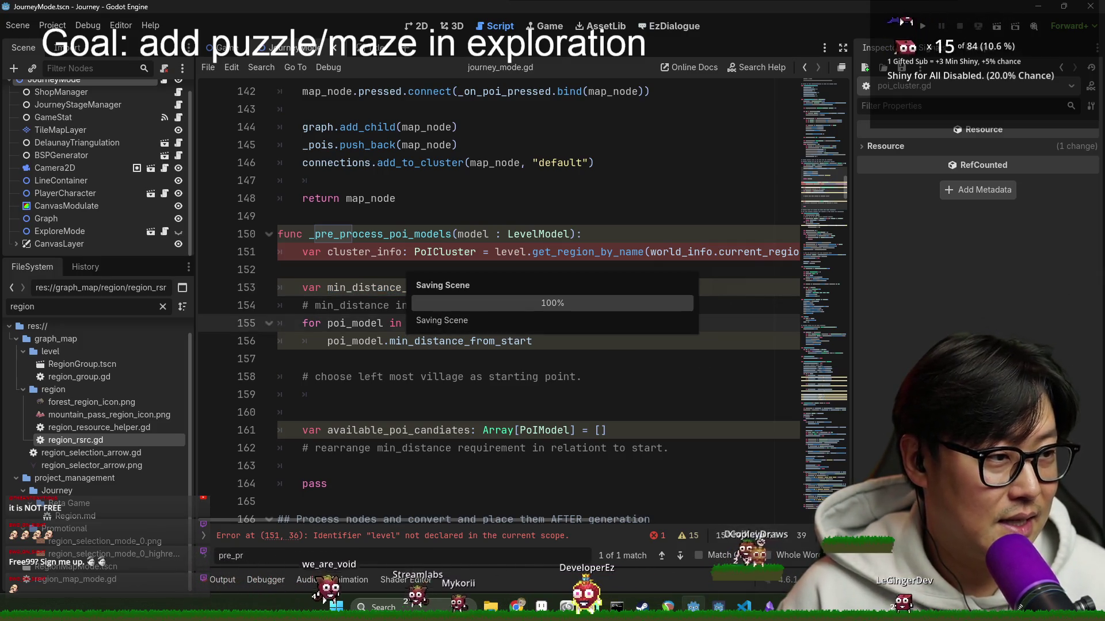
{"action": "left_click", "coordinate": [527, 306]}
{"action": "left_click", "coordinate": [339, 254]}
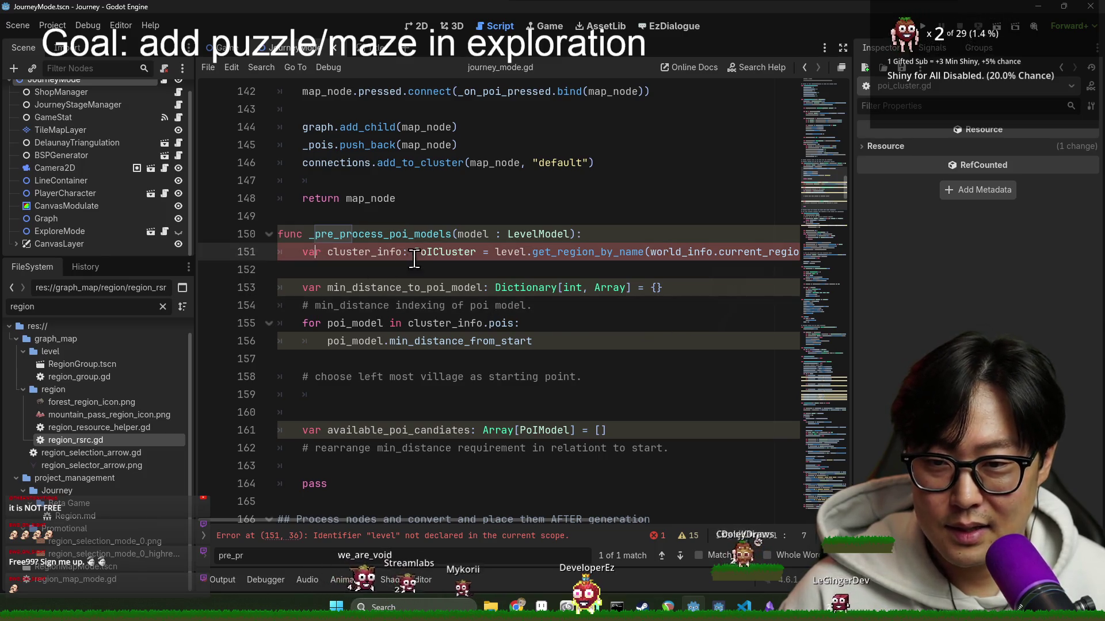
{"action": "double_click", "coordinate": [375, 234]}
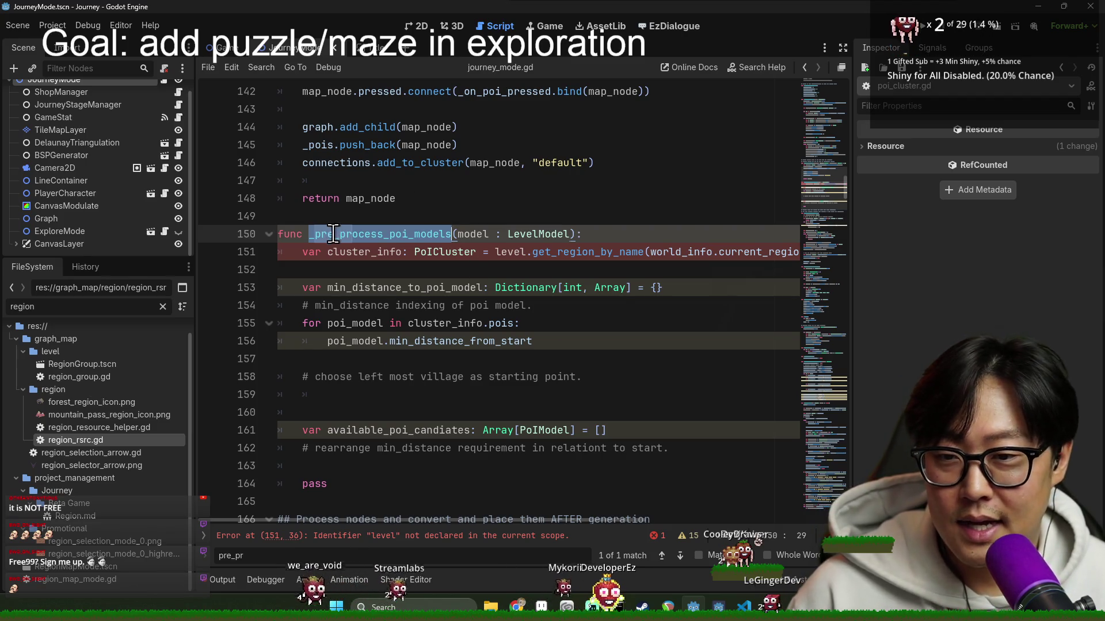
{"action": "scroll", "coordinate": [378, 287], "scroll_direction": "up", "scroll_amount": 1}
{"action": "scroll", "coordinate": [378, 287], "scroll_direction": "down", "scroll_amount": 2}
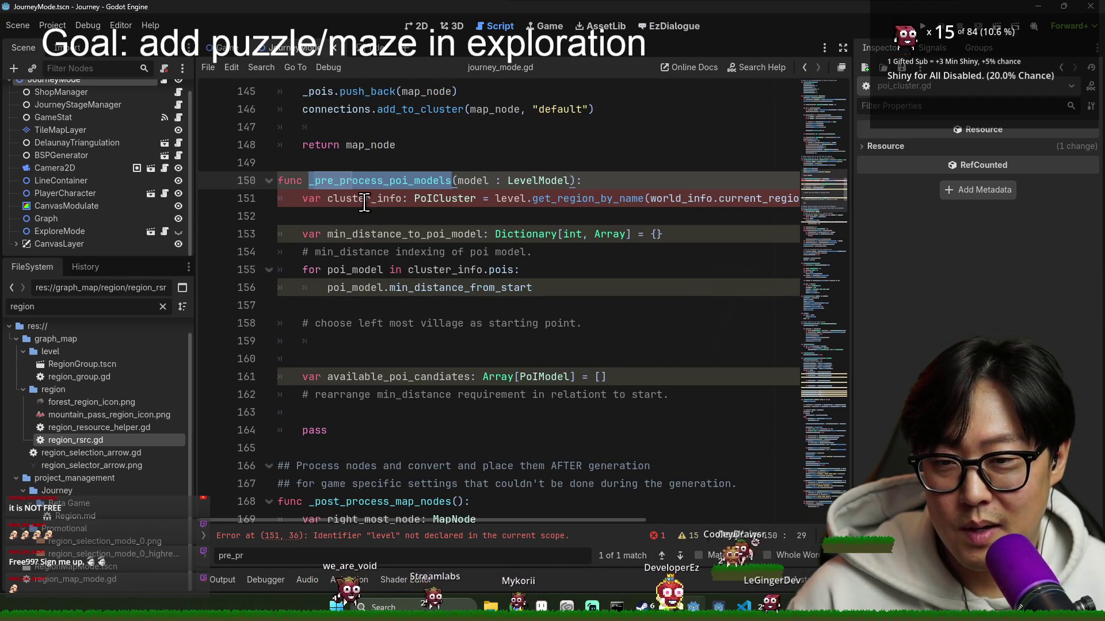
{"action": "double_click", "coordinate": [364, 198]}
{"action": "left_click", "coordinate": [340, 251]}
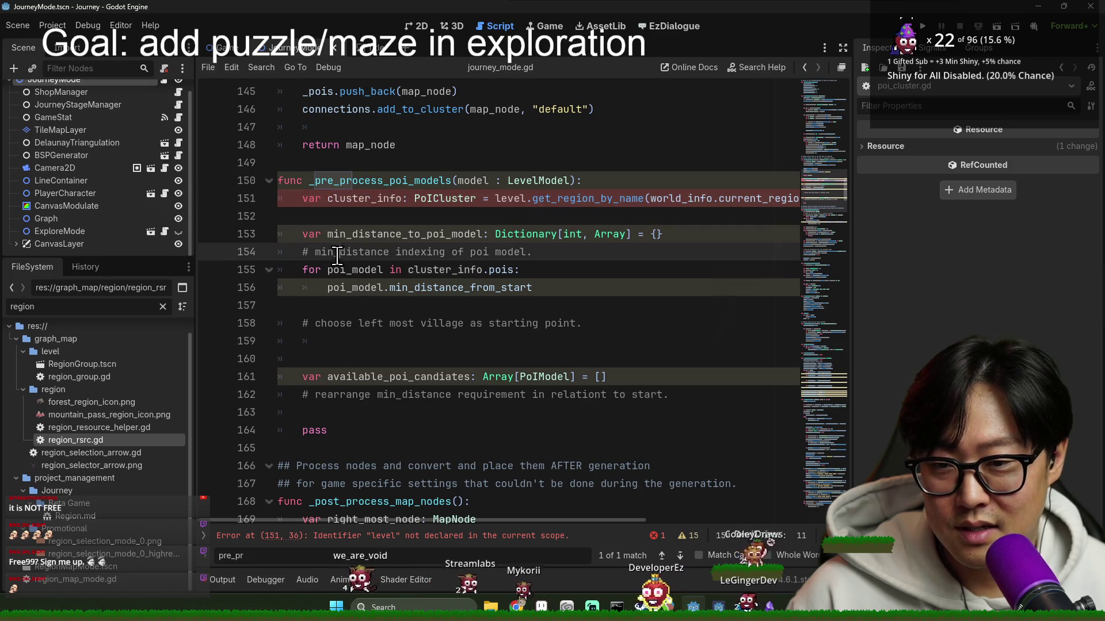
{"action": "key", "text": "Escape"}
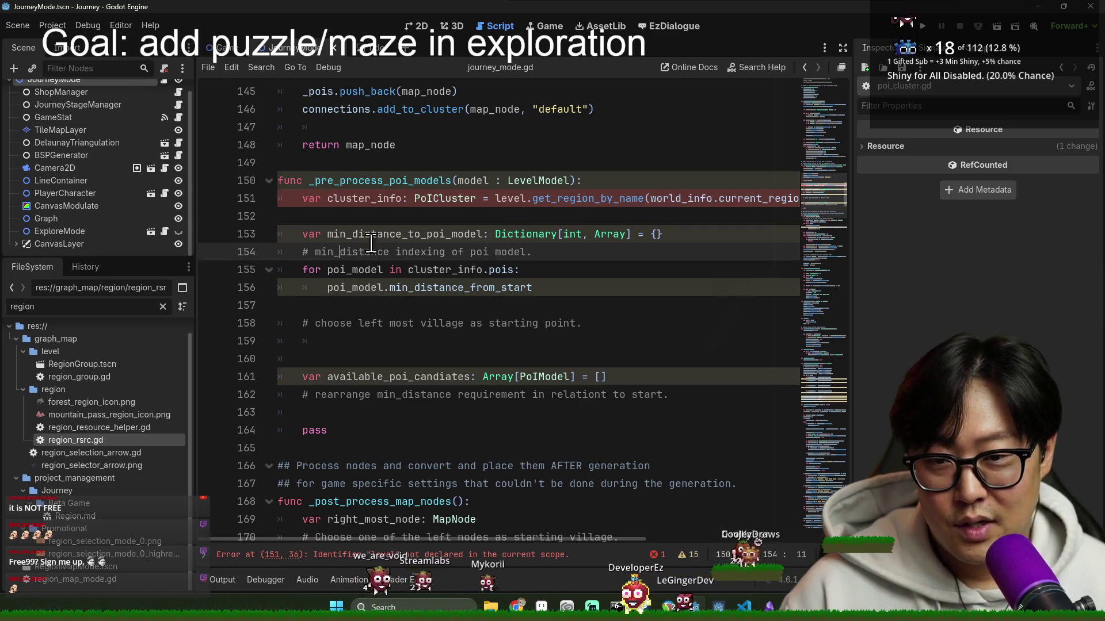
{"action": "double_click", "coordinate": [416, 234]}
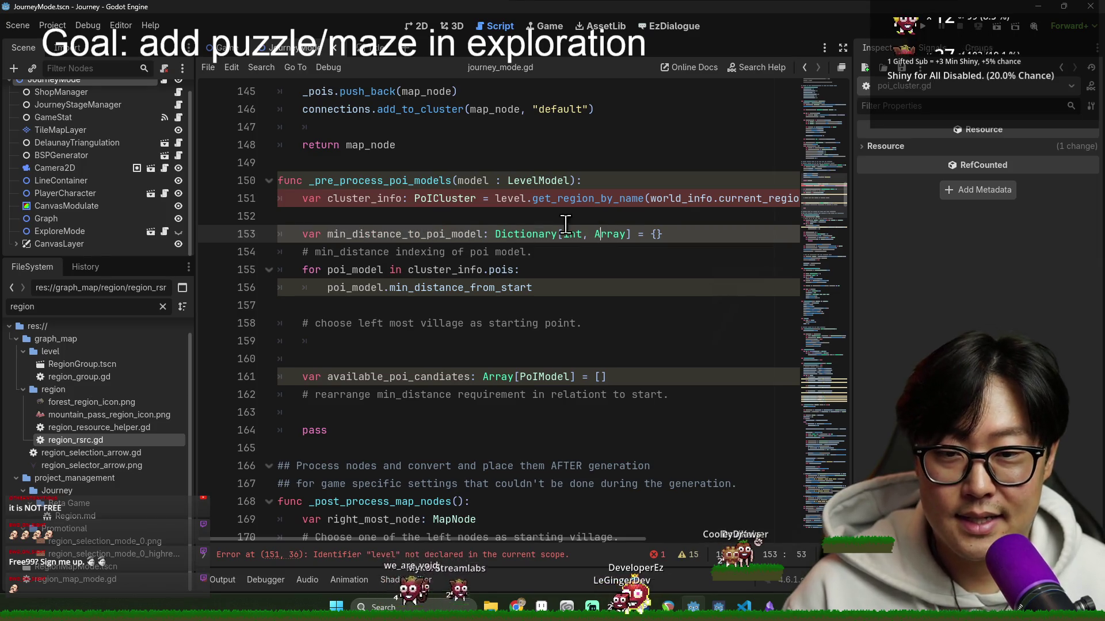
{"action": "left_click", "coordinate": [325, 287]}
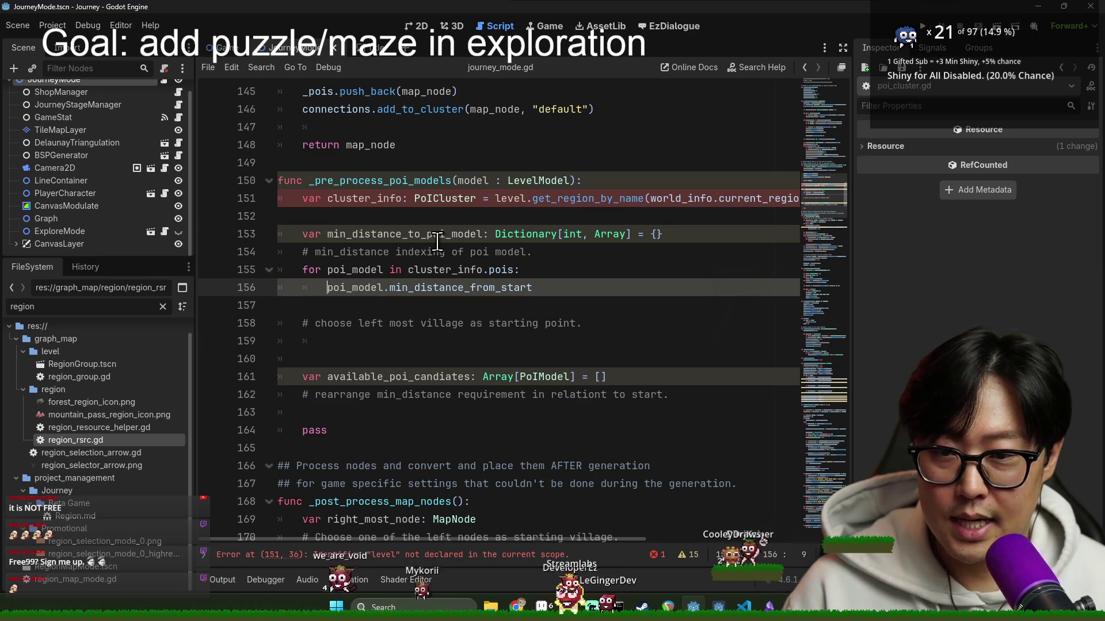
Write min_distance_to_poi_model.get(poi_model.min_distance_from_start, []) on line 156
{"action": "double_click", "coordinate": [415, 234]}
{"action": "key", "text": "ctrl+c"}
{"action": "left_click", "coordinate": [328, 287]}
{"action": "key", "text": "ctrl+v"}
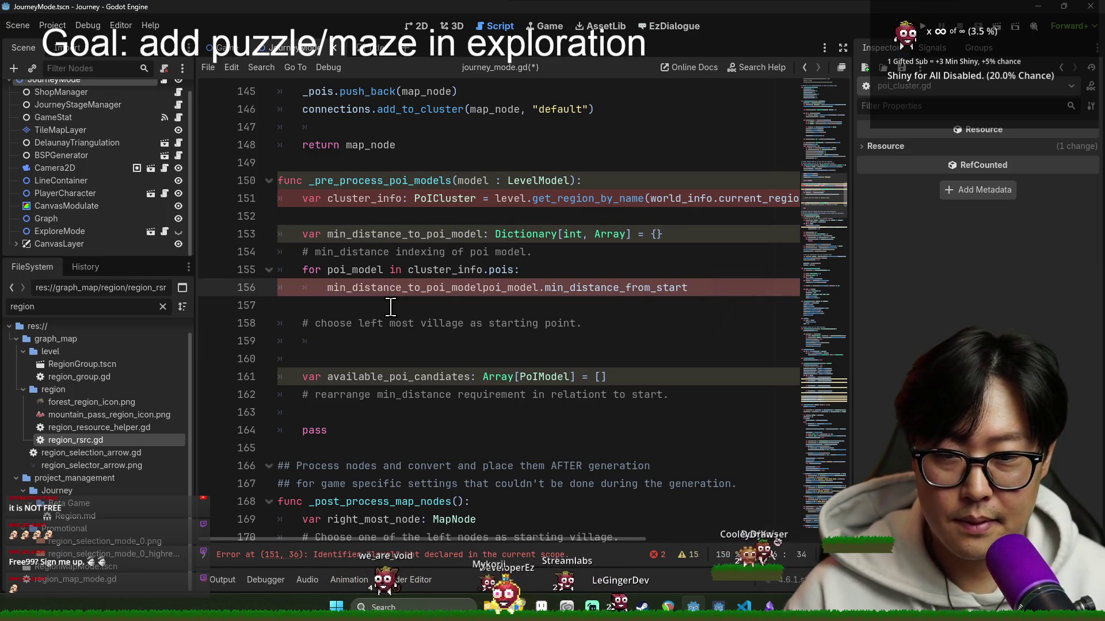
{"action": "type", "text": ".ge"}
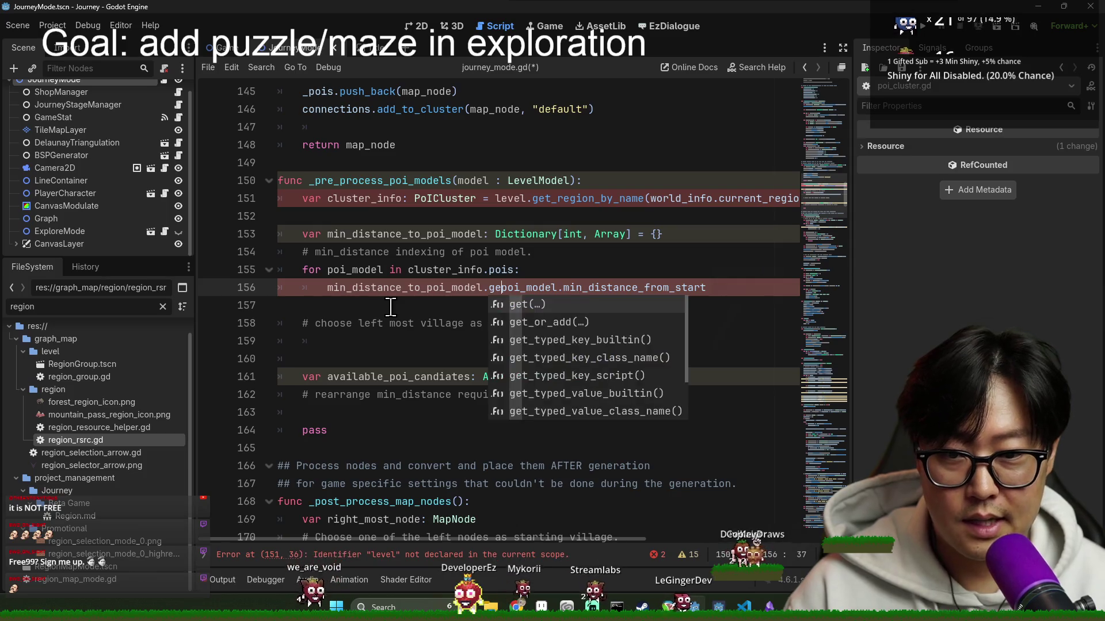
{"action": "key", "text": "BackSpace"}
{"action": "key", "text": "BackSpace"}
{"action": "type", "text": "get("}
{"action": "left_click", "coordinate": [752, 285]}
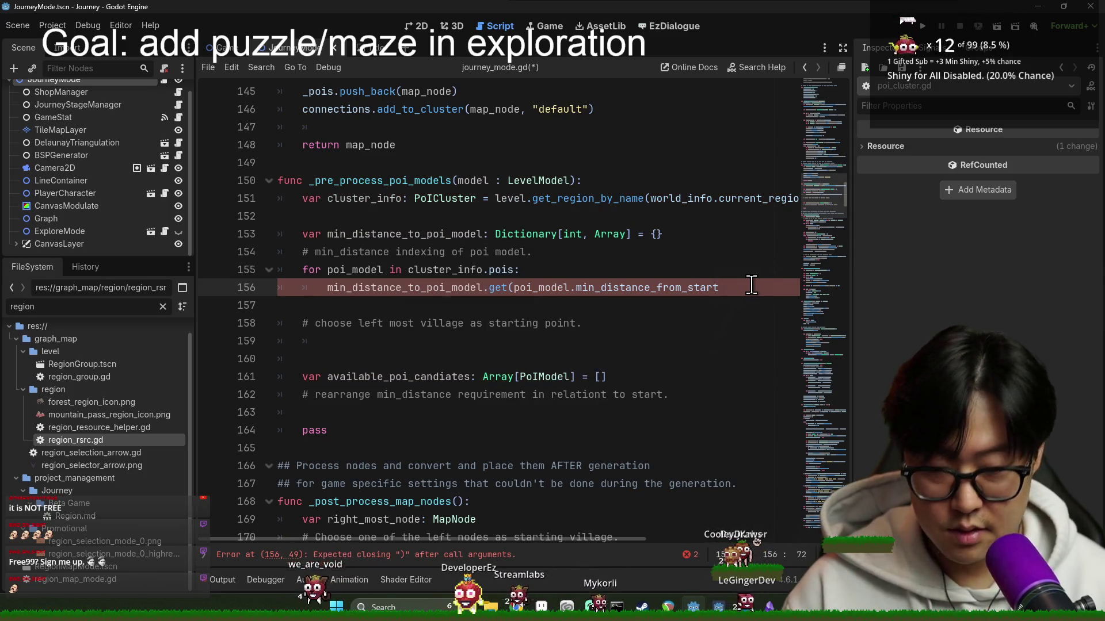
{"action": "type", "text": ", []"}
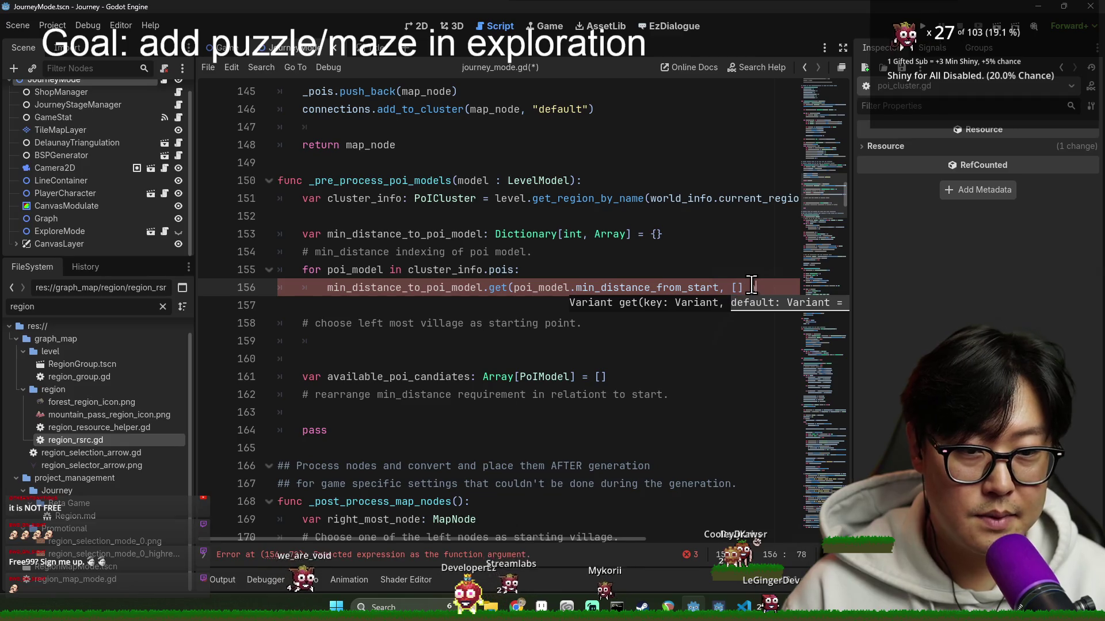
{"action": "type", "text": " as Array"}
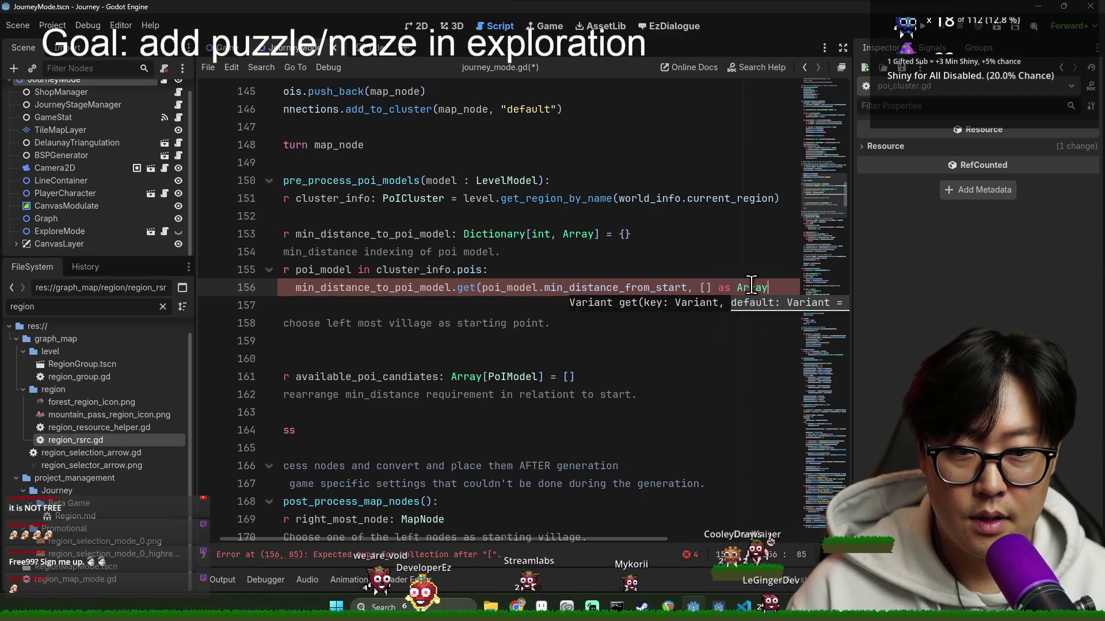
{"action": "key", "text": "BackSpace"}
{"action": "key", "text": "BackSpace"}
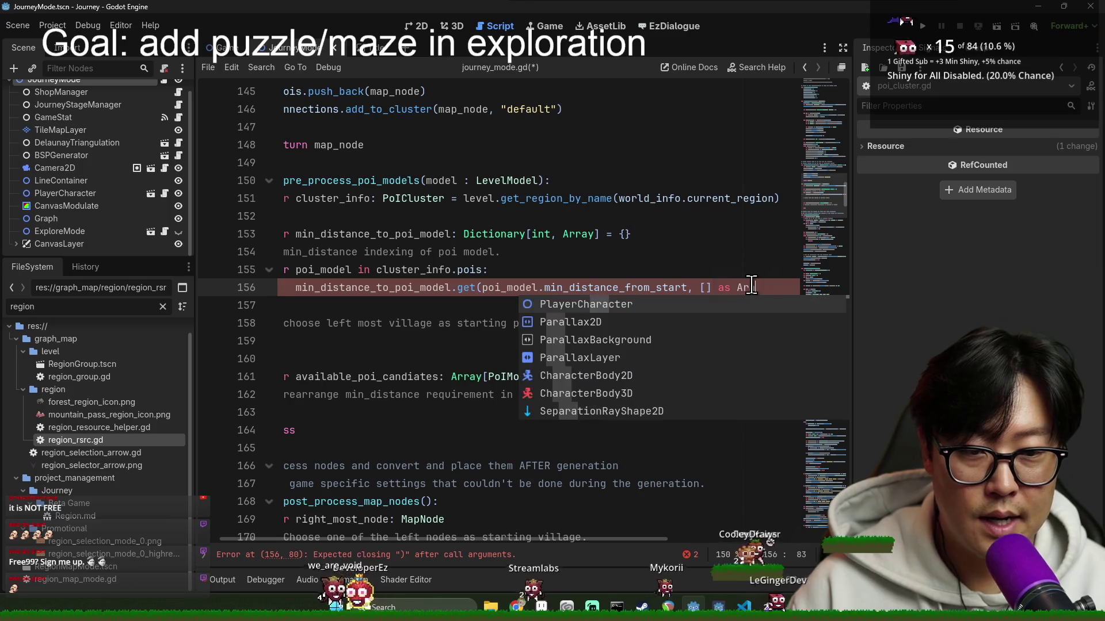
{"action": "type", "text": "ray[P"}
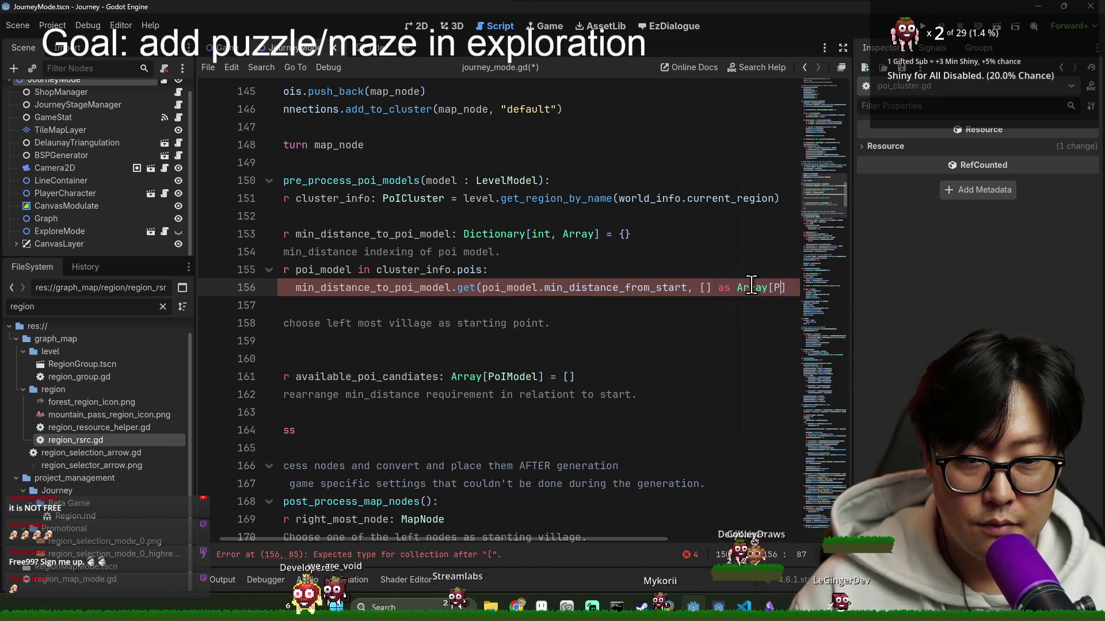
{"action": "type", "text": "oiNode]"}
{"action": "key", "text": "BackSpace"}
{"action": "key", "text": "BackSpace"}
{"action": "key", "text": "BackSpace"}
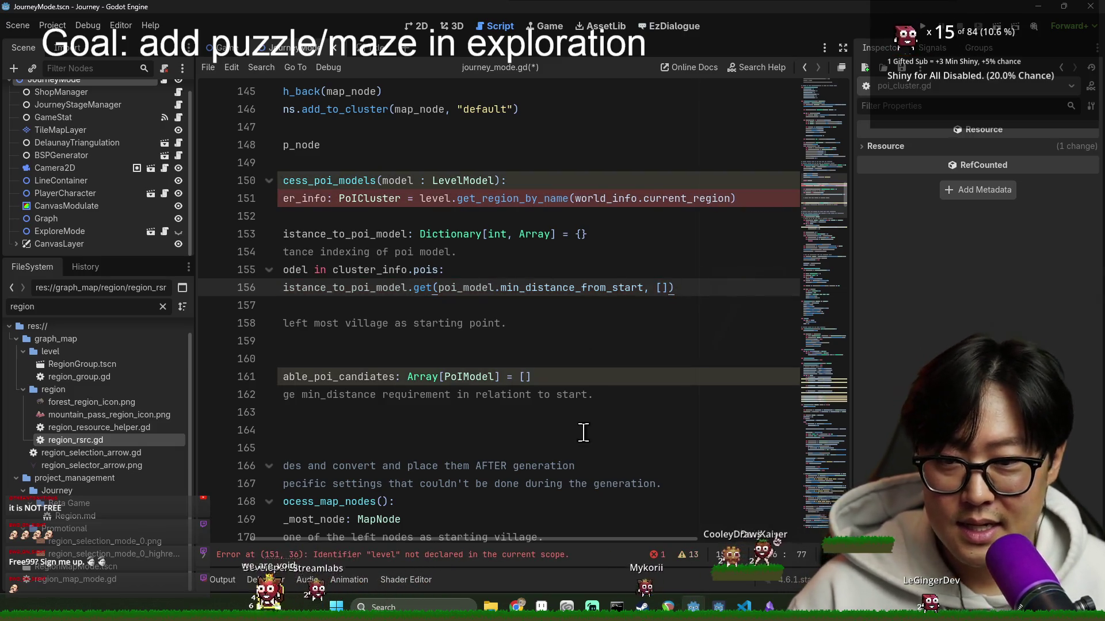
Prefix line 156 with 'var poi_array: Array =' to store the lookup result
{"action": "left_click", "coordinate": [329, 287]}
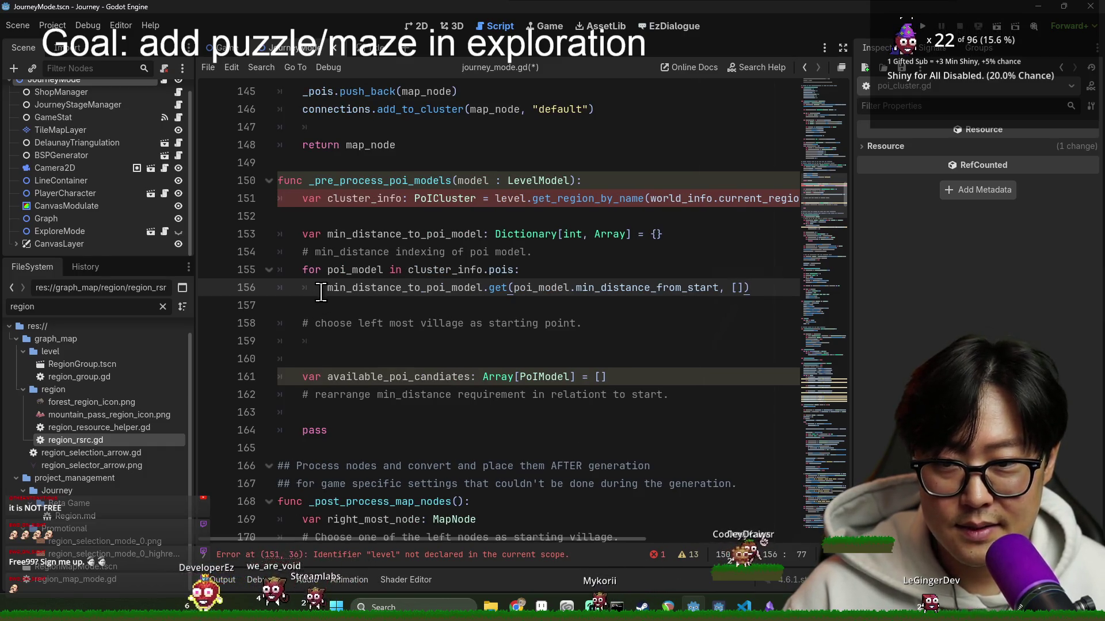
{"action": "type", "text": "var poi_"}
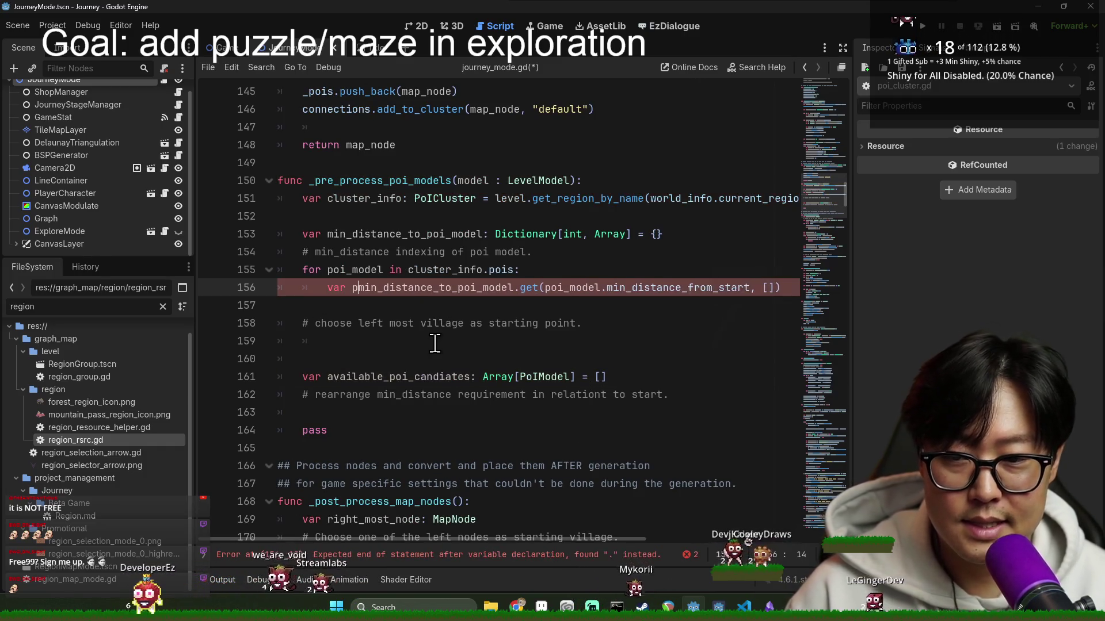
{"action": "type", "text": "array ="}
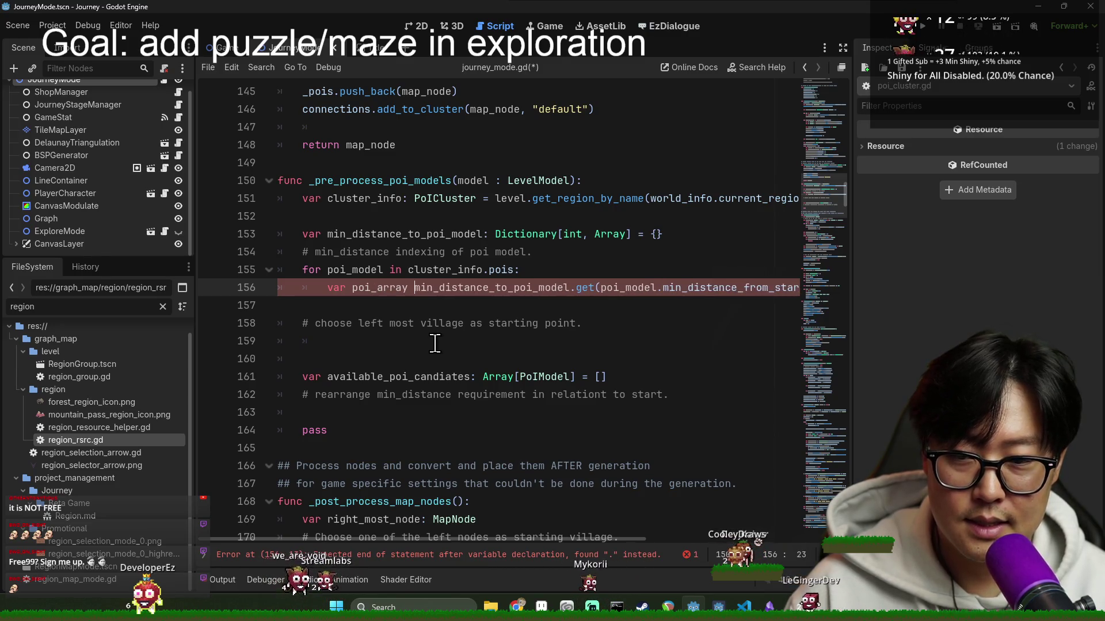
{"action": "double_click", "coordinate": [396, 288]}
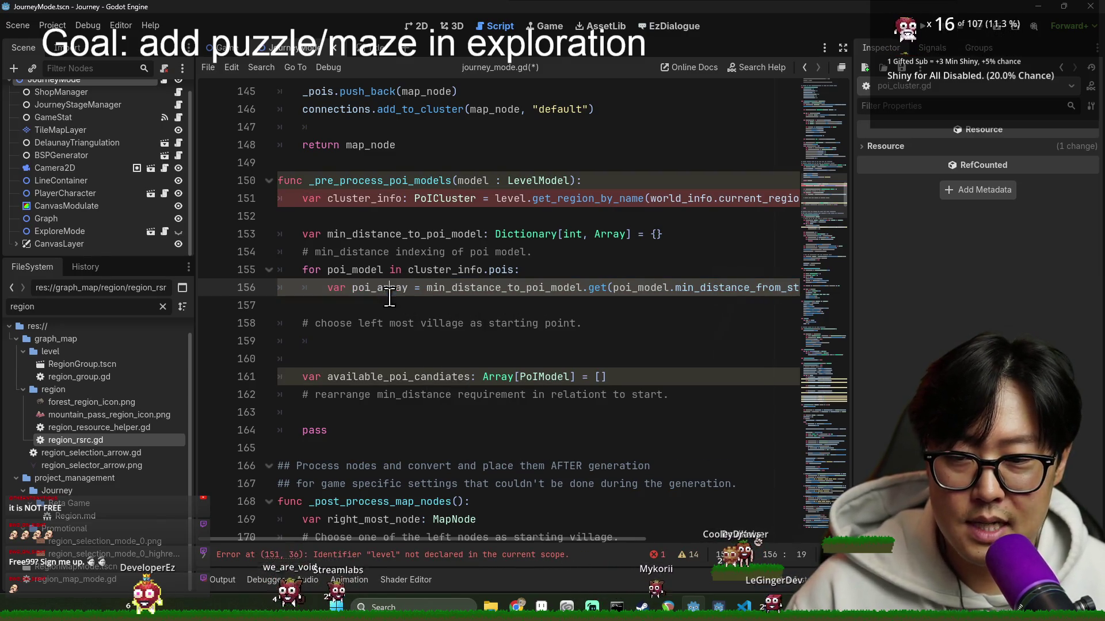
{"action": "left_click", "coordinate": [390, 304]}
{"action": "left_click", "coordinate": [407, 288]}
{"action": "type", "text": ": Array"}
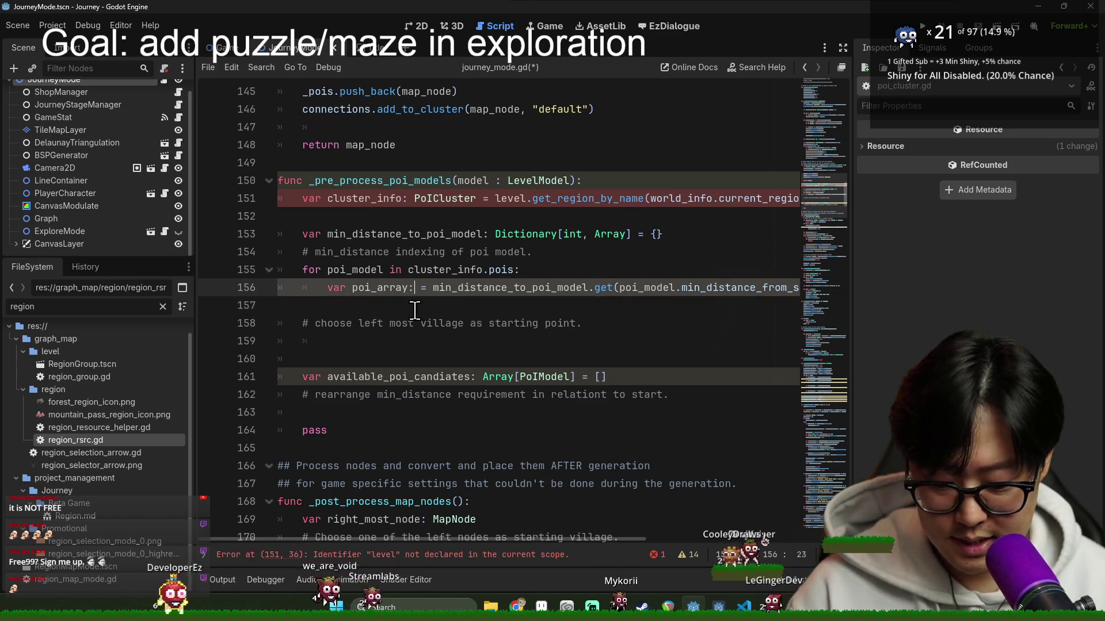
{"action": "key", "text": "Escape"}
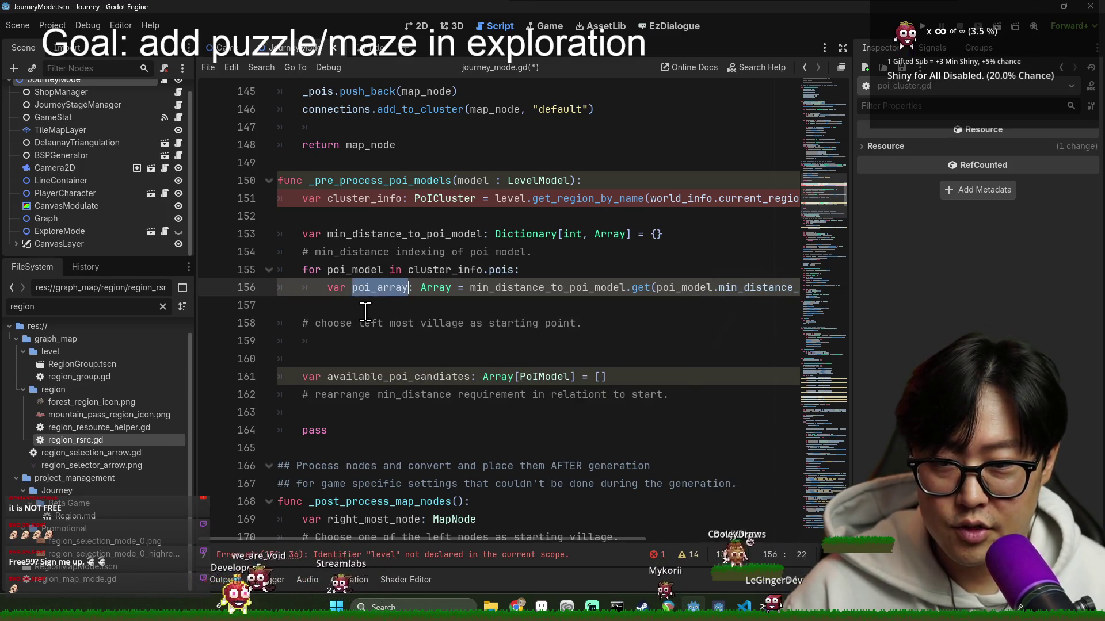
On line 157, push poi_model into poi_array with push_back
{"action": "left_click", "coordinate": [420, 308]}
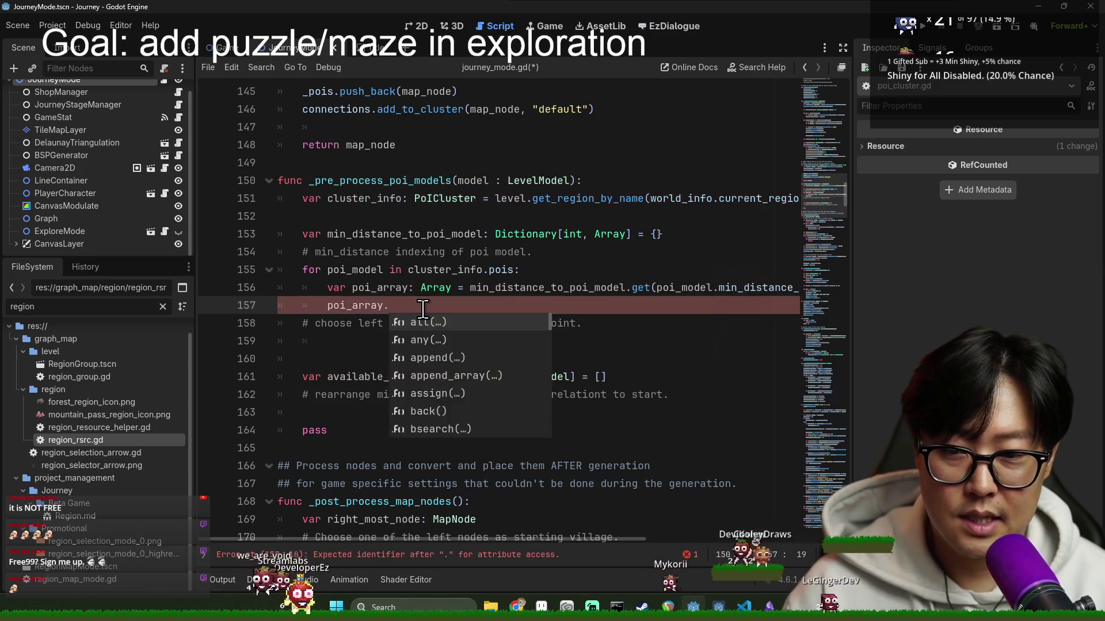
{"action": "type", "text": "push"}
{"action": "key", "text": "Return"}
{"action": "type", "text": "poi_m)"}
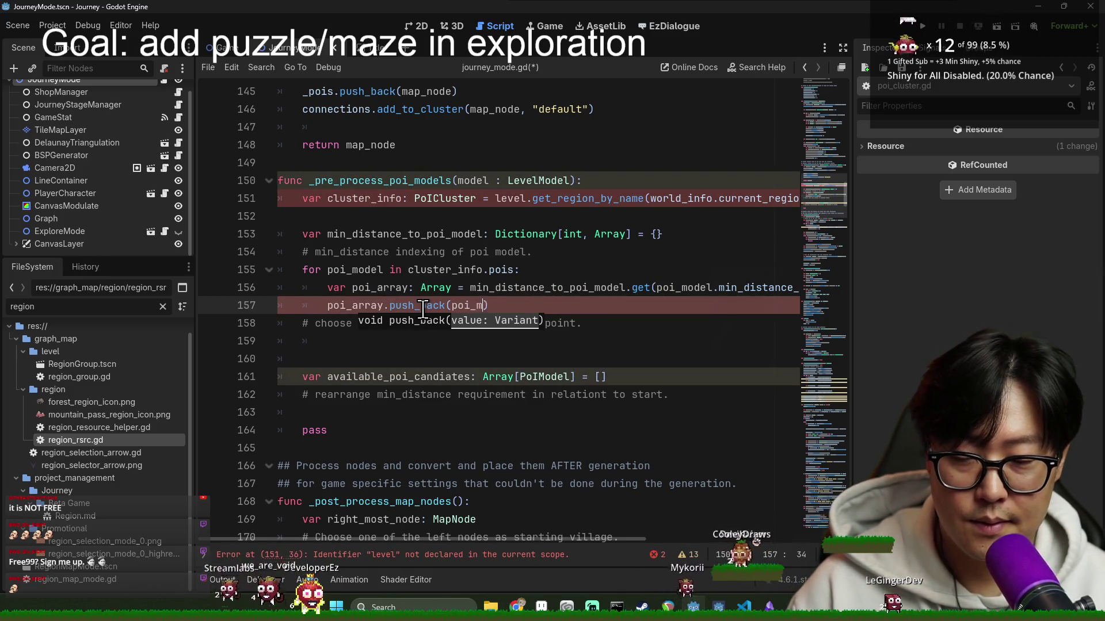
{"action": "key", "text": "ctrl+Return"}
Start line 158 with the min_distance_to_poi_model dictionary name copied from line 156
{"action": "double_click", "coordinate": [489, 287]}
{"action": "key", "text": "ctrl+c"}
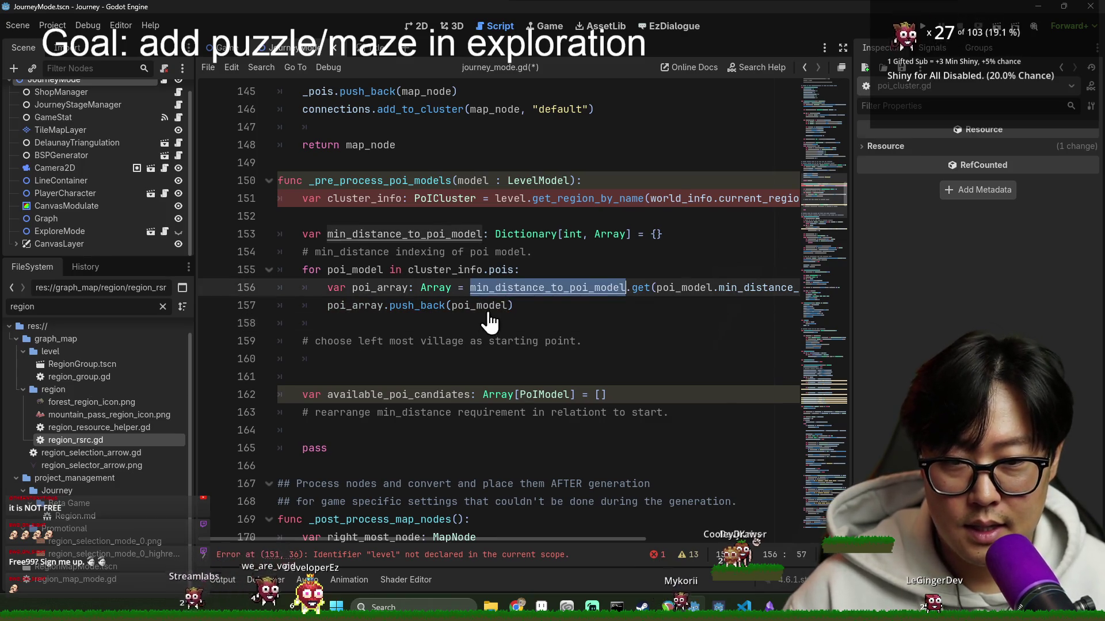
{"action": "left_click", "coordinate": [482, 305]}
{"action": "key", "text": "ctrl+v"}
{"action": "key", "text": "ctrl+z"}
{"action": "left_click", "coordinate": [463, 324]}
{"action": "key", "text": "ctrl+v"}
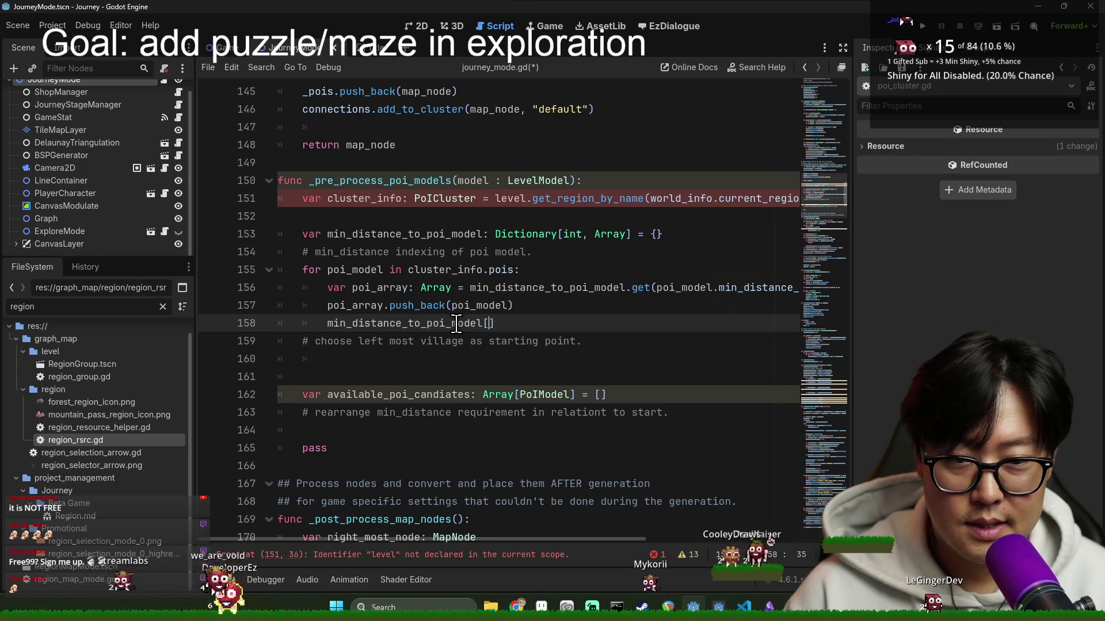
{"action": "scroll", "coordinate": [540, 540], "scroll_direction": "right", "scroll_amount": 3}
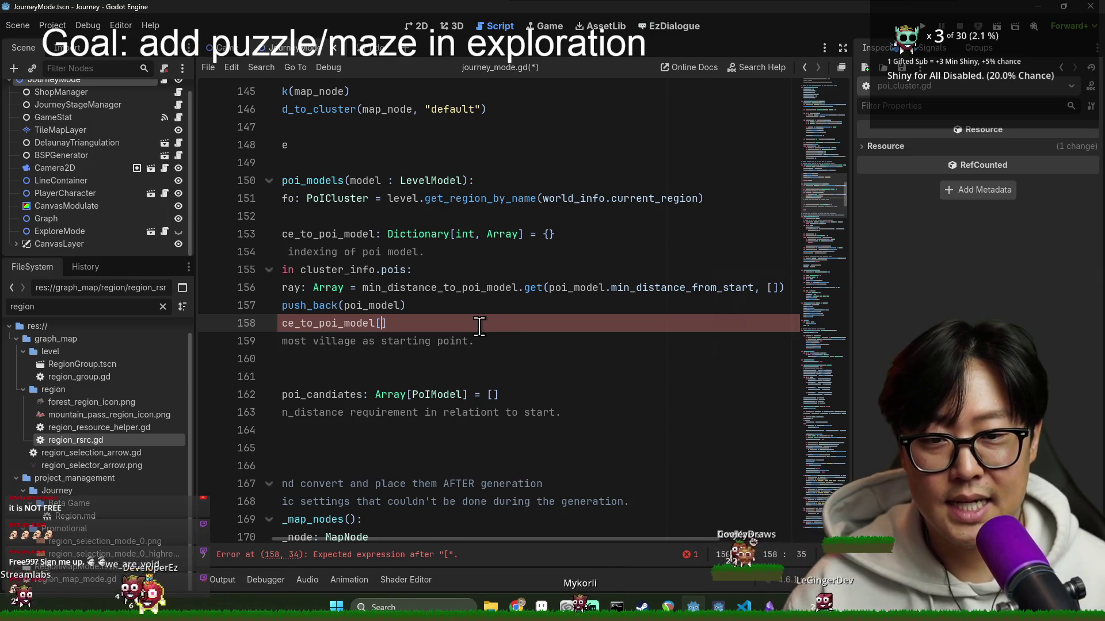
{"action": "scroll", "coordinate": [413, 540], "scroll_direction": "left", "scroll_amount": 3}
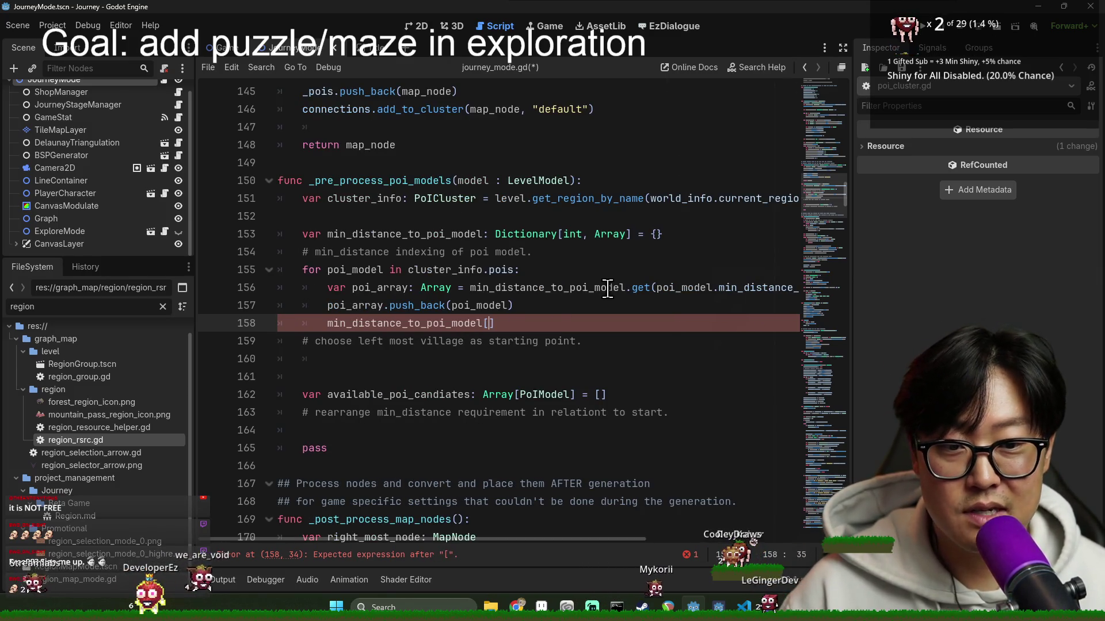
Index the dictionary on line 158 with poi_model.min_distance_from_start as the key
{"action": "double_click", "coordinate": [696, 288]}
{"action": "double_click", "coordinate": [409, 322]}
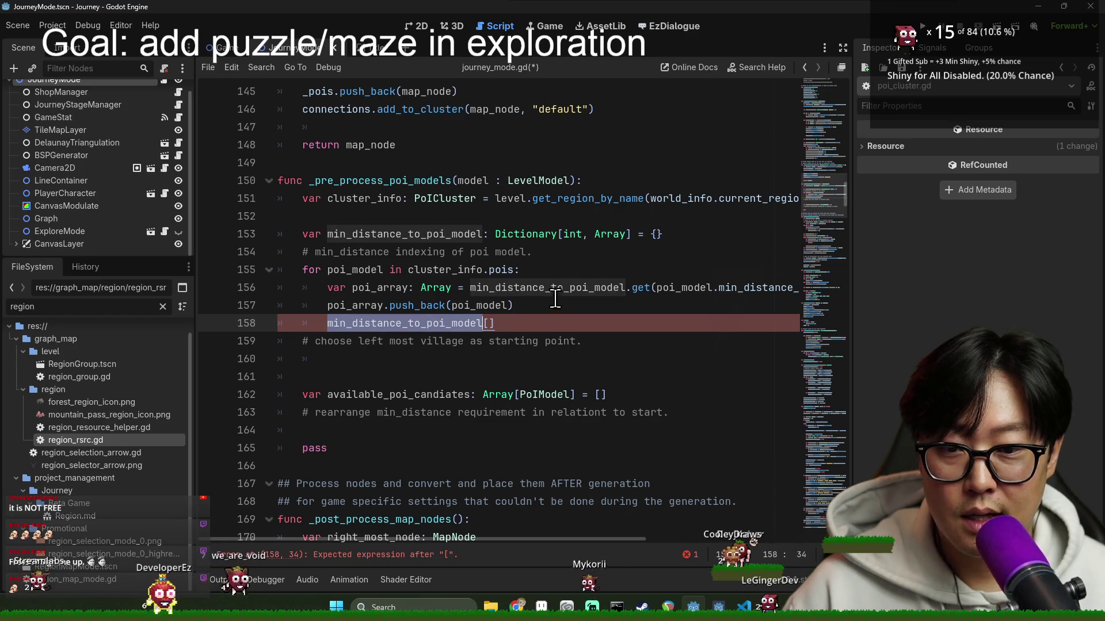
{"action": "double_click", "coordinate": [598, 287]}
{"action": "double_click", "coordinate": [682, 288]}
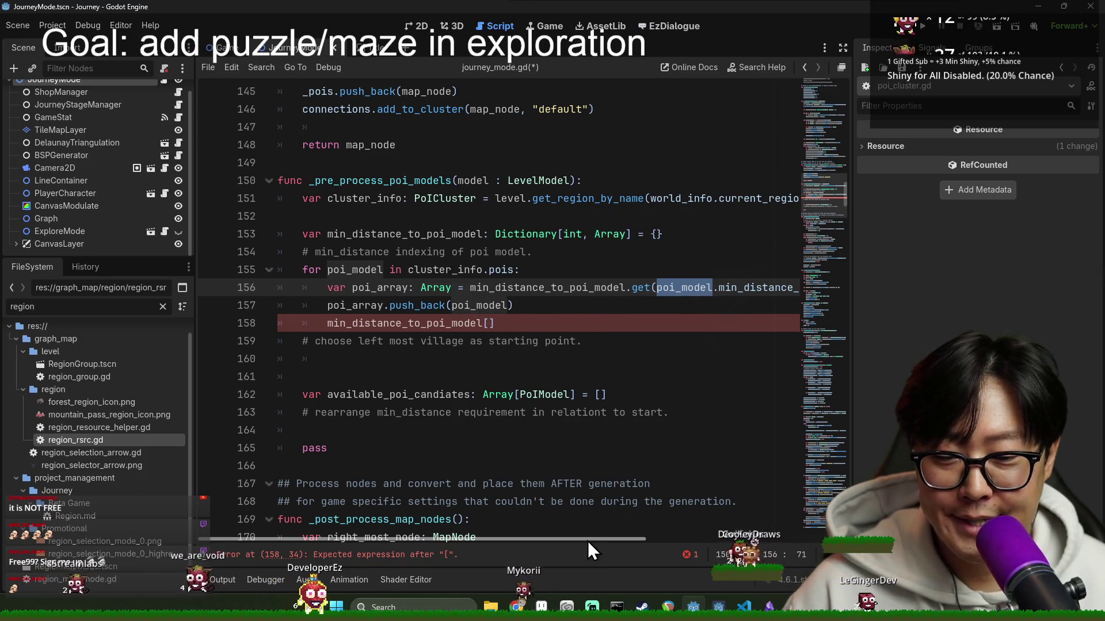
{"action": "left_click_drag", "start_coordinate": [588, 540], "coordinate": [698, 482]}
{"action": "key", "text": "ctrl+shift+Right"}
{"action": "key", "text": "ctrl+shift+Right"}
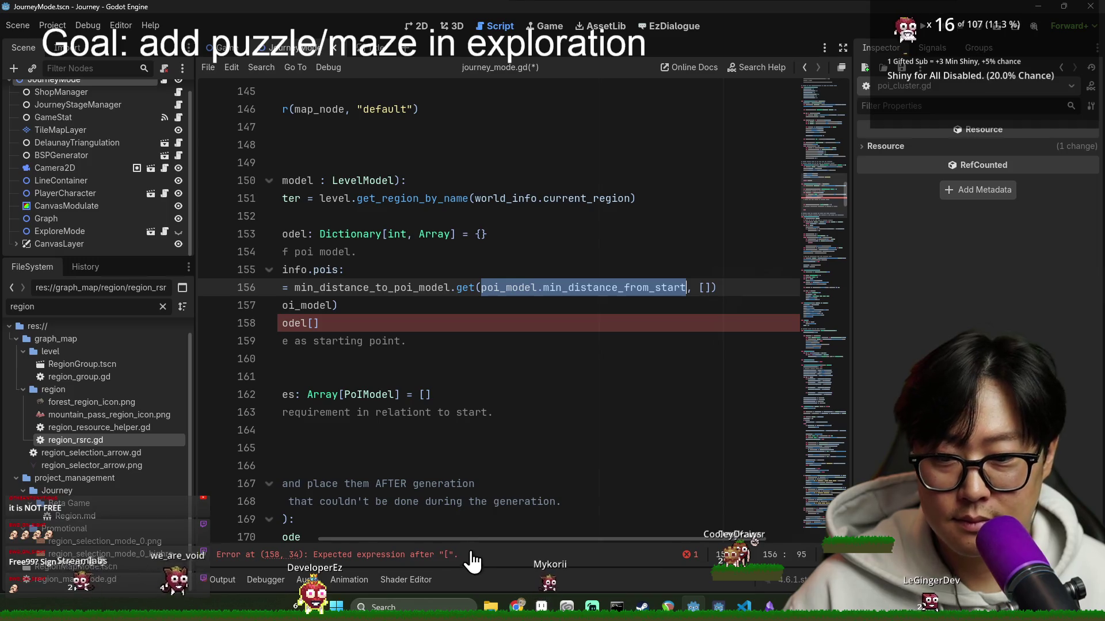
{"action": "scroll", "coordinate": [376, 525], "scroll_direction": "left", "scroll_amount": 5}
{"action": "key", "text": "ctrl+c"}
{"action": "left_click", "coordinate": [488, 322]}
{"action": "key", "text": "ctrl+v"}
Finish line 158 with '= poi_array' and save journey_mode.gd
{"action": "key", "text": "End"}
{"action": "type", "text": "= "}
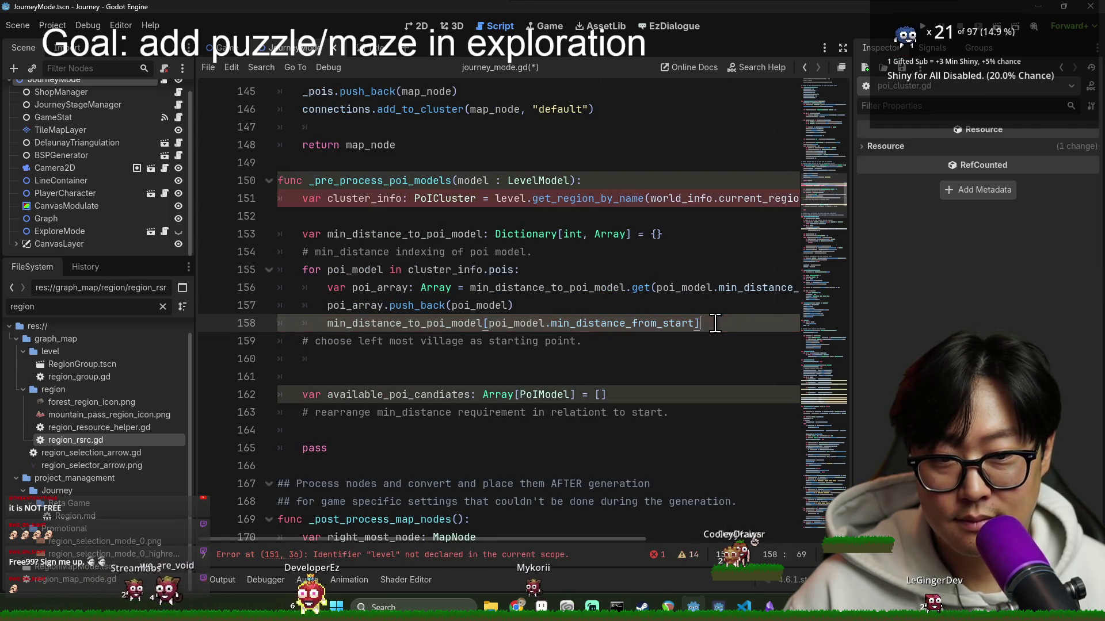
{"action": "type", "text": "poi_array"}
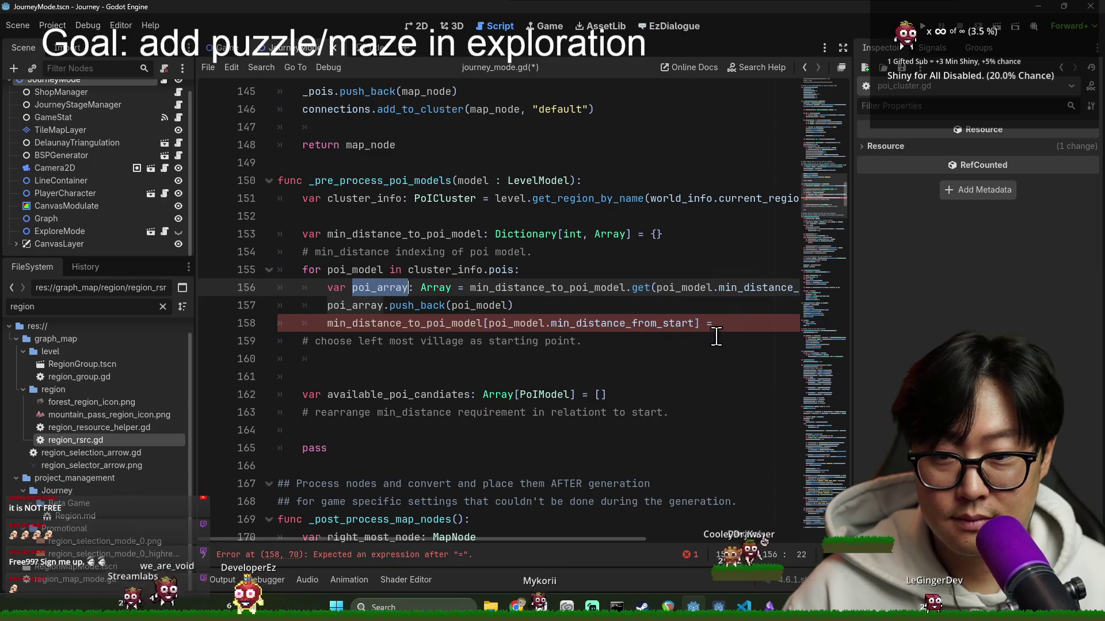
{"action": "key", "text": "Down"}
{"action": "key", "text": "ctrl+s"}
{"action": "key", "text": "ctrl+shift+Return"}
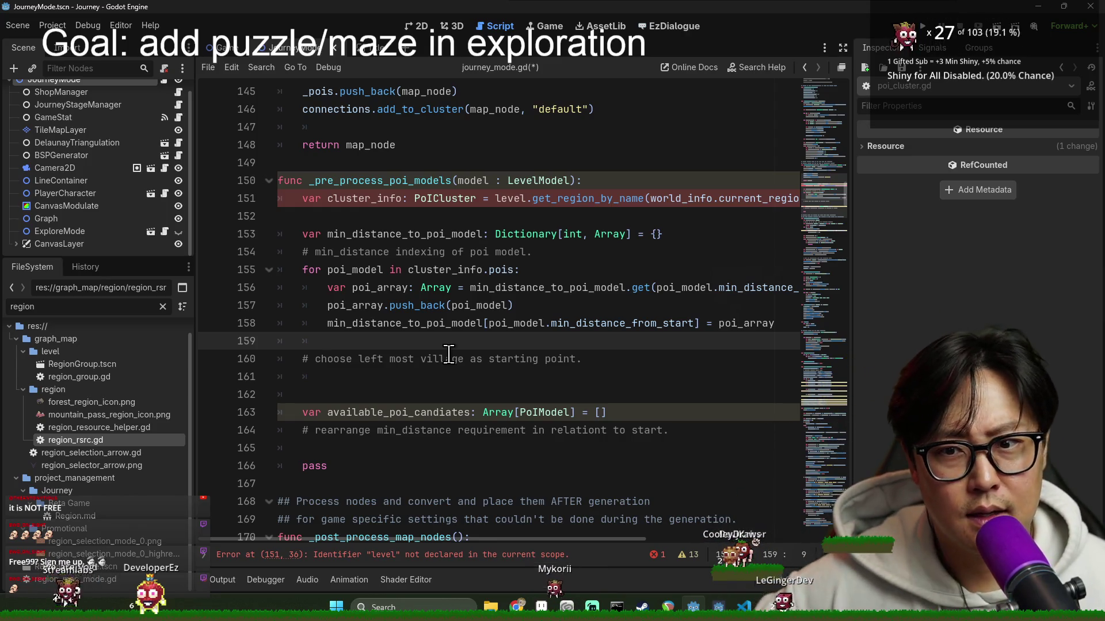
{"action": "left_click", "coordinate": [563, 297]}
{"action": "key", "text": "ctrl+s"}
{"action": "left_click", "coordinate": [366, 341]}
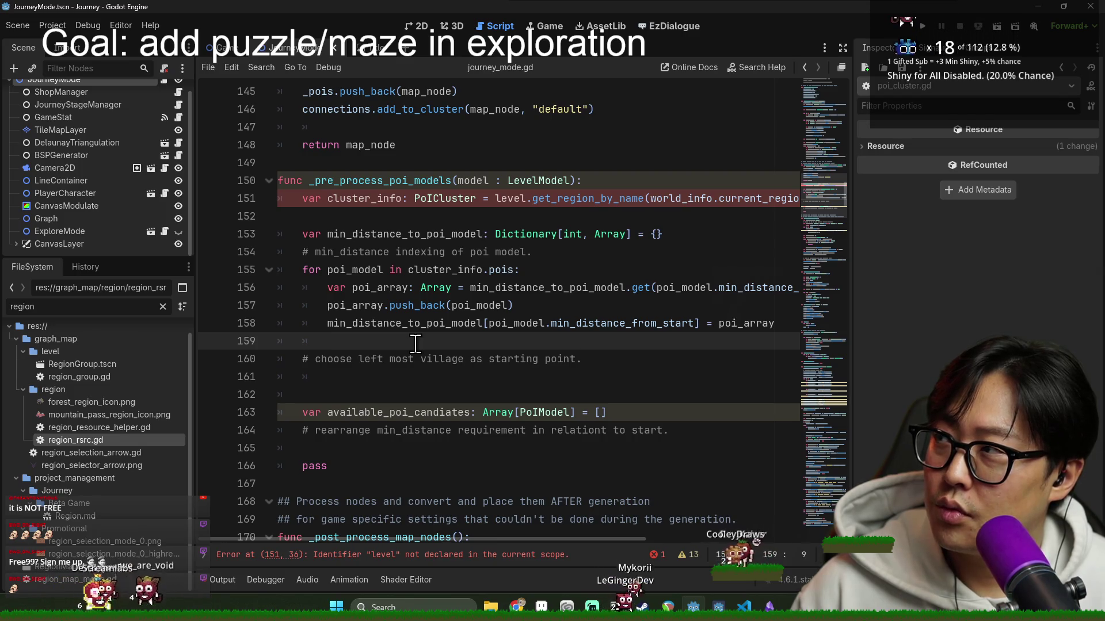
Check where min_distance_to_poi_model and cluster_info are used, then save the script
{"action": "double_click", "coordinate": [382, 323]}
{"action": "scroll", "coordinate": [449, 259], "scroll_direction": "down", "scroll_amount": 3}
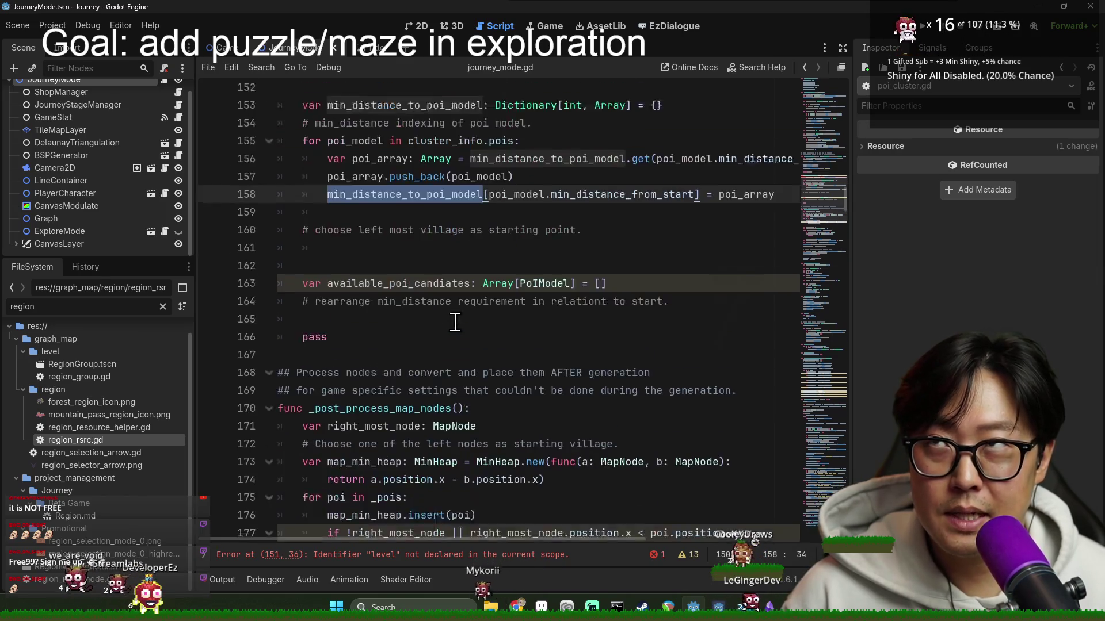
{"action": "scroll", "coordinate": [451, 238], "scroll_direction": "up", "scroll_amount": 2}
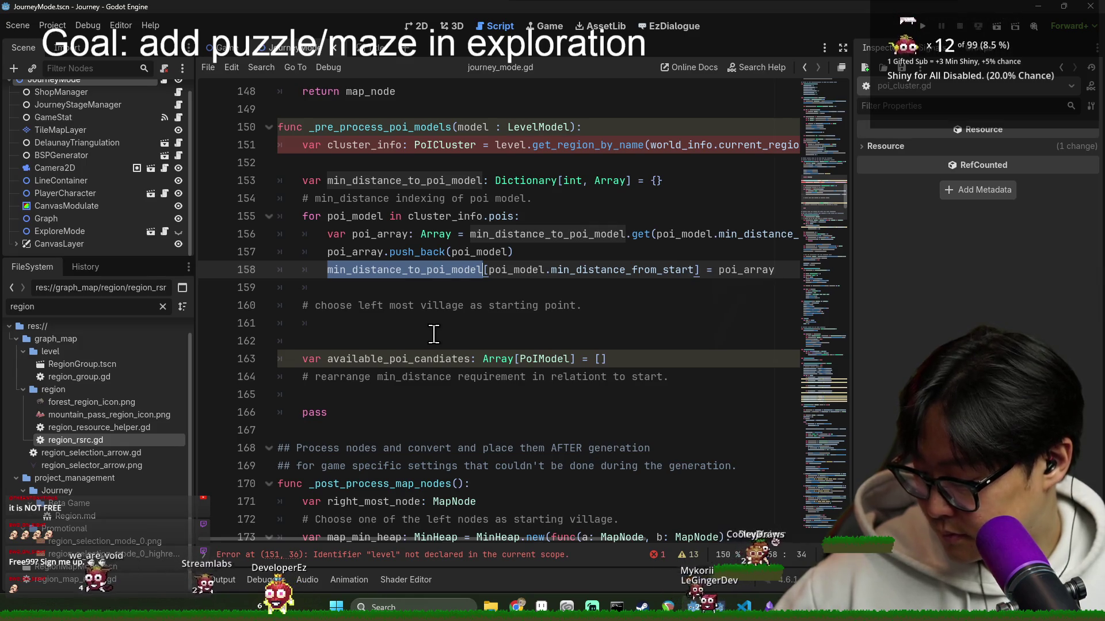
{"action": "left_click", "coordinate": [443, 282]}
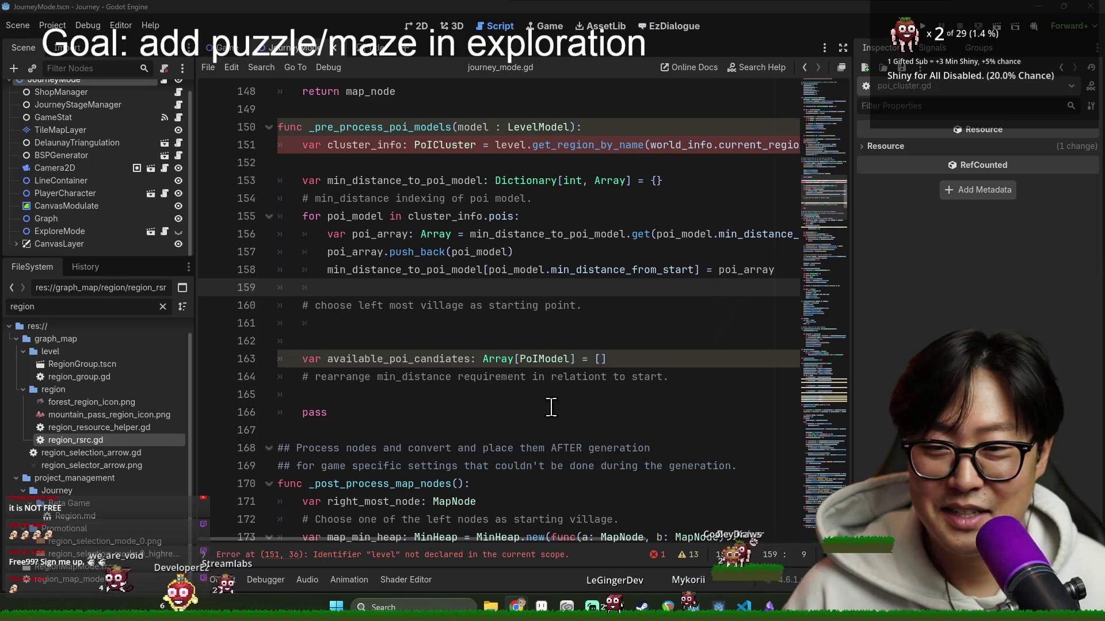
{"action": "left_click", "coordinate": [443, 324]}
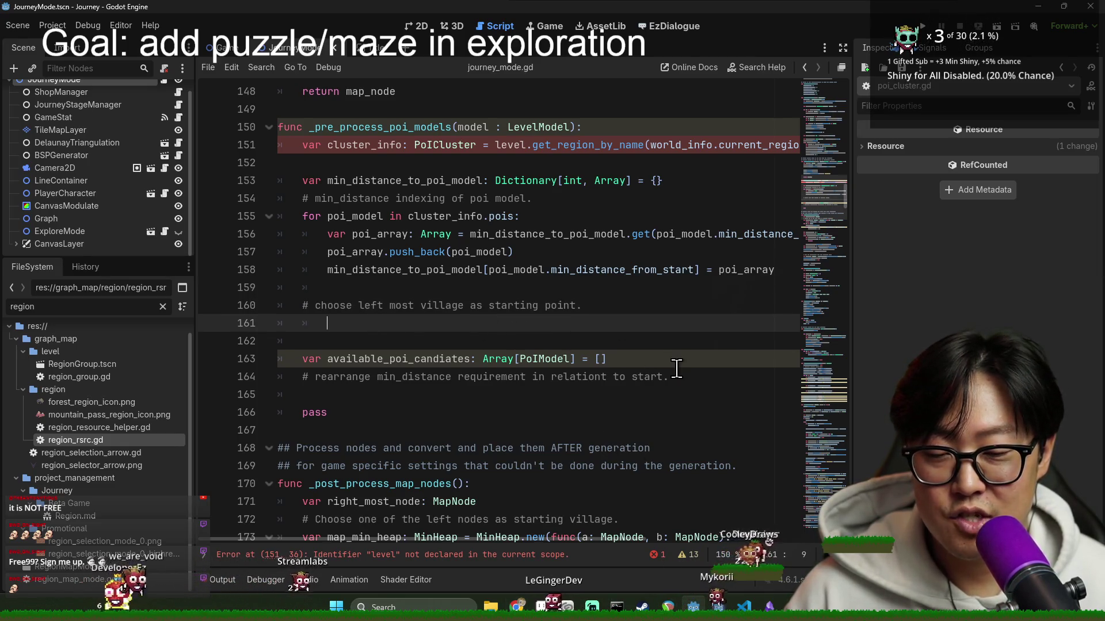
{"action": "double_click", "coordinate": [432, 216]}
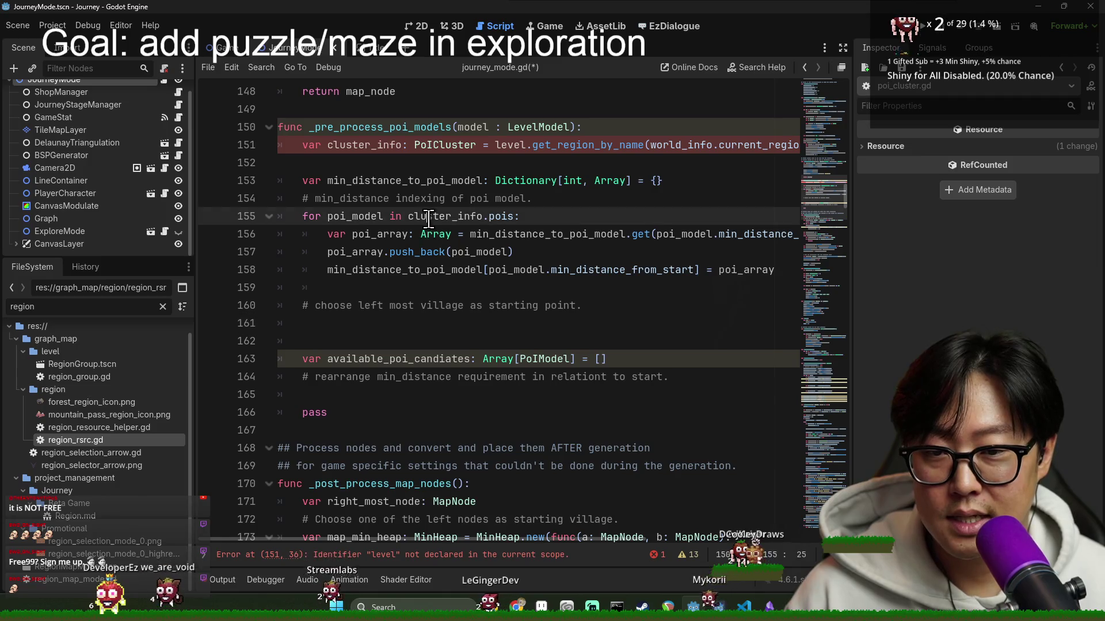
{"action": "left_click", "coordinate": [372, 322]}
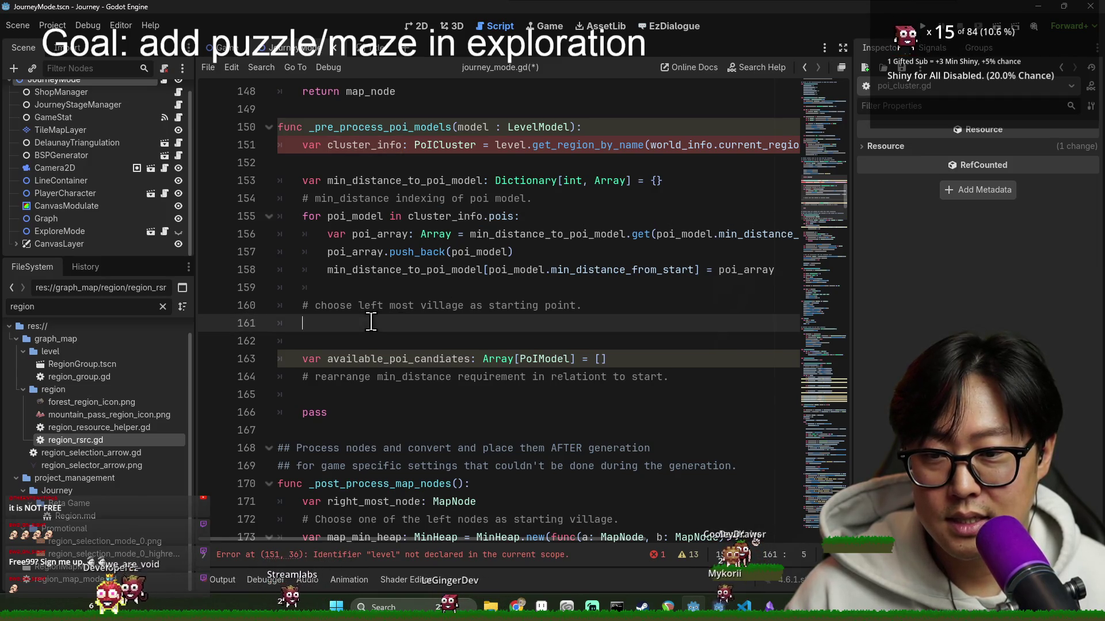
{"action": "scroll", "coordinate": [403, 265], "scroll_direction": "down", "scroll_amount": 1}
{"action": "scroll", "coordinate": [415, 262], "scroll_direction": "up", "scroll_amount": 1}
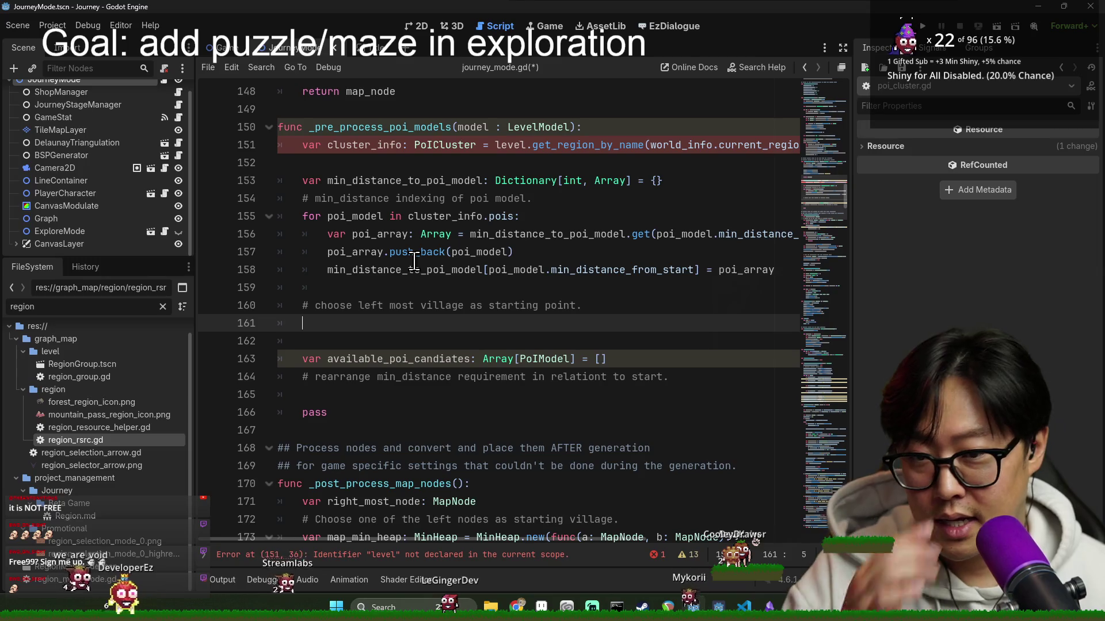
{"action": "double_click", "coordinate": [345, 217]}
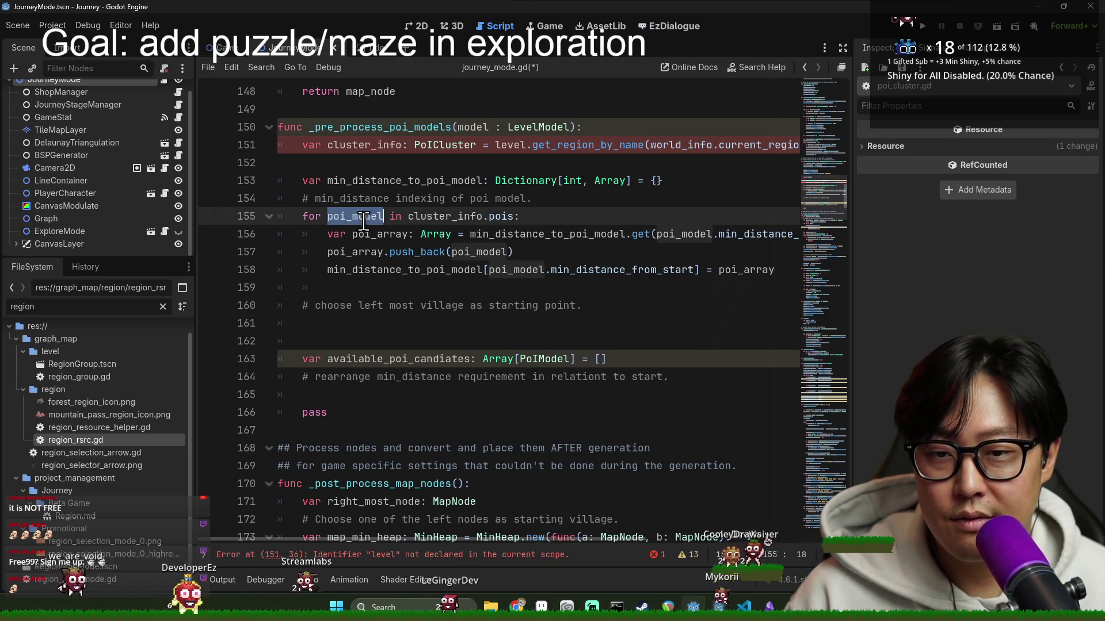
{"action": "left_click", "coordinate": [352, 216]}
{"action": "key", "text": "ctrl+s"}
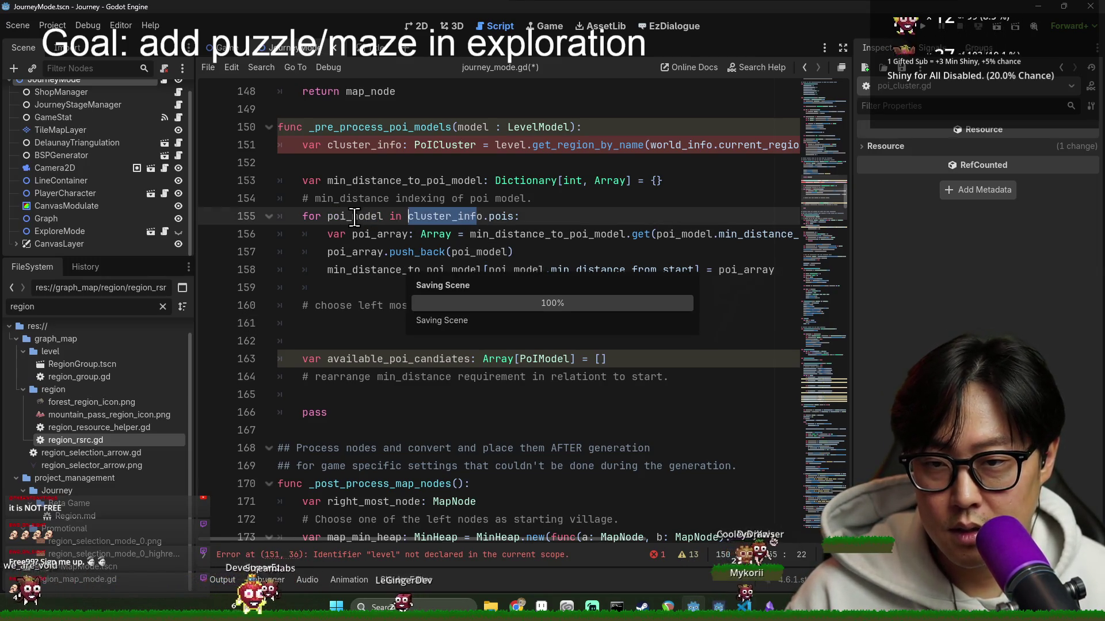
Move the 'min_distance indexing of poi model' comment inside the pois loop and remove extra blank lines
{"action": "key", "text": "Up"}
{"action": "key", "text": "ctrl+shift+k"}
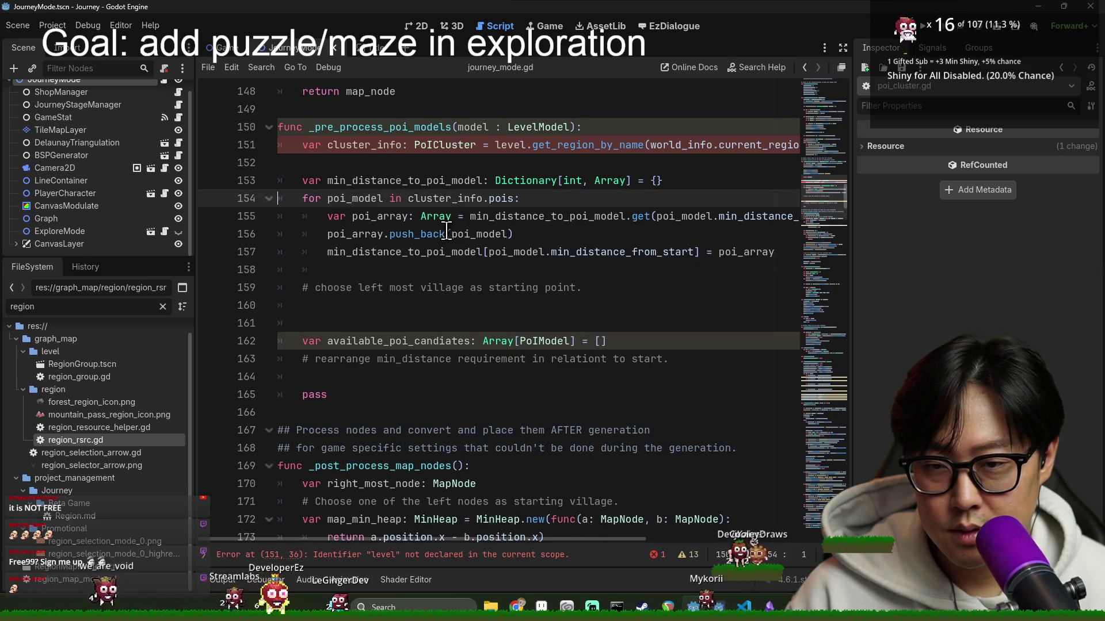
{"action": "key", "text": "ctrl+z"}
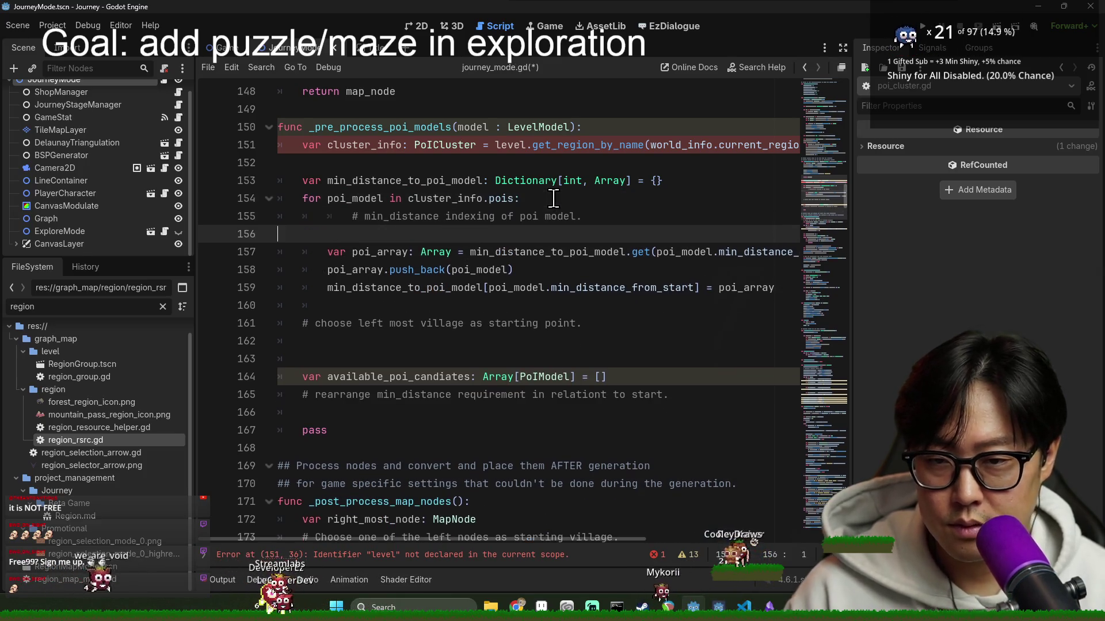
{"action": "key", "text": "BackSpace"}
{"action": "left_click", "coordinate": [322, 287]}
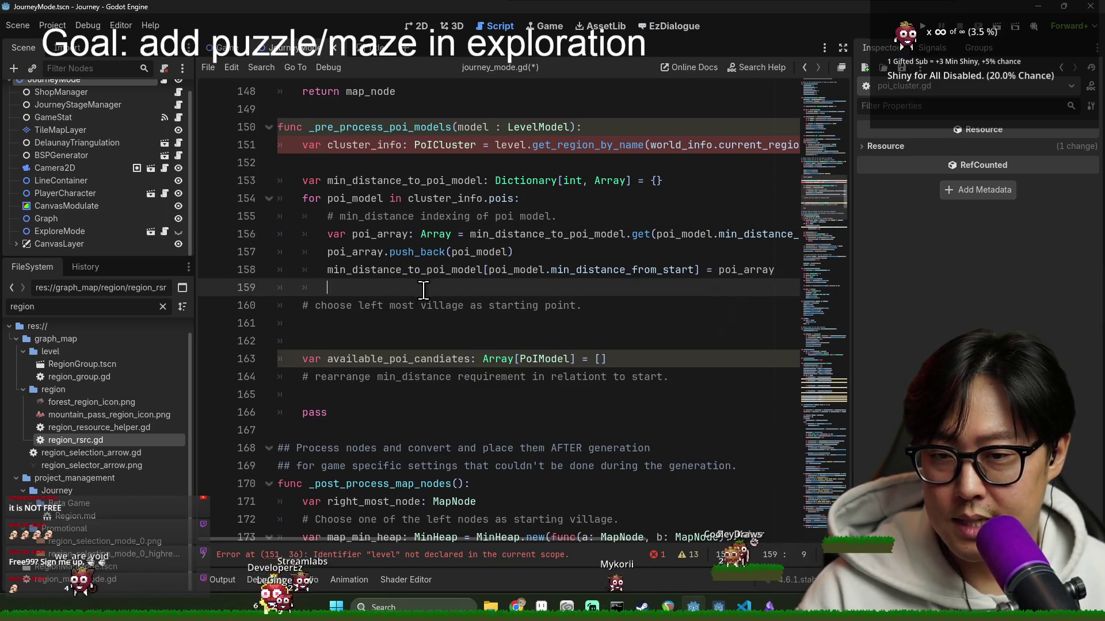
{"action": "key", "text": "Return"}
{"action": "left_click", "coordinate": [365, 323]}
{"action": "key", "text": "Up"}
{"action": "key", "text": "Up"}
{"action": "scroll", "coordinate": [413, 336], "scroll_direction": "down", "scroll_amount": 8}
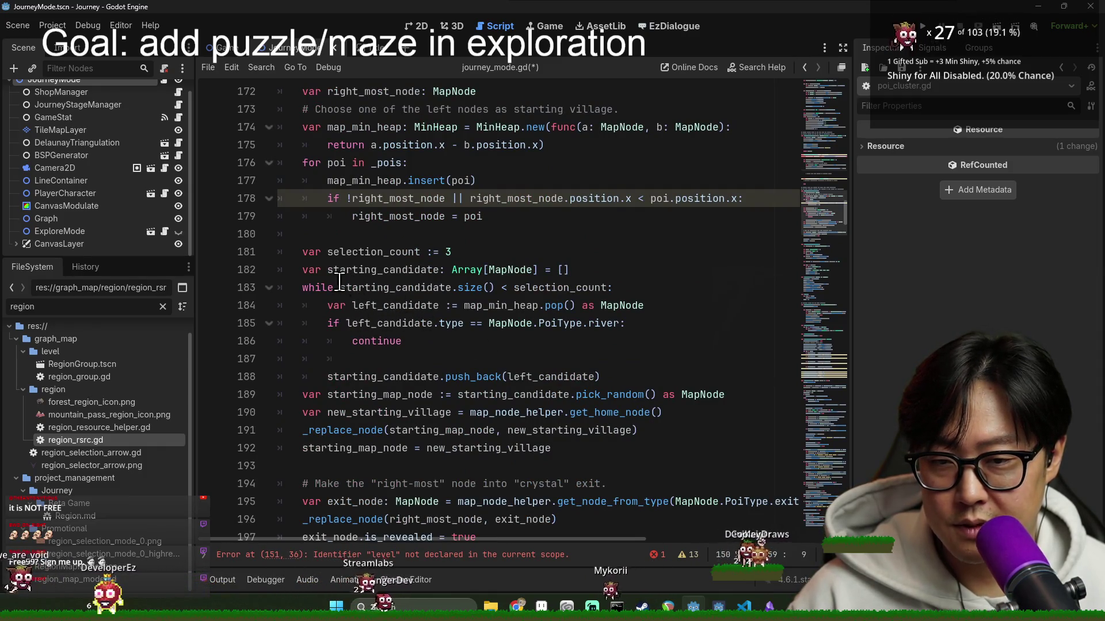
Review the starting-candidate selection code through line 192, then return to the dictionary declaration in _pre_process_poi_models
{"action": "left_click", "coordinate": [328, 252]}
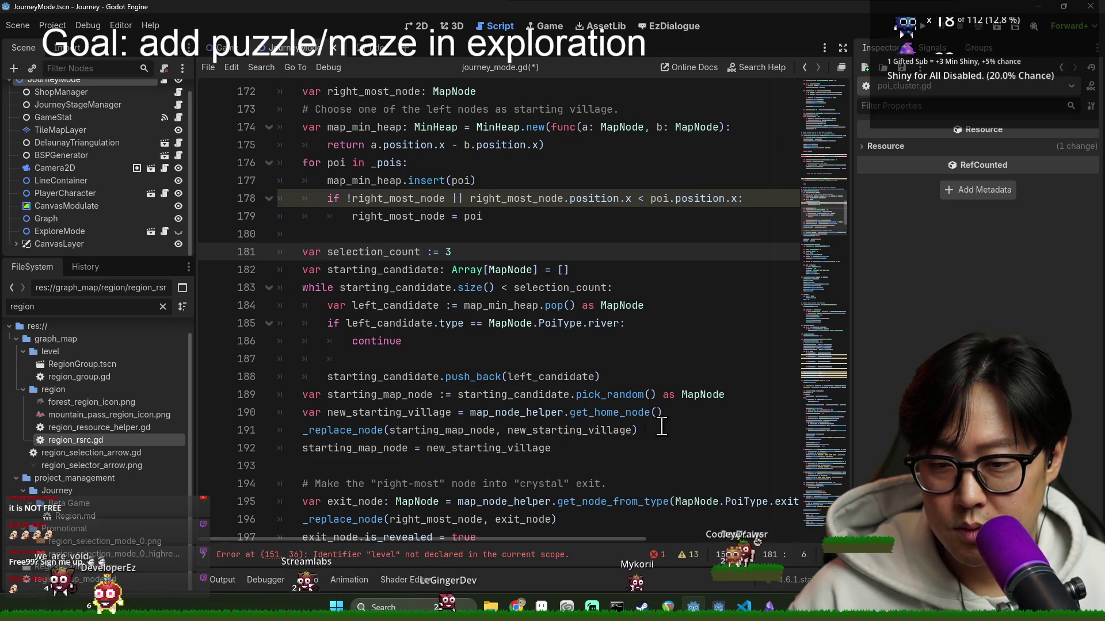
{"action": "left_click", "coordinate": [697, 418], "text": "shift"}
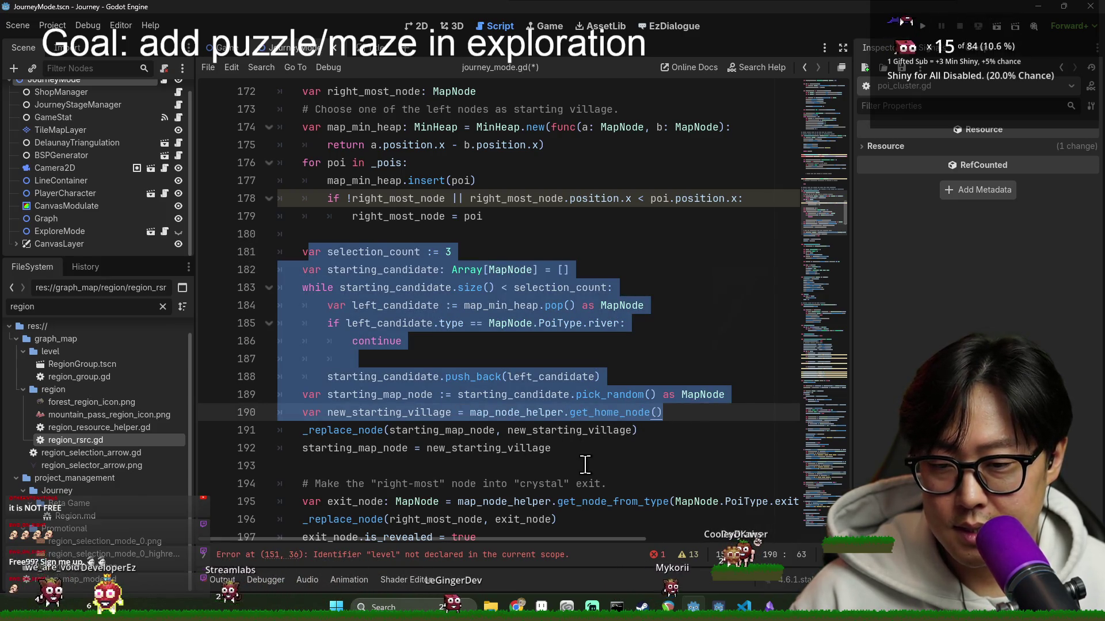
{"action": "left_click", "coordinate": [568, 450], "text": "shift"}
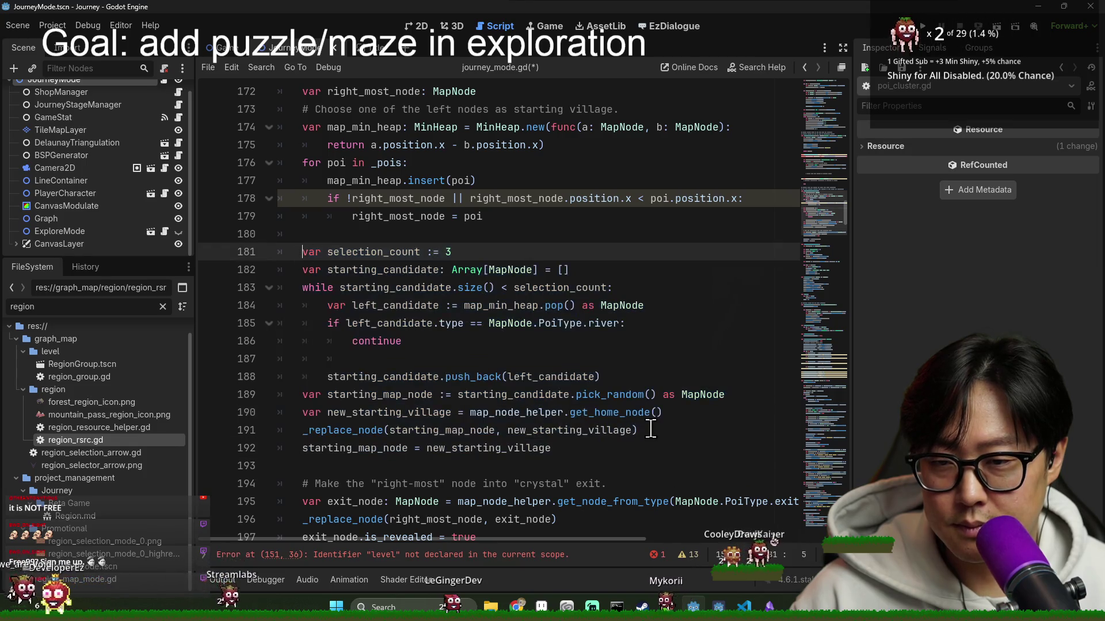
{"action": "left_click", "coordinate": [463, 329]}
{"action": "scroll", "coordinate": [463, 329], "scroll_direction": "up", "scroll_amount": 9}
{"action": "left_click", "coordinate": [352, 218]}
{"action": "scroll", "coordinate": [575, 230], "scroll_direction": "down", "scroll_amount": 1}
{"action": "left_click", "coordinate": [706, 181]}
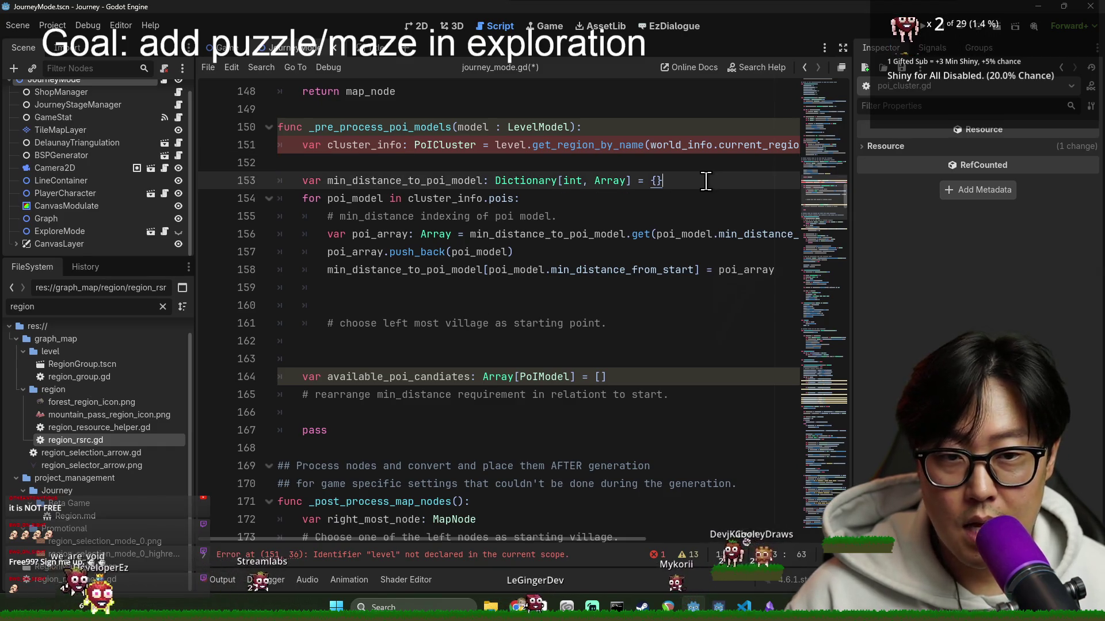
Declare 'var start_node_candidate: PoIModel = cluster_info.pois.get(0)' below the dictionary
{"action": "key", "text": "Return"}
{"action": "type", "text": "var start_node"}
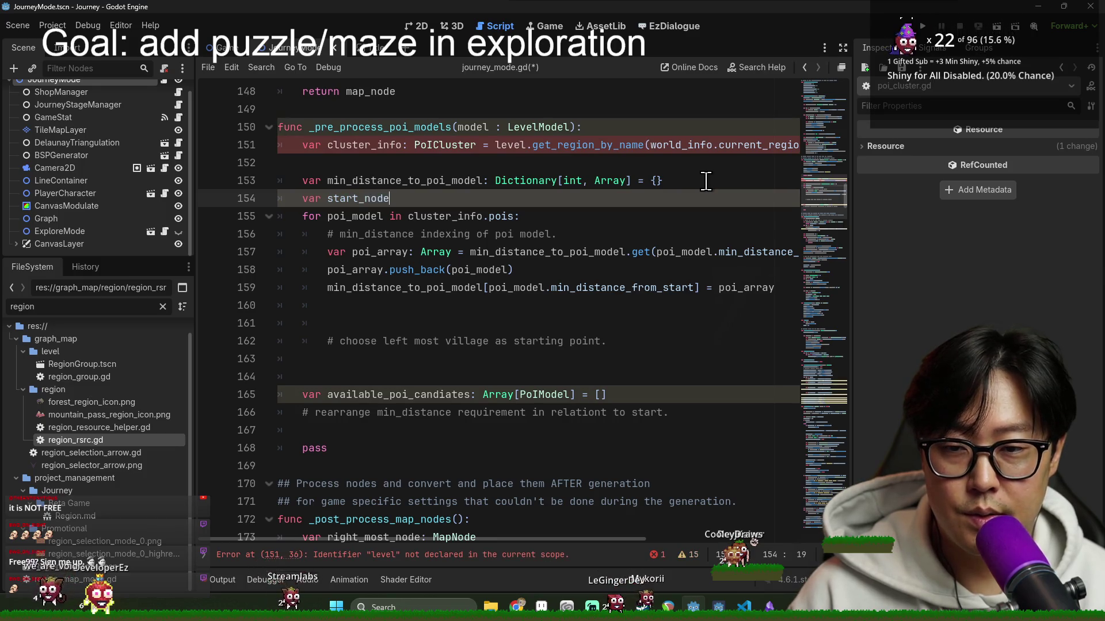
{"action": "key", "text": "BackSpace"}
{"action": "type", "text": ": PoiMode ="}
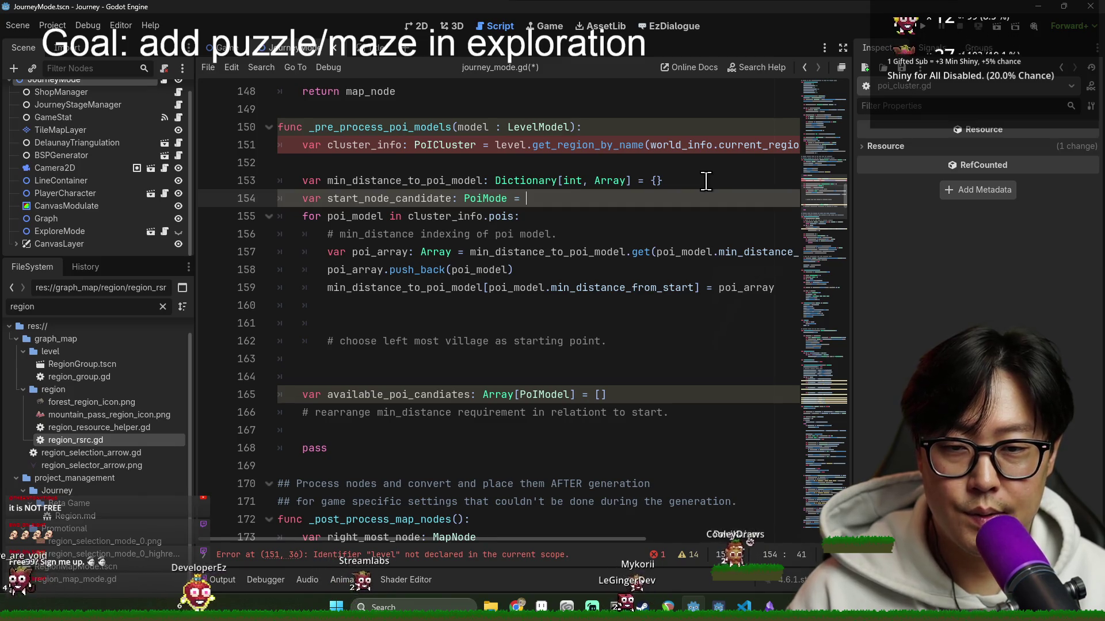
{"action": "key", "text": "BackSpace"}
{"action": "key", "text": "BackSpace"}
{"action": "key", "text": "BackSpace"}
{"action": "type", "text": "IModel"}
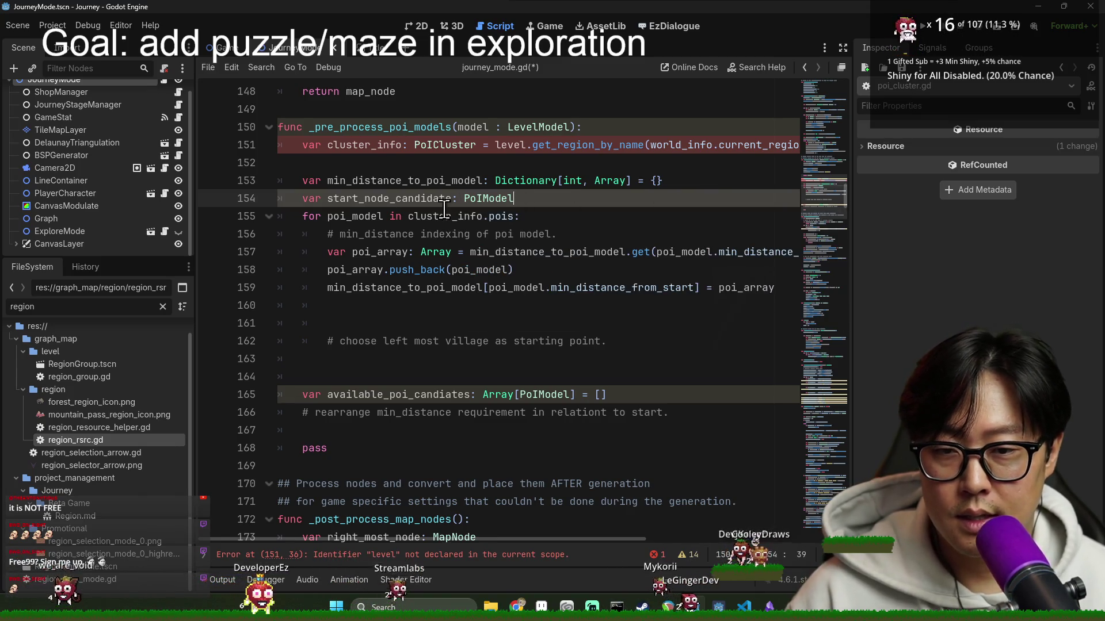
{"action": "type", "text": " = cluster_info.pois.get(0"}
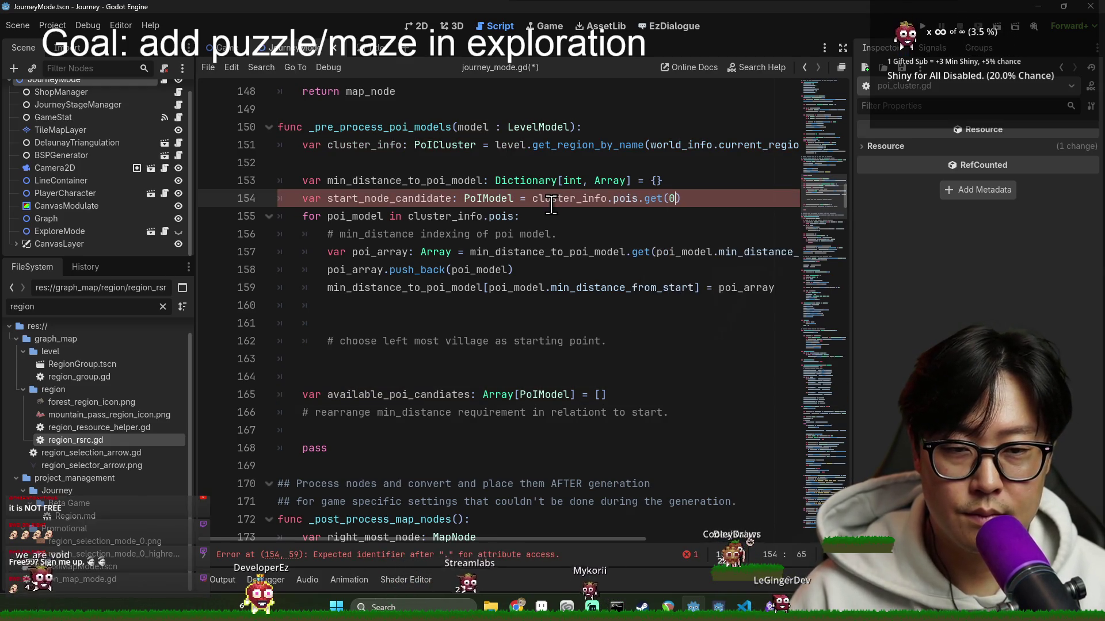
{"action": "double_click", "coordinate": [389, 198]}
{"action": "left_click", "coordinate": [713, 204]}
{"action": "key", "text": "Return"}
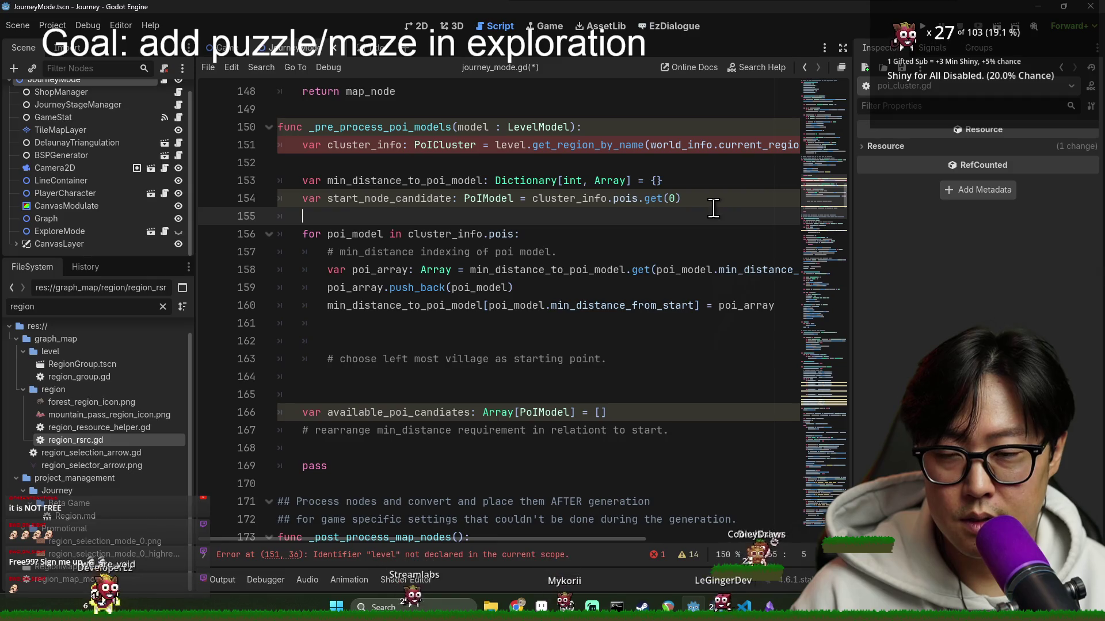
Open a line under the leftmost-village comment and remove the '= cluster_info.pois.get(0)' initializer
{"action": "left_click", "coordinate": [570, 323]}
{"action": "left_click", "coordinate": [571, 344]}
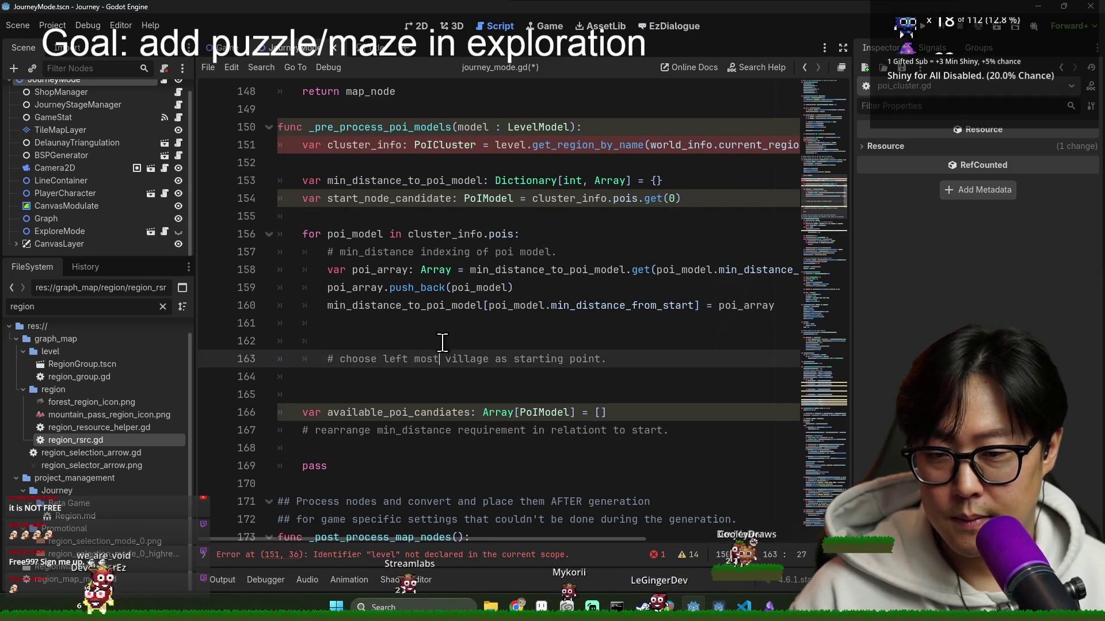
{"action": "key", "text": "BackSpace"}
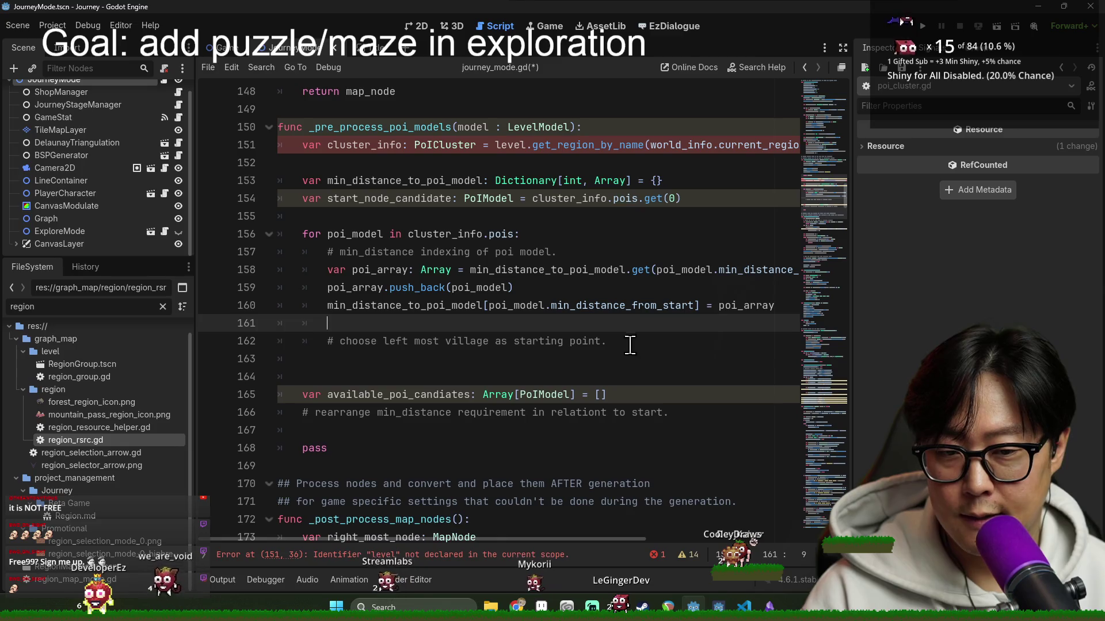
{"action": "left_click", "coordinate": [629, 343]}
{"action": "key", "text": "Return"}
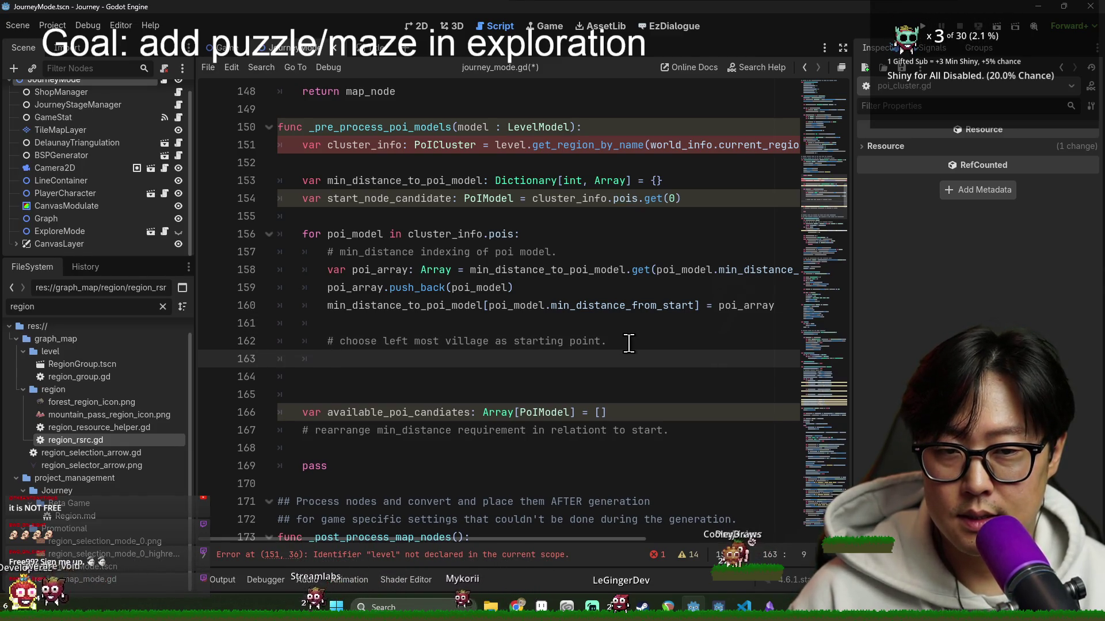
{"action": "double_click", "coordinate": [569, 198]}
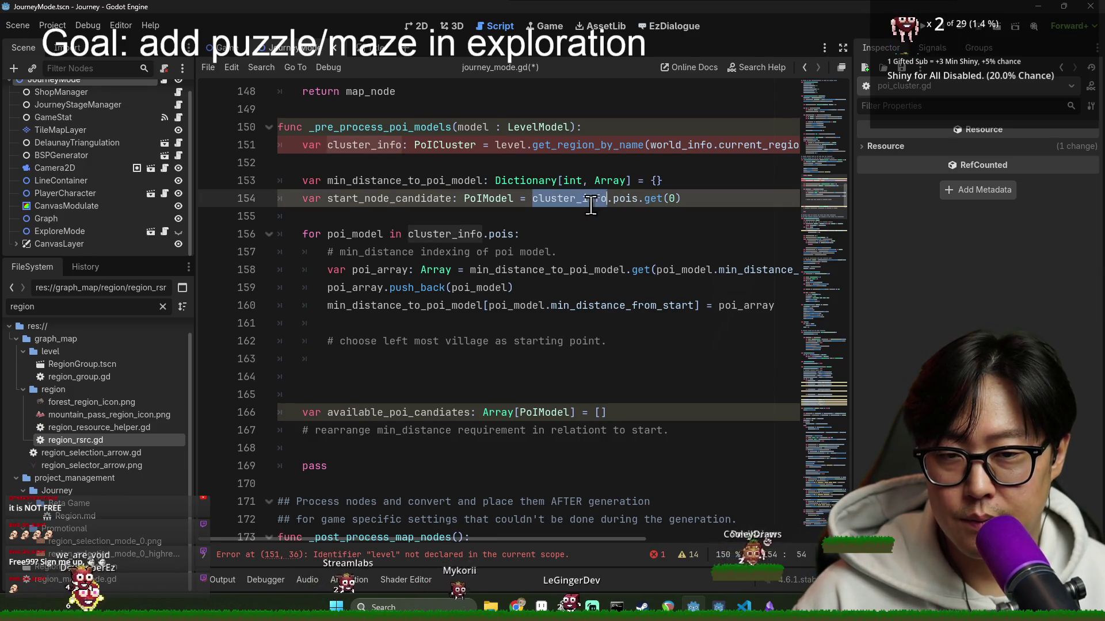
{"action": "left_click", "coordinate": [466, 359]}
{"action": "left_click_drag", "start_coordinate": [531, 199], "coordinate": [683, 198]}
{"action": "key", "text": "ctrl+x"}
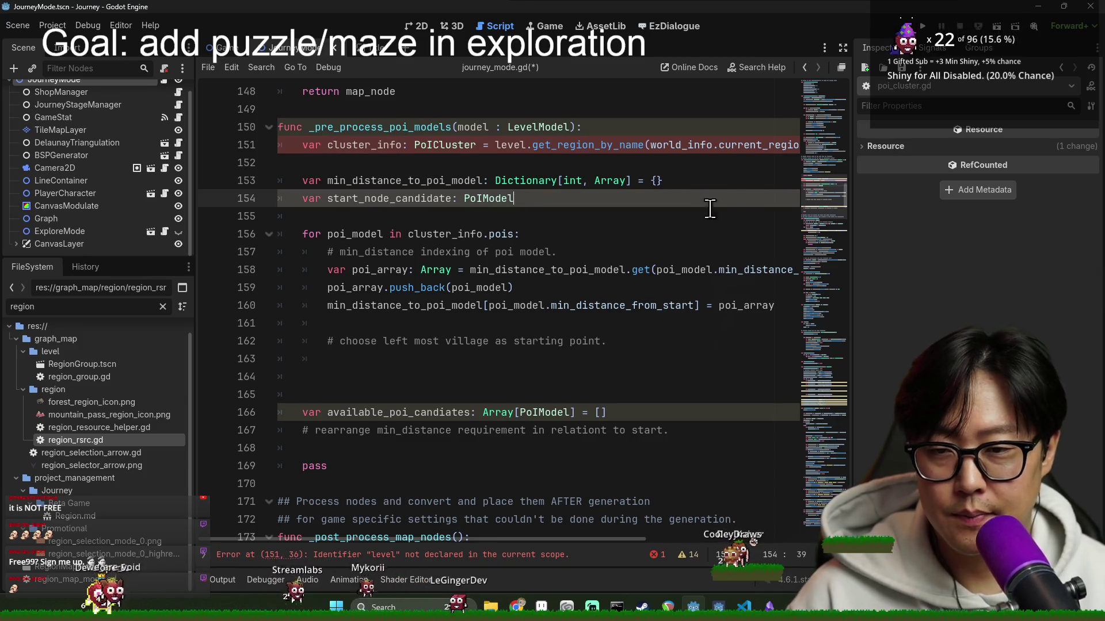
{"action": "key", "text": "BackSpace"}
{"action": "key", "text": "BackSpace"}
{"action": "key", "text": "BackSpace"}
{"action": "key", "text": "Down"}
{"action": "left_click", "coordinate": [417, 359]}
Write 'if poi_model.poi_type == MapNode.PoiType.village:' under the leftmost-village comment
{"action": "type", "text": "if start_nodd"}
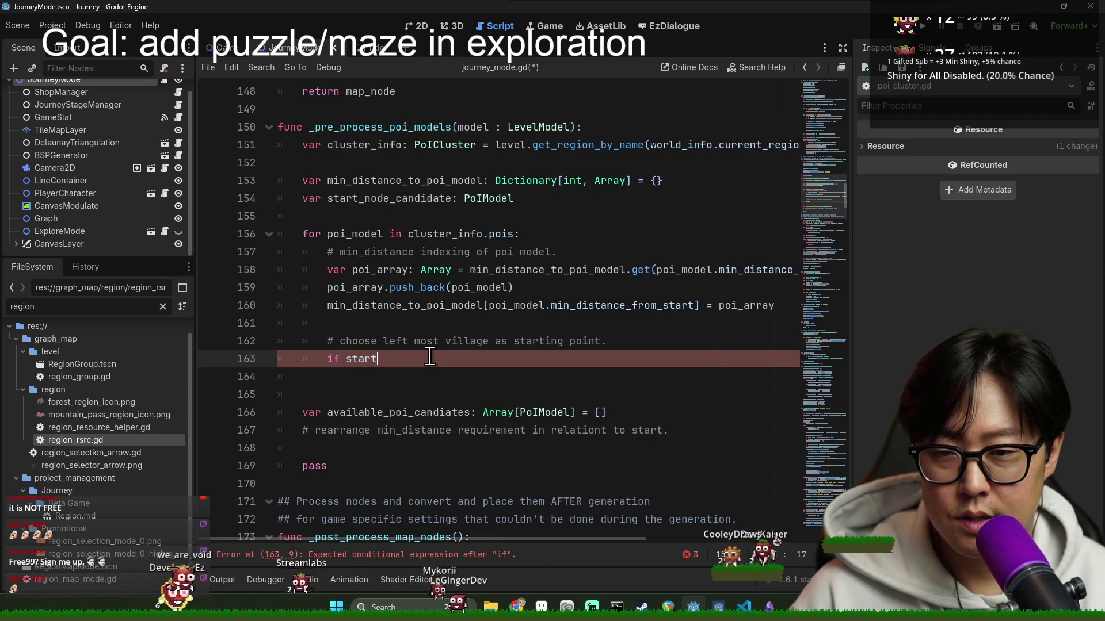
{"action": "key", "text": "BackSpace"}
{"action": "key", "text": "BackSpace"}
{"action": "key", "text": "BackSpace"}
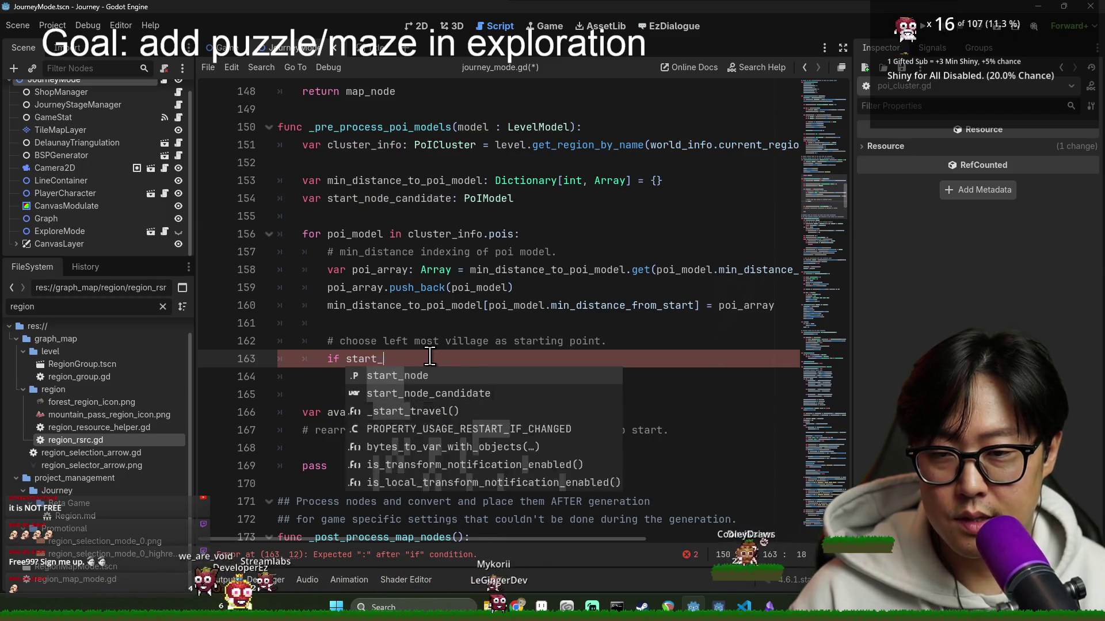
{"action": "type", "text": "poi"}
{"action": "key", "text": "BackSpace"}
{"action": "key", "text": "BackSpace"}
{"action": "key", "text": "BackSpace"}
{"action": "type", "text": "poi_model"}
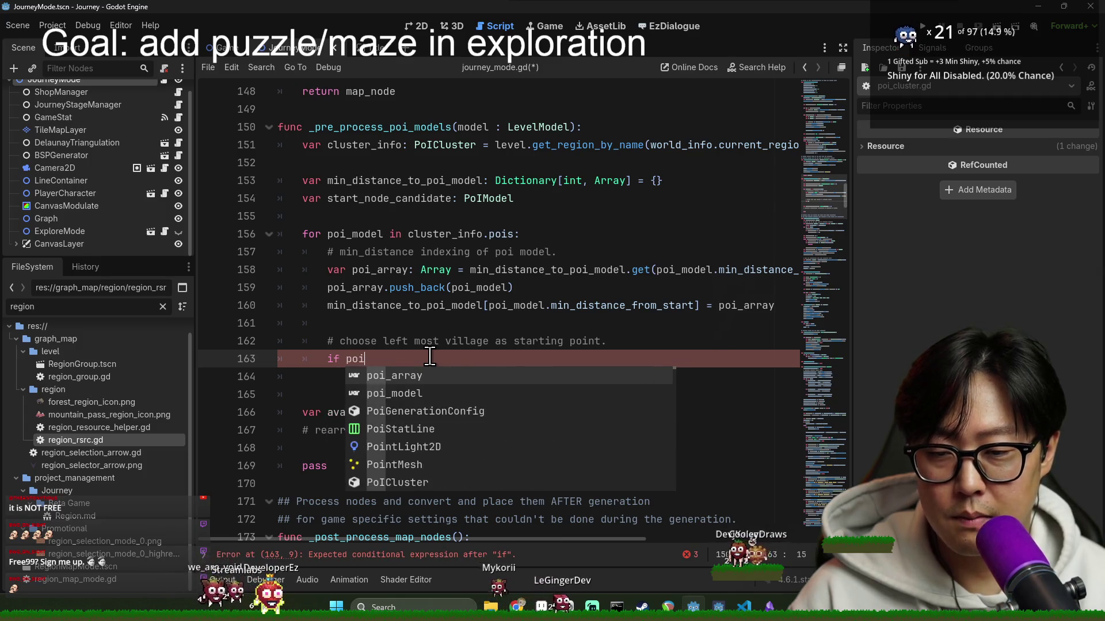
{"action": "type", "text": ".poi_typ"}
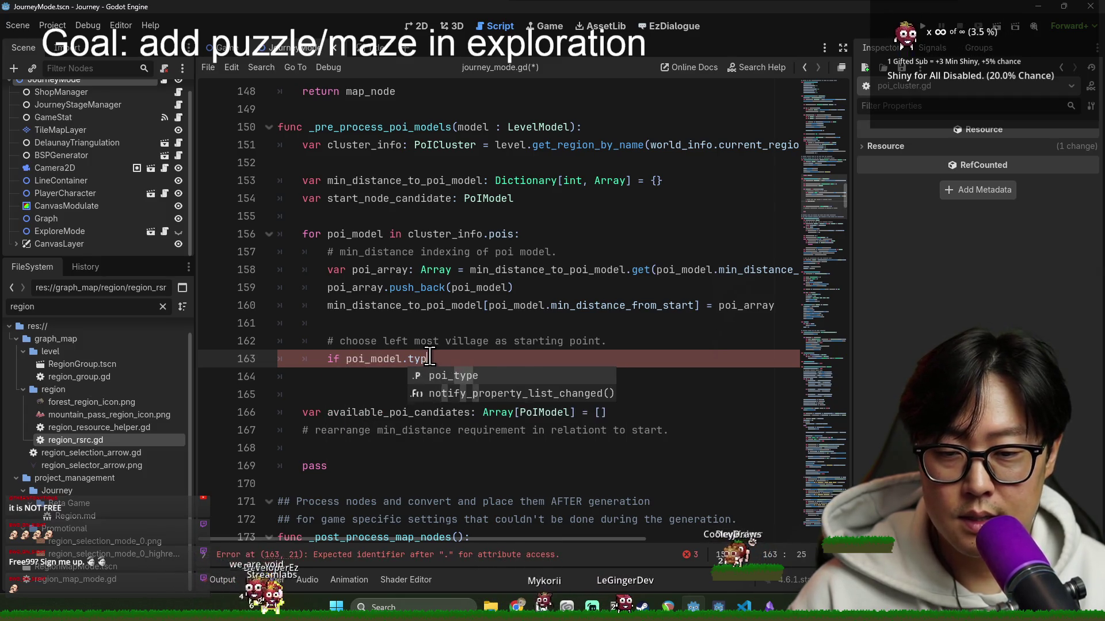
{"action": "key", "text": "Return"}
{"action": "type", "text": "="}
{"action": "key", "text": "BackSpace"}
{"action": "type", "text": "="}
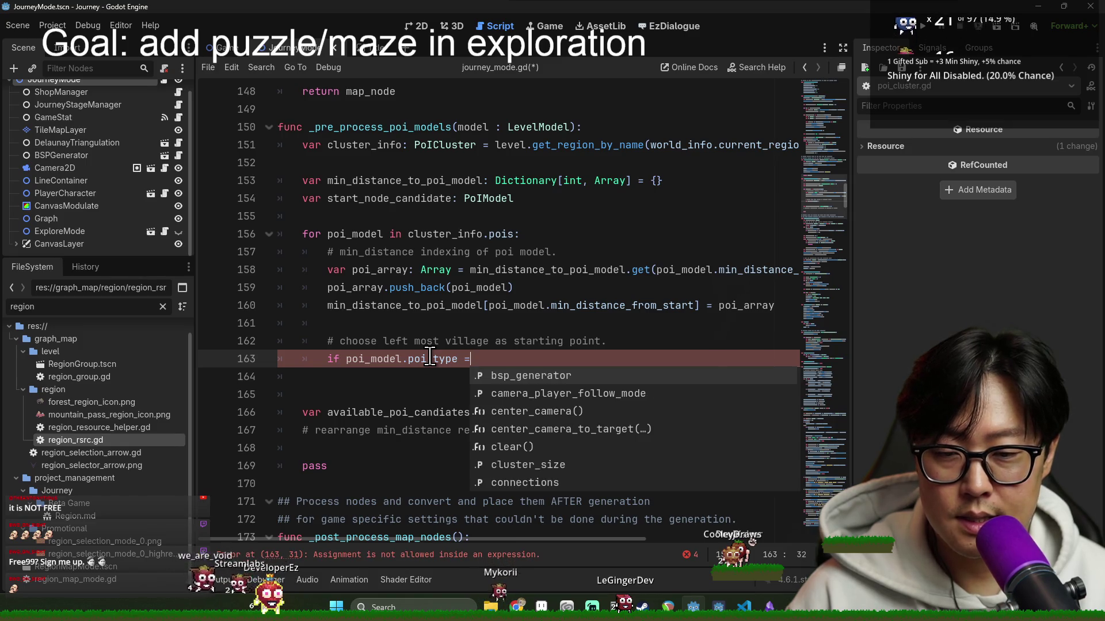
{"action": "type", "text": "MapNode"}
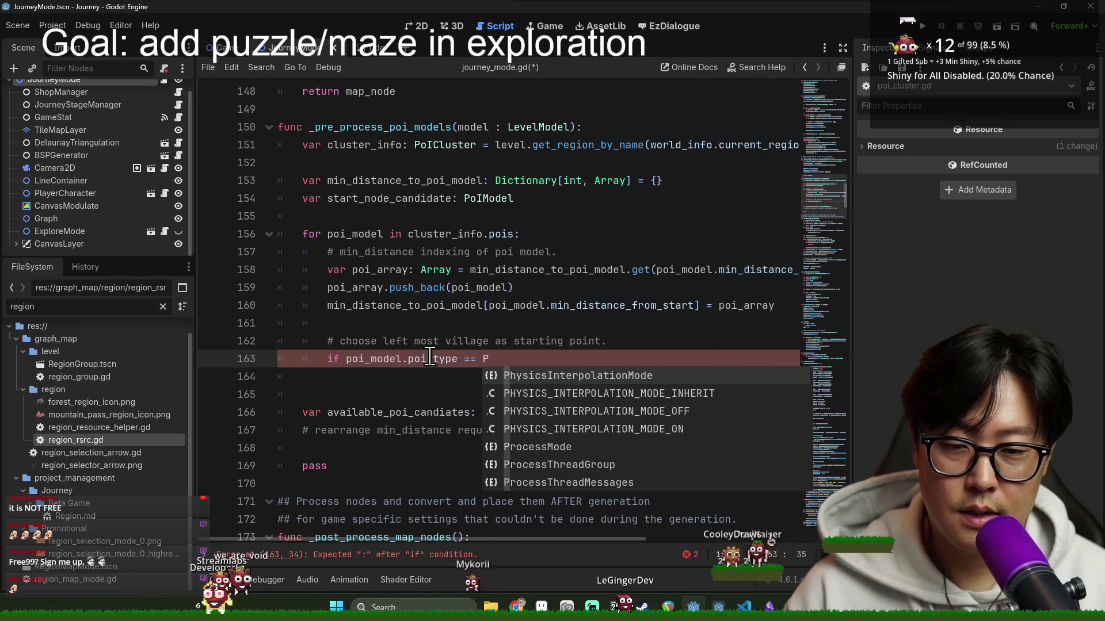
{"action": "type", "text": ".PoiType.V"}
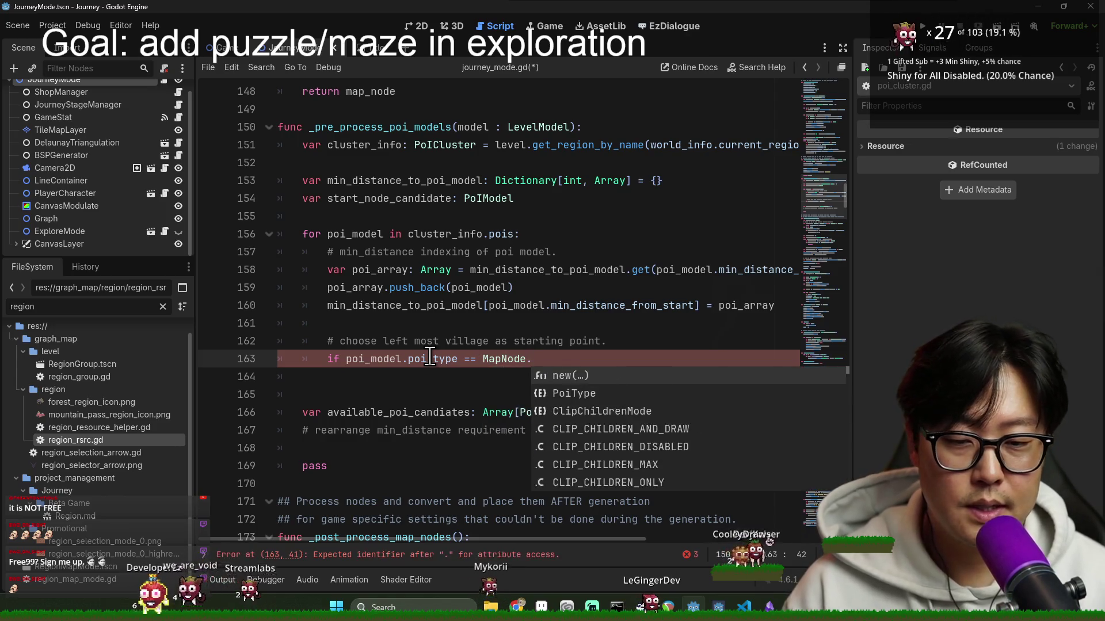
{"action": "key", "text": "Return"}
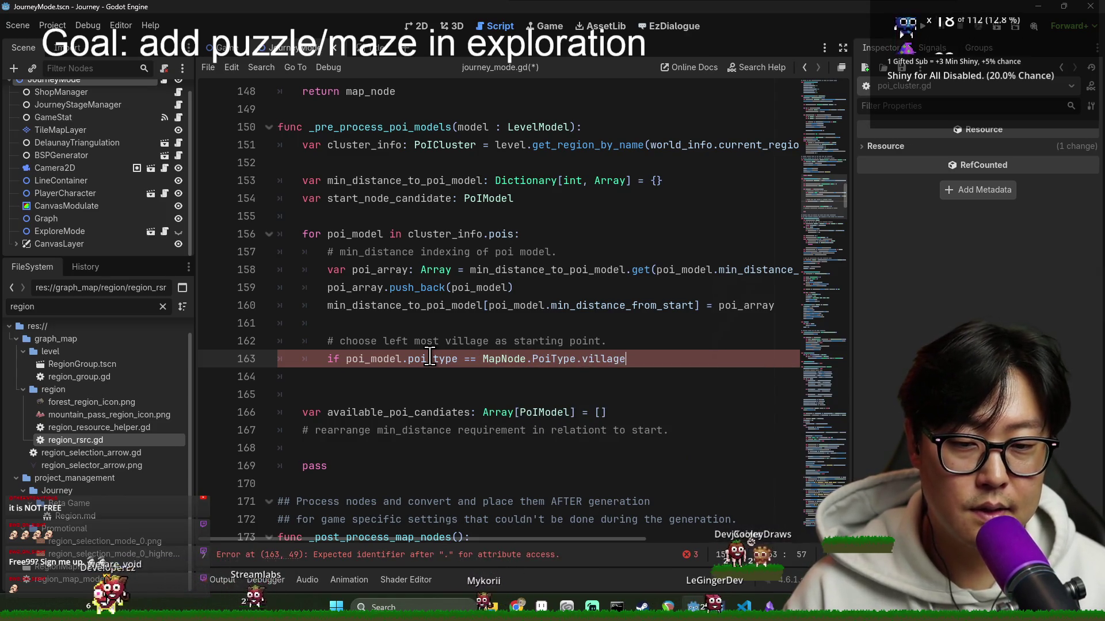
{"action": "key", "text": "Return"}
Add '&& !start_node_candidate' to the condition and assign start_node_candidate = poi_model in its body
{"action": "scroll", "coordinate": [460, 345], "scroll_direction": "down", "scroll_amount": 2}
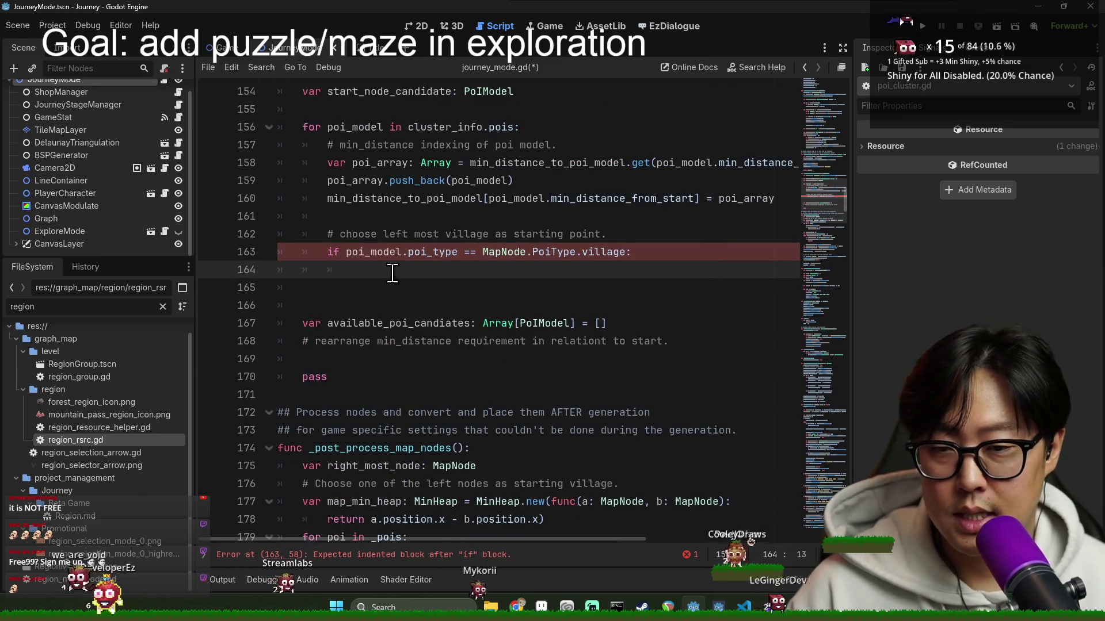
{"action": "scroll", "coordinate": [435, 285], "scroll_direction": "up", "scroll_amount": 1}
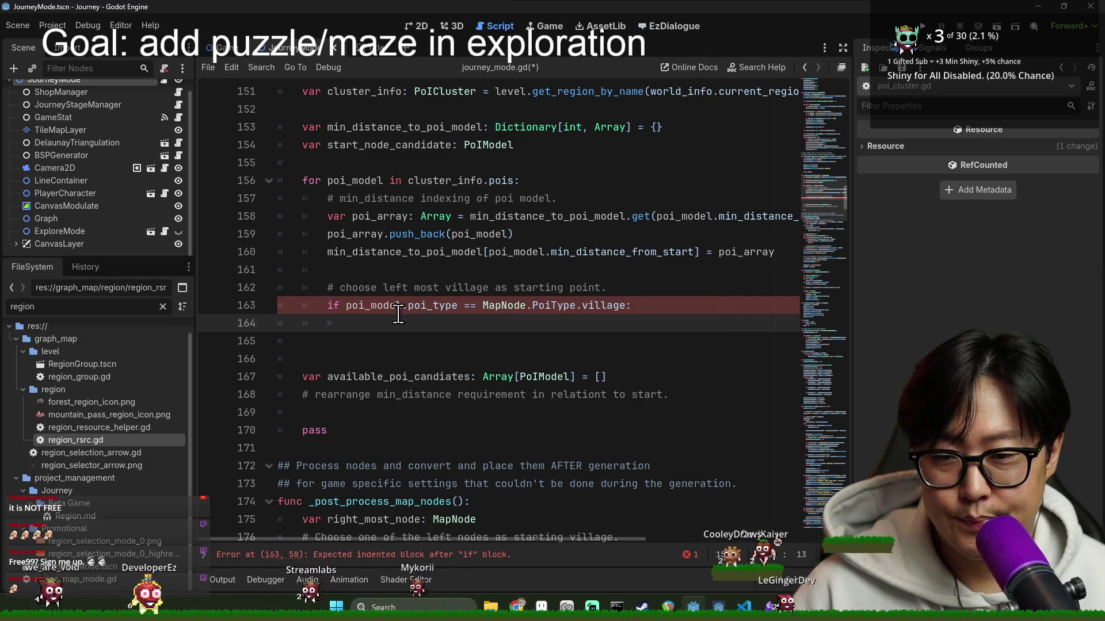
{"action": "scroll", "coordinate": [398, 275], "scroll_direction": "up", "scroll_amount": 1}
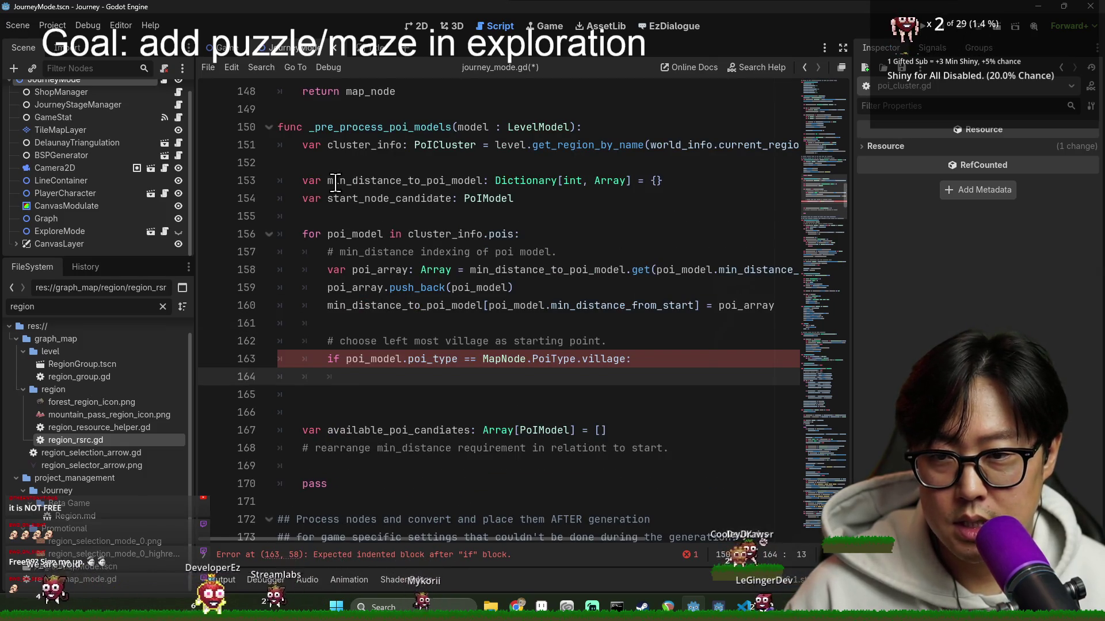
{"action": "left_click", "coordinate": [626, 358]}
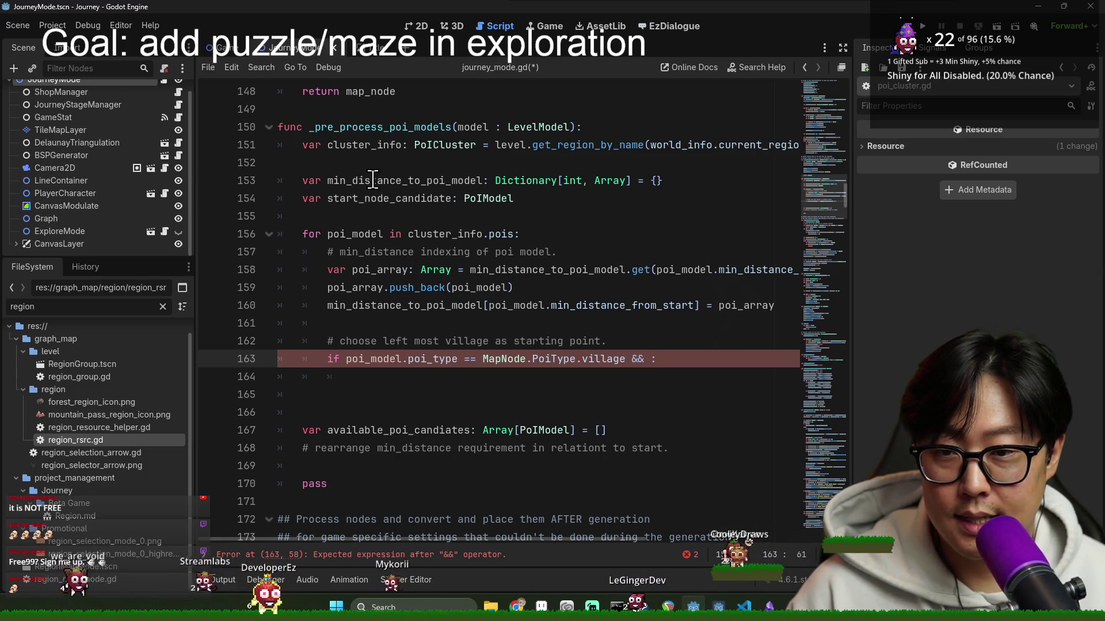
{"action": "double_click", "coordinate": [366, 200]}
{"action": "left_click", "coordinate": [654, 356]}
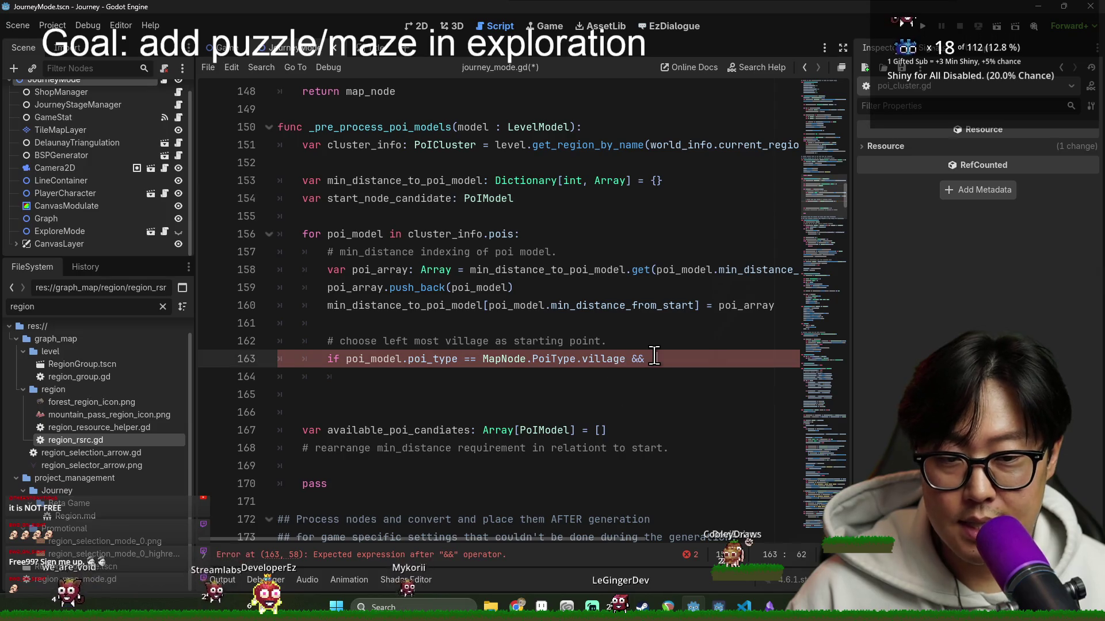
{"action": "scroll", "coordinate": [657, 401], "scroll_direction": "right", "scroll_amount": 1}
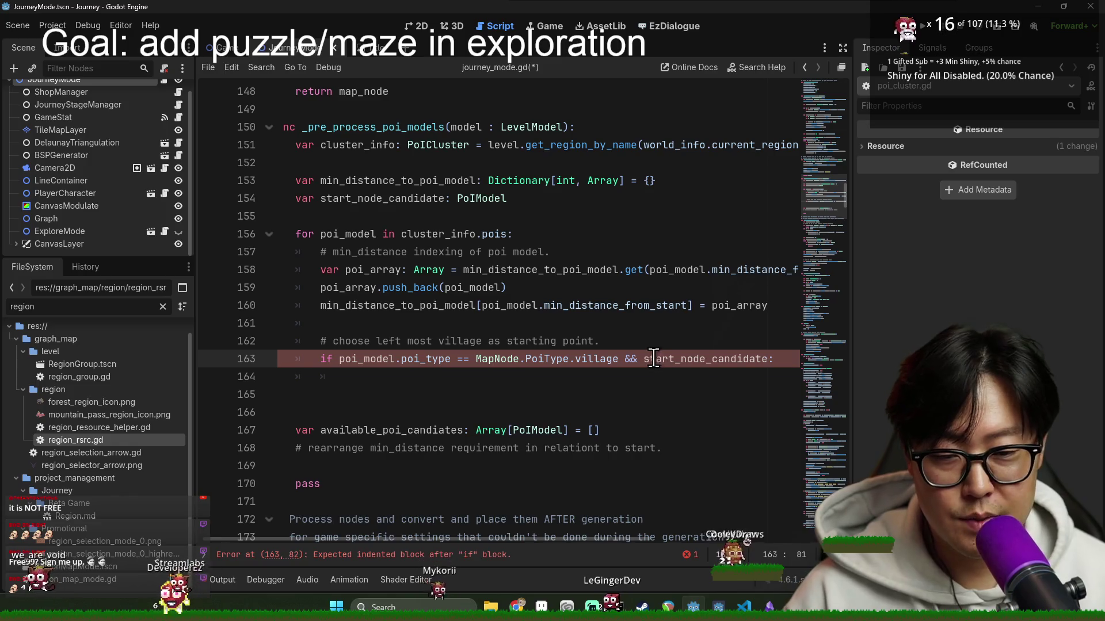
{"action": "key", "text": "Down"}
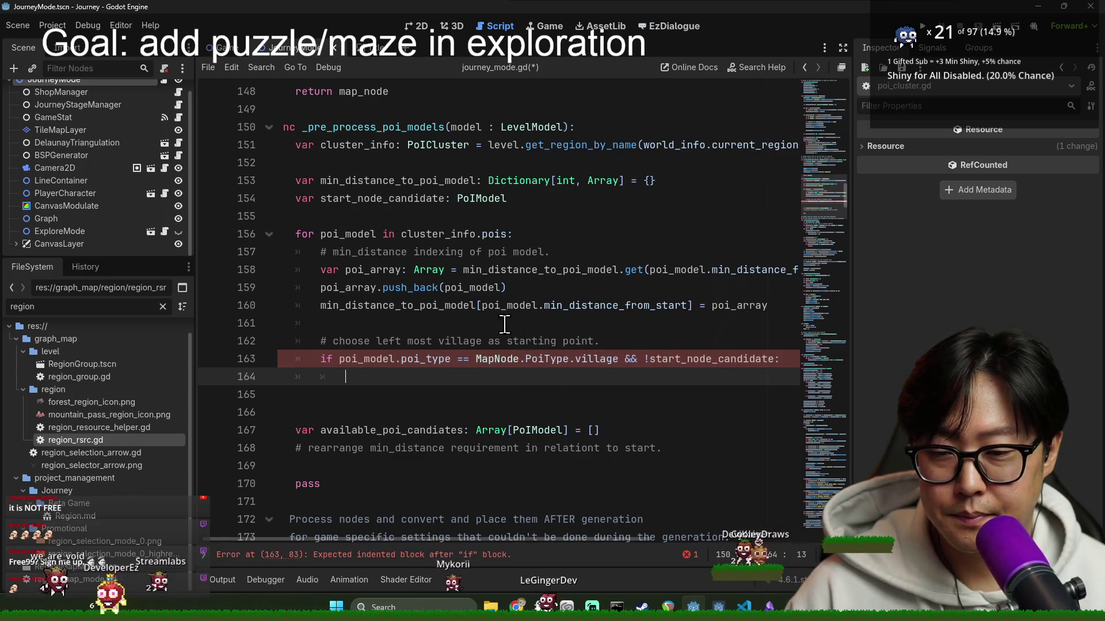
{"action": "double_click", "coordinate": [380, 199]}
{"action": "left_click", "coordinate": [406, 381]}
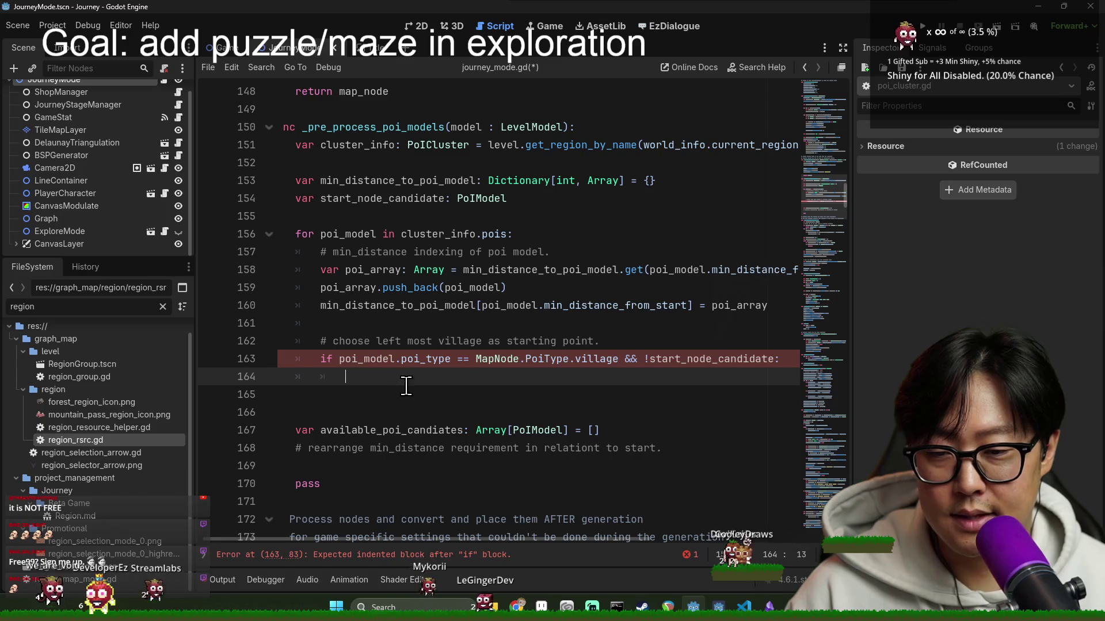
{"action": "type", "text": "="}
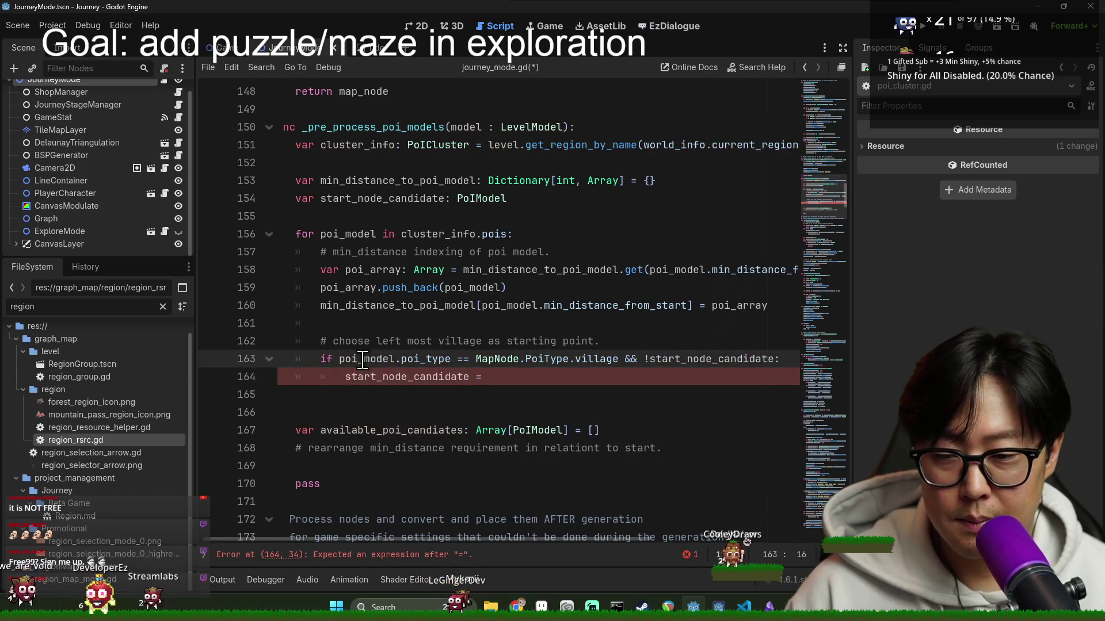
{"action": "key", "text": "Return"}
{"action": "key", "text": "Return"}
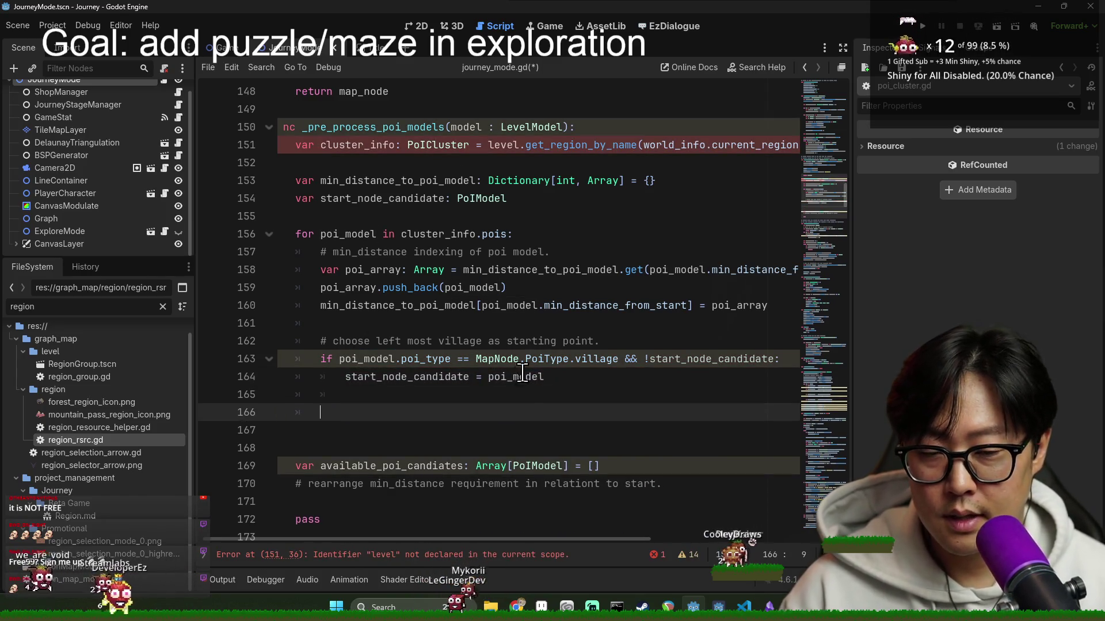
{"action": "scroll", "coordinate": [486, 341], "scroll_direction": "down", "scroll_amount": 2}
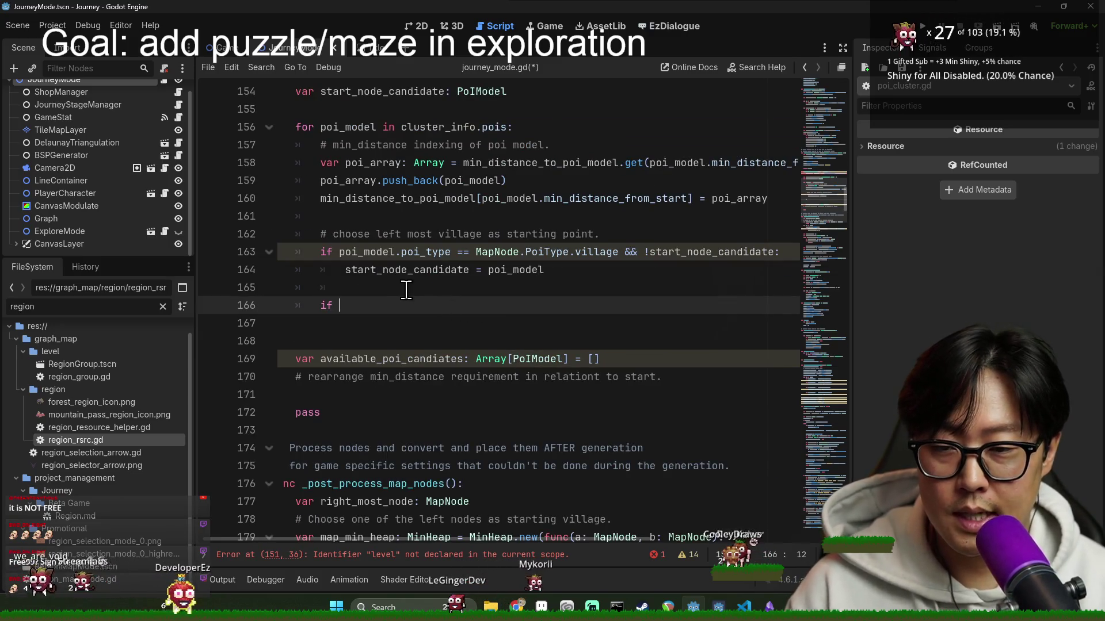
{"action": "left_click_drag", "start_coordinate": [339, 253], "coordinate": [619, 253]}
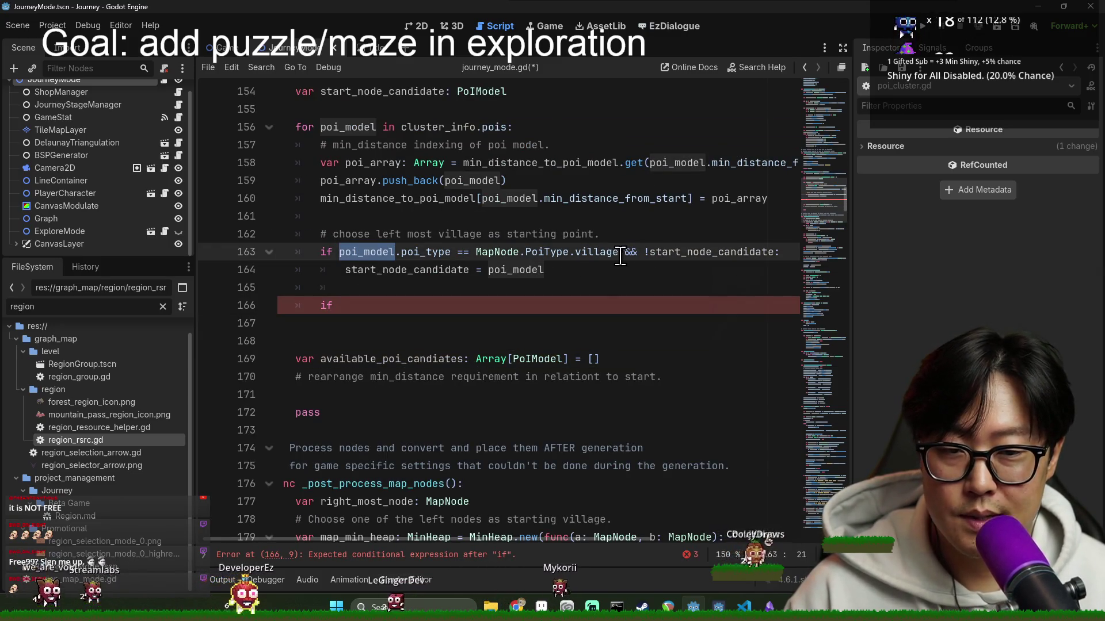
{"action": "key", "text": "ctrl+c"}
{"action": "left_click", "coordinate": [403, 305]}
{"action": "key", "text": "ctrl+v"}
{"action": "type", "text": "&"}
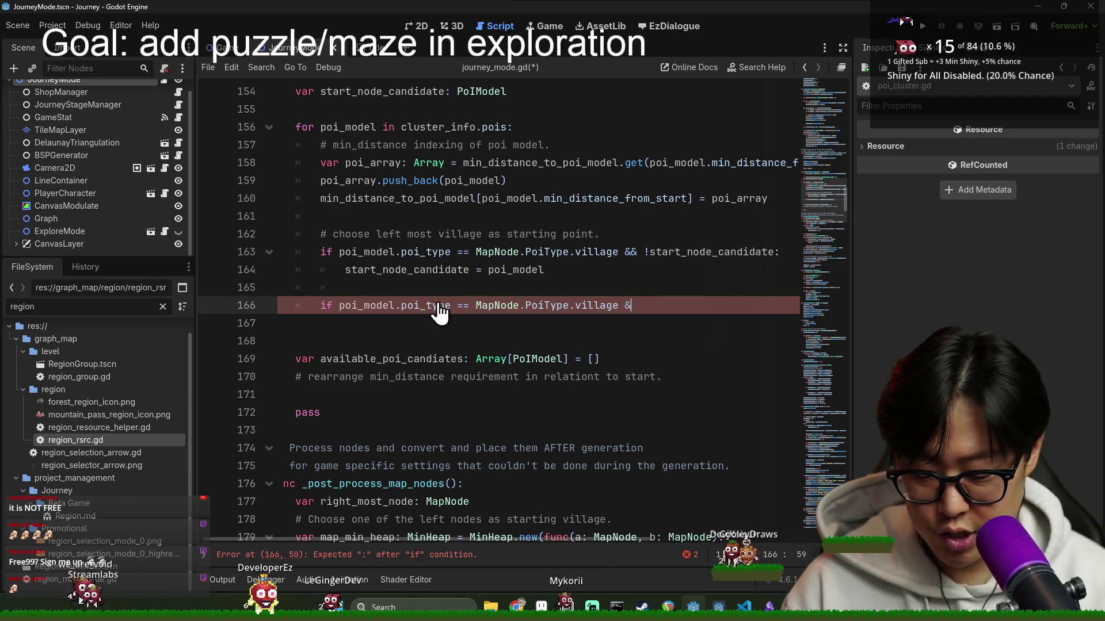
{"action": "scroll", "coordinate": [380, 187], "scroll_direction": "up", "scroll_amount": 1}
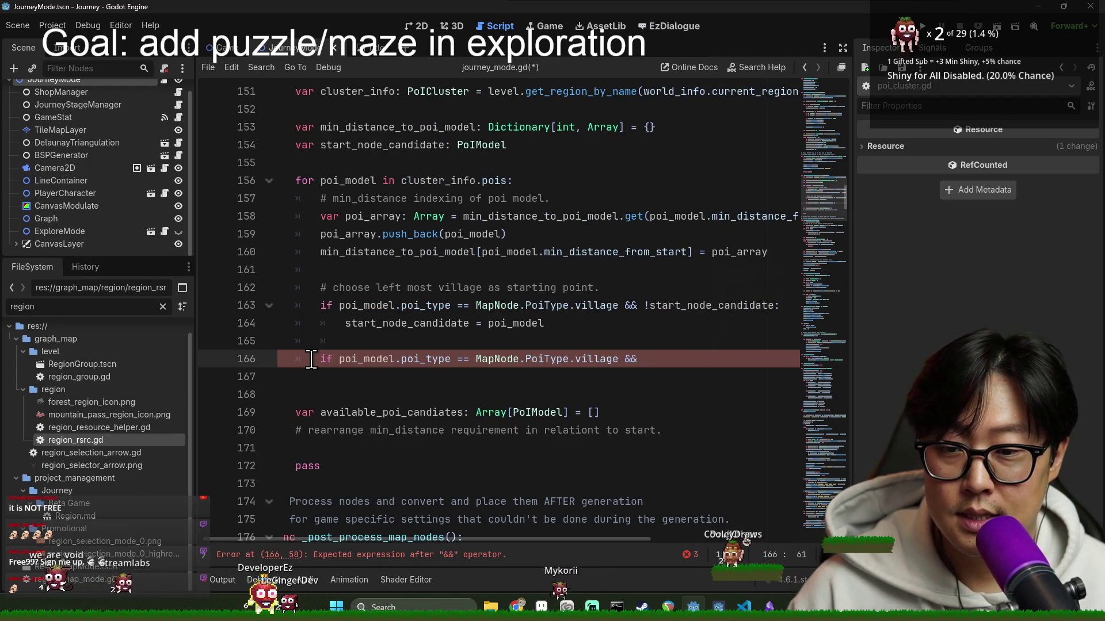
{"action": "type", "text": "el"}
{"action": "key", "text": "Escape"}
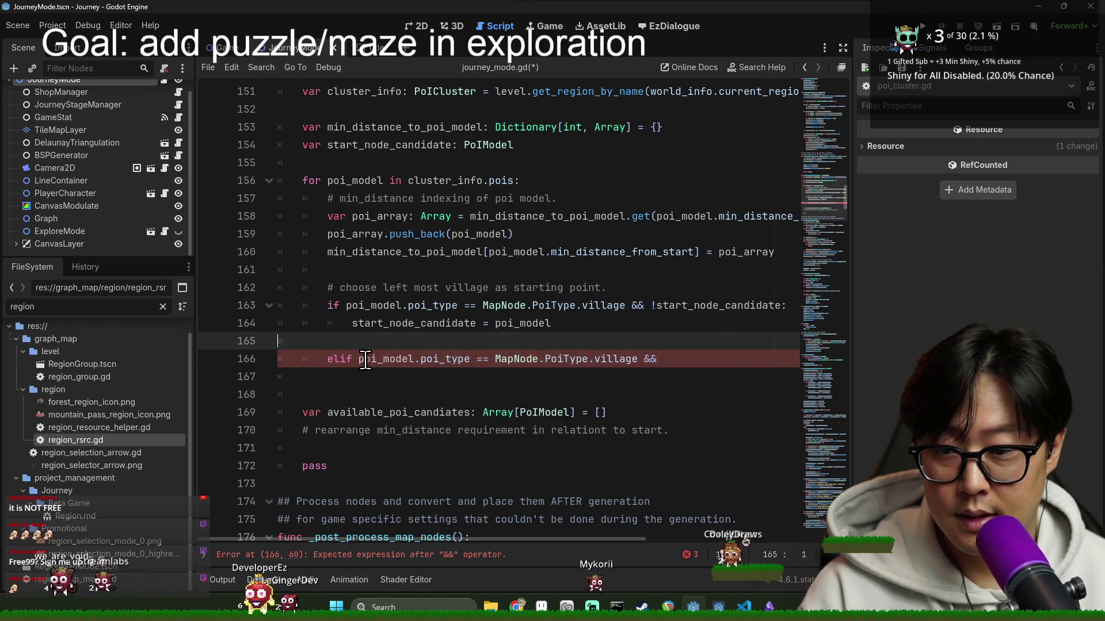
{"action": "key", "text": "Up"}
{"action": "key", "text": "BackSpace"}
{"action": "key", "text": "BackSpace"}
{"action": "key", "text": "BackSpace"}
{"action": "left_click", "coordinate": [683, 340]}
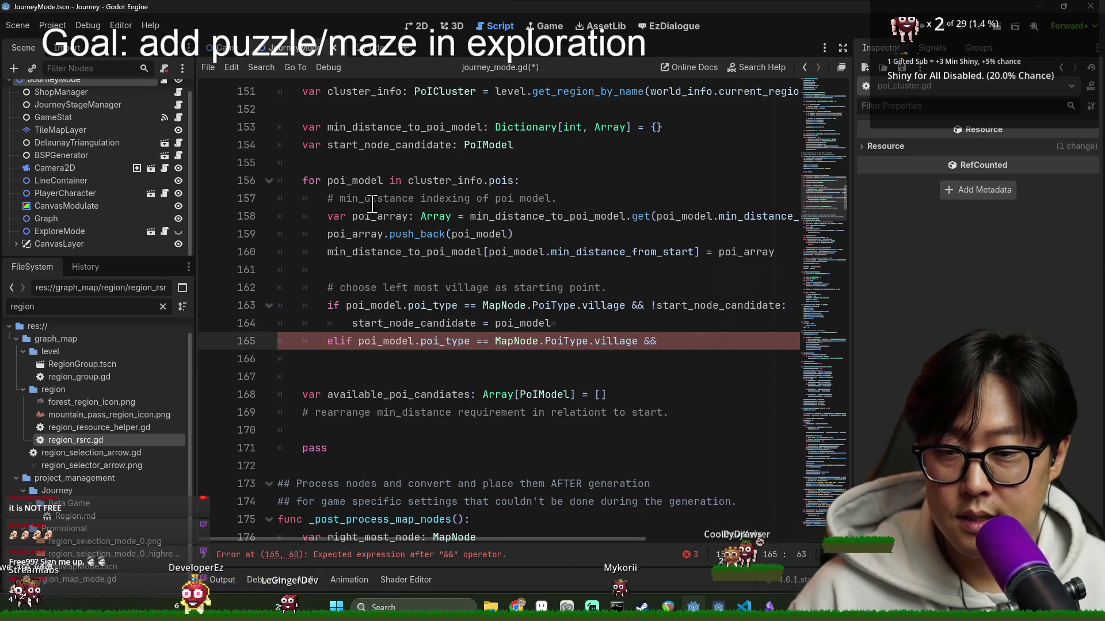
{"action": "scroll", "coordinate": [373, 212], "scroll_direction": "up", "scroll_amount": 1}
{"action": "type", "text": "start_node_candidate"}
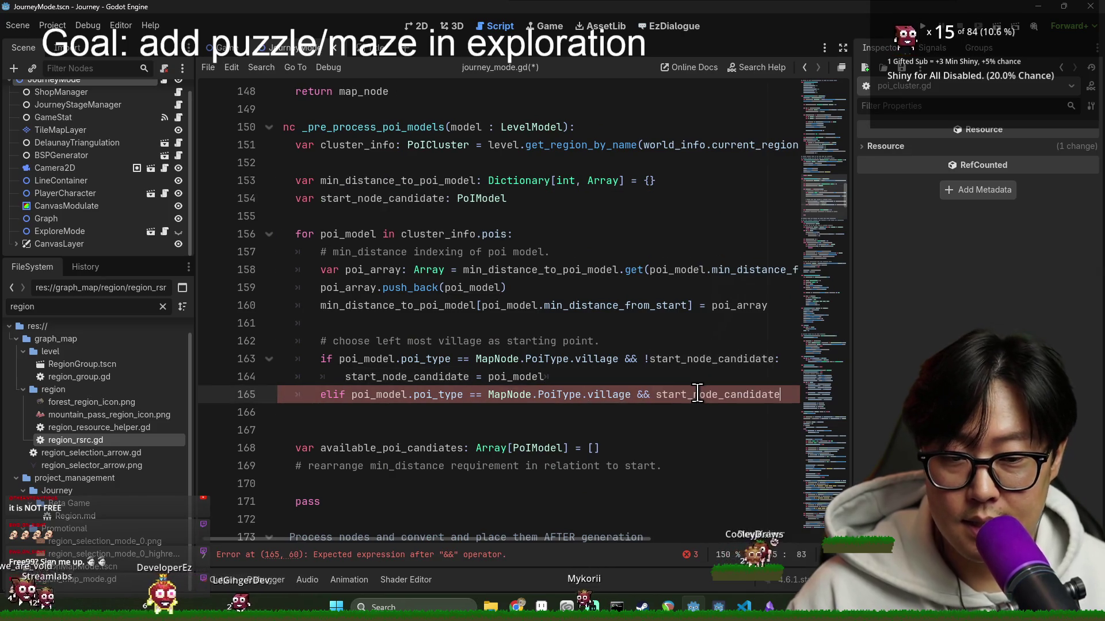
{"action": "type", "text": ".posi"}
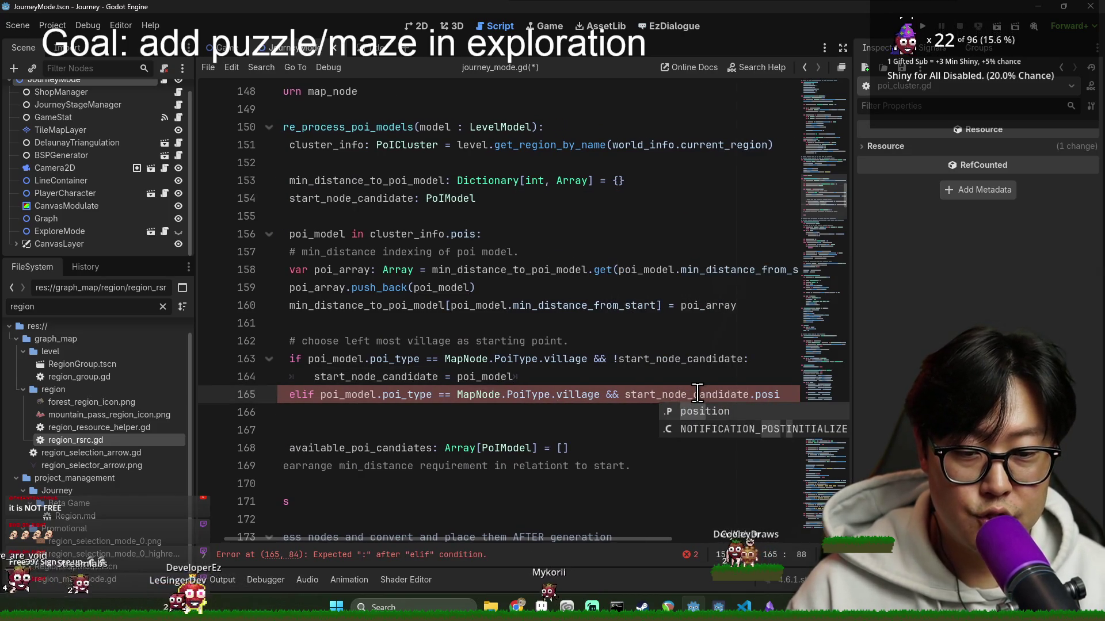
{"action": "key", "text": "Return"}
{"action": "type", "text": ".x <"}
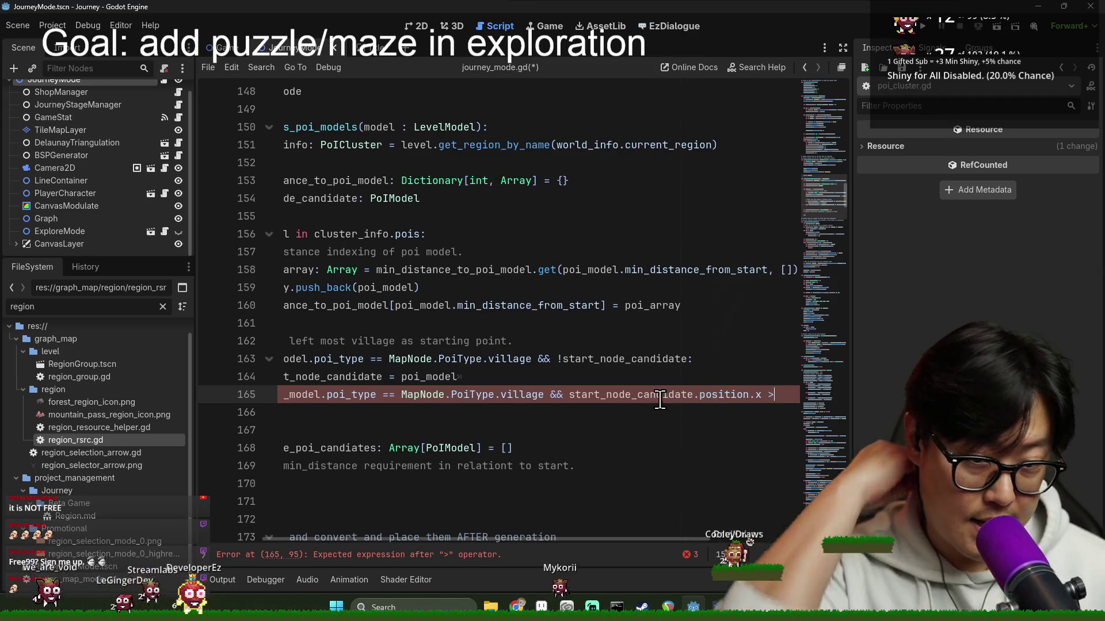
{"action": "left_click_drag", "start_coordinate": [601, 539], "coordinate": [518, 538]}
{"action": "left_click", "coordinate": [397, 398]}
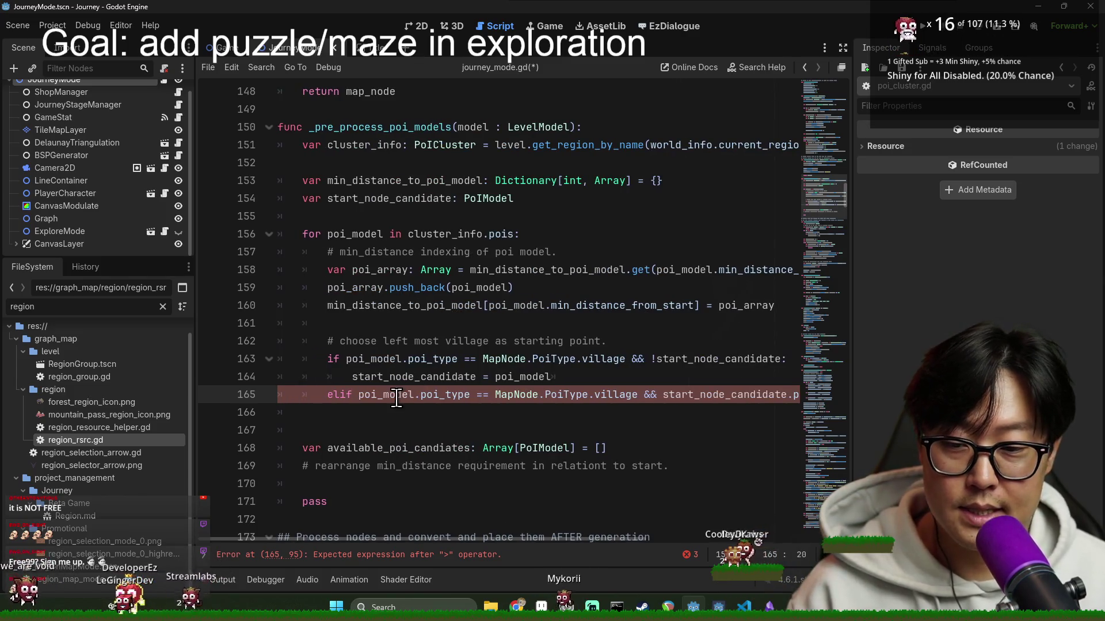
{"action": "key", "text": "End"}
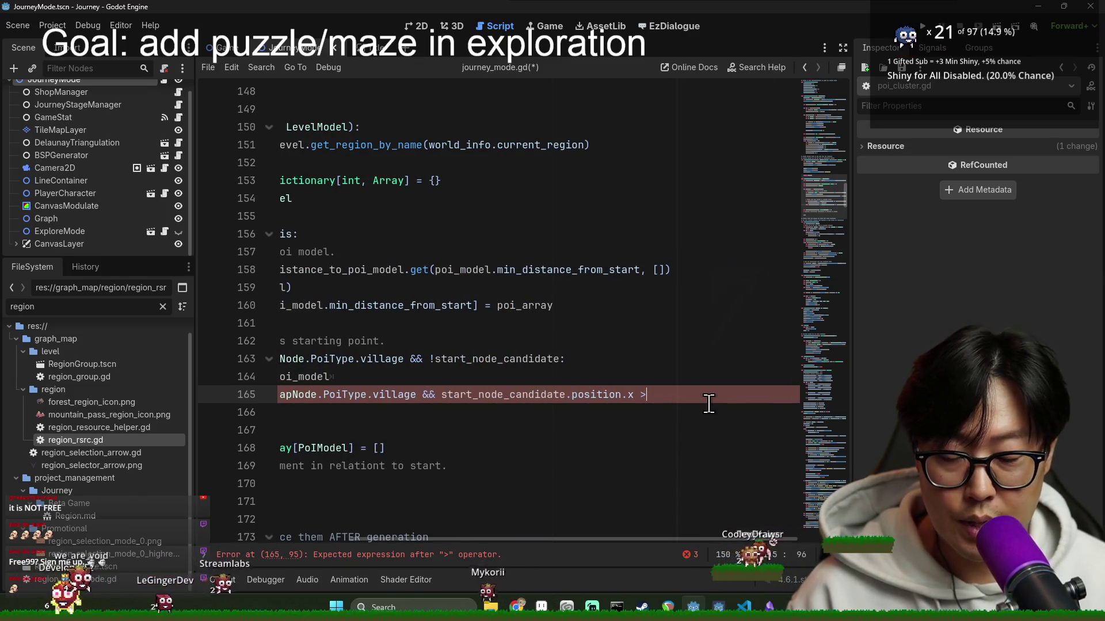
{"action": "type", "text": "."}
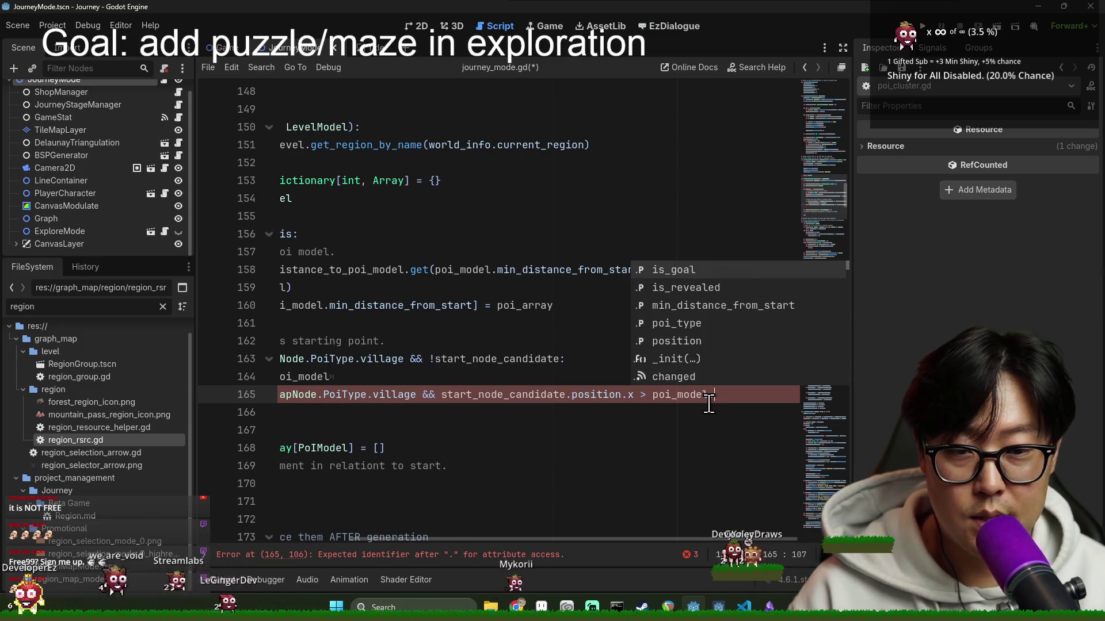
{"action": "type", "text": "position.x"}
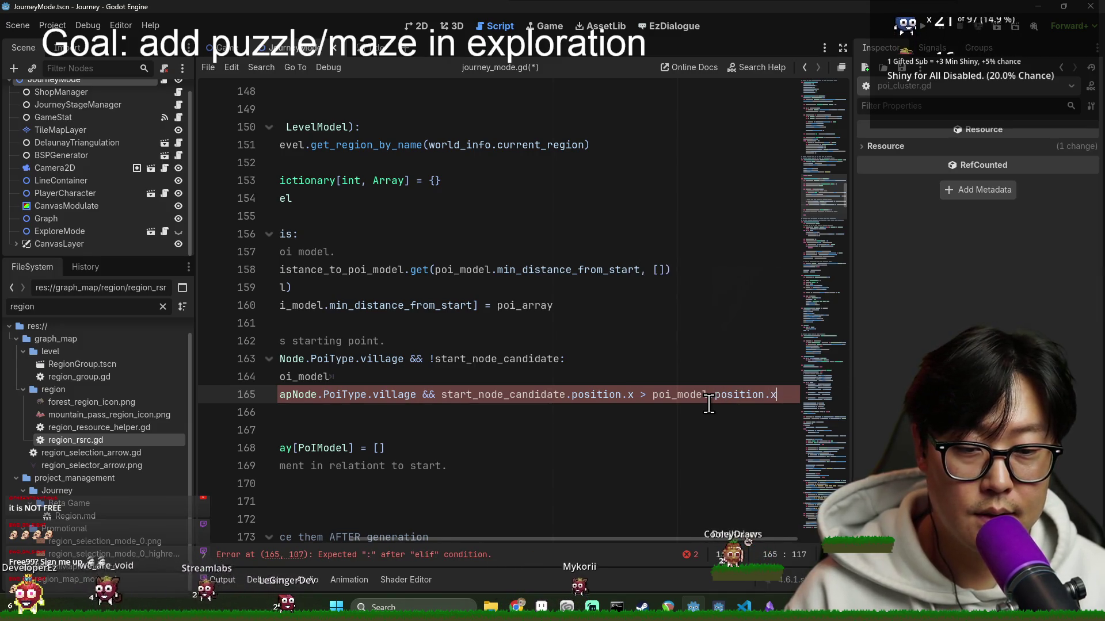
{"action": "key", "text": "Return"}
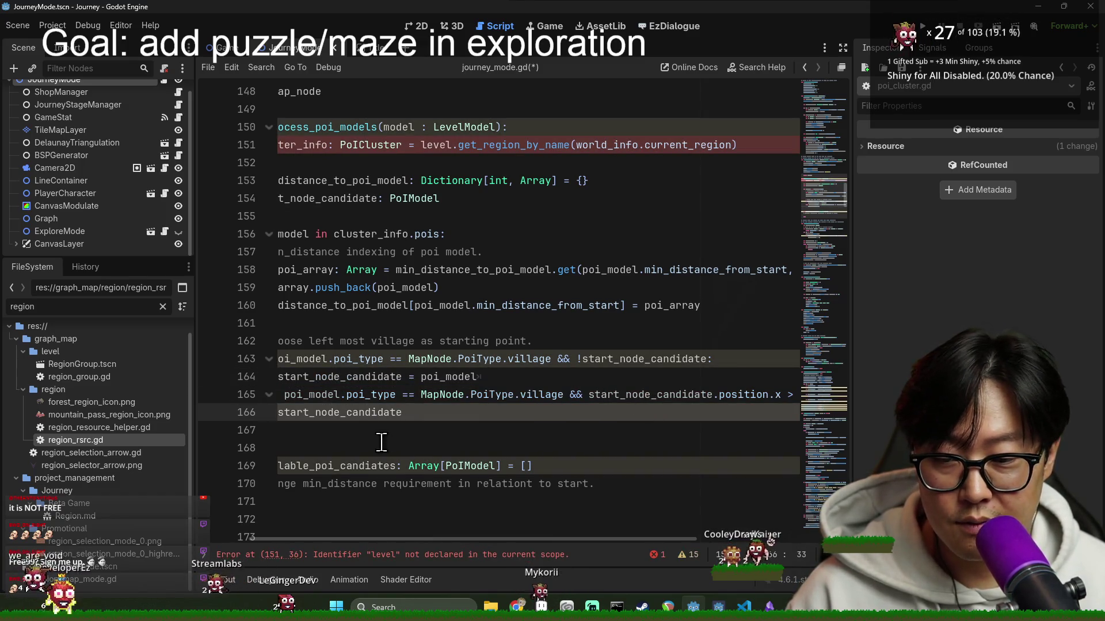
{"action": "type", "text": "po"}
{"action": "key", "text": "Return"}
{"action": "key", "text": "Up"}
{"action": "key", "text": "Up"}
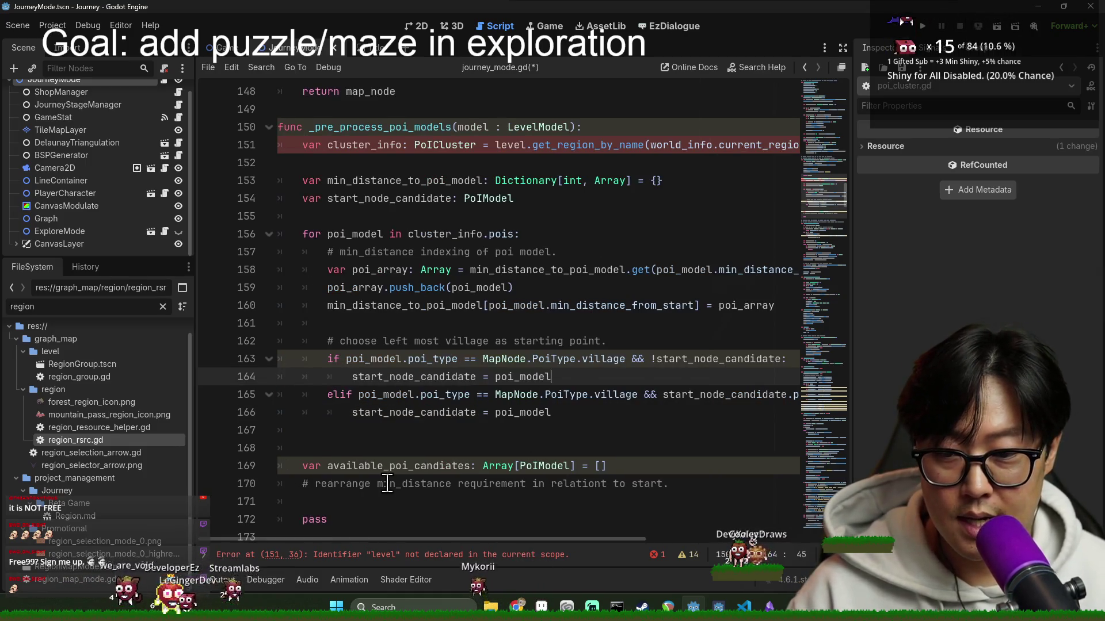
{"action": "double_click", "coordinate": [395, 413]}
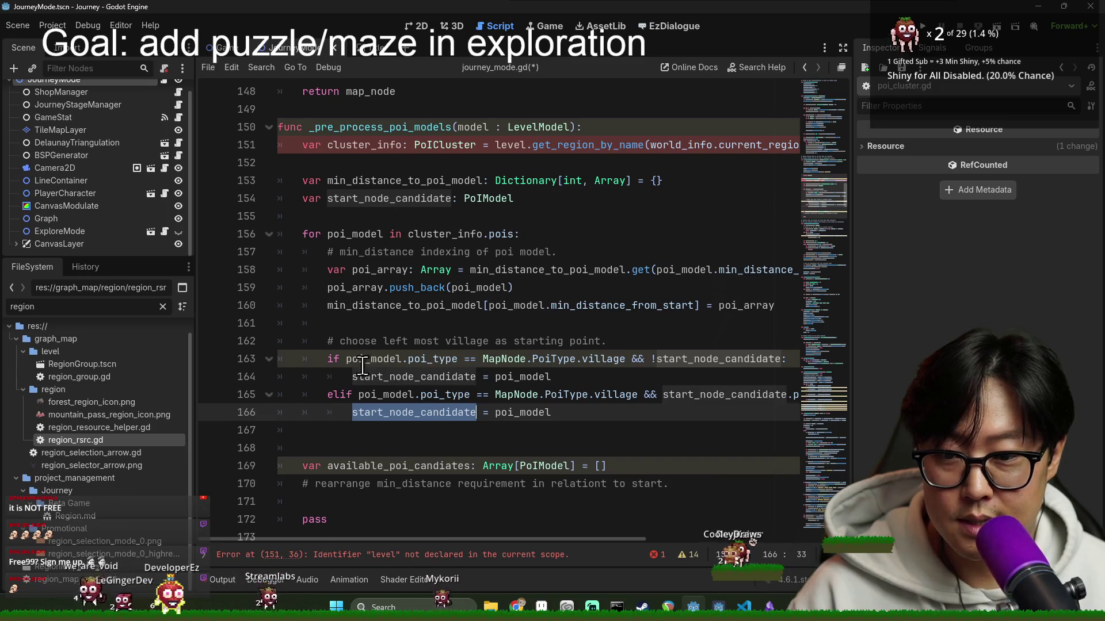
{"action": "left_click", "coordinate": [437, 270]}
{"action": "key", "text": "ctrl+s"}
{"action": "key", "text": "Up"}
{"action": "key", "text": "Up"}
{"action": "key", "text": "Up"}
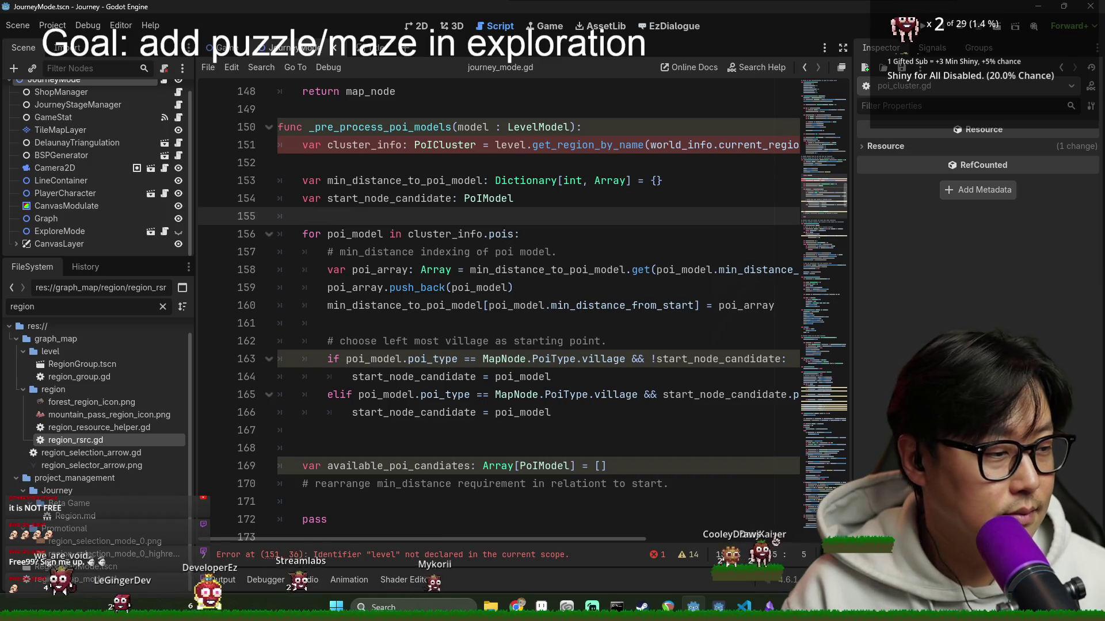
{"action": "key", "text": "ctrl+s"}
{"action": "double_click", "coordinate": [371, 359]}
{"action": "left_click", "coordinate": [371, 359], "text": "ctrl"}
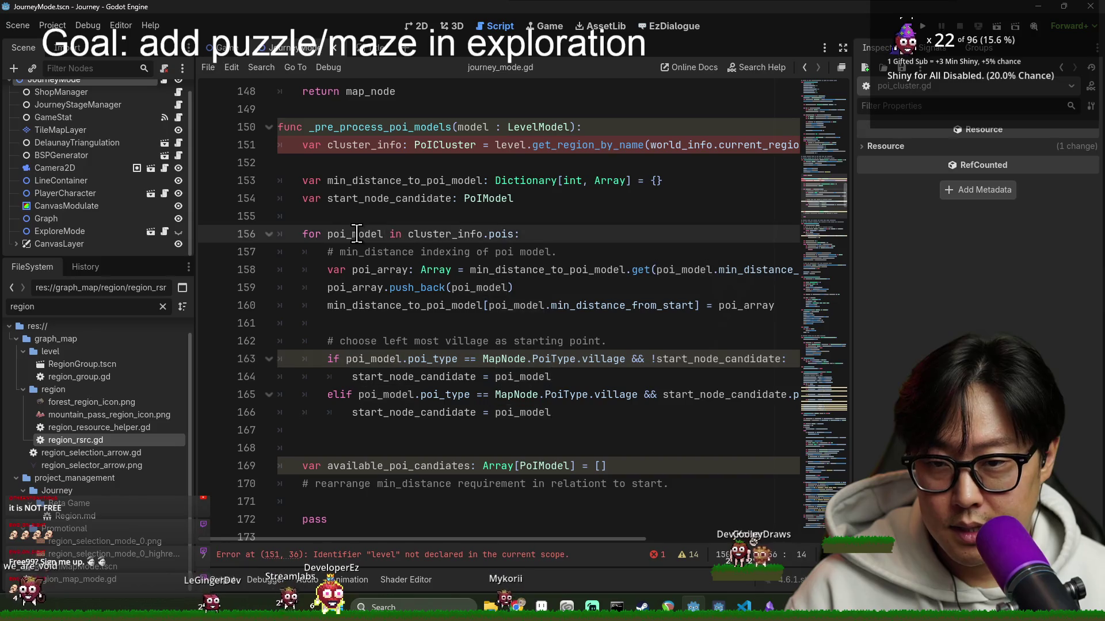
{"action": "key", "text": "alt+Left"}
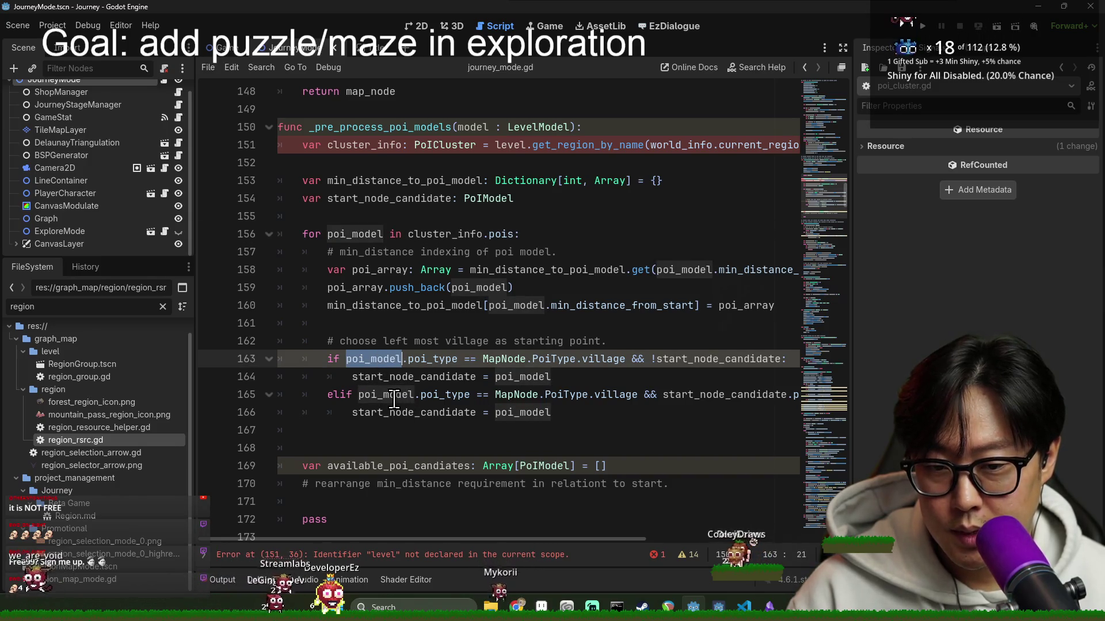
{"action": "double_click", "coordinate": [394, 398]}
{"action": "scroll", "coordinate": [420, 401], "scroll_direction": "down", "scroll_amount": 4}
{"action": "scroll", "coordinate": [423, 398], "scroll_direction": "up", "scroll_amount": 3}
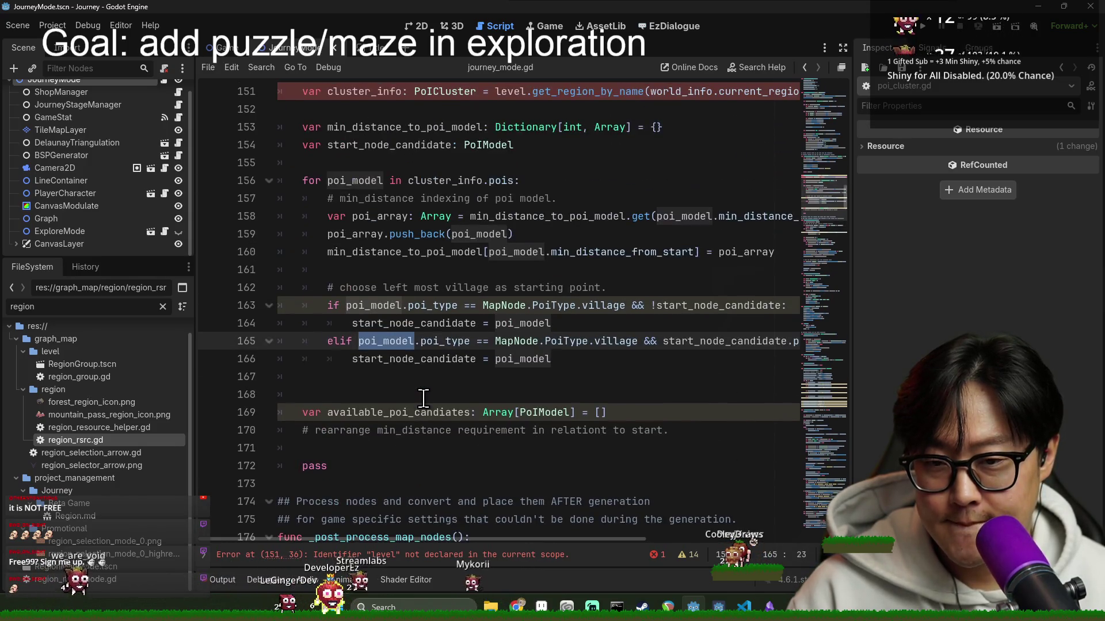
{"action": "scroll", "coordinate": [397, 320], "scroll_direction": "down", "scroll_amount": 5}
{"action": "scroll", "coordinate": [428, 348], "scroll_direction": "up", "scroll_amount": 5}
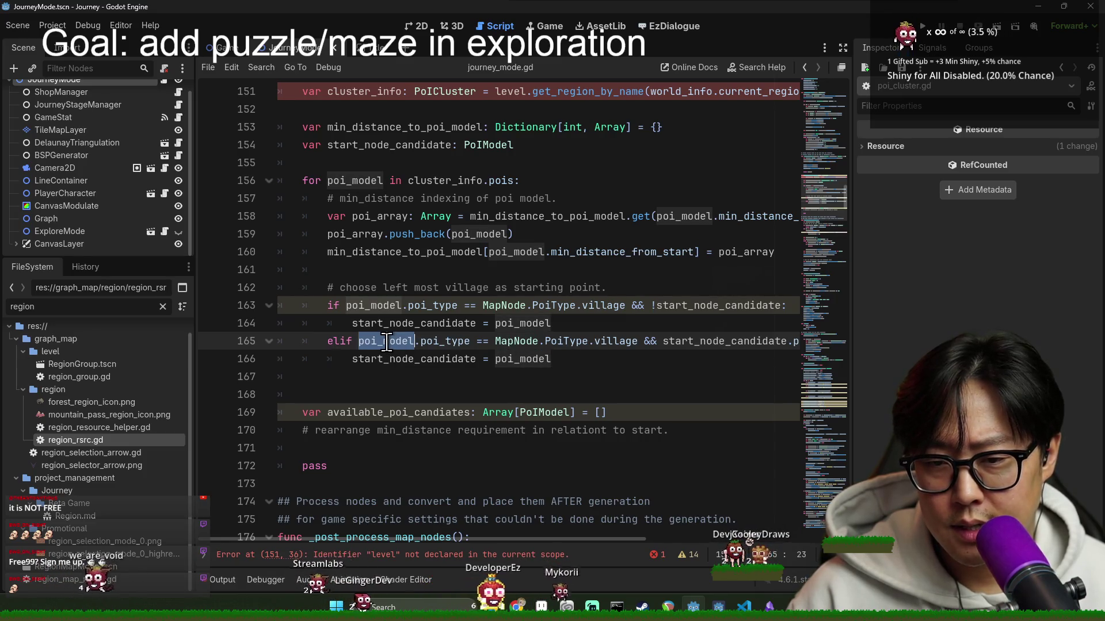
{"action": "double_click", "coordinate": [577, 363]}
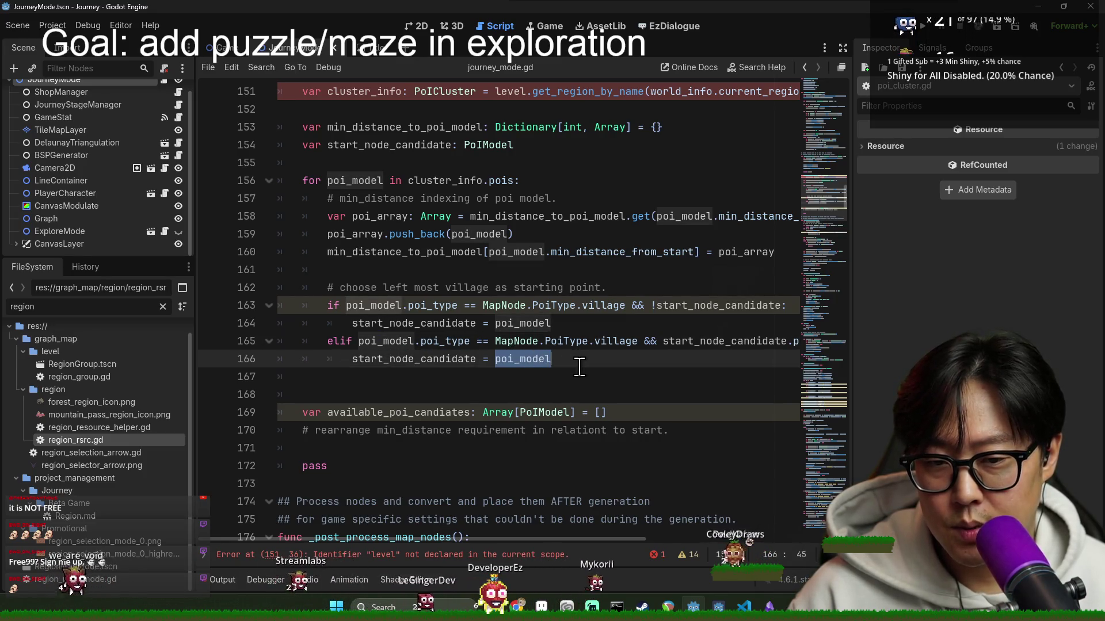
{"action": "double_click", "coordinate": [412, 357]}
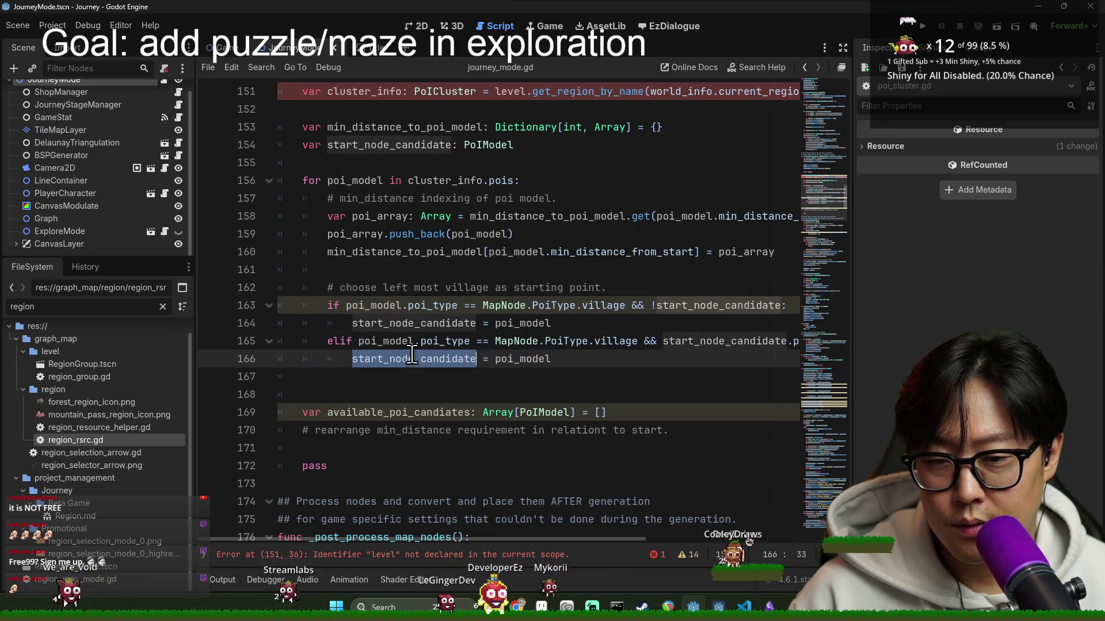
{"action": "double_click", "coordinate": [355, 145]}
{"action": "left_click", "coordinate": [343, 386]}
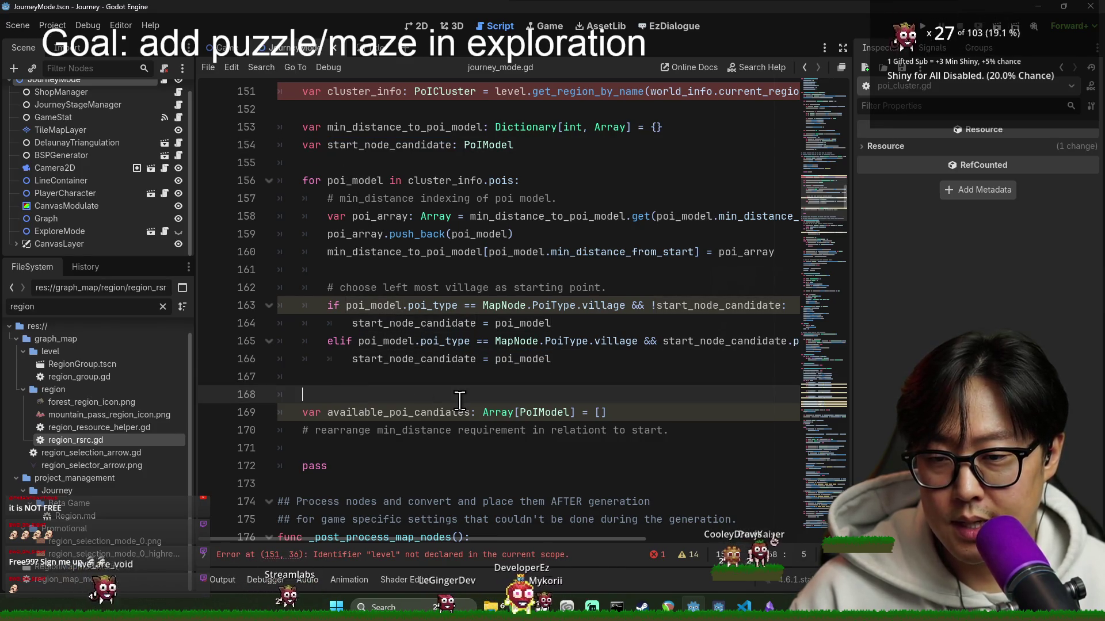
Add 'start_node_candidate.poi_type = MapNode' on line 169 and view the MapNode definition
{"action": "key", "text": "Return"}
{"action": "type", "text": "start_node_candidate."}
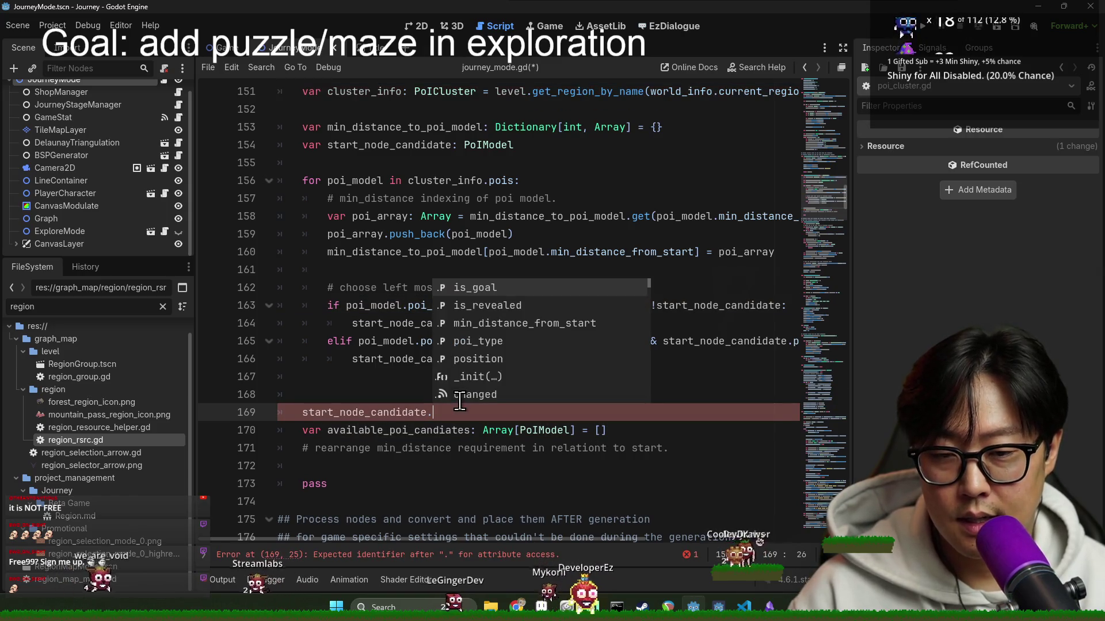
{"action": "type", "text": "poi_type = MapNode.vi"}
{"action": "key", "text": "BackSpace"}
{"action": "key", "text": "BackSpace"}
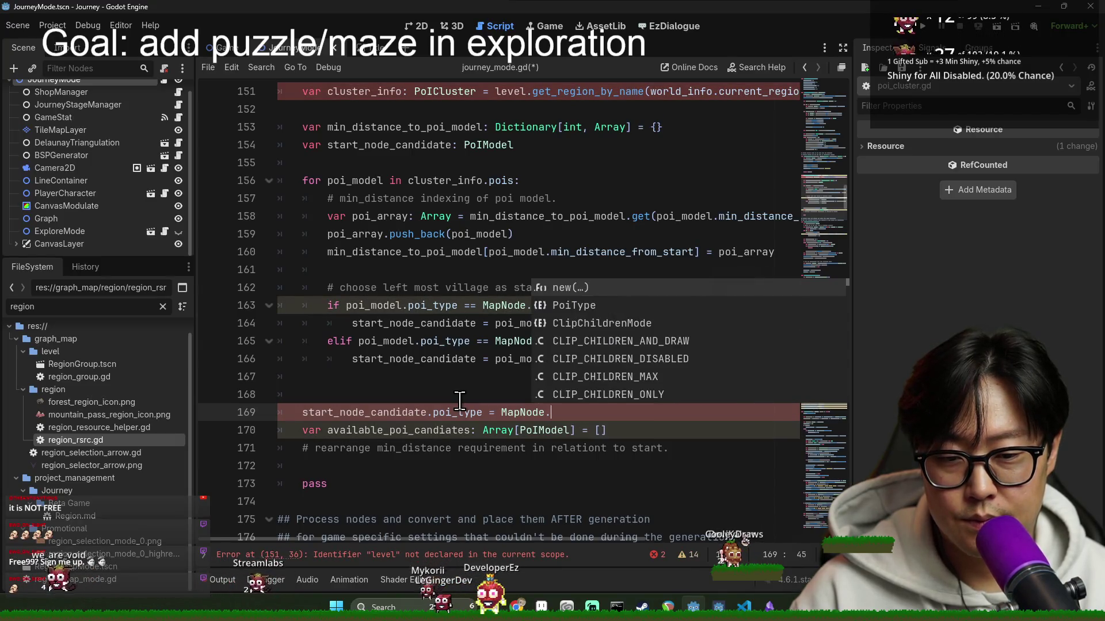
{"action": "key", "text": "BackSpace"}
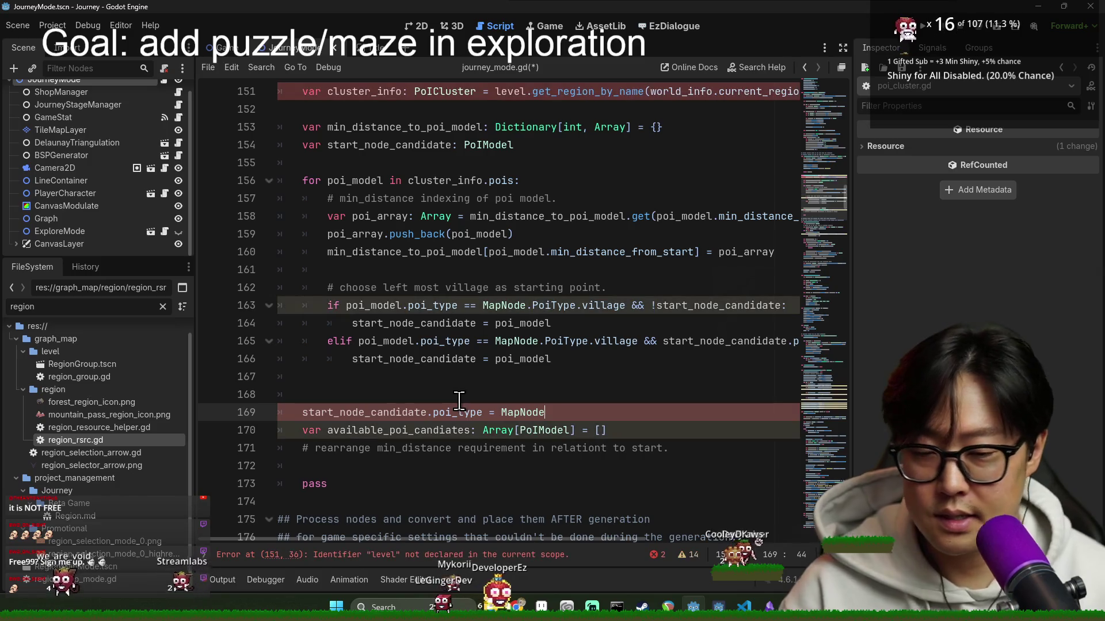
{"action": "left_click", "coordinate": [535, 414], "text": "ctrl"}
{"action": "scroll", "coordinate": [352, 262], "scroll_direction": "down", "scroll_amount": 19}
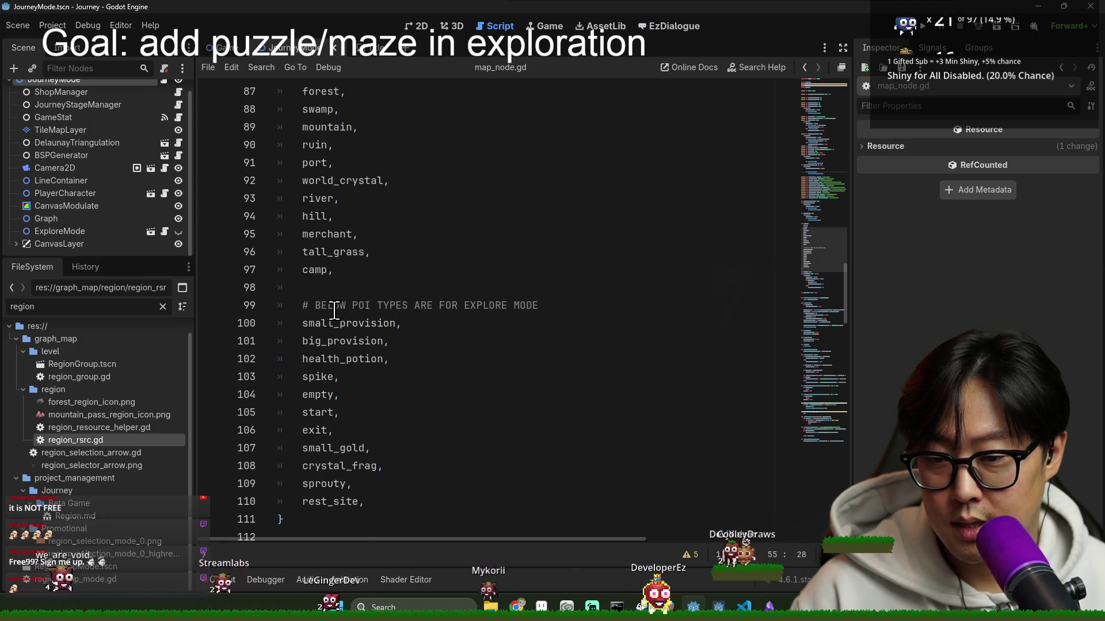
{"action": "scroll", "coordinate": [334, 311], "scroll_direction": "up", "scroll_amount": 1}
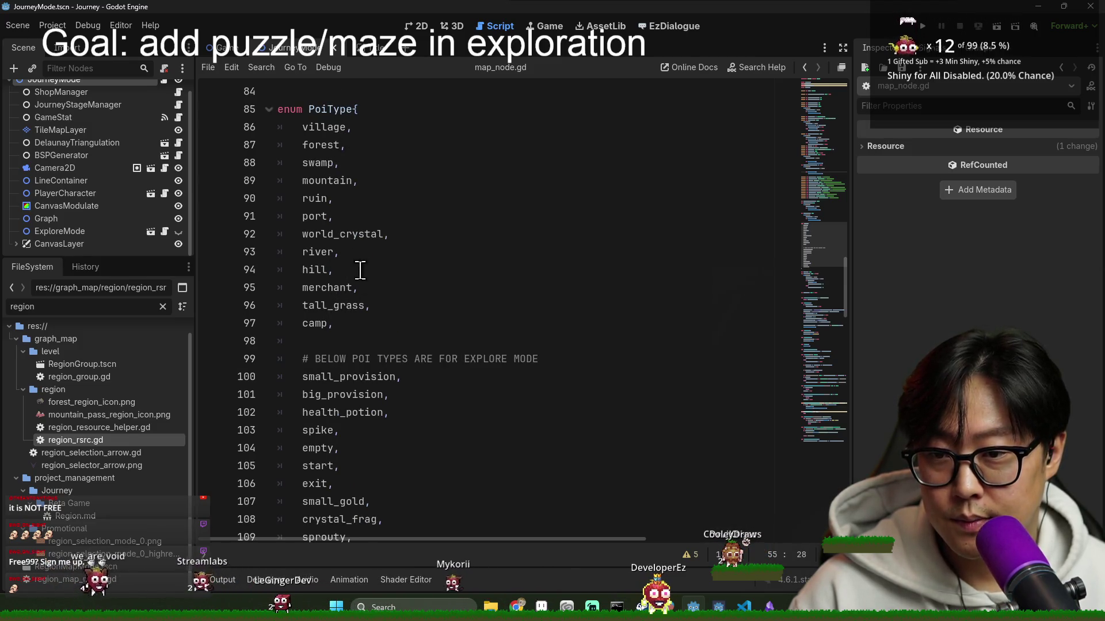
Return to journey_mode.gd, save, and reopen map_node.gd from MapNode on line 169
{"action": "key", "text": "alt+Left"}
{"action": "left_click", "coordinate": [409, 380]}
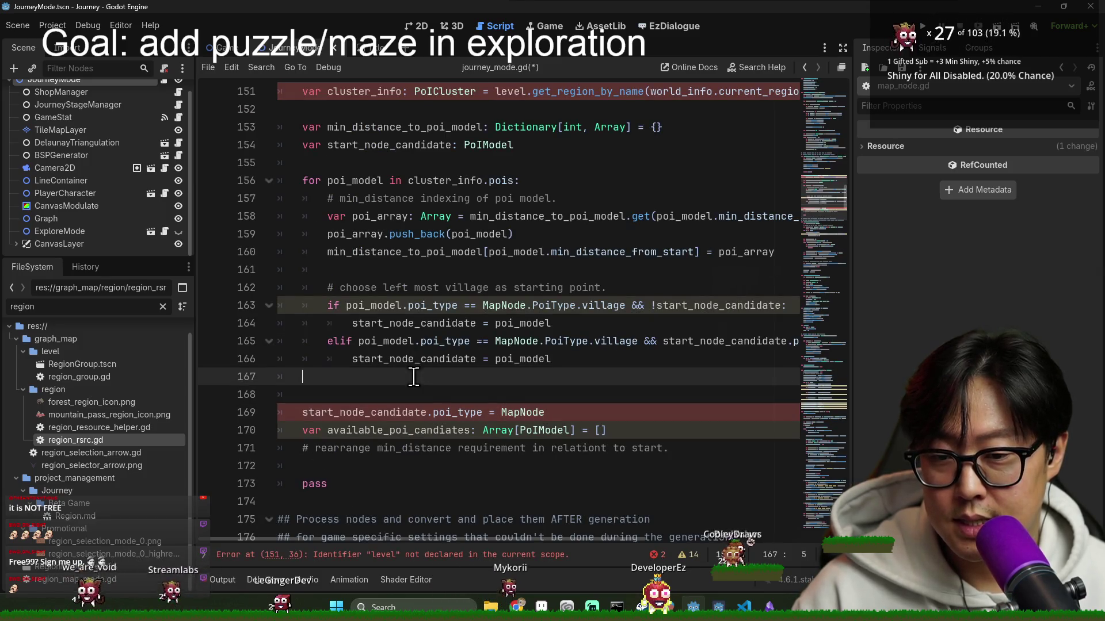
{"action": "key", "text": "ctrl+s"}
{"action": "triple_click", "coordinate": [403, 412]}
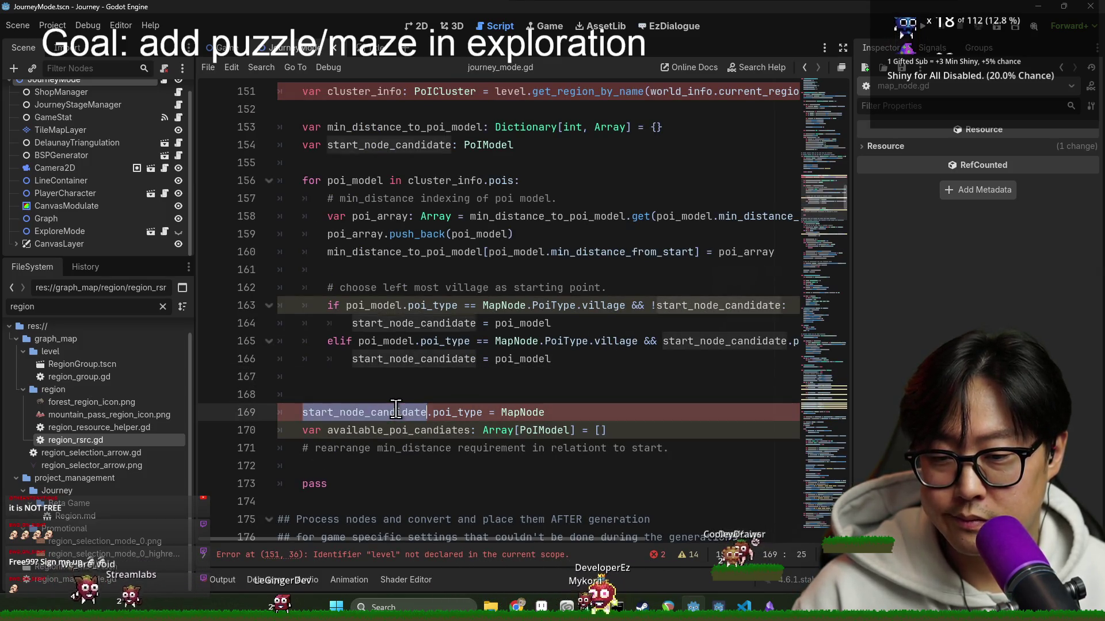
{"action": "left_click", "coordinate": [458, 412]}
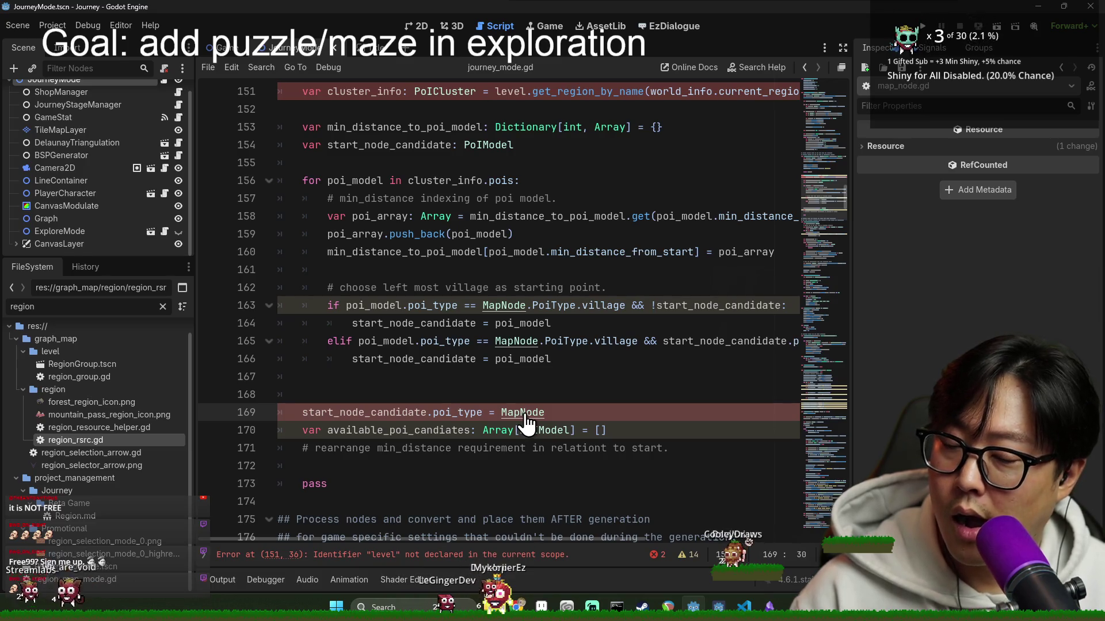
{"action": "left_click", "coordinate": [525, 415], "text": "ctrl"}
{"action": "scroll", "coordinate": [462, 385], "scroll_direction": "down", "scroll_amount": 3}
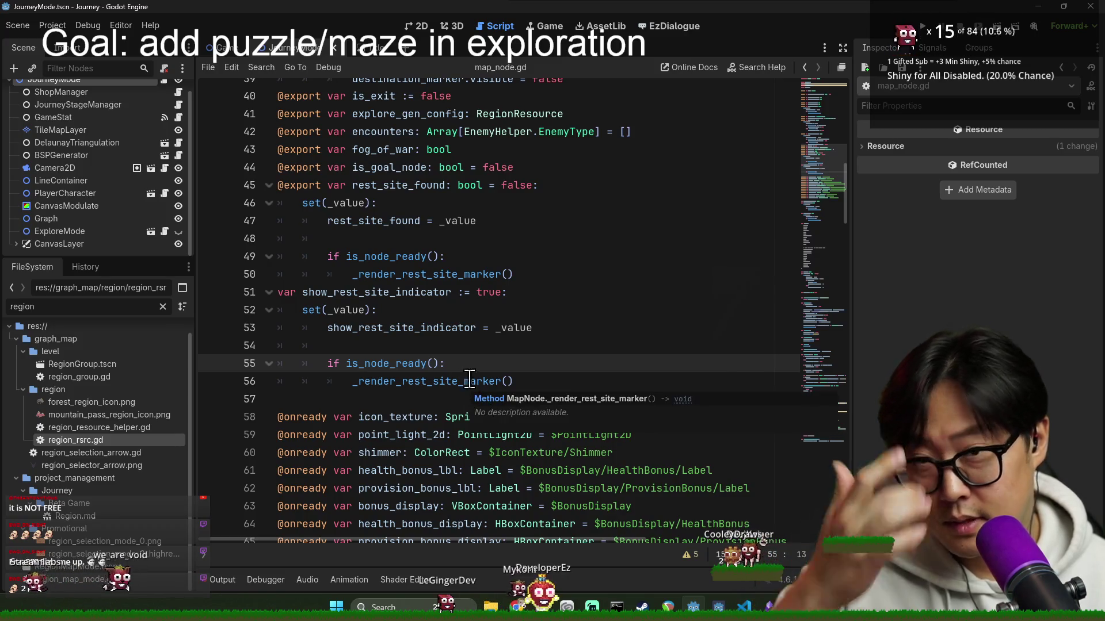
{"action": "scroll", "coordinate": [463, 368], "scroll_direction": "up", "scroll_amount": 1}
{"action": "scroll", "coordinate": [464, 345], "scroll_direction": "up", "scroll_amount": 12}
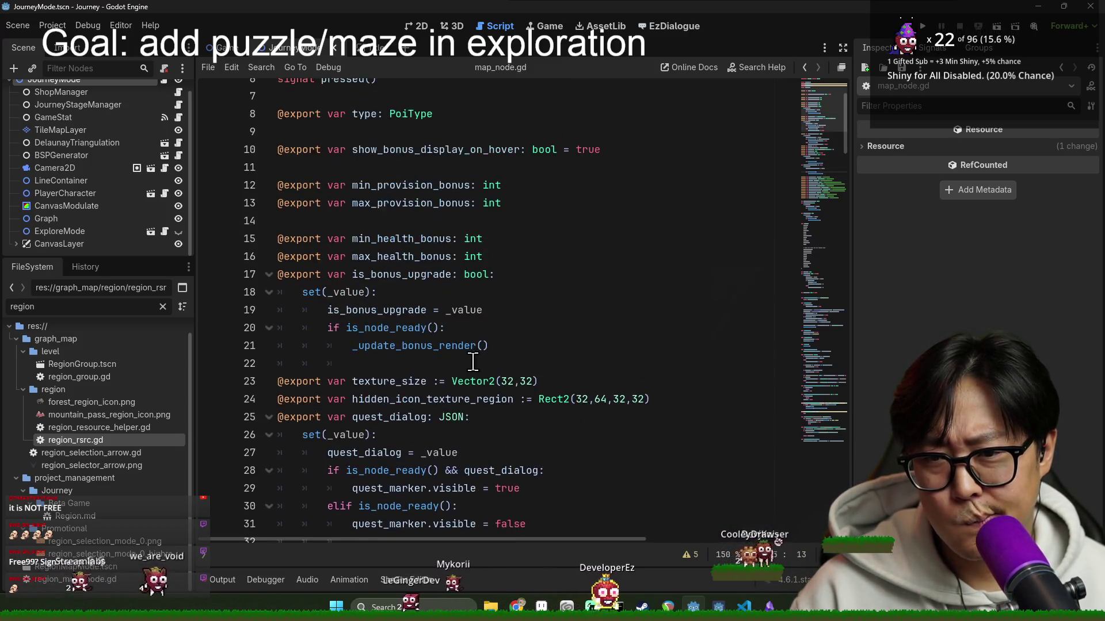
{"action": "key", "text": "alt+Left"}
{"action": "scroll", "coordinate": [469, 377], "scroll_direction": "down", "scroll_amount": 5}
{"action": "scroll", "coordinate": [461, 368], "scroll_direction": "down", "scroll_amount": 3}
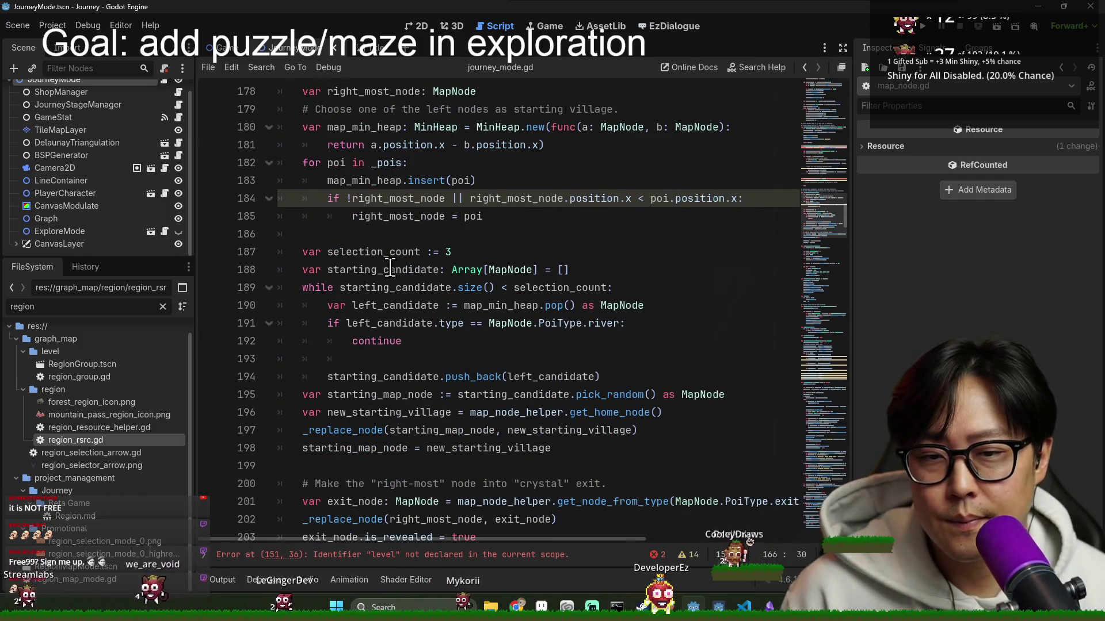
{"action": "double_click", "coordinate": [372, 271]}
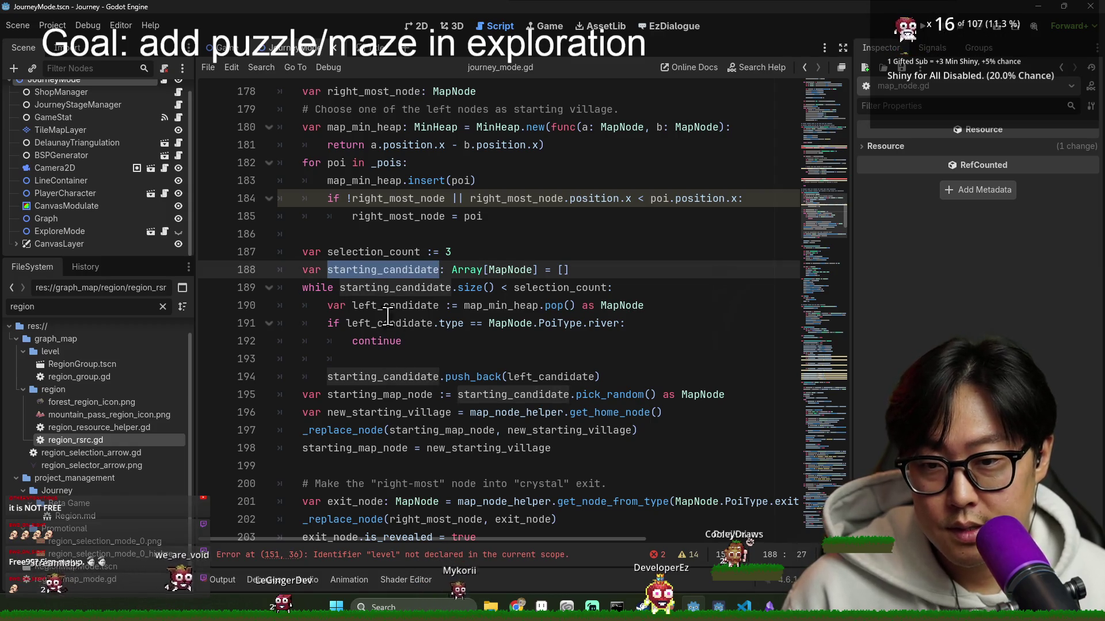
{"action": "double_click", "coordinate": [390, 305]}
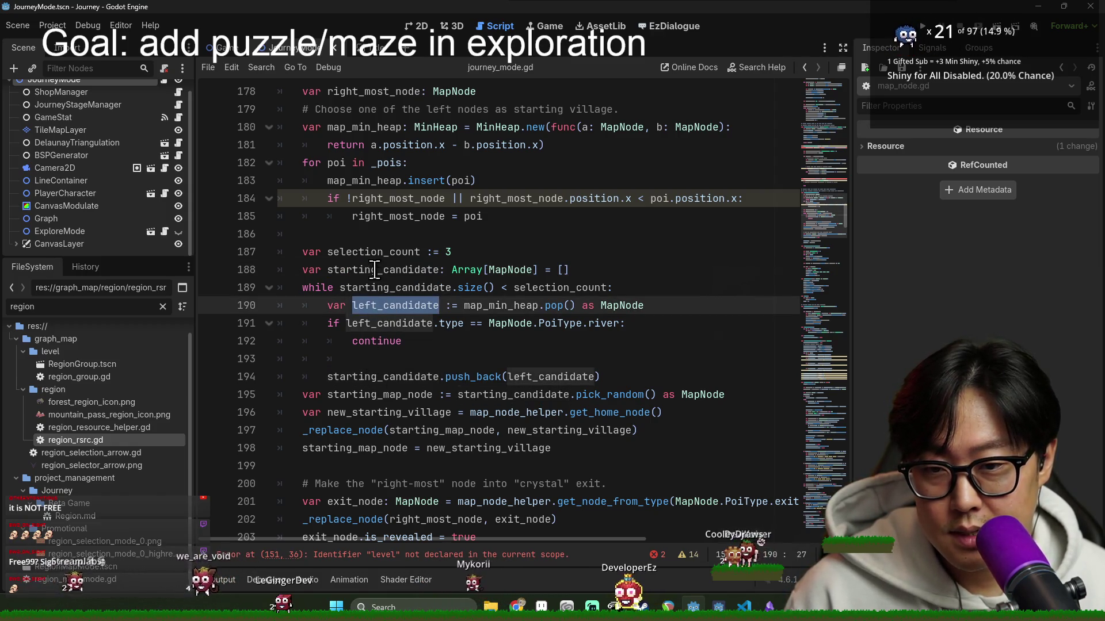
{"action": "key", "text": "alt+Left"}
{"action": "double_click", "coordinate": [383, 395]}
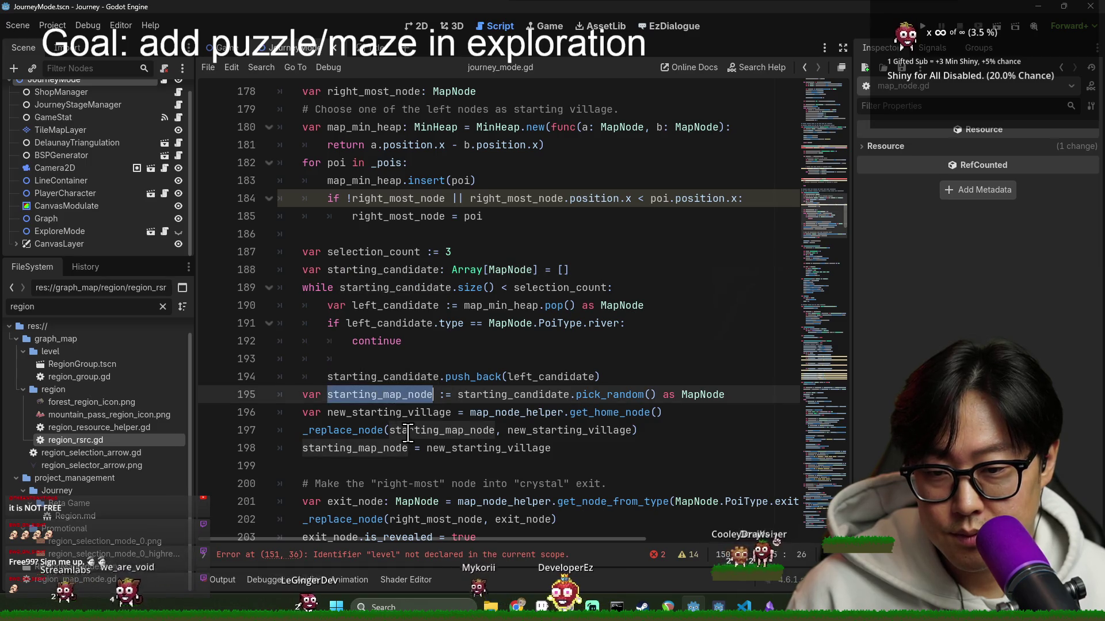
{"action": "scroll", "coordinate": [397, 380], "scroll_direction": "down", "scroll_amount": 3}
{"action": "scroll", "coordinate": [405, 371], "scroll_direction": "up", "scroll_amount": 1}
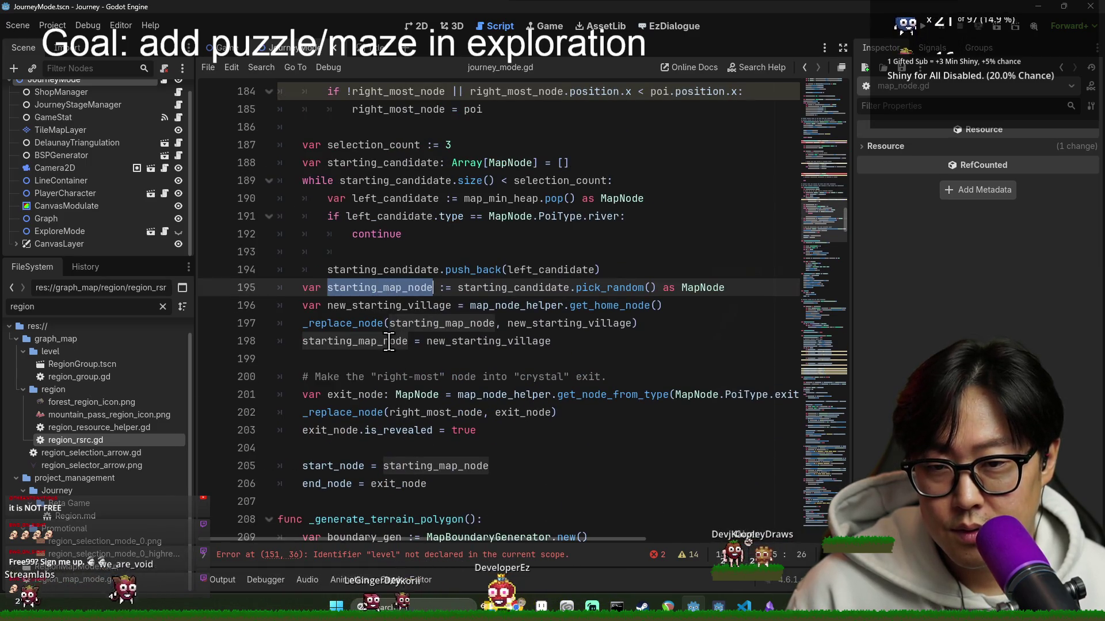
{"action": "double_click", "coordinate": [403, 306]}
{"action": "double_click", "coordinate": [525, 305]}
{"action": "double_click", "coordinate": [368, 323]}
{"action": "double_click", "coordinate": [529, 306]}
{"action": "double_click", "coordinate": [528, 324]}
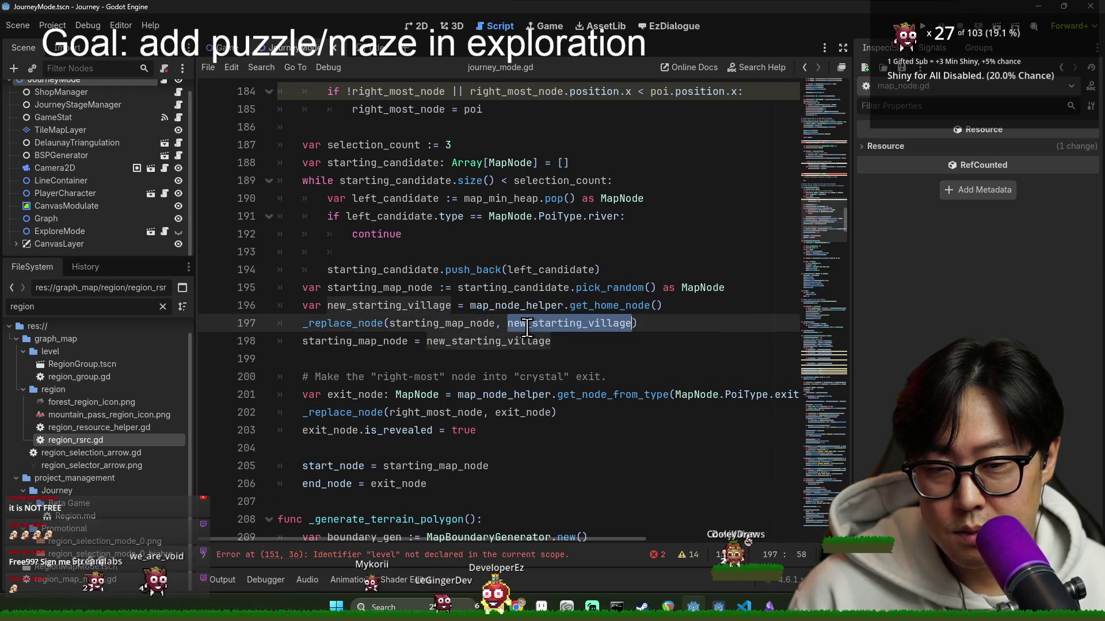
{"action": "double_click", "coordinate": [529, 305]}
{"action": "double_click", "coordinate": [610, 305]}
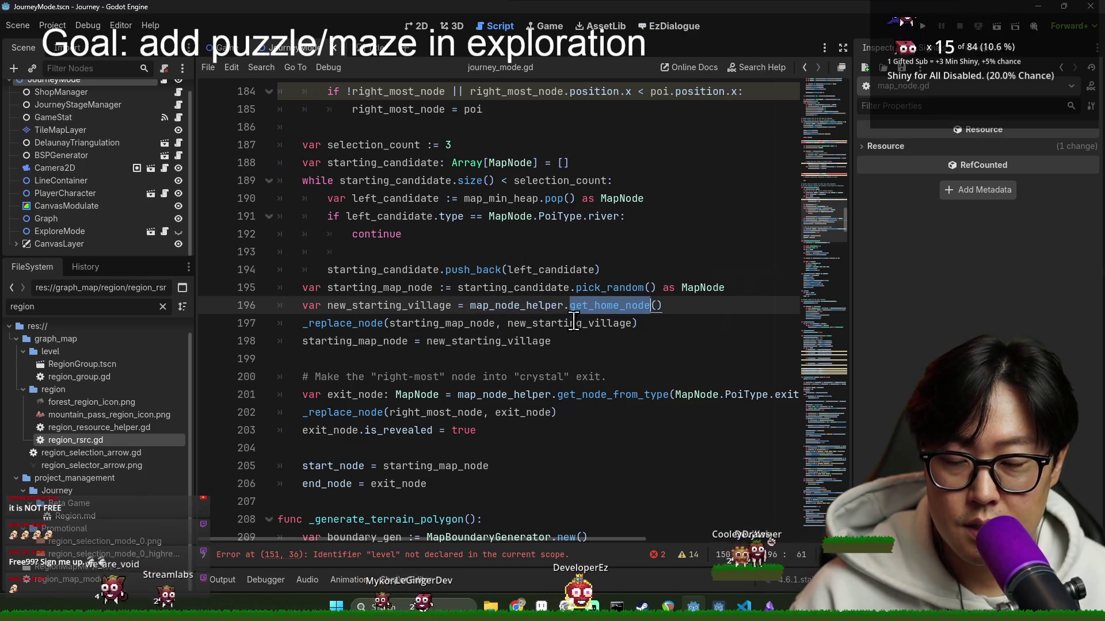
{"action": "scroll", "coordinate": [506, 339], "scroll_direction": "up", "scroll_amount": 3}
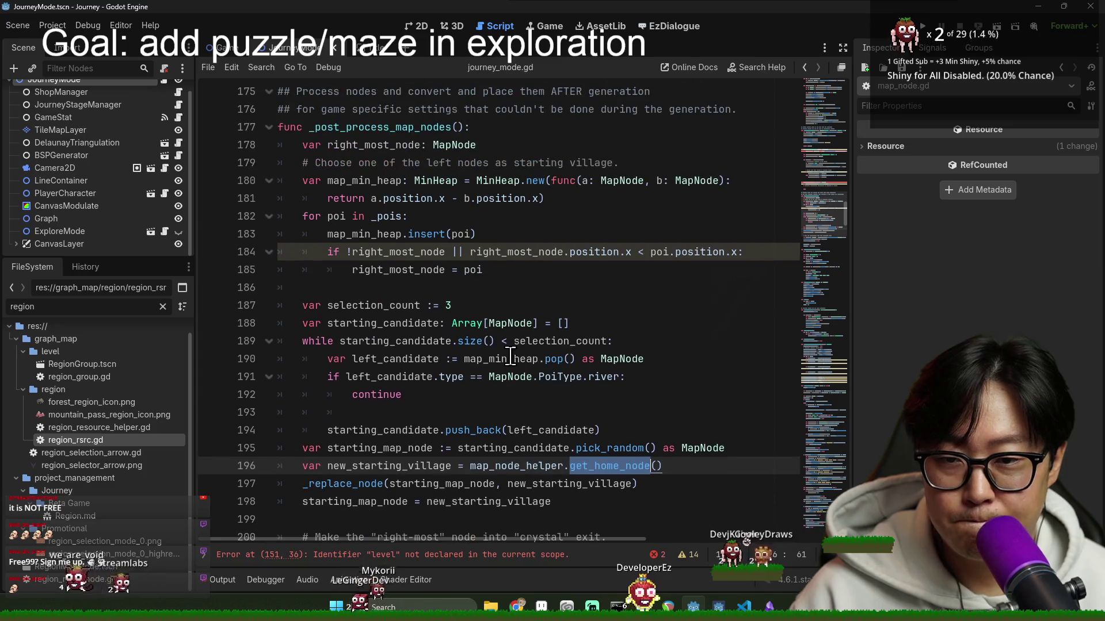
{"action": "left_click", "coordinate": [512, 466]}
{"action": "double_click", "coordinate": [511, 465]}
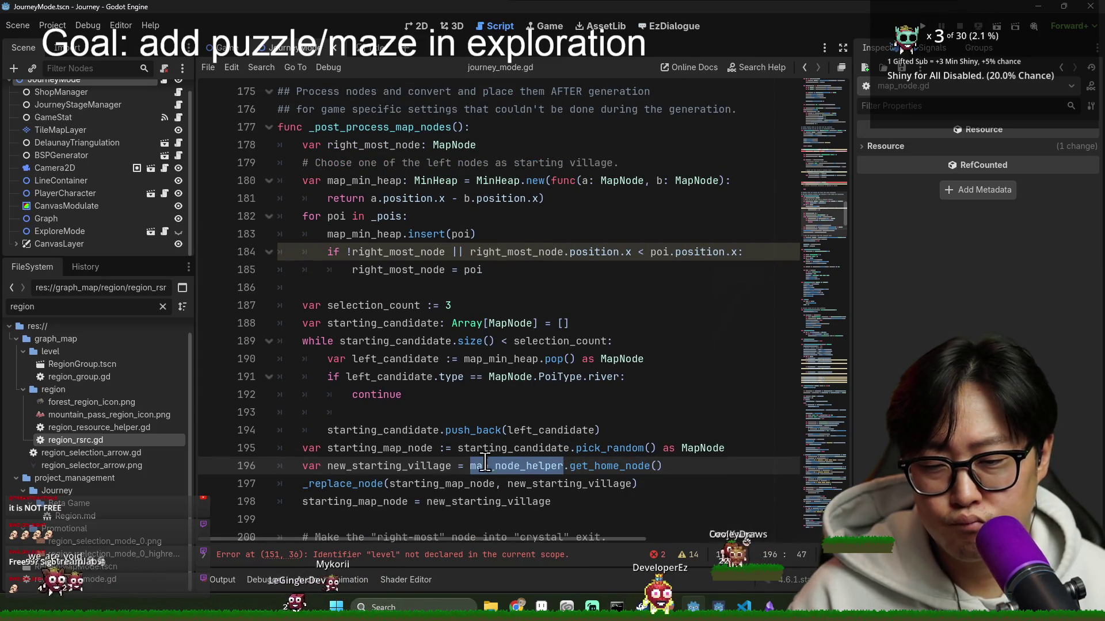
{"action": "scroll", "coordinate": [489, 408], "scroll_direction": "up", "scroll_amount": 3}
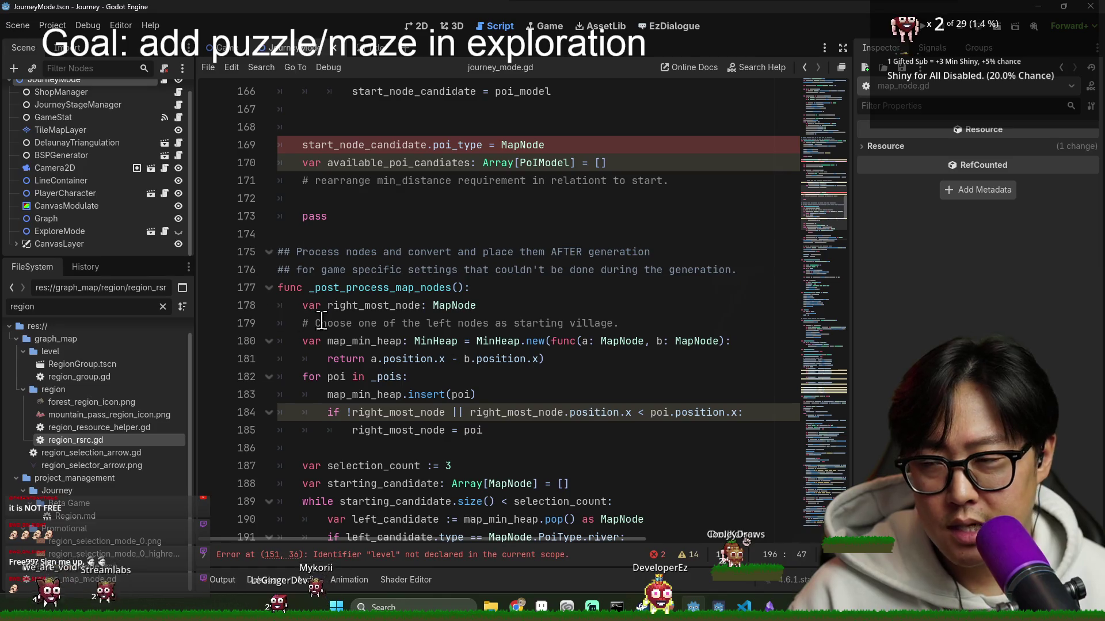
{"action": "scroll", "coordinate": [315, 322], "scroll_direction": "up", "scroll_amount": 3}
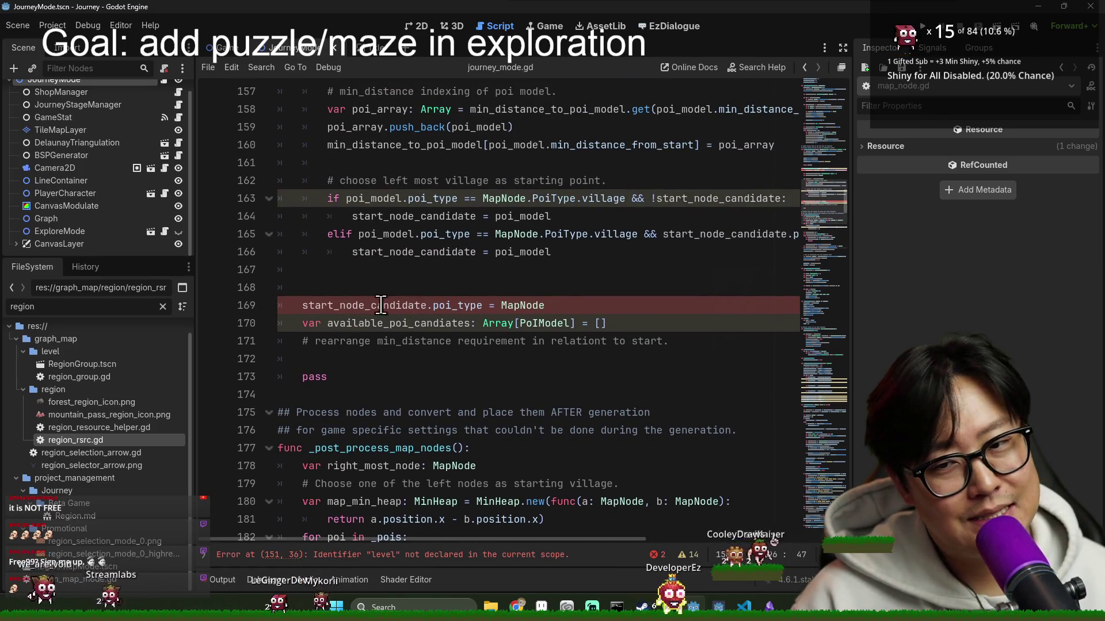
{"action": "left_click", "coordinate": [503, 198], "text": "ctrl"}
{"action": "scroll", "coordinate": [486, 300], "scroll_direction": "down", "scroll_amount": 3}
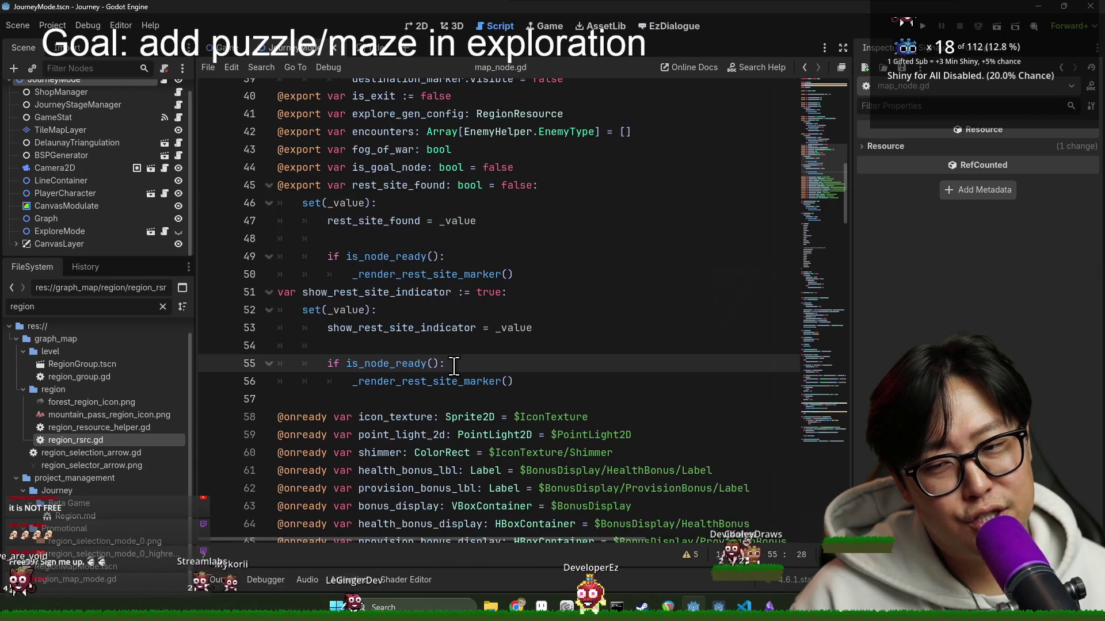
{"action": "scroll", "coordinate": [452, 297], "scroll_direction": "up", "scroll_amount": 3}
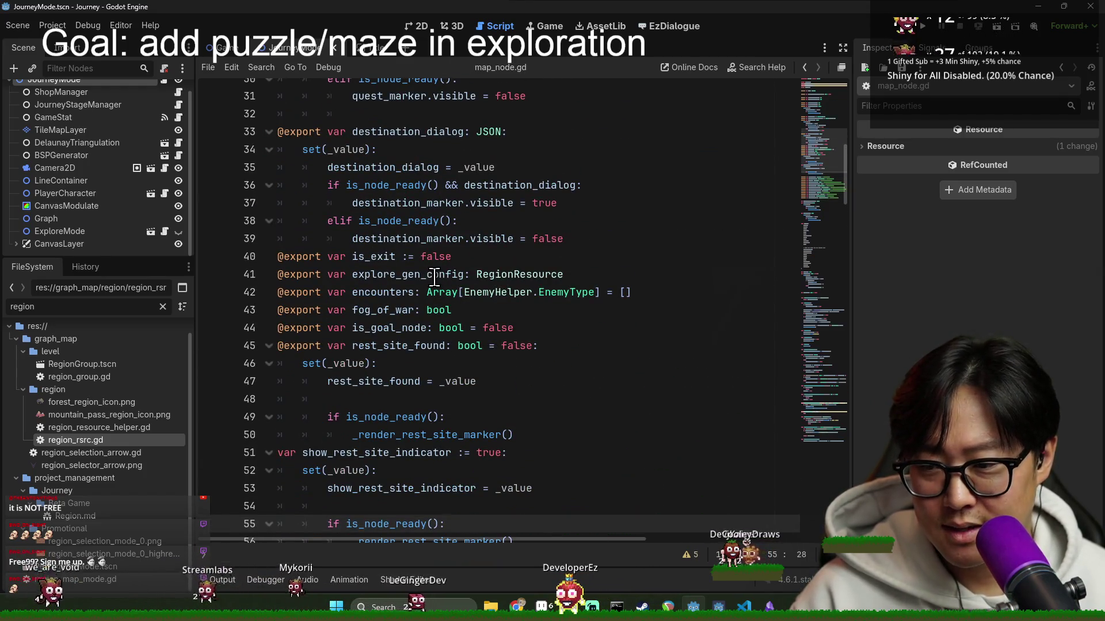
{"action": "left_click", "coordinate": [426, 257]}
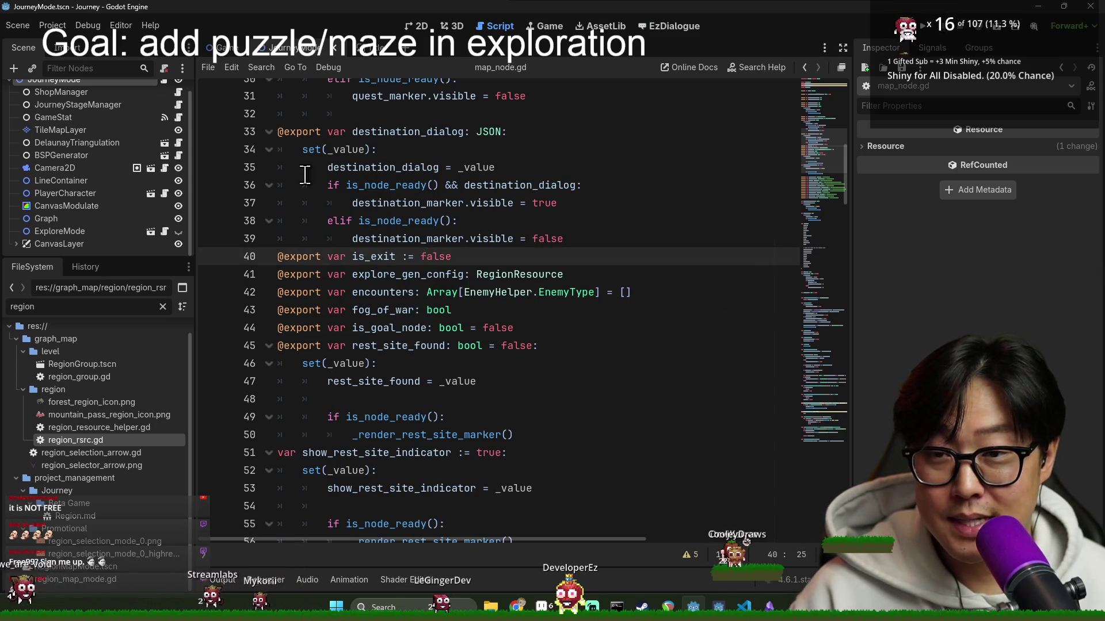
{"action": "scroll", "coordinate": [167, 178], "scroll_direction": "up", "scroll_amount": 1}
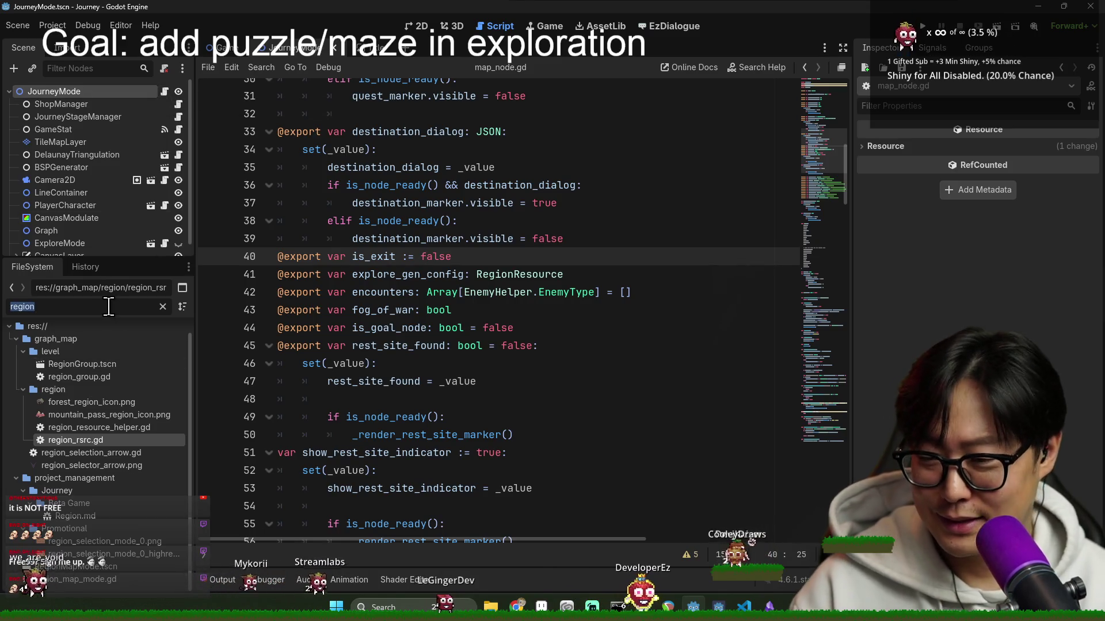
Filter the FileSystem for 'map_node' and open map_node.gd
{"action": "key", "text": "BackSpace"}
{"action": "type", "text": "map_no"}
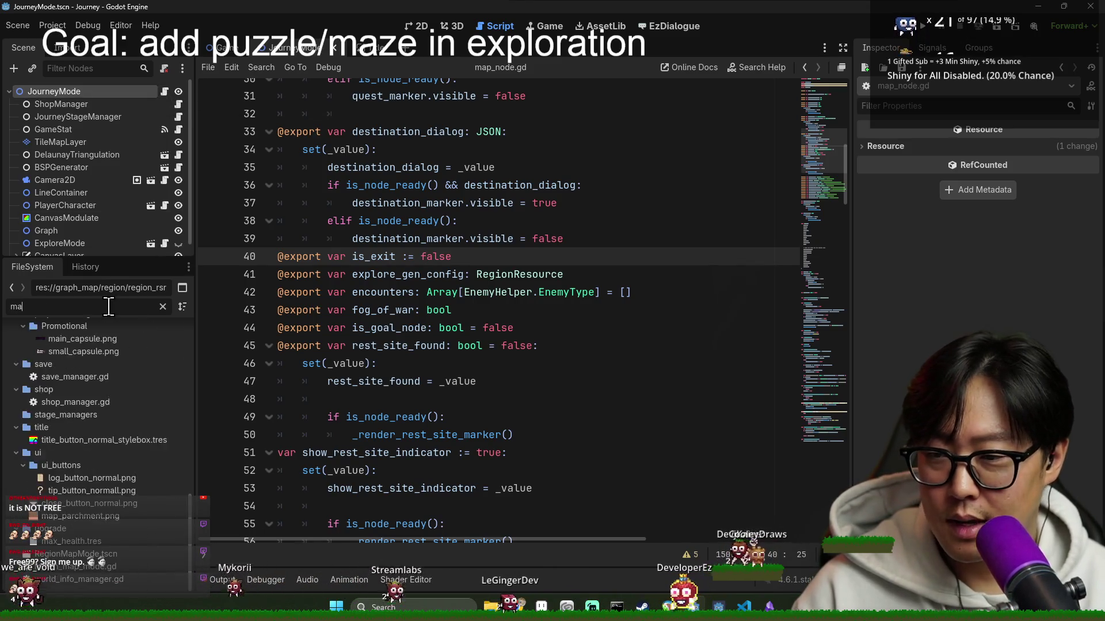
{"action": "type", "text": "de"}
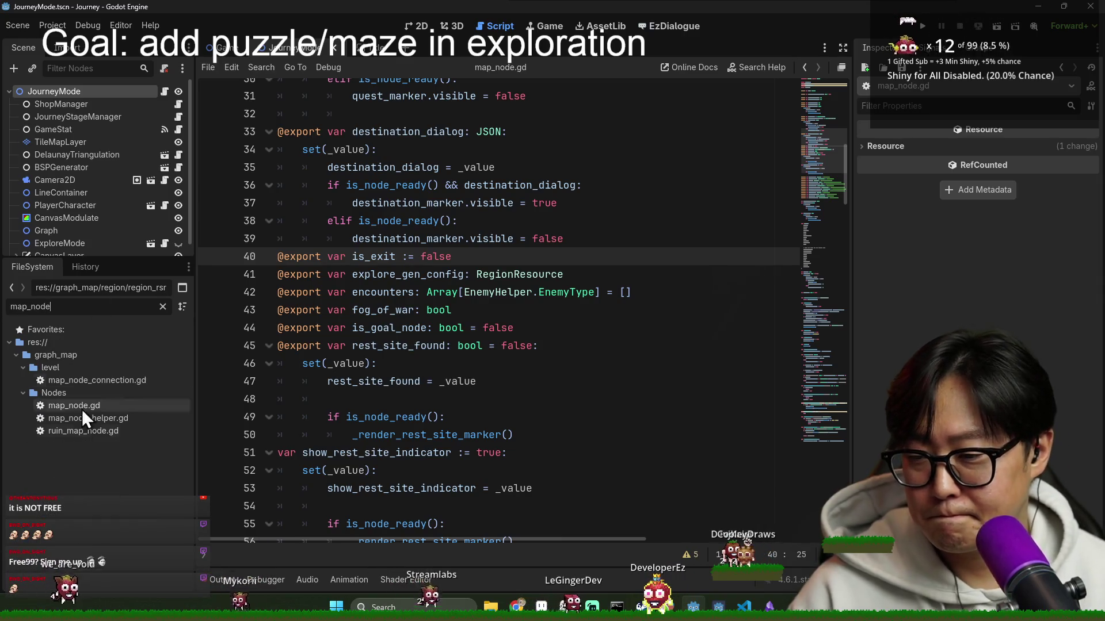
{"action": "left_click", "coordinate": [108, 405]}
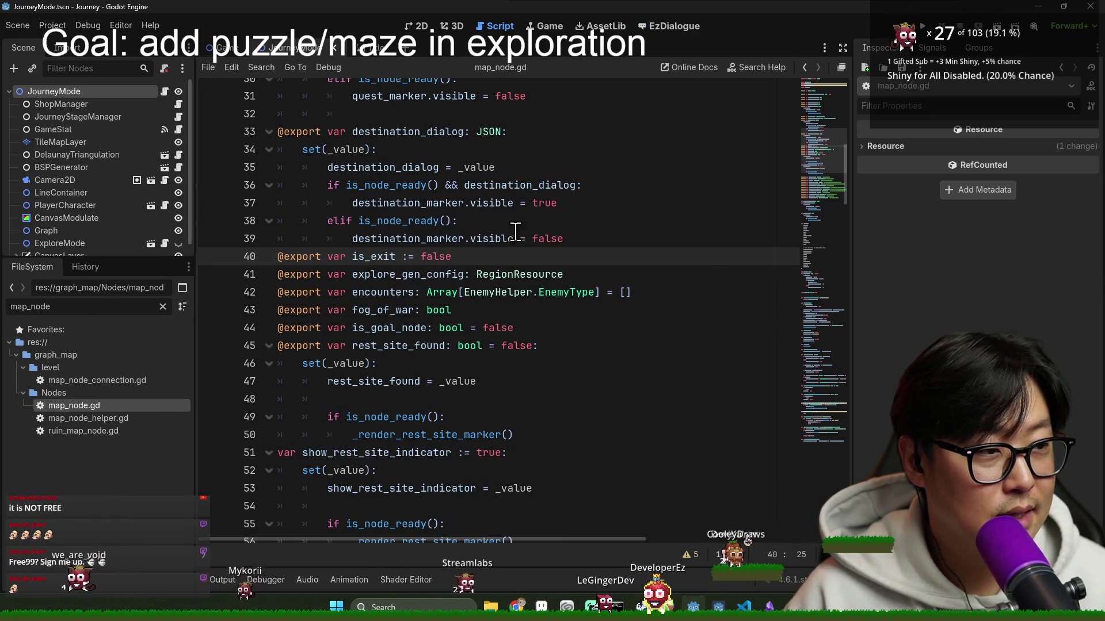
{"action": "scroll", "coordinate": [509, 233], "scroll_direction": "up", "scroll_amount": 5}
{"action": "scroll", "coordinate": [506, 259], "scroll_direction": "down", "scroll_amount": 2}
{"action": "scroll", "coordinate": [507, 271], "scroll_direction": "up", "scroll_amount": 1}
{"action": "scroll", "coordinate": [504, 293], "scroll_direction": "down", "scroll_amount": 8}
{"action": "scroll", "coordinate": [504, 293], "scroll_direction": "down", "scroll_amount": 15}
Add a home_node entry after rest_site in the PoiType enum and save
{"action": "left_click", "coordinate": [429, 327]}
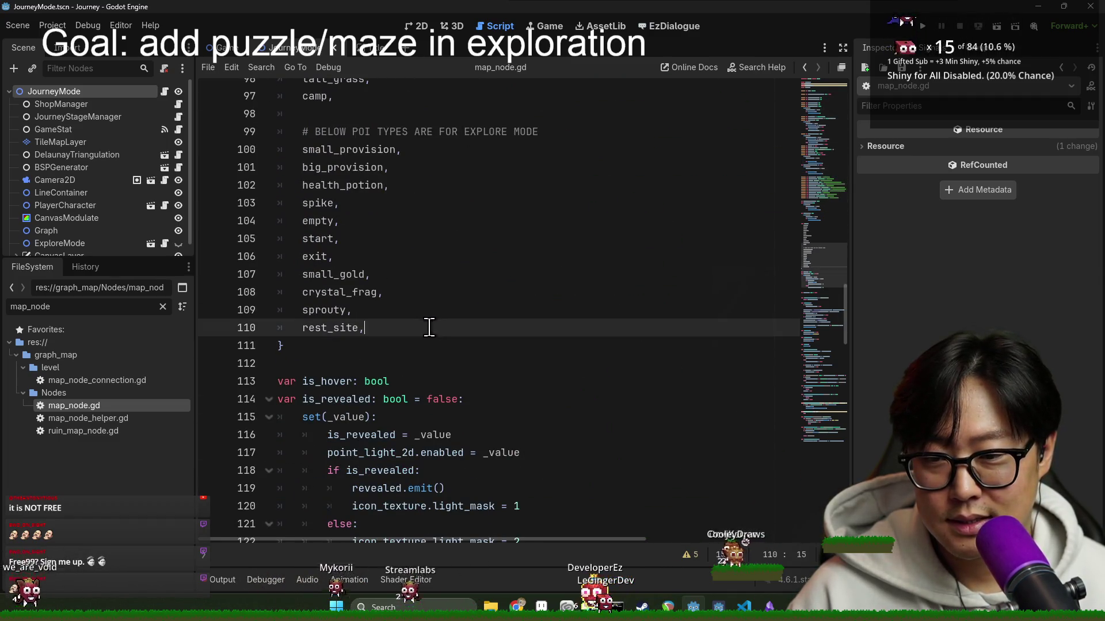
{"action": "key", "text": "Return"}
{"action": "key", "text": "Return"}
{"action": "type", "text": "home_node"}
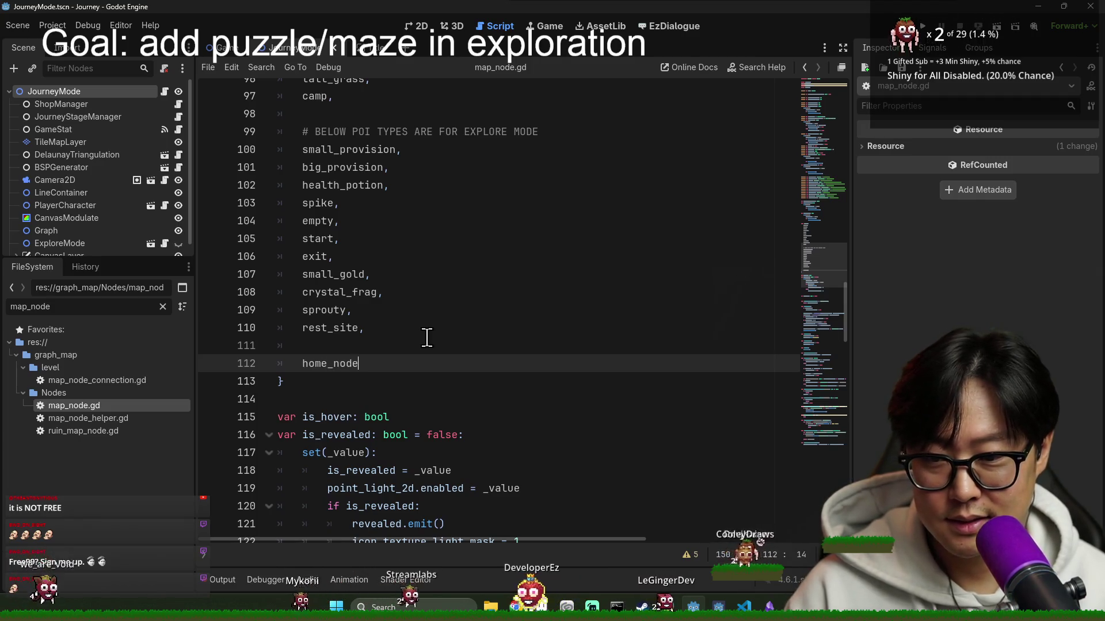
{"action": "left_click", "coordinate": [355, 291]}
{"action": "key", "text": "ctrl+s"}
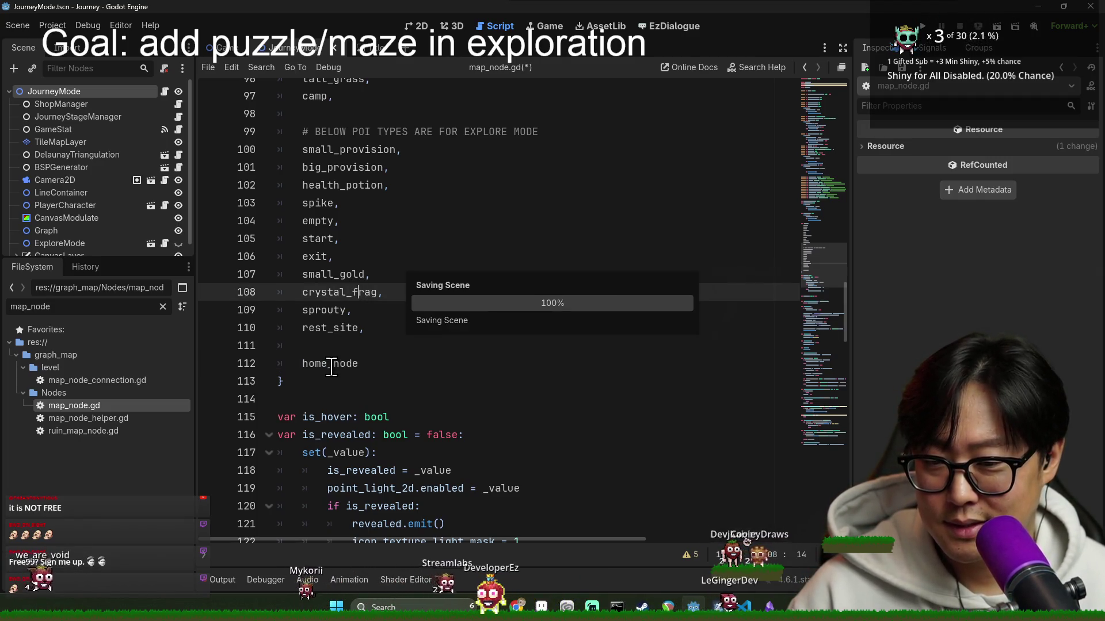
Filter the FileSystem for 'home' and open HomeVillage.tscn
{"action": "double_click", "coordinate": [331, 364]}
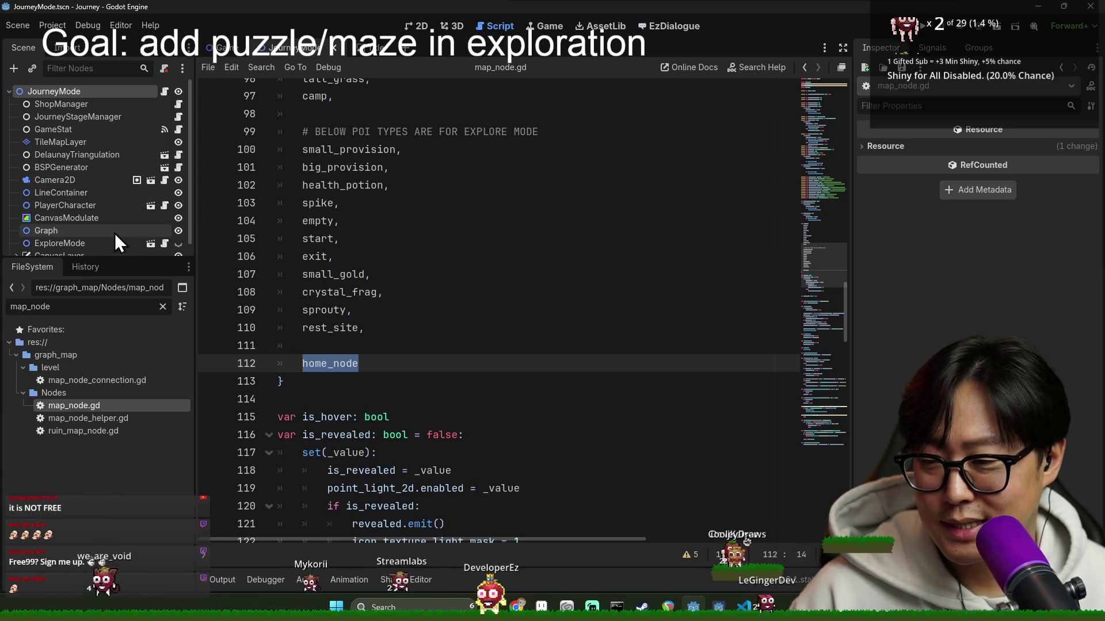
{"action": "scroll", "coordinate": [112, 188], "scroll_direction": "down", "scroll_amount": 1}
{"action": "type", "text": "home"}
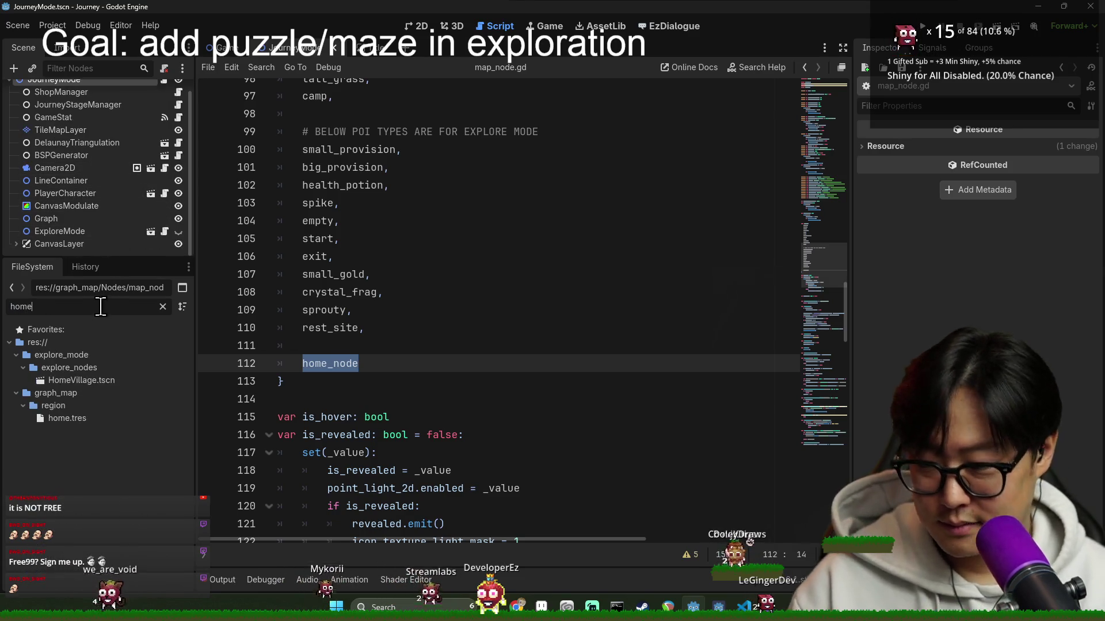
{"action": "double_click", "coordinate": [136, 383]}
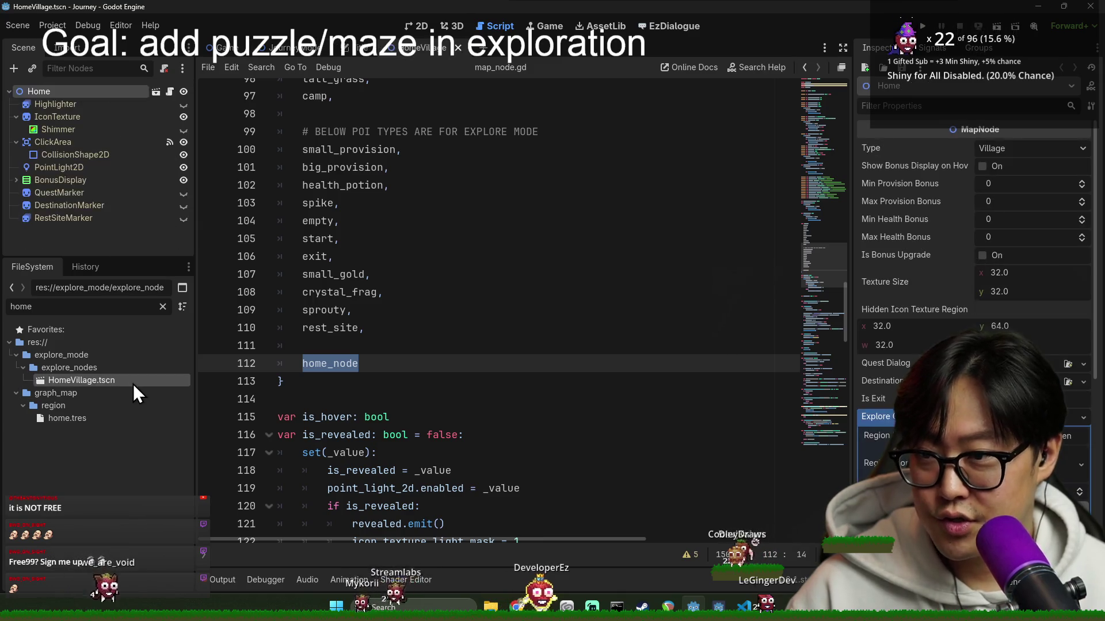
Set the HomeVillage map node's Type to Home Node and save the scene
{"action": "left_click", "coordinate": [1031, 153]}
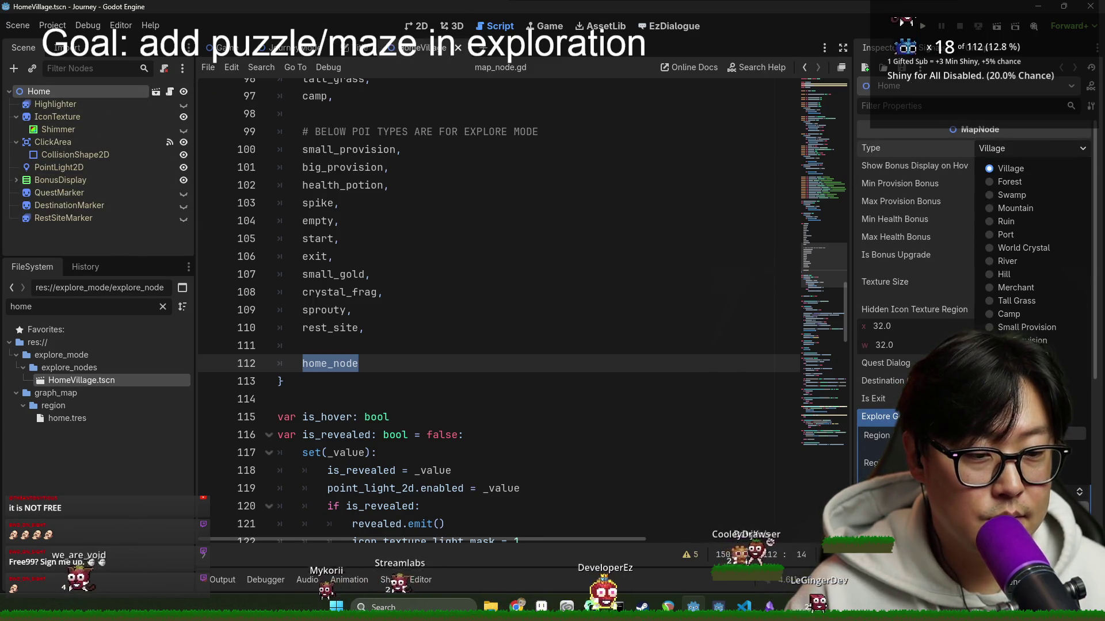
{"action": "left_click", "coordinate": [1012, 472]}
{"action": "left_click", "coordinate": [582, 258]}
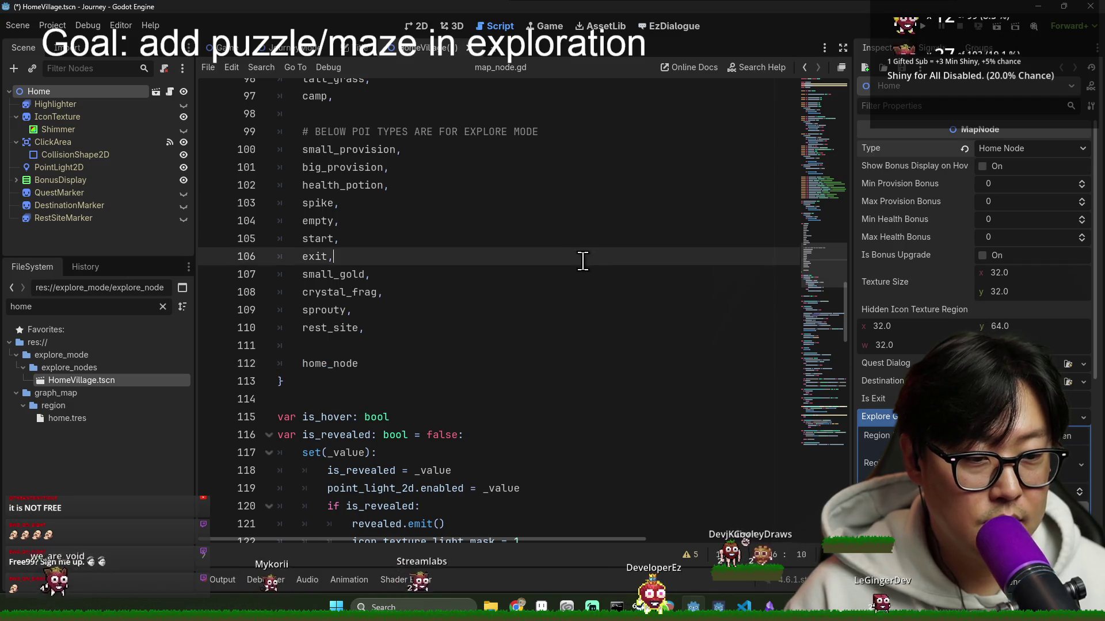
{"action": "key", "text": "ctrl+s"}
Switch to the 2D view, save again, and open map_node_helper.gd via a 'map_nod' filter
{"action": "scroll", "coordinate": [949, 299], "scroll_direction": "down", "scroll_amount": 5}
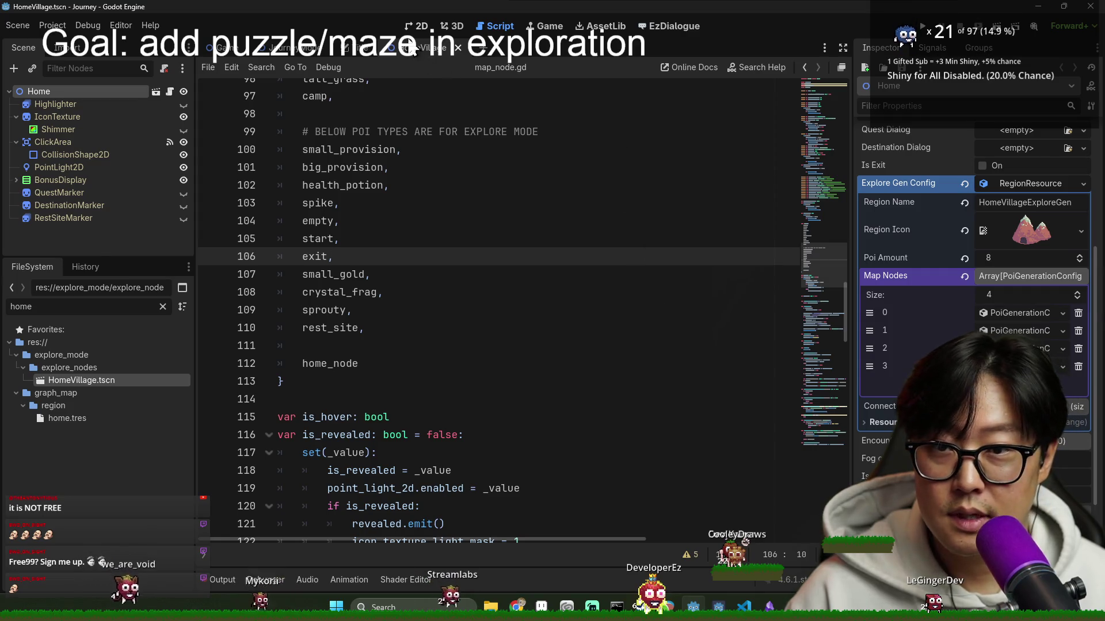
{"action": "left_click", "coordinate": [418, 26]}
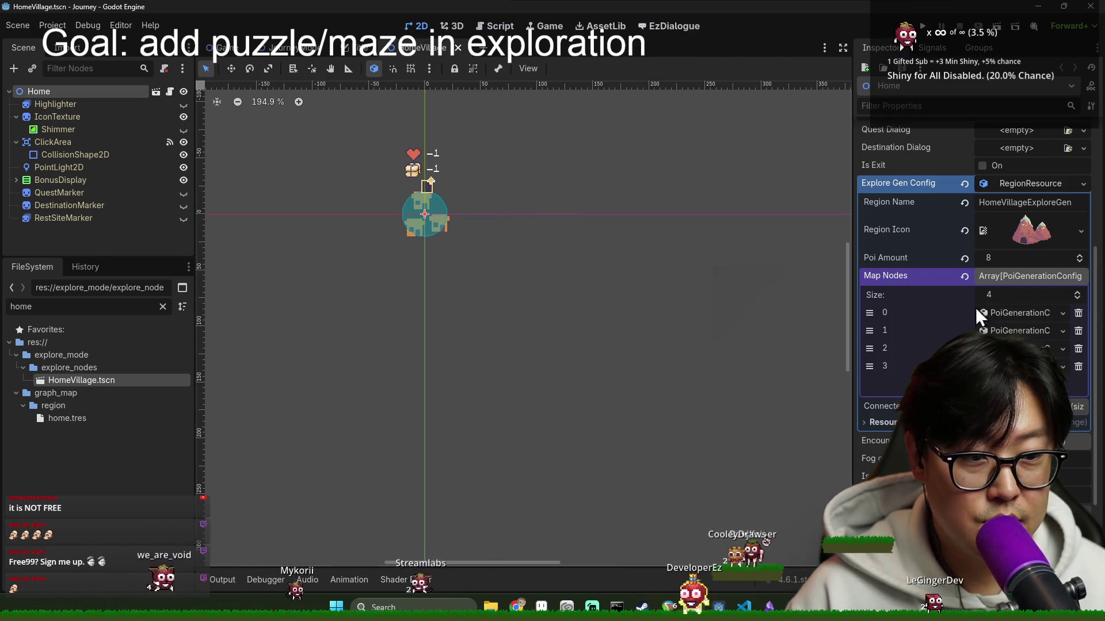
{"action": "scroll", "coordinate": [1032, 268], "scroll_direction": "up", "scroll_amount": 5}
{"action": "key", "text": "ctrl+s"}
{"action": "key", "text": "ctrl+a"}
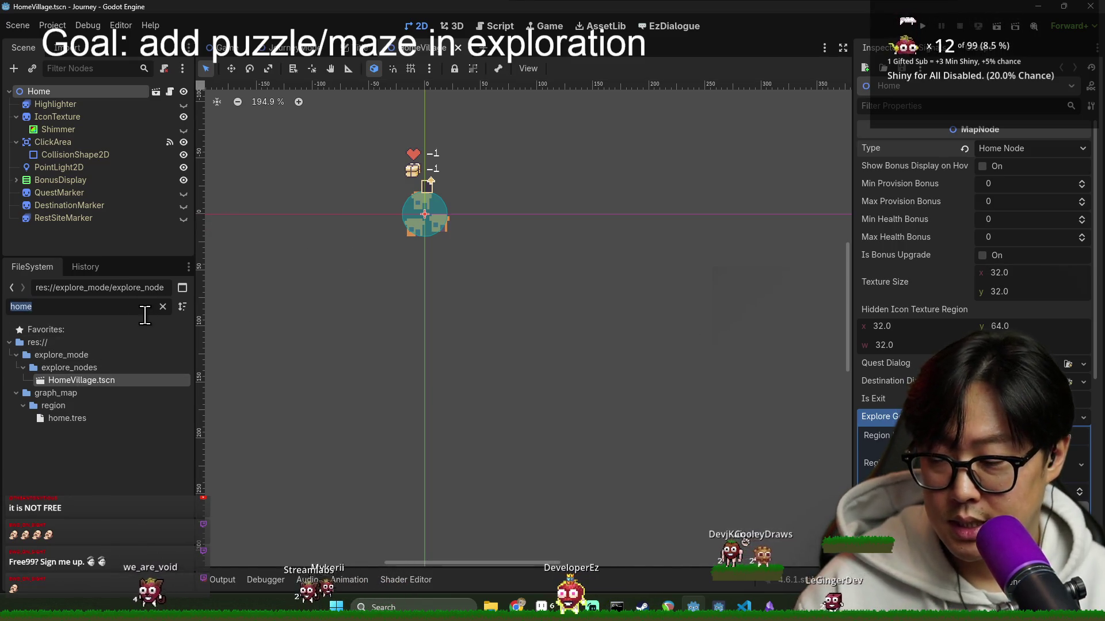
{"action": "type", "text": "map_nod"}
{"action": "double_click", "coordinate": [85, 418]}
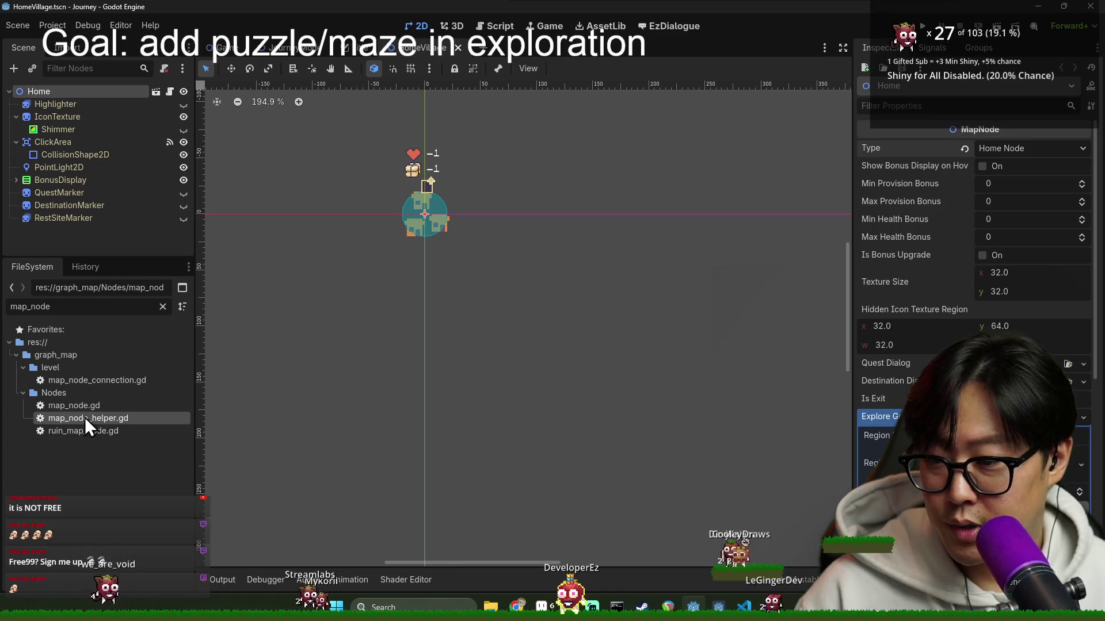
Drag a HomeVillage.tscn preload onto a new first line of the packed_poi list
{"action": "scroll", "coordinate": [523, 309], "scroll_direction": "down", "scroll_amount": 3}
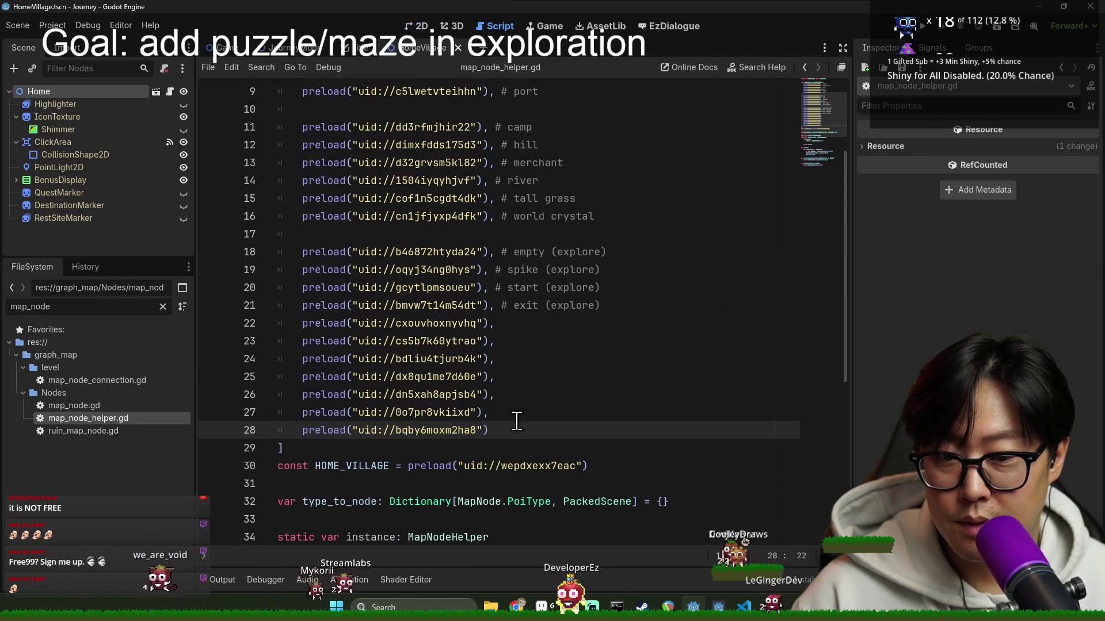
{"action": "scroll", "coordinate": [549, 262], "scroll_direction": "up", "scroll_amount": 3}
{"action": "left_click", "coordinate": [562, 127]}
{"action": "key", "text": "Return"}
{"action": "key", "text": "Return"}
{"action": "key", "text": "Up"}
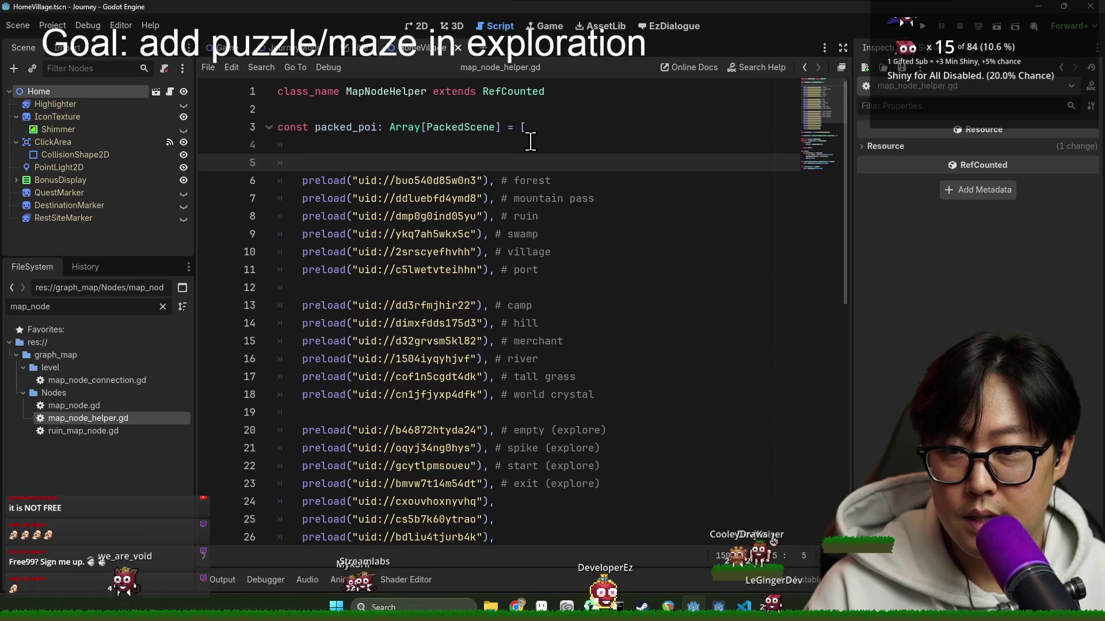
{"action": "double_click", "coordinate": [84, 307]}
{"action": "type", "text": "home"}
{"action": "mouse_move", "coordinate": [81, 380]}
{"action": "left_mouse_down"}
{"action": "mouse_move", "coordinate": [147, 348]}
{"action": "mouse_move", "coordinate": [363, 149]}
{"action": "left_mouse_up"}
Remove the const HOME_VILLAGE prefix, add a '# home village' comment, save, and close HomeVillage
{"action": "left_click", "coordinate": [432, 145]}
{"action": "key", "text": "shift+Home"}
{"action": "key", "text": "BackSpace"}
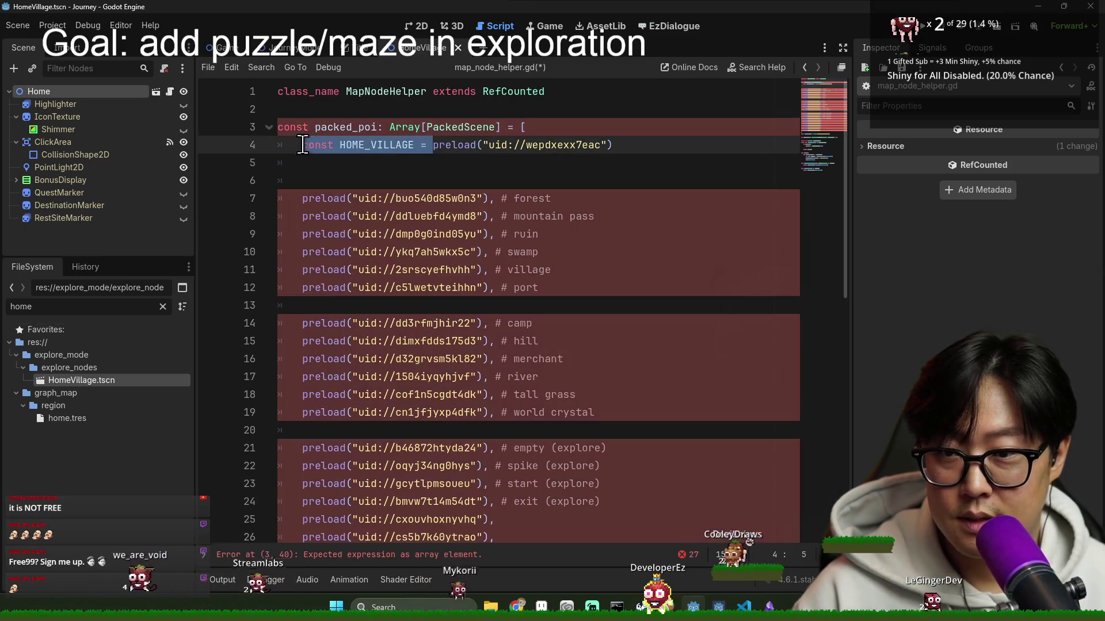
{"action": "left_click", "coordinate": [524, 153]}
{"action": "type", "text": "#h o"}
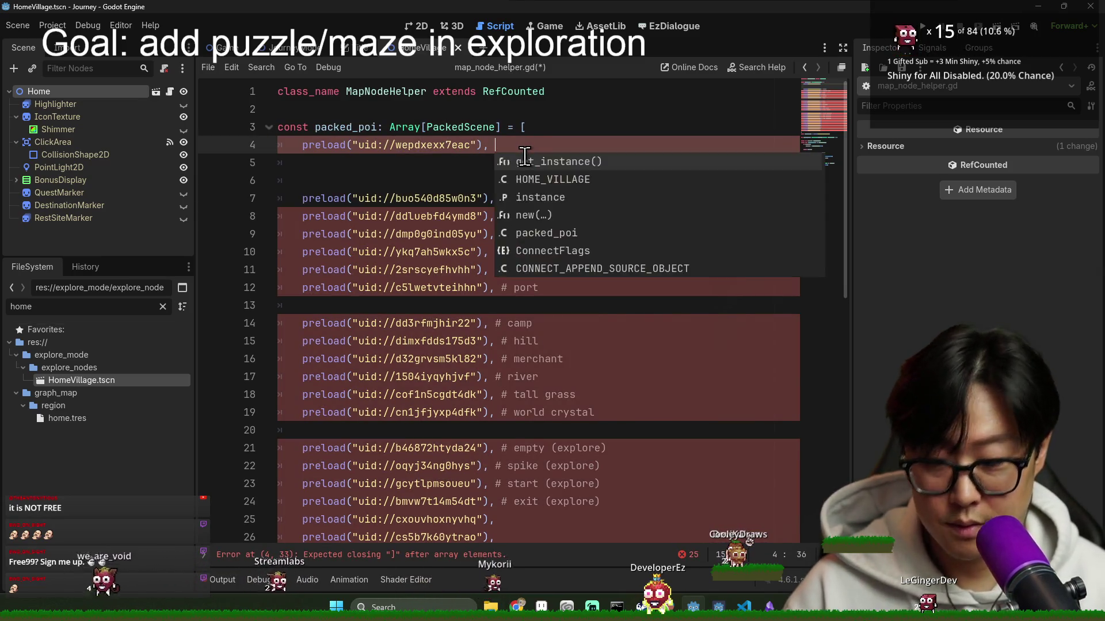
{"action": "key", "text": "BackSpace"}
{"action": "key", "text": "BackSpace"}
{"action": "key", "text": "BackSpace"}
{"action": "type", "text": "home village"}
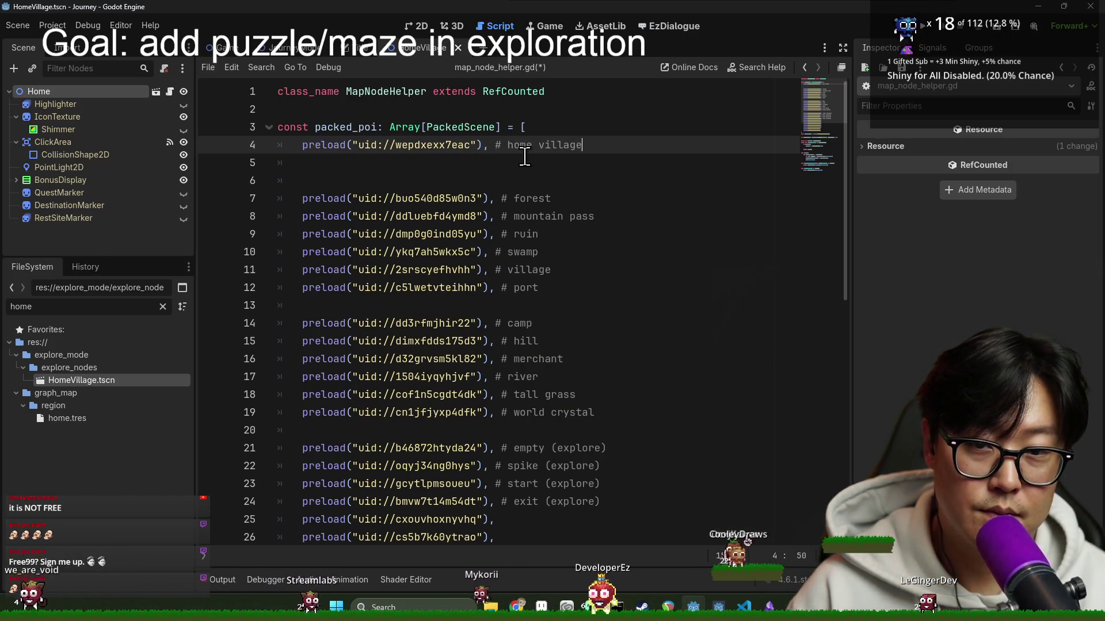
{"action": "key", "text": "ctrl+s"}
{"action": "left_click", "coordinate": [477, 165]}
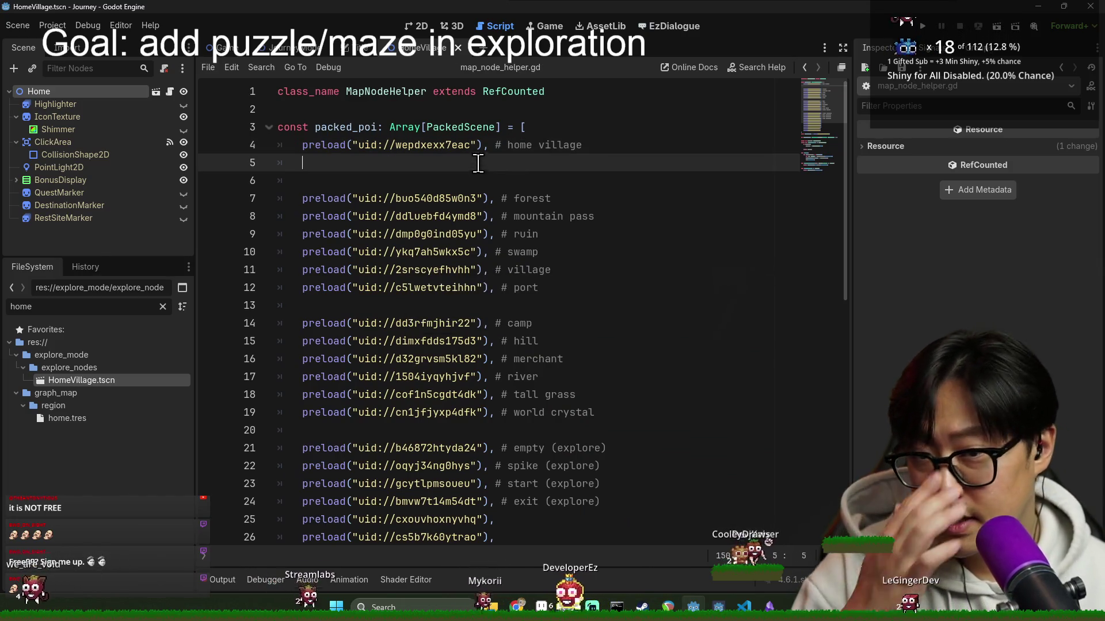
{"action": "left_click", "coordinate": [458, 49]}
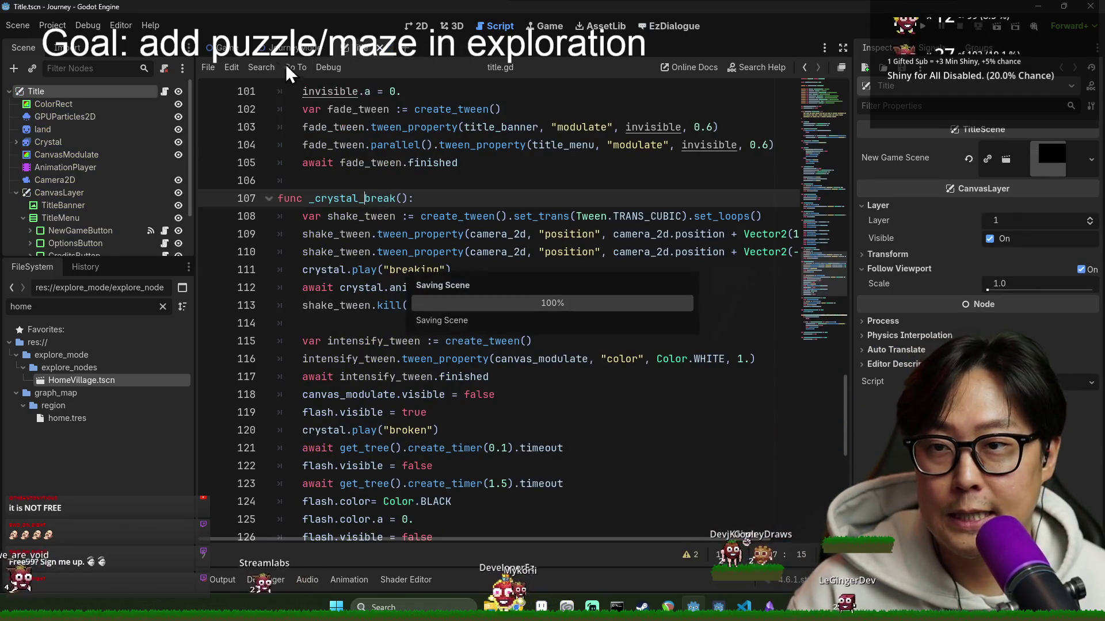
{"action": "left_click", "coordinate": [378, 49]}
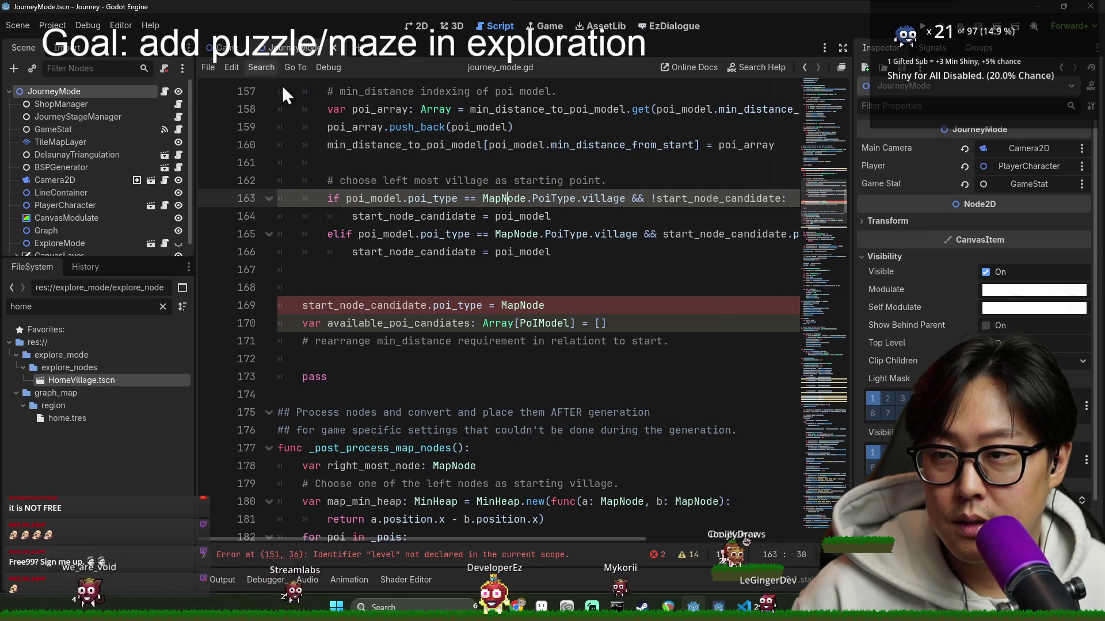
{"action": "left_click", "coordinate": [510, 216]}
{"action": "scroll", "coordinate": [510, 270], "scroll_direction": "up", "scroll_amount": 1}
{"action": "left_click", "coordinate": [561, 359]}
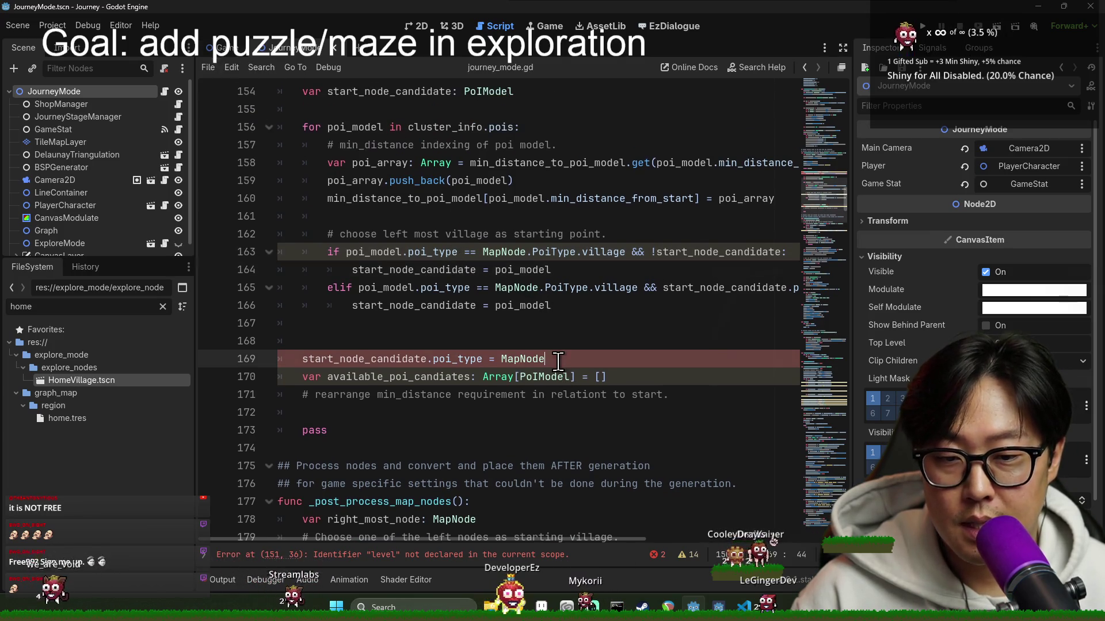
{"action": "scroll", "coordinate": [552, 363], "scroll_direction": "down", "scroll_amount": 3}
{"action": "type", "text": "PoiType.home_node"}
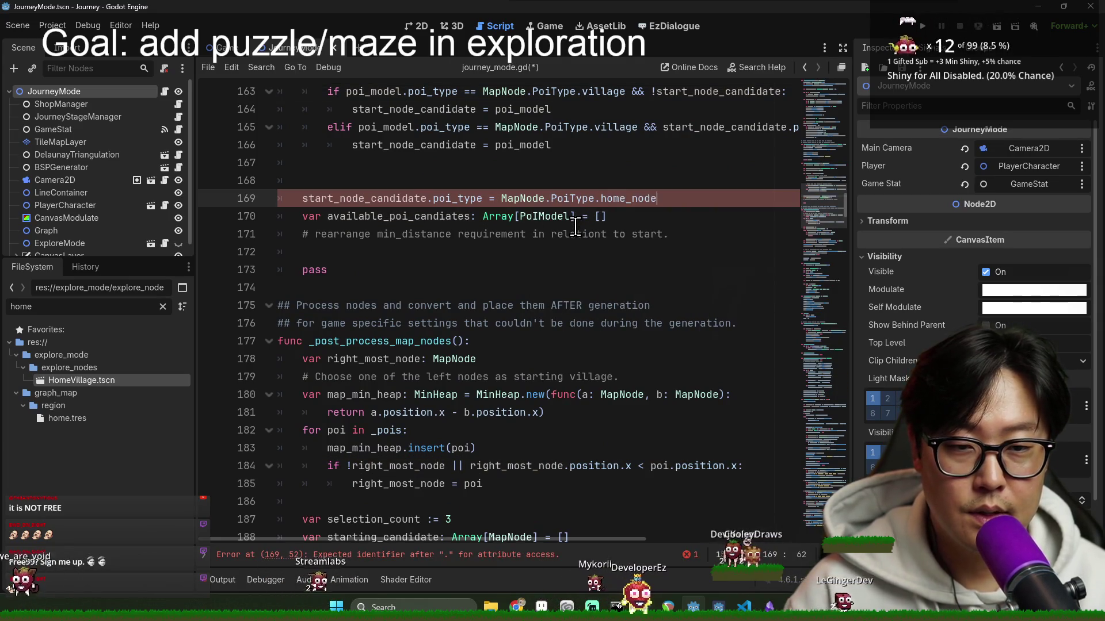
{"action": "key", "text": "ctrl+s"}
{"action": "key", "text": "Return"}
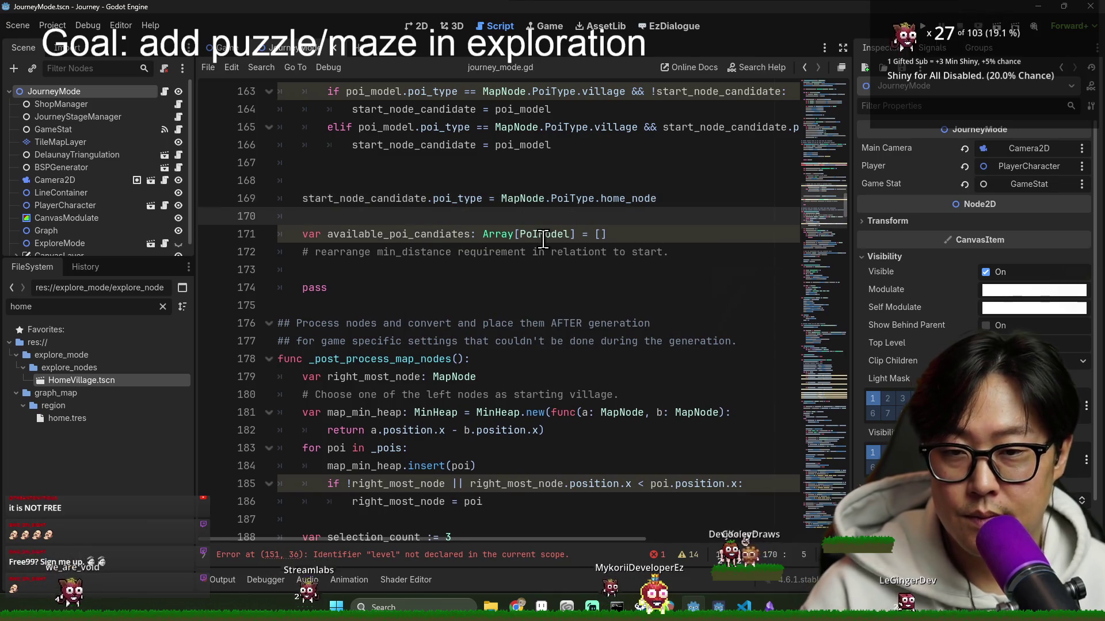
{"action": "scroll", "coordinate": [441, 218], "scroll_direction": "up", "scroll_amount": 2}
{"action": "left_click", "coordinate": [430, 273]}
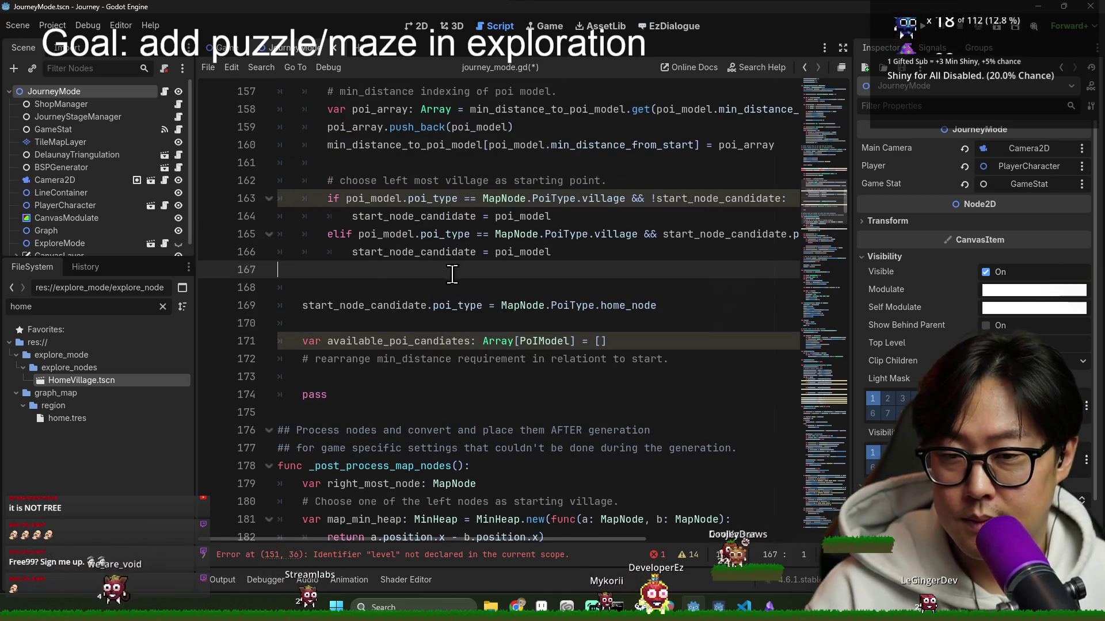
{"action": "key", "text": "BackSpace"}
{"action": "scroll", "coordinate": [372, 351], "scroll_direction": "up", "scroll_amount": 1}
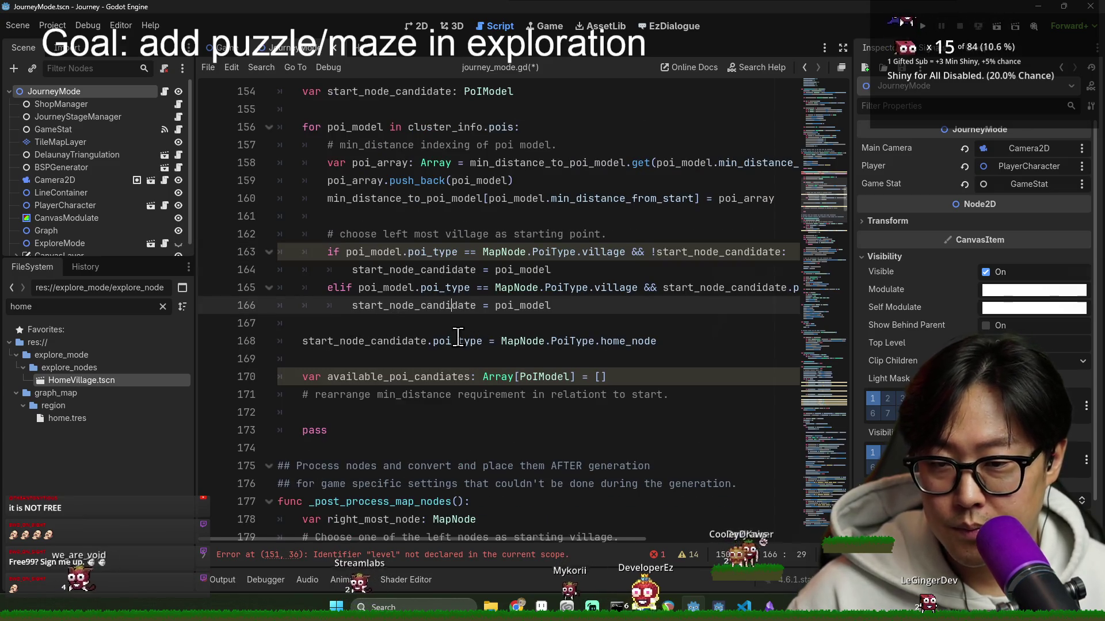
{"action": "key", "text": "ctrl+z"}
{"action": "scroll", "coordinate": [460, 374], "scroll_direction": "up", "scroll_amount": 1}
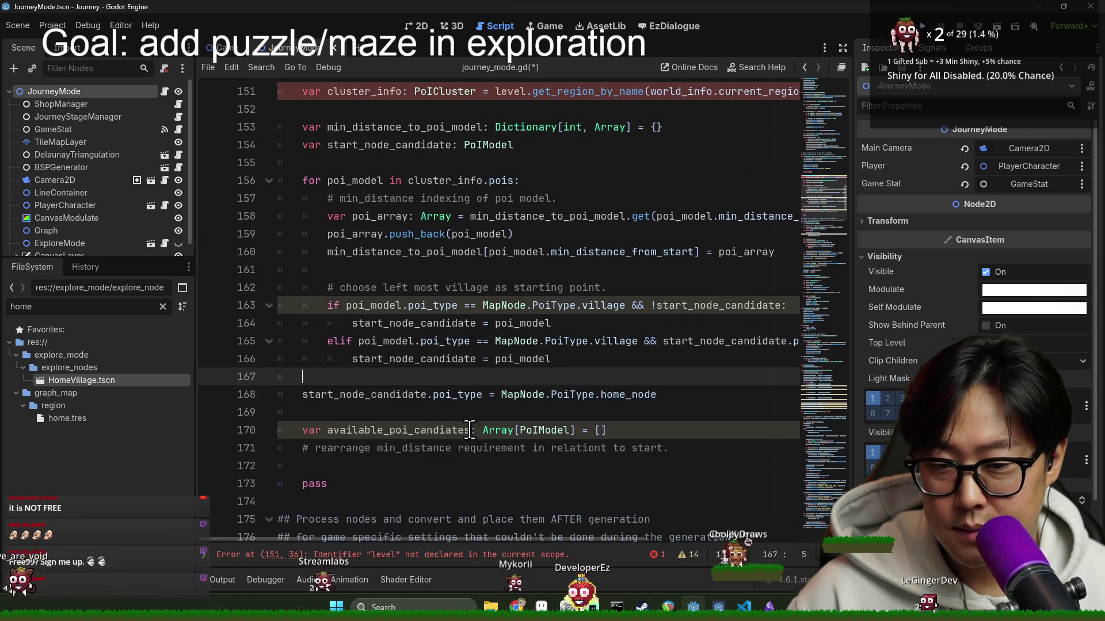
{"action": "scroll", "coordinate": [466, 424], "scroll_direction": "down", "scroll_amount": 8}
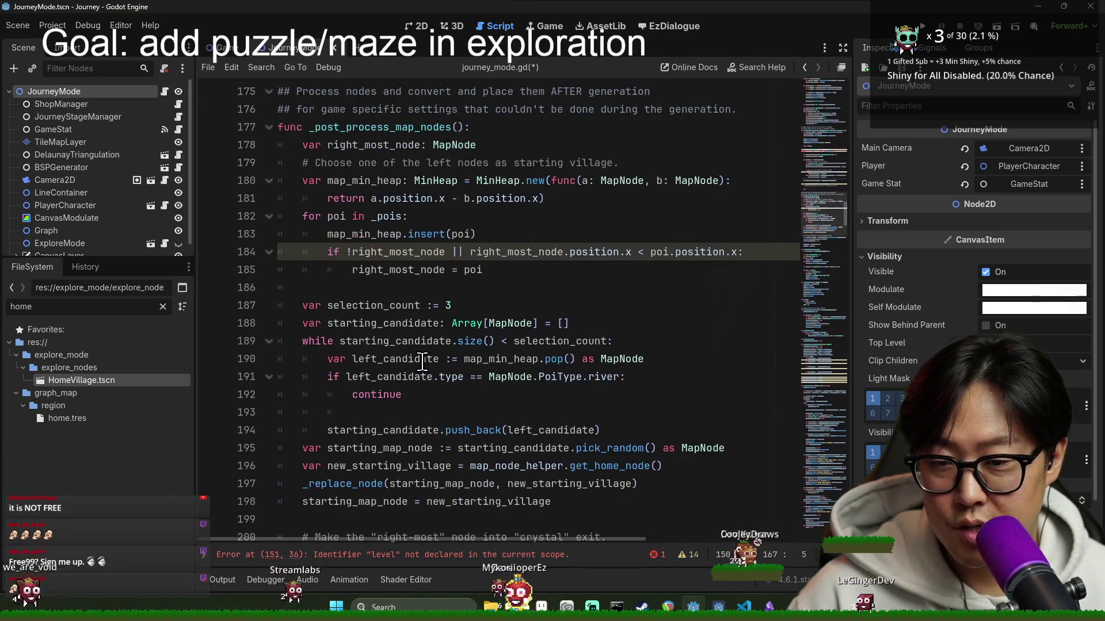
{"action": "double_click", "coordinate": [360, 307]}
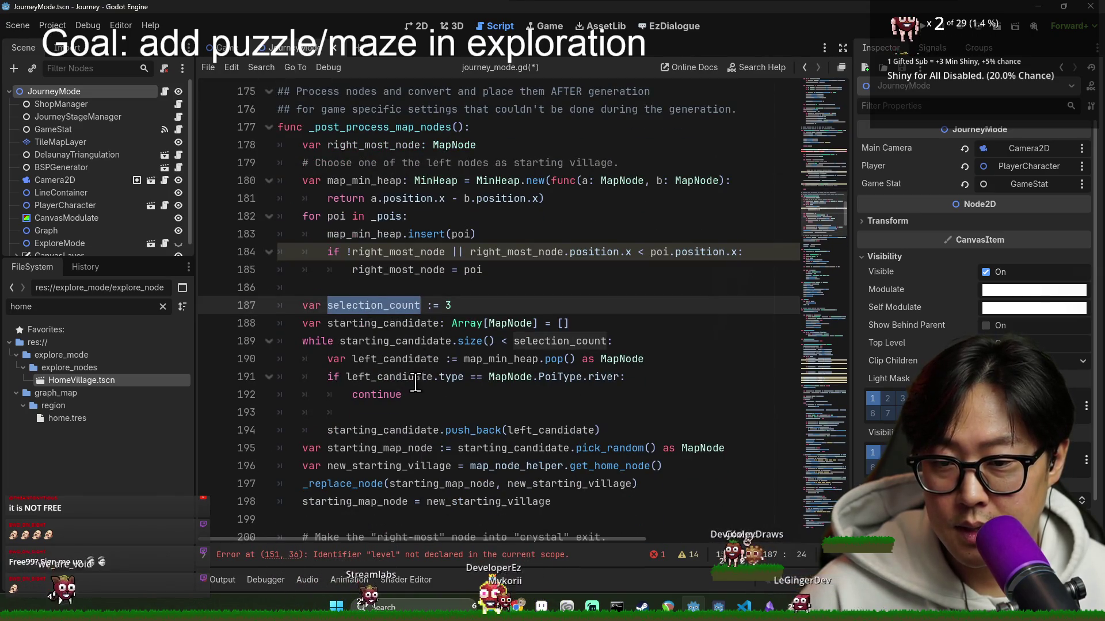
{"action": "double_click", "coordinate": [366, 323]}
{"action": "double_click", "coordinate": [369, 305]}
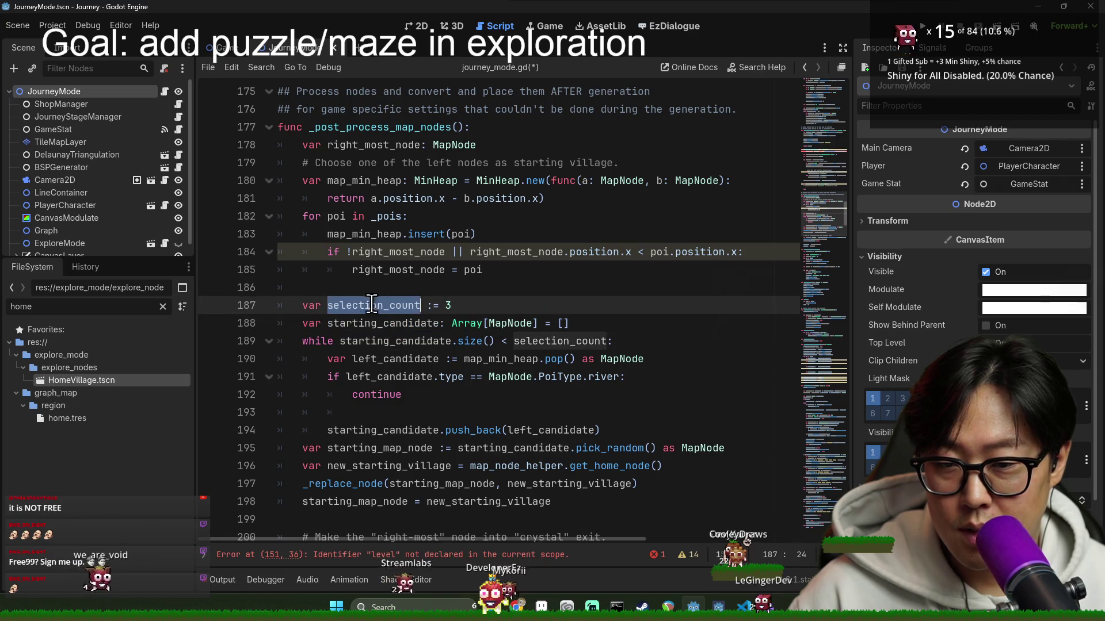
{"action": "left_click", "coordinate": [344, 288]}
{"action": "scroll", "coordinate": [399, 364], "scroll_direction": "down", "scroll_amount": 2}
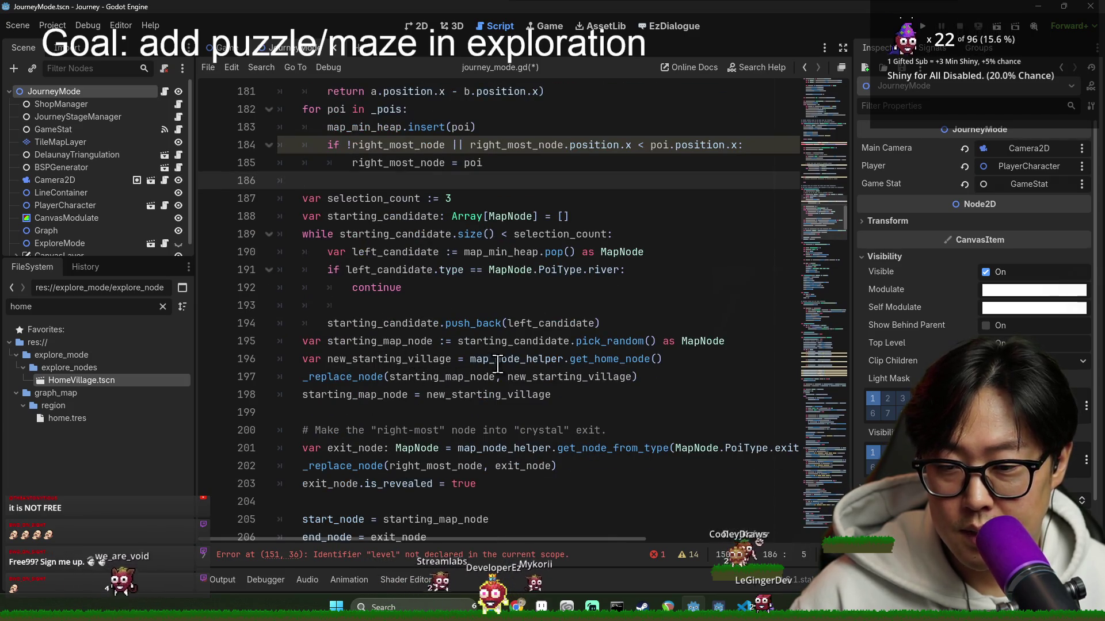
{"action": "left_click", "coordinate": [695, 358], "text": "shift"}
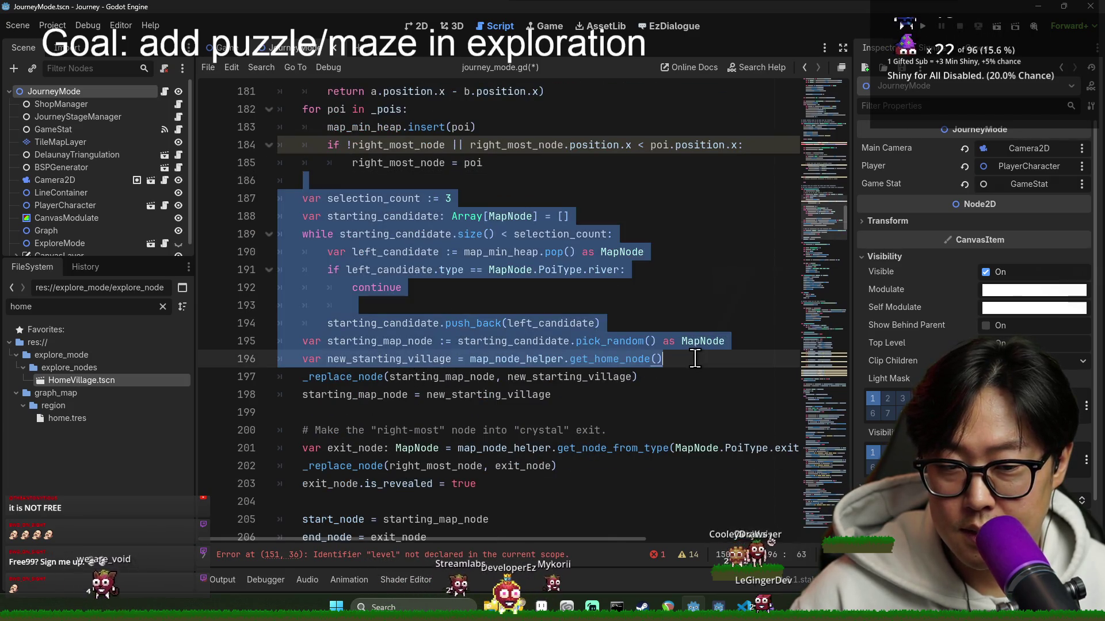
{"action": "left_click", "coordinate": [660, 380], "text": "shift"}
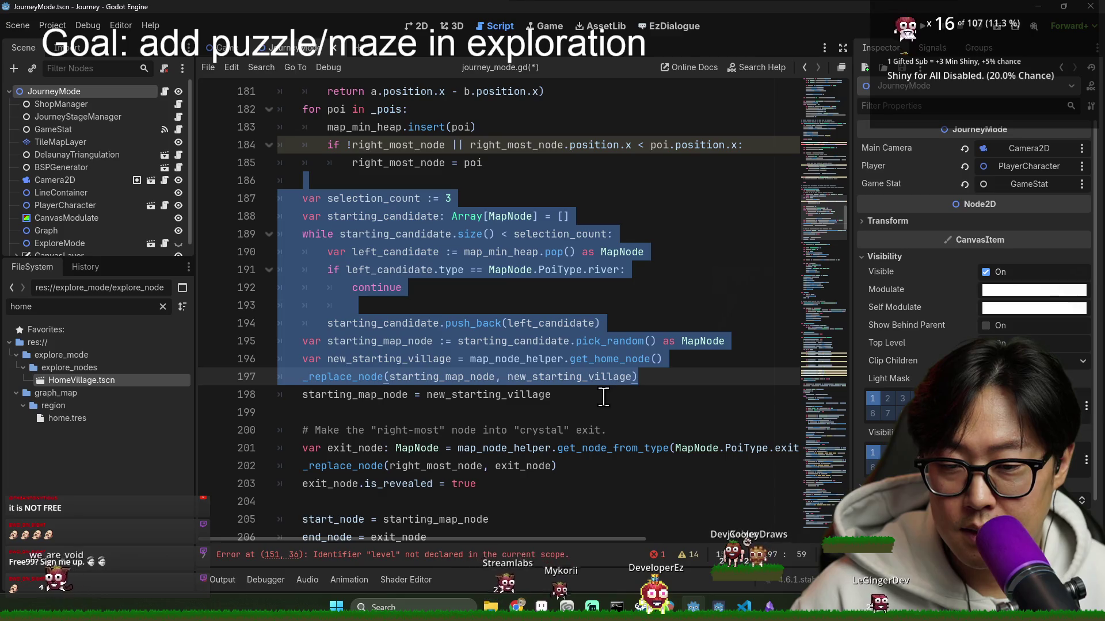
{"action": "double_click", "coordinate": [382, 396]}
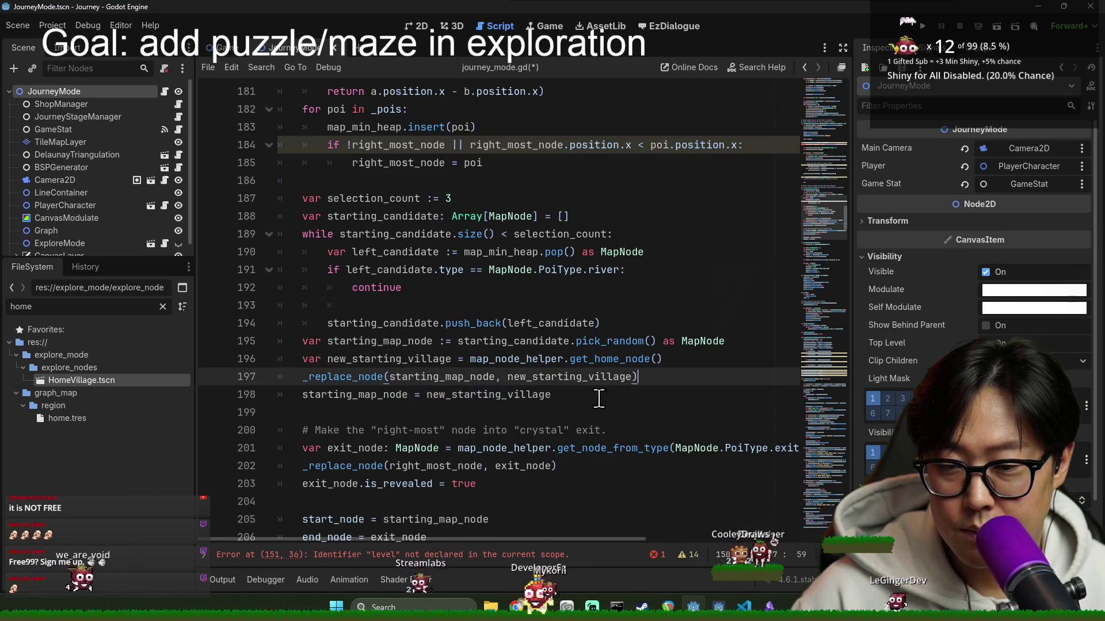
{"action": "left_click", "coordinate": [304, 199]}
{"action": "scroll", "coordinate": [530, 403], "scroll_direction": "up", "scroll_amount": 7}
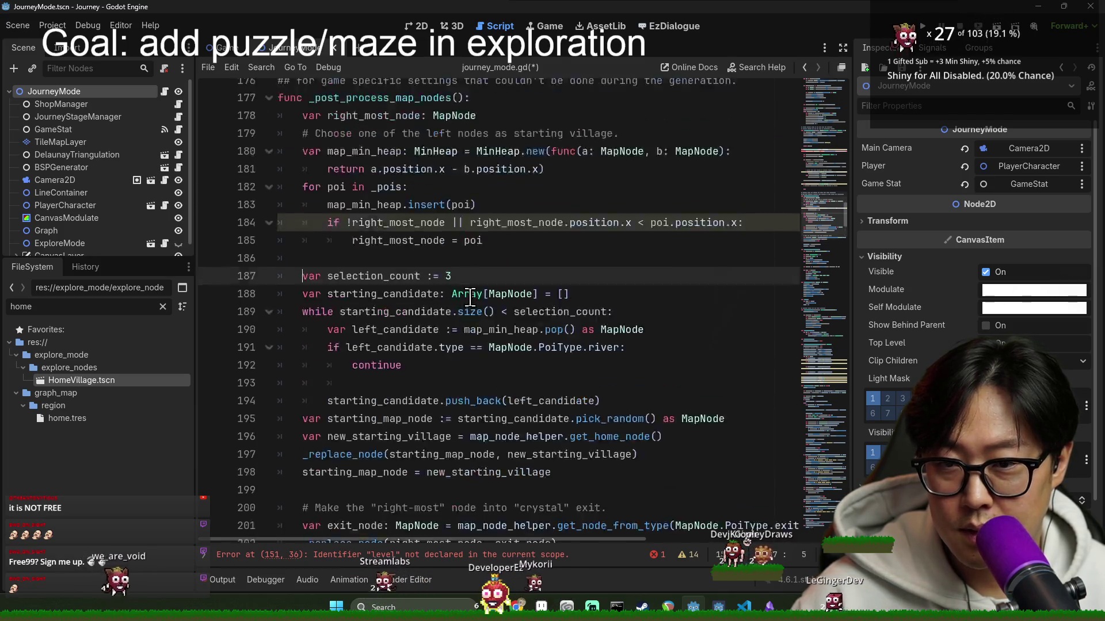
Jump to the line 151 error and review the script error list
{"action": "scroll", "coordinate": [519, 374], "scroll_direction": "up", "scroll_amount": 4}
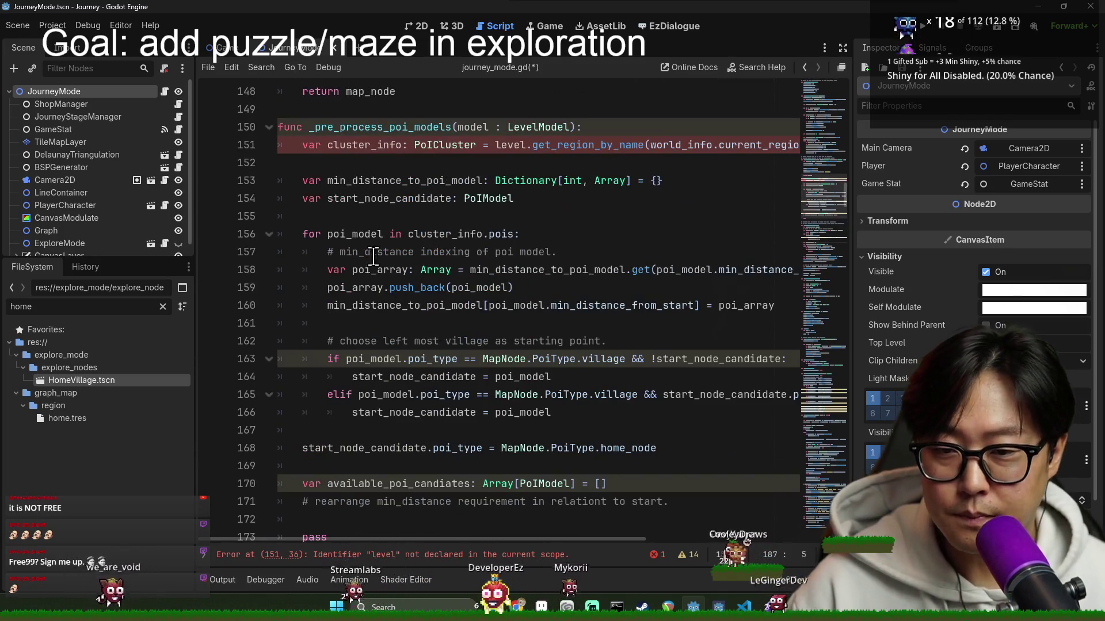
{"action": "left_click", "coordinate": [376, 360]}
{"action": "double_click", "coordinate": [376, 360]}
{"action": "scroll", "coordinate": [397, 334], "scroll_direction": "down", "scroll_amount": 3}
{"action": "scroll", "coordinate": [421, 294], "scroll_direction": "up", "scroll_amount": 1}
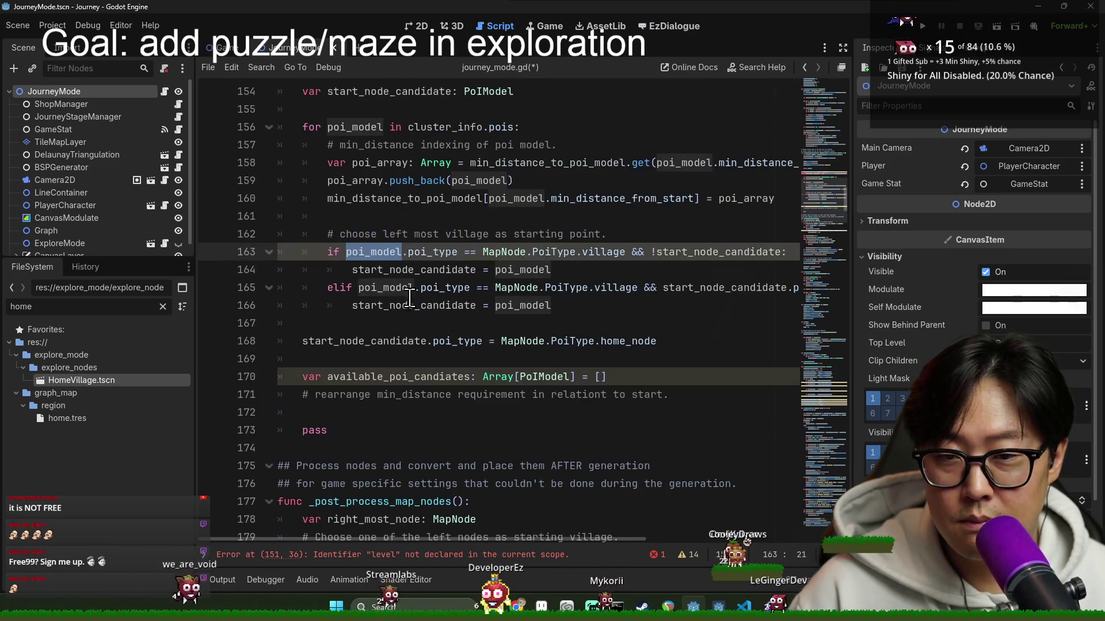
{"action": "left_click", "coordinate": [380, 554]}
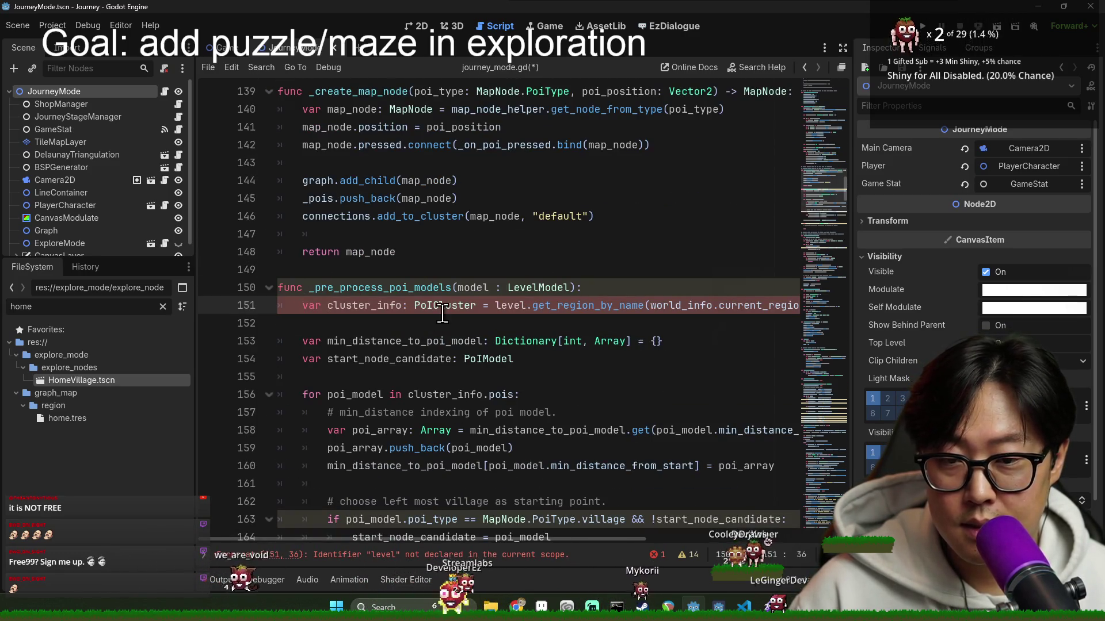
{"action": "scroll", "coordinate": [450, 327], "scroll_direction": "down", "scroll_amount": 2}
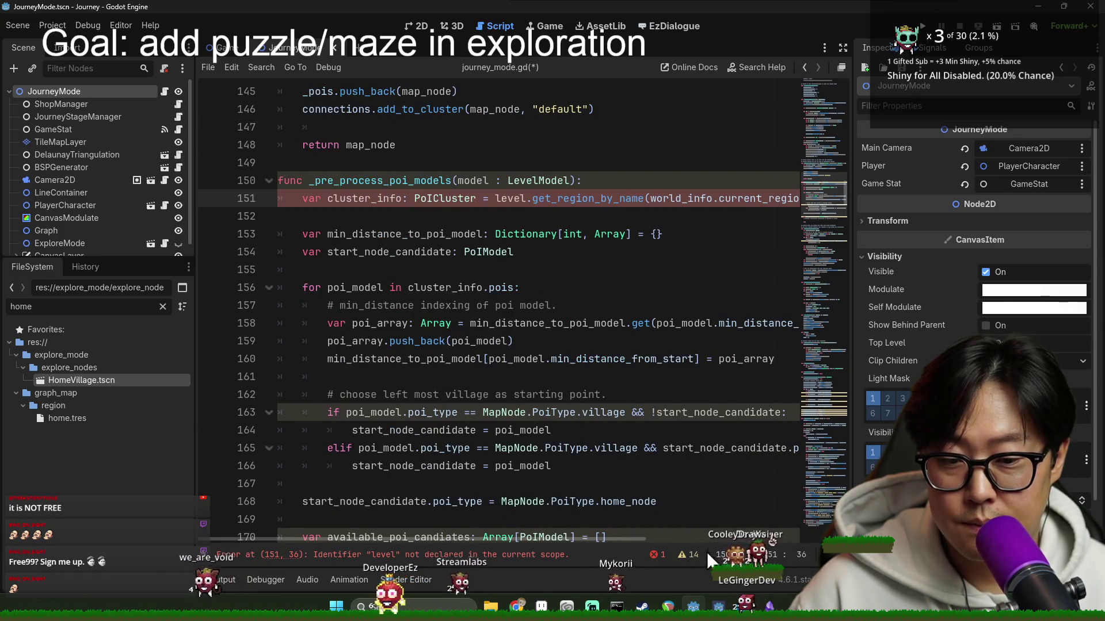
{"action": "left_click", "coordinate": [657, 555]}
{"action": "scroll", "coordinate": [441, 318], "scroll_direction": "up", "scroll_amount": 2}
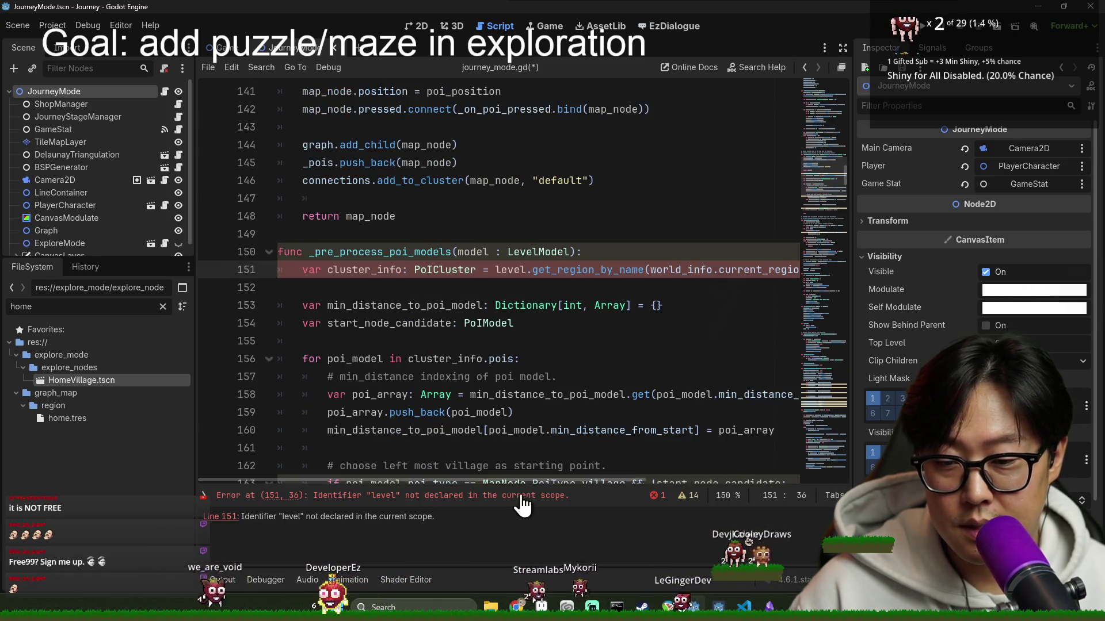
{"action": "double_click", "coordinate": [364, 269]}
{"action": "double_click", "coordinate": [380, 251]}
{"action": "double_click", "coordinate": [368, 269]}
{"action": "left_click_drag", "start_coordinate": [477, 481], "coordinate": [616, 485]}
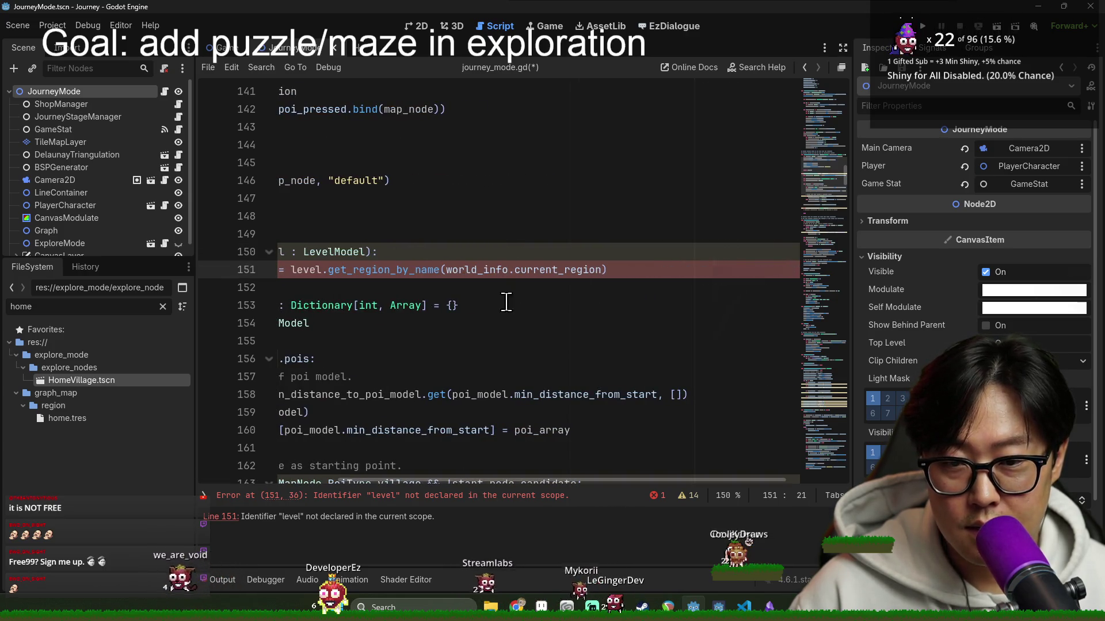
{"action": "left_click_drag", "start_coordinate": [394, 480], "coordinate": [240, 460]}
Replace 'level' with 'model' in line 151's region lookup and save the script
{"action": "double_click", "coordinate": [500, 269]}
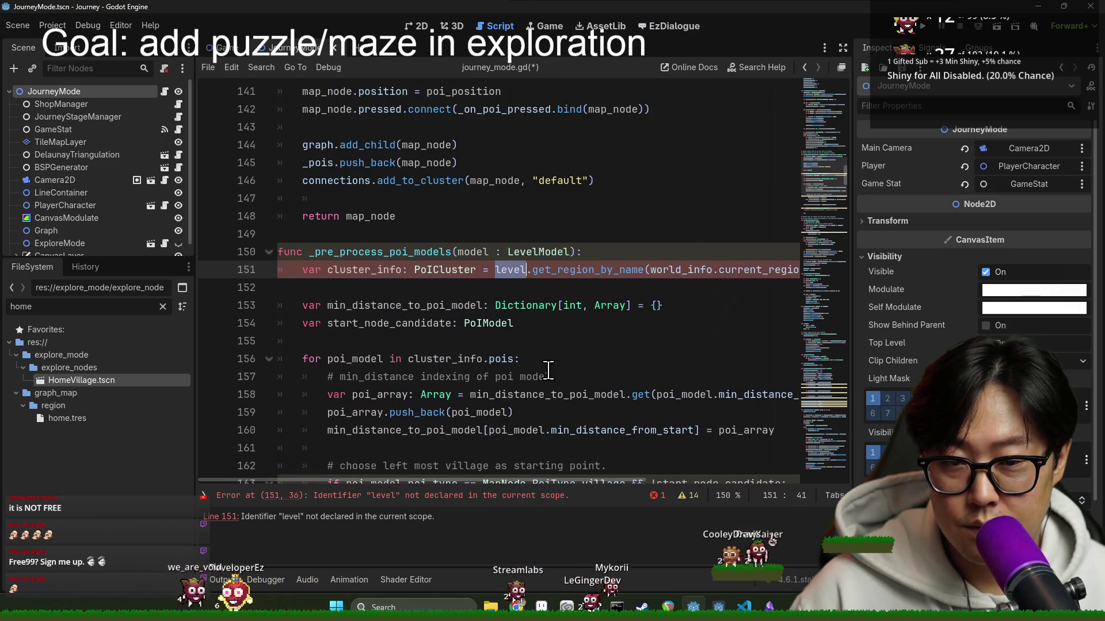
{"action": "type", "text": "model"}
{"action": "key", "text": "ctrl+s"}
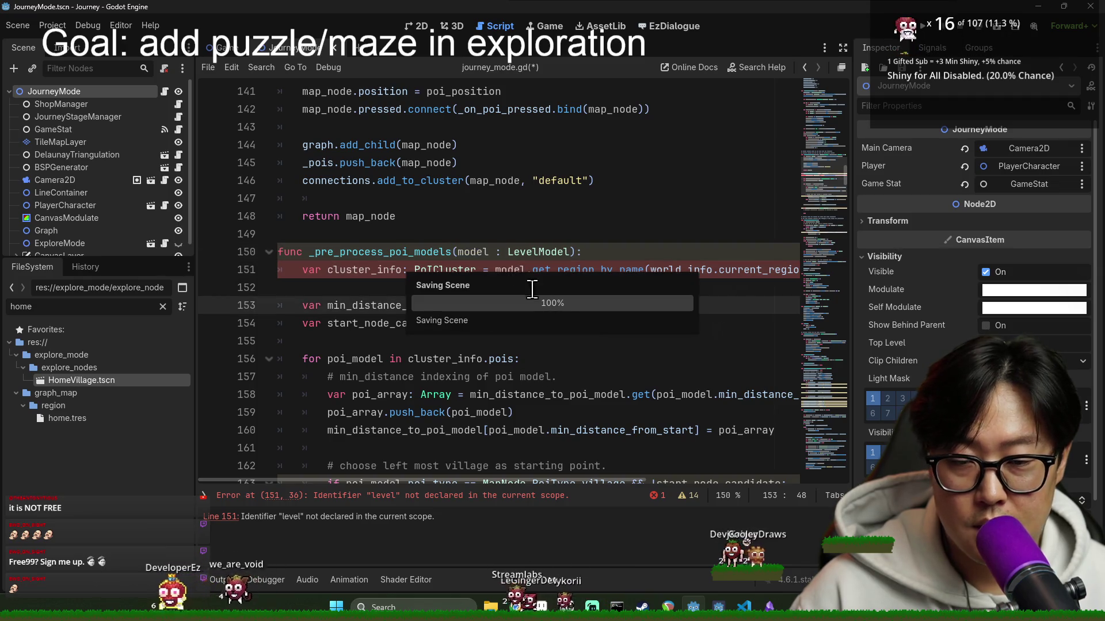
{"action": "double_click", "coordinate": [467, 254]}
{"action": "double_click", "coordinate": [368, 269]}
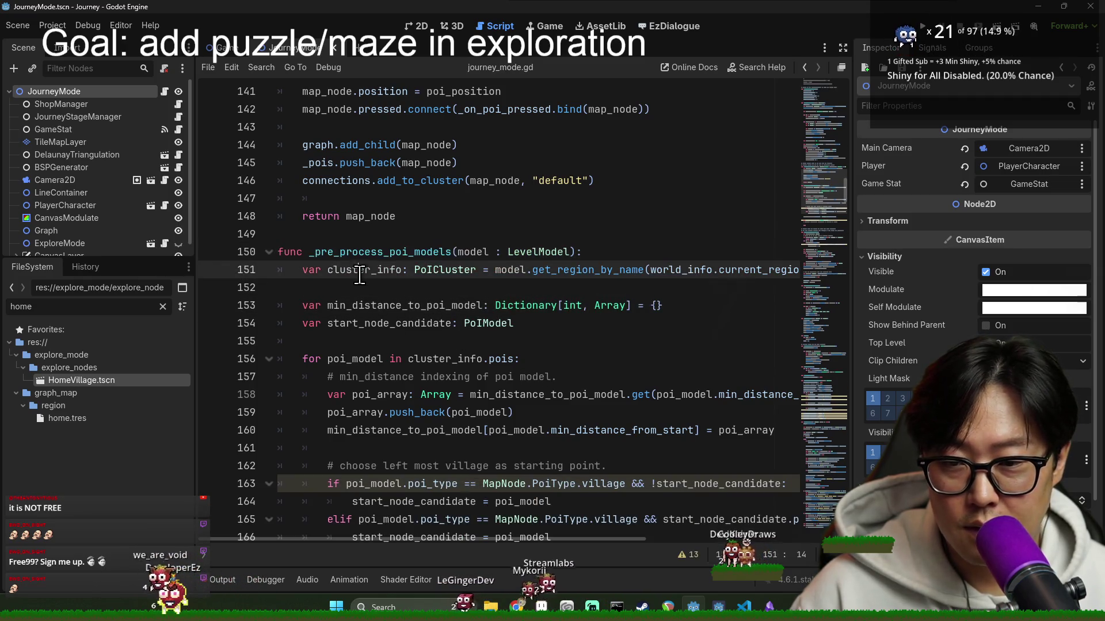
{"action": "scroll", "coordinate": [416, 281], "scroll_direction": "down", "scroll_amount": 5}
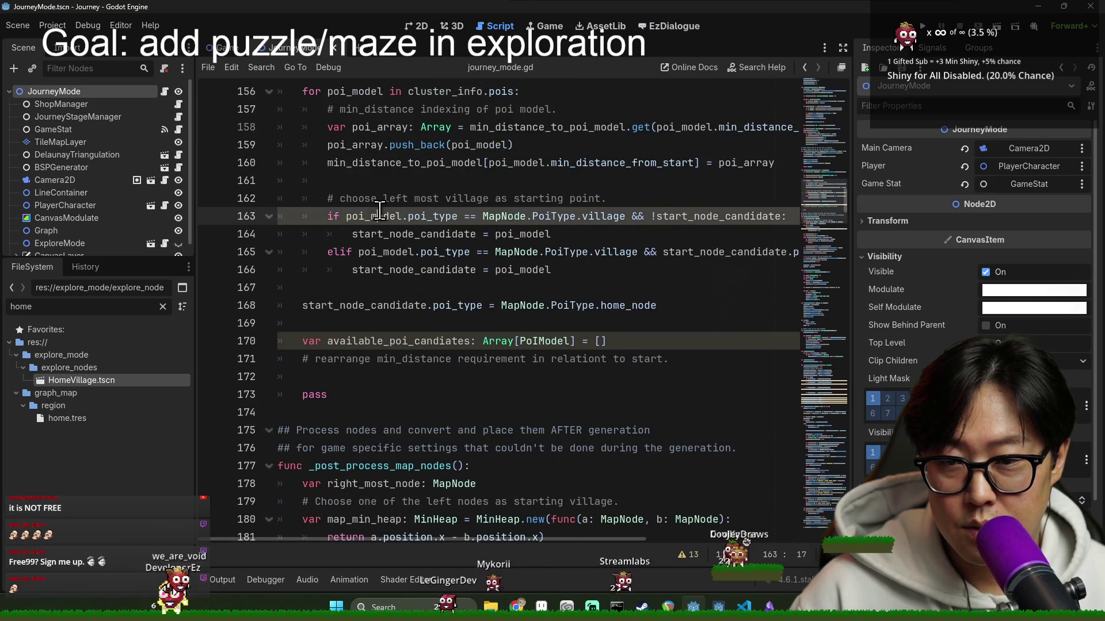
{"action": "double_click", "coordinate": [384, 216]}
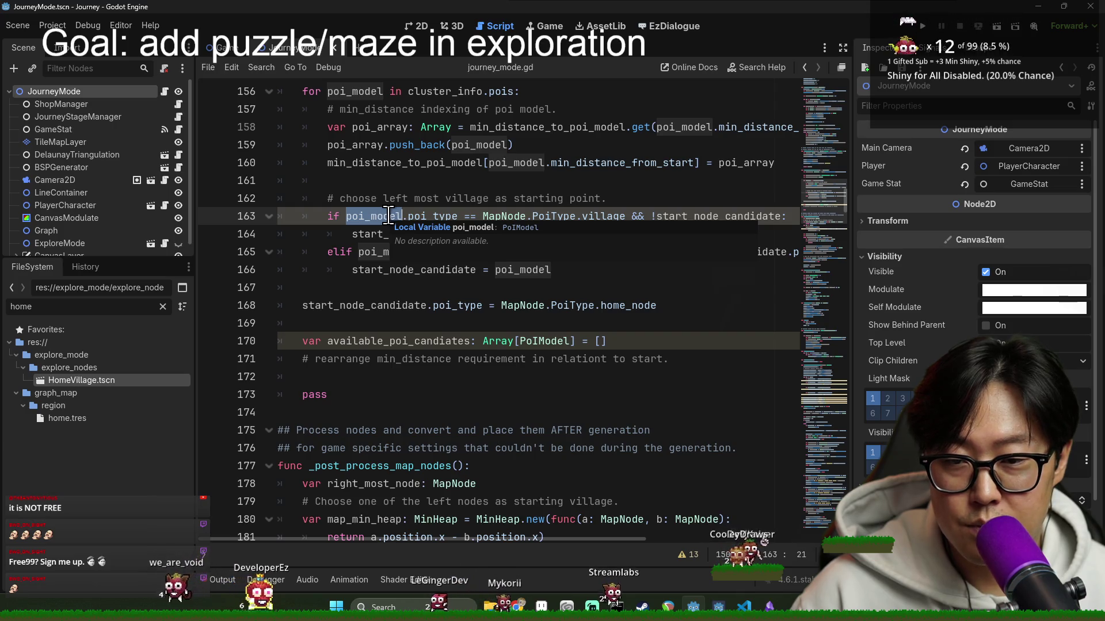
Open the warnings list and review start_node_candidate's uses on lines 154–168
{"action": "left_click", "coordinate": [683, 556]}
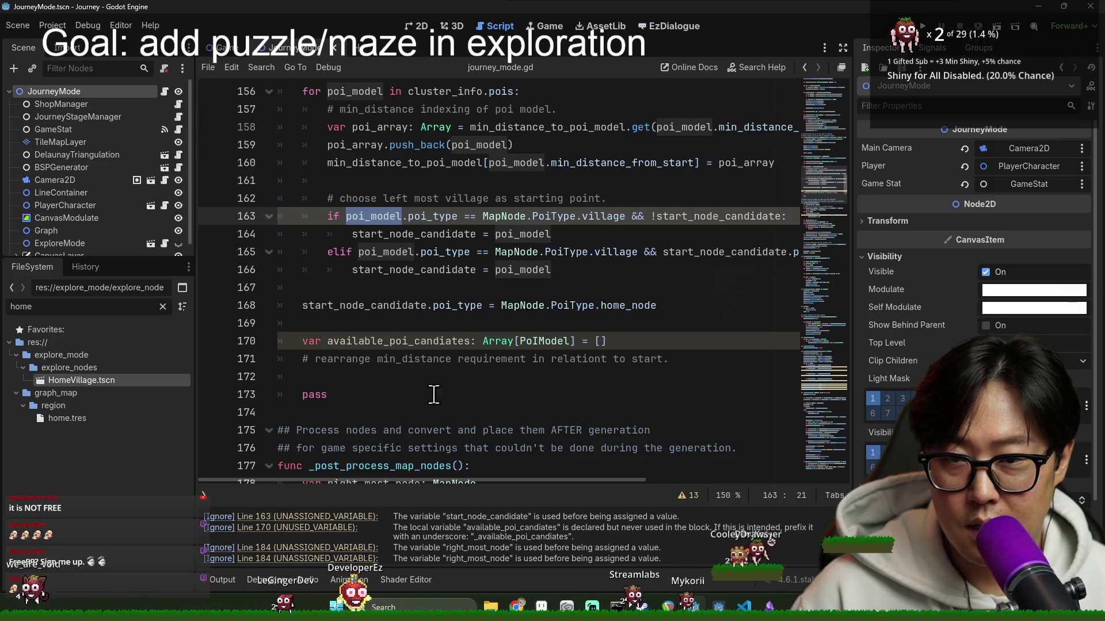
{"action": "scroll", "coordinate": [433, 401], "scroll_direction": "up", "scroll_amount": 2}
{"action": "double_click", "coordinate": [405, 163]}
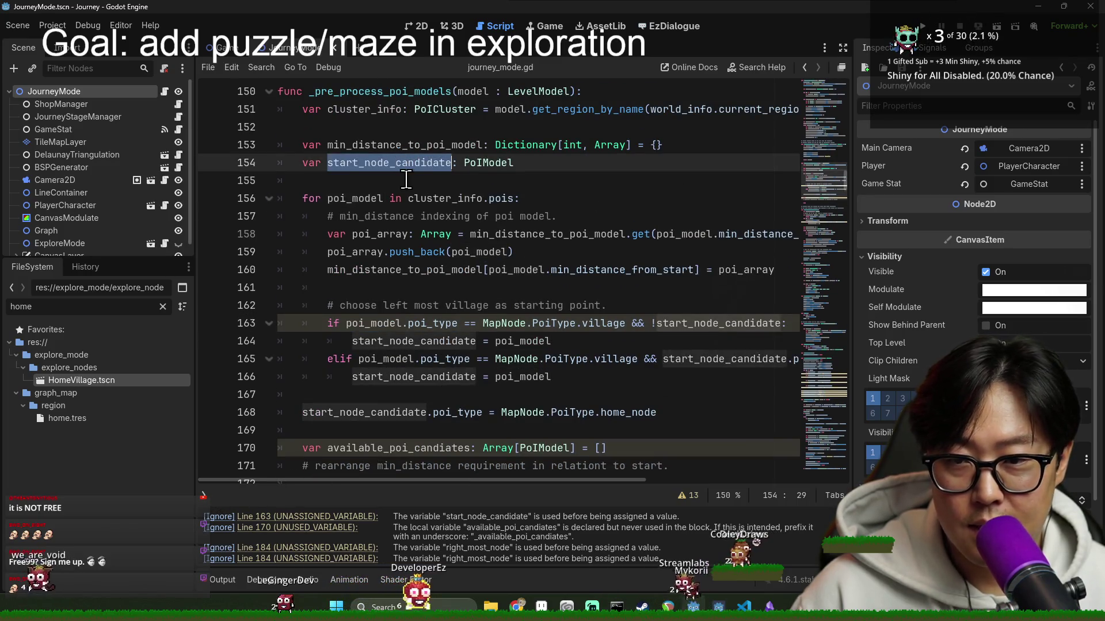
{"action": "left_click", "coordinate": [405, 180]}
{"action": "double_click", "coordinate": [686, 325]}
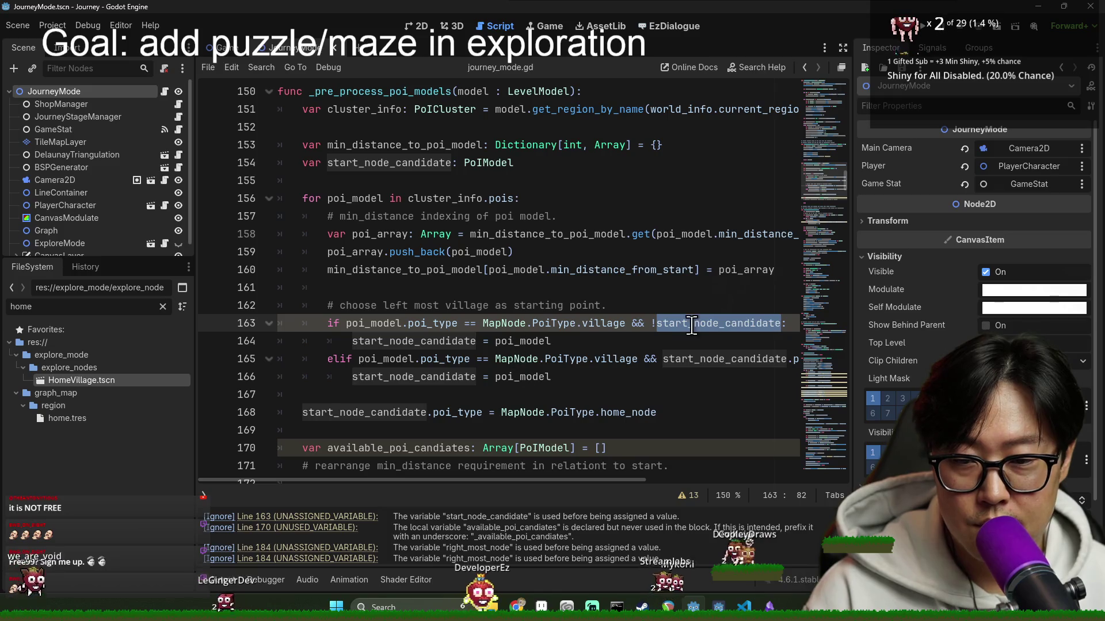
{"action": "double_click", "coordinate": [415, 341]}
{"action": "left_click", "coordinate": [458, 376]}
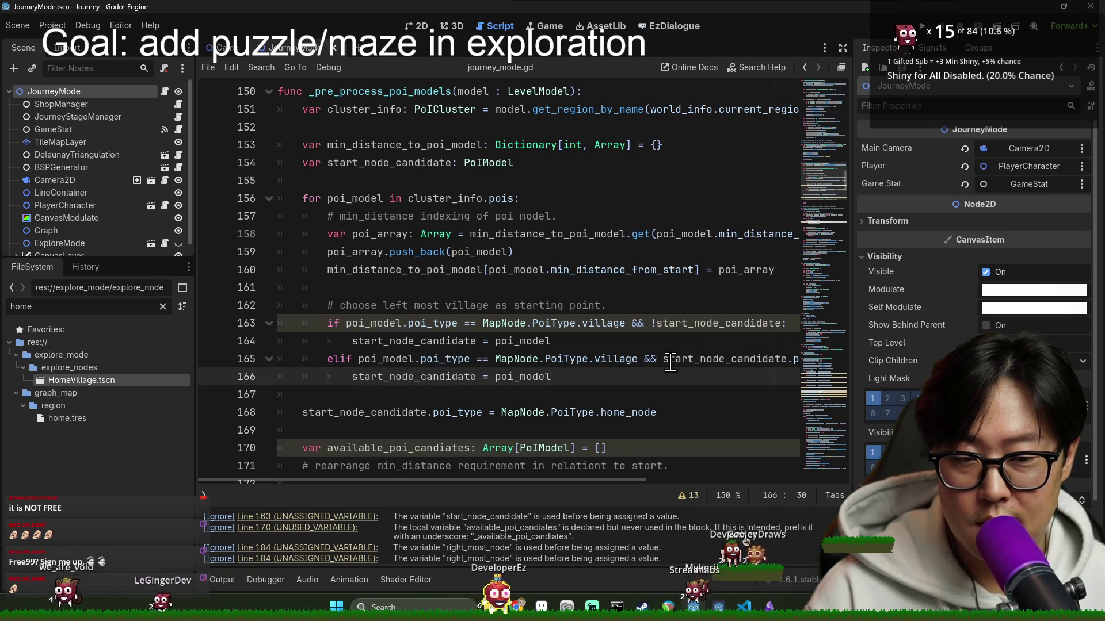
{"action": "double_click", "coordinate": [433, 323]}
{"action": "double_click", "coordinate": [431, 359]}
{"action": "left_click", "coordinate": [595, 359]}
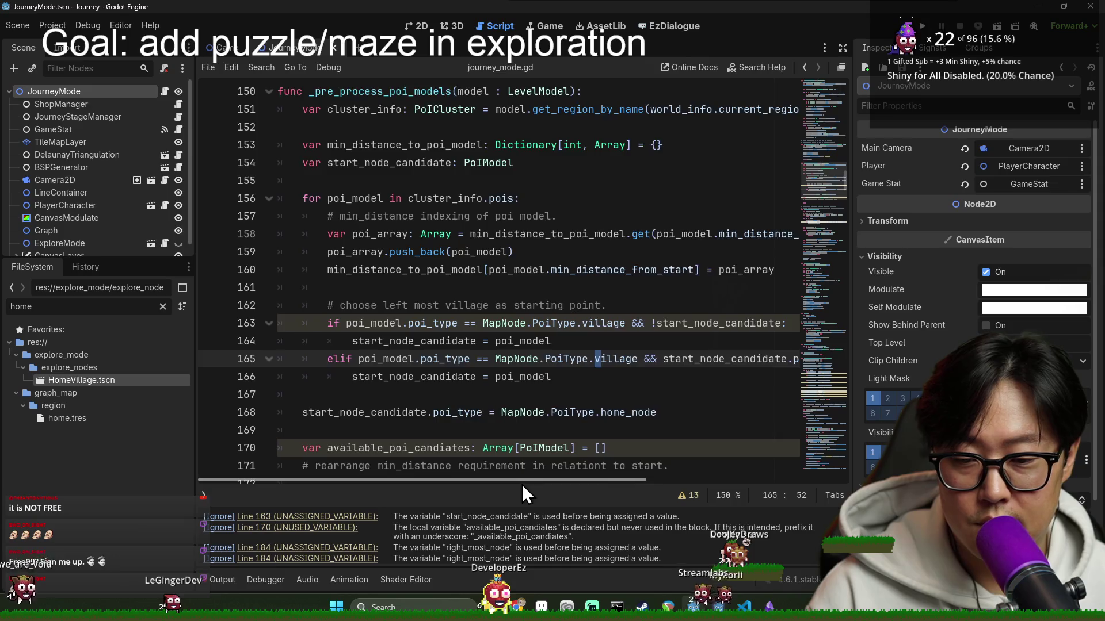
{"action": "scroll", "coordinate": [523, 484], "scroll_direction": "right", "scroll_amount": 5}
{"action": "double_click", "coordinate": [606, 359]}
{"action": "mouse_move", "coordinate": [648, 486]}
{"action": "left_mouse_down"}
{"action": "mouse_move", "coordinate": [728, 486]}
{"action": "mouse_move", "coordinate": [471, 477]}
{"action": "left_mouse_up"}
{"action": "double_click", "coordinate": [496, 377]}
{"action": "double_click", "coordinate": [414, 377]}
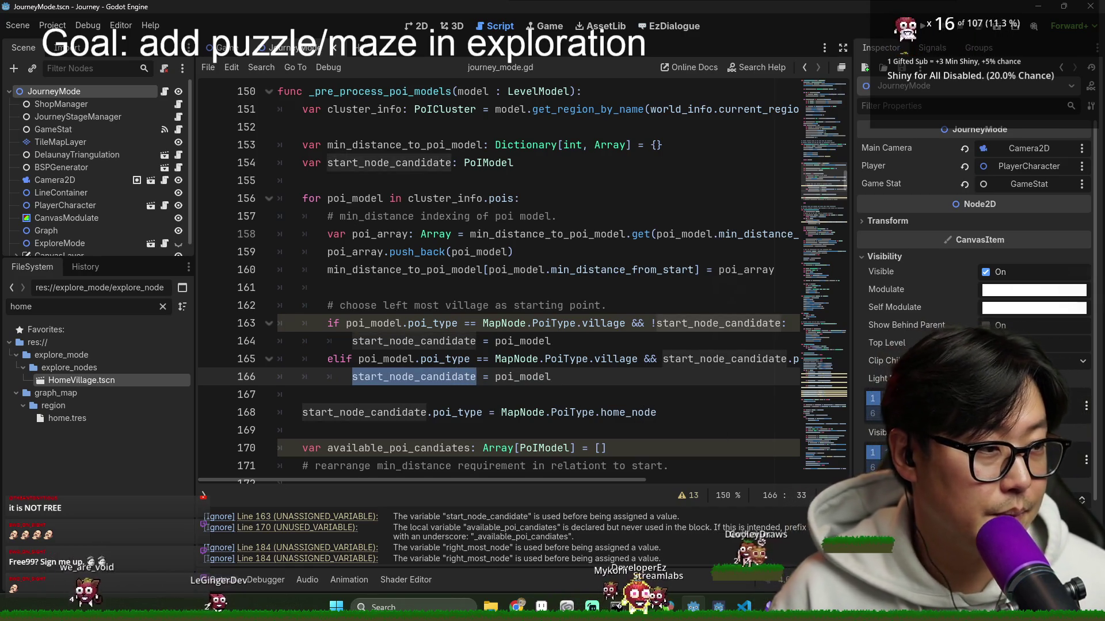
{"action": "scroll", "coordinate": [456, 381], "scroll_direction": "down", "scroll_amount": 1}
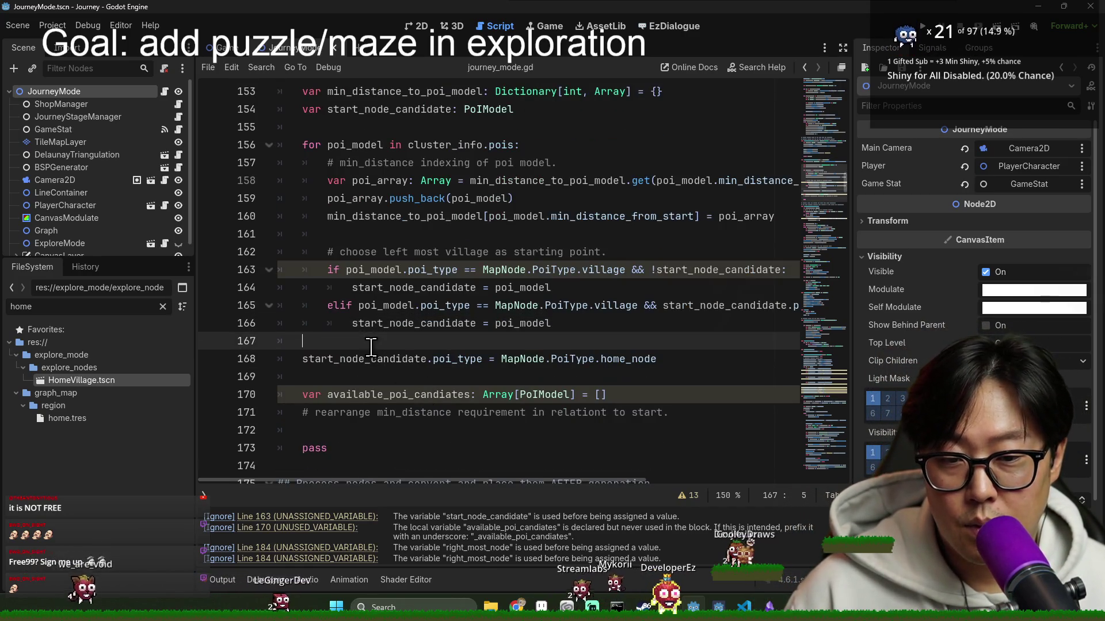
{"action": "double_click", "coordinate": [380, 359]}
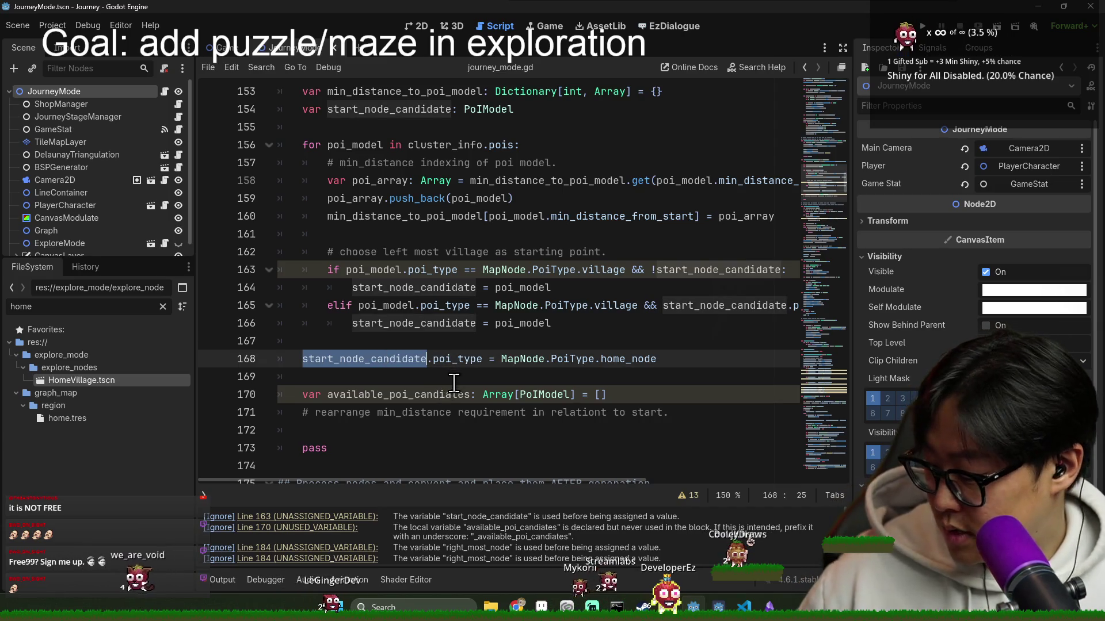
Check the available_poi_candiates declaration on line 170 and the comment below it
{"action": "left_click", "coordinate": [390, 378]}
{"action": "scroll", "coordinate": [420, 369], "scroll_direction": "up", "scroll_amount": 1}
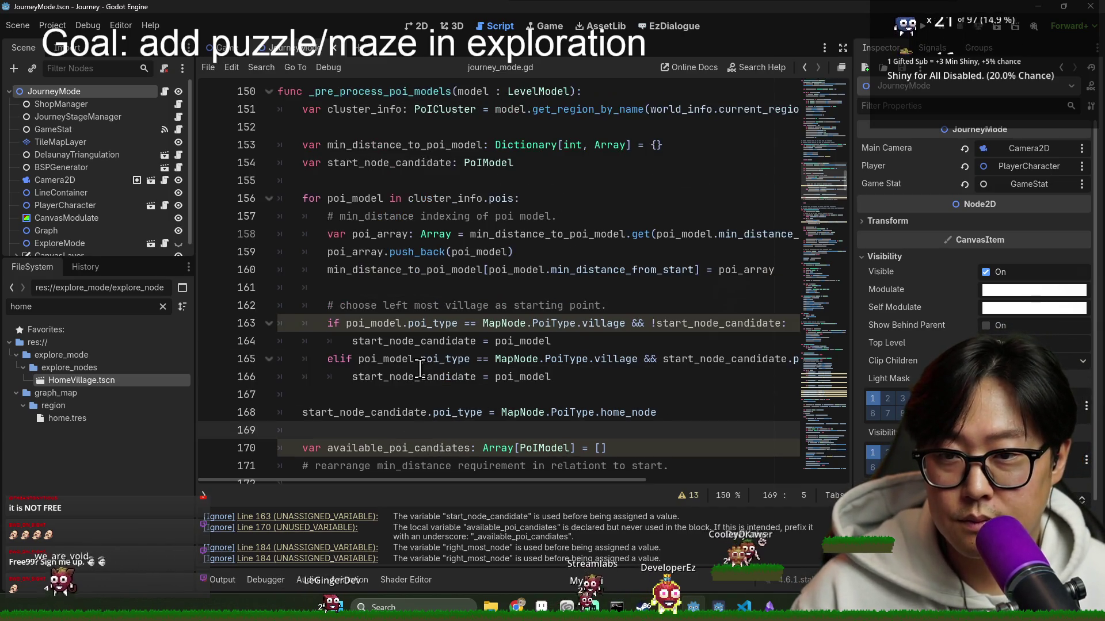
{"action": "scroll", "coordinate": [413, 364], "scroll_direction": "down", "scroll_amount": 3}
{"action": "left_click_drag", "start_coordinate": [327, 287], "coordinate": [342, 289]}
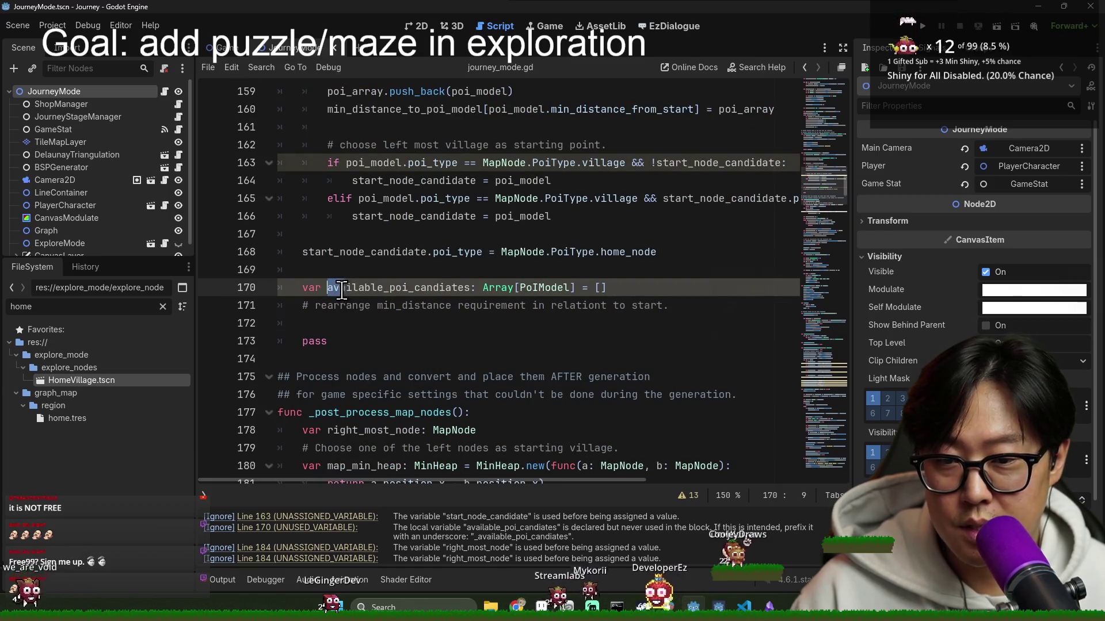
{"action": "double_click", "coordinate": [377, 287]}
{"action": "left_click", "coordinate": [597, 333]}
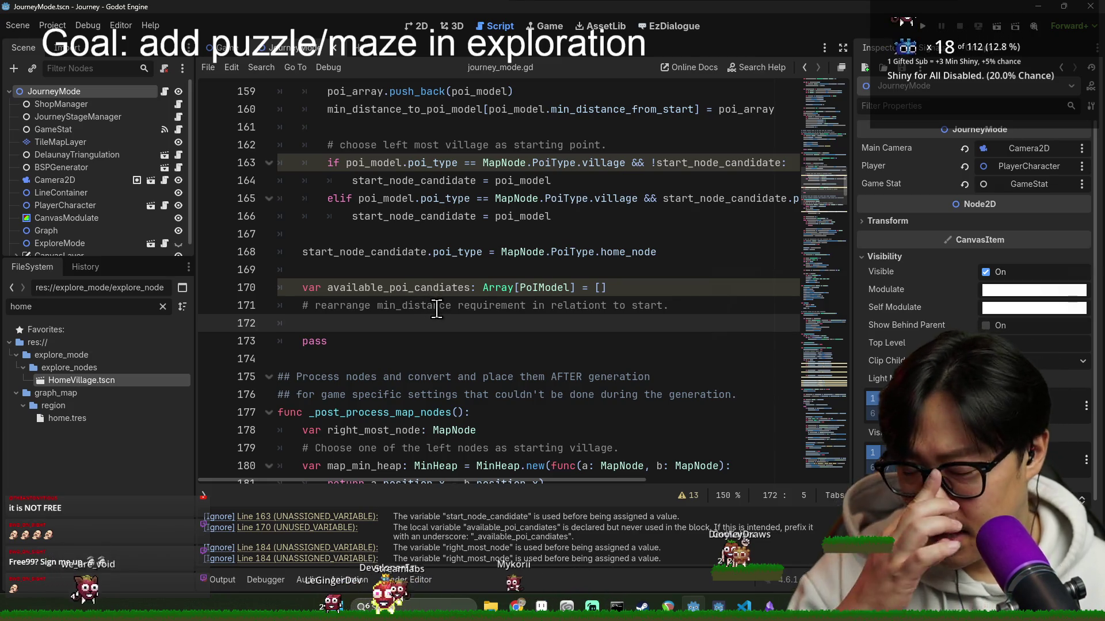
Collapse the output panel and warnings list, returning to blank line 172
{"action": "scroll", "coordinate": [483, 319], "scroll_direction": "up", "scroll_amount": 2}
{"action": "scroll", "coordinate": [483, 319], "scroll_direction": "down", "scroll_amount": 2}
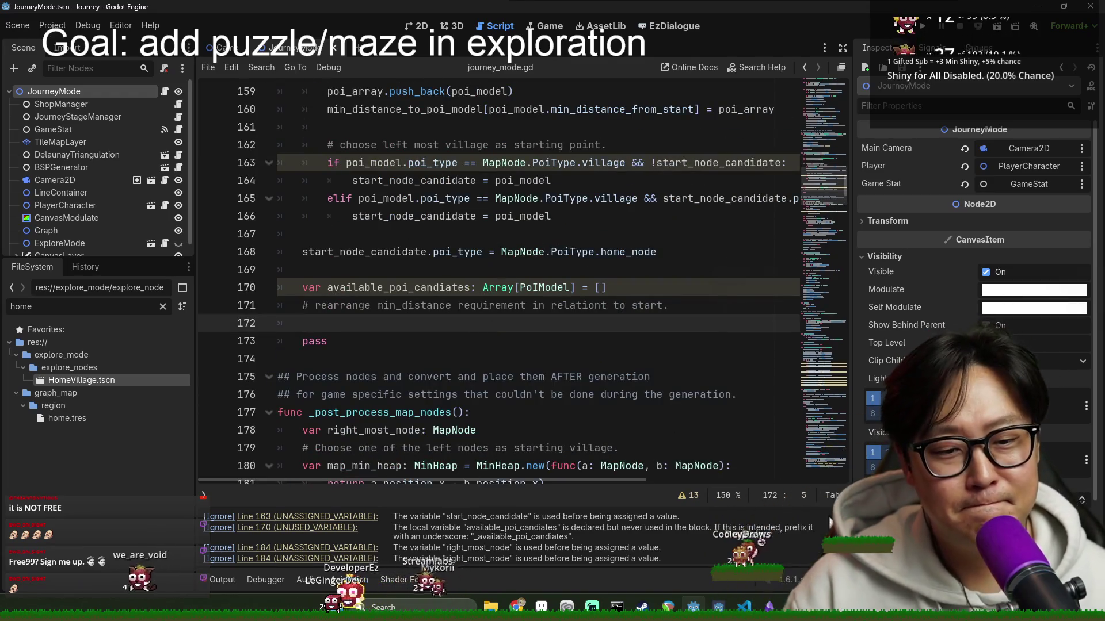
{"action": "left_click", "coordinate": [228, 581]}
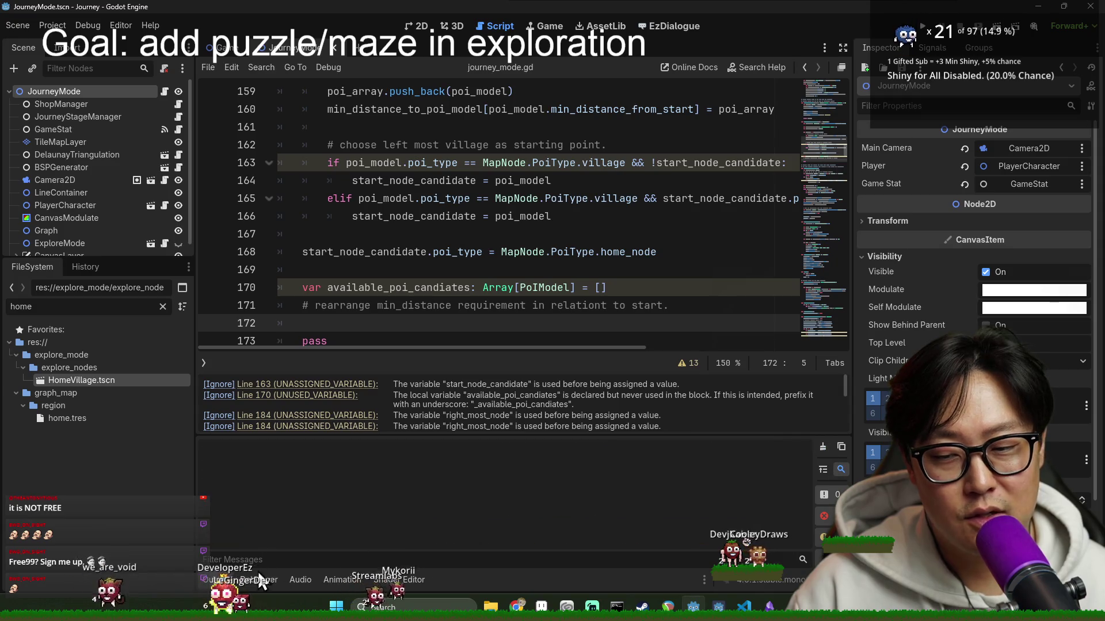
{"action": "left_click", "coordinate": [222, 579]}
{"action": "left_click", "coordinate": [364, 376]}
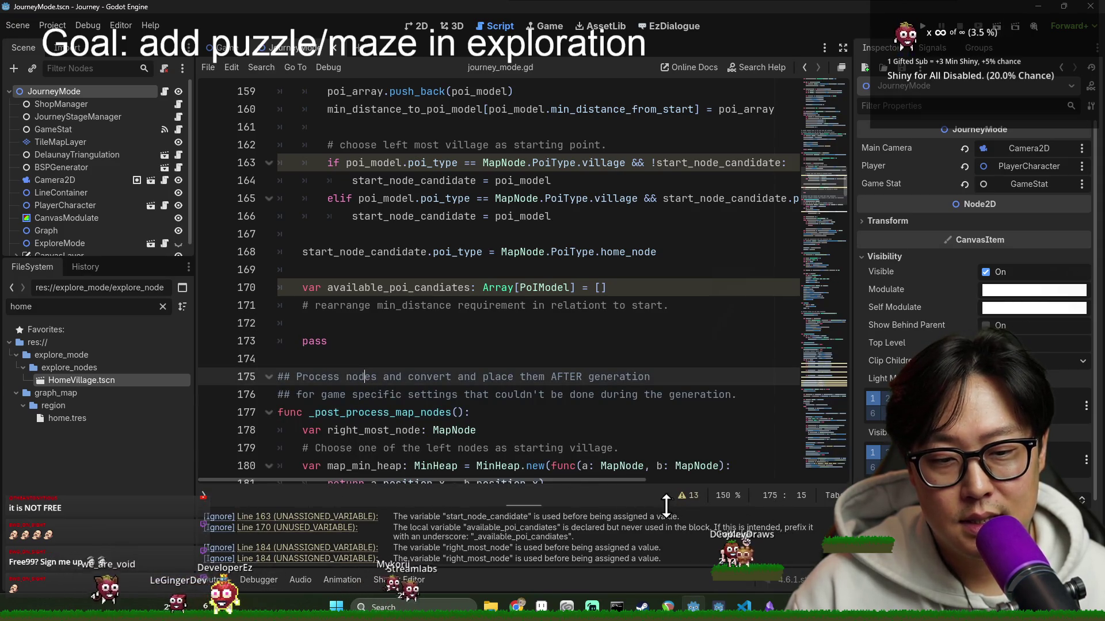
{"action": "left_click", "coordinate": [689, 495]}
{"action": "left_click", "coordinate": [397, 323]}
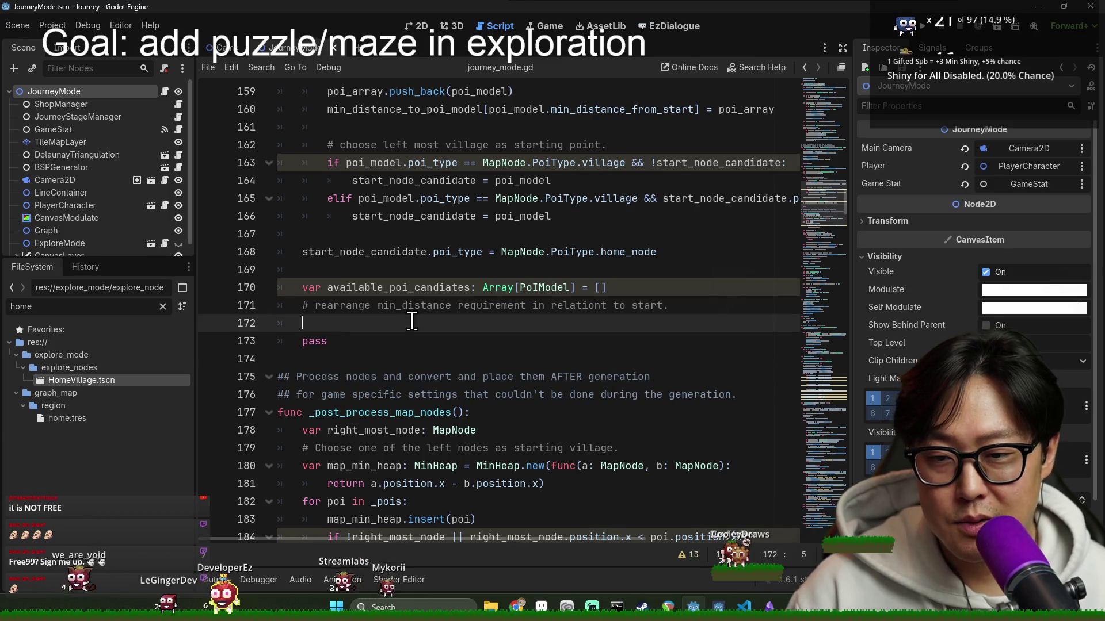
{"action": "scroll", "coordinate": [461, 323], "scroll_direction": "down", "scroll_amount": 1}
{"action": "scroll", "coordinate": [518, 320], "scroll_direction": "up", "scroll_amount": 3}
{"action": "scroll", "coordinate": [523, 320], "scroll_direction": "down", "scroll_amount": 2}
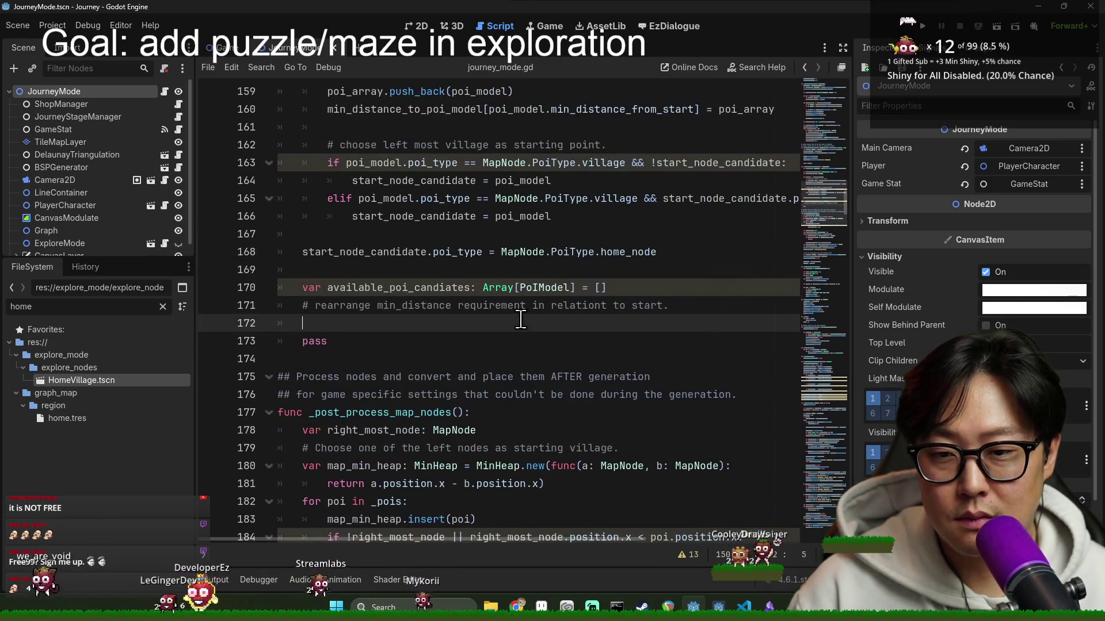
Add an 'int current_traversal_level = 0' line below the rearrange comment
{"action": "key", "text": "Return"}
{"action": "type", "text": "current_trav"}
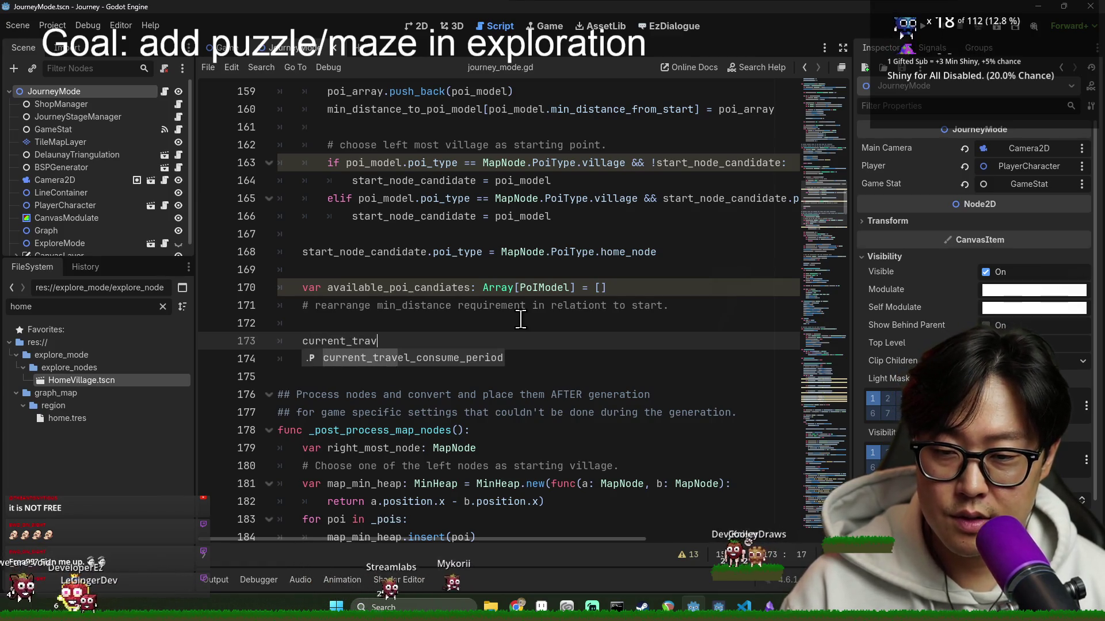
{"action": "type", "text": "ersal"}
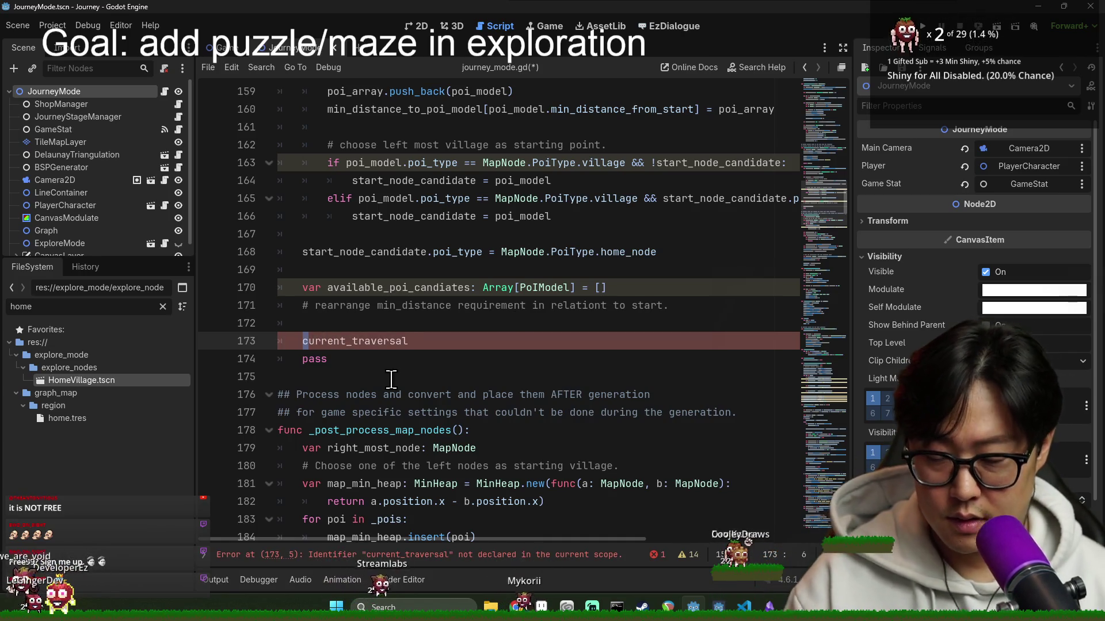
{"action": "key", "text": "BackSpace"}
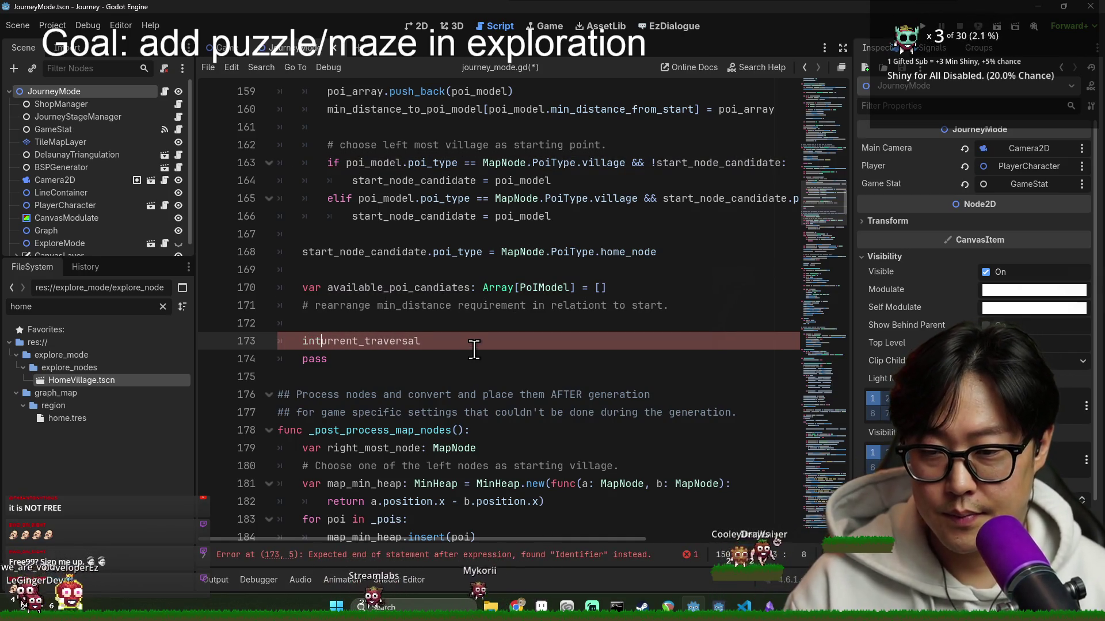
{"action": "key", "text": "BackSpace"}
{"action": "left_click", "coordinate": [519, 346]}
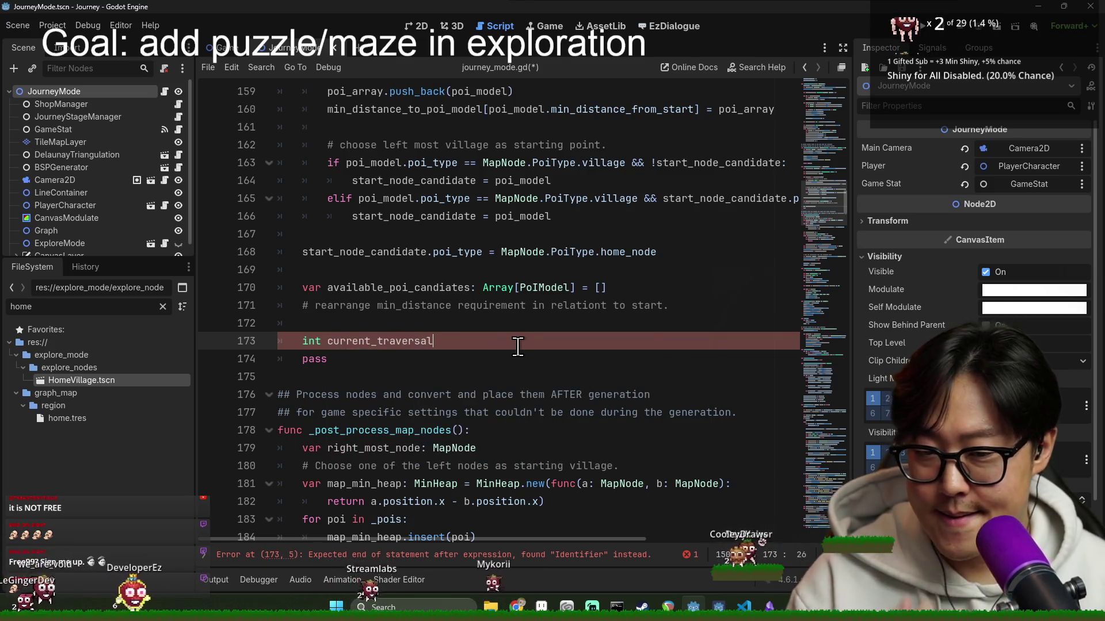
{"action": "key", "text": "BackSpace"}
{"action": "type", "text": "rsal"}
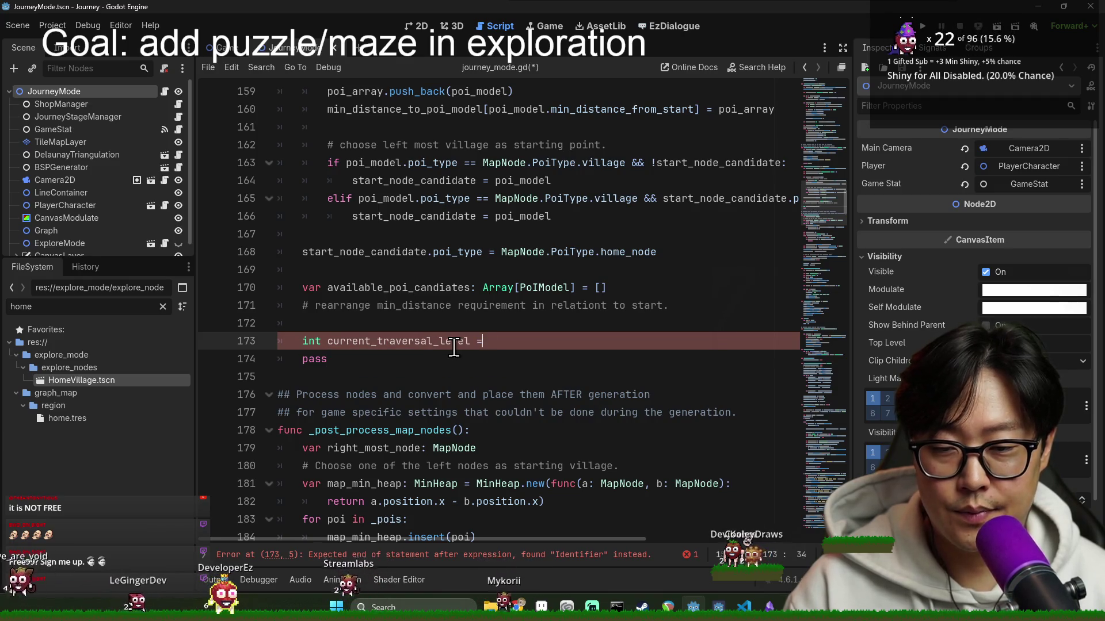
{"action": "key", "text": "Return"}
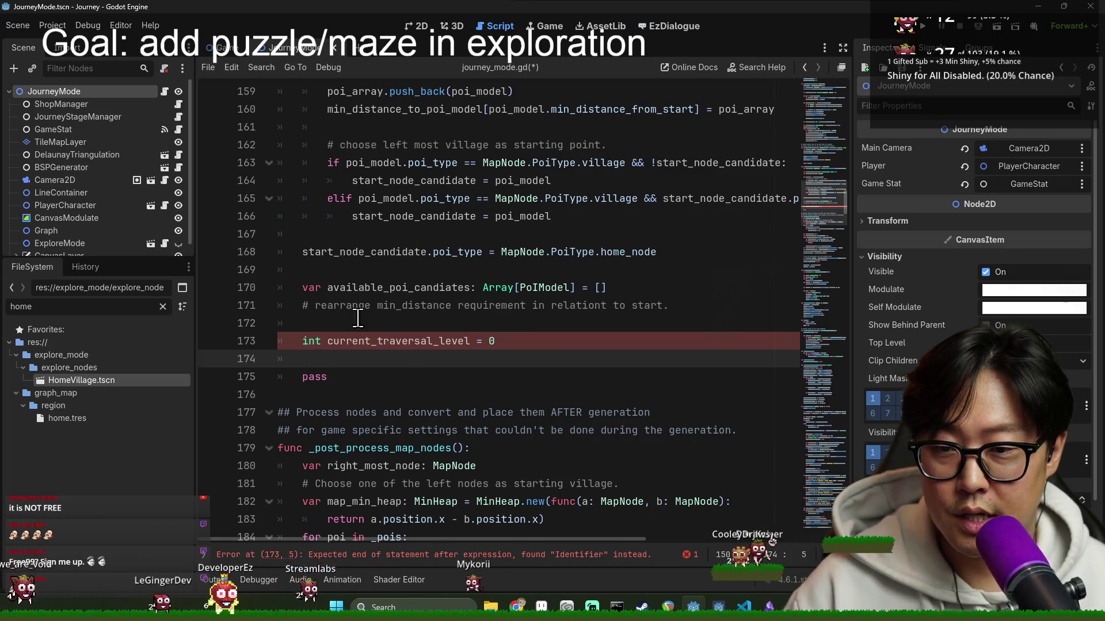
Rename the start_node_candidate declaration on line 154 to starting_node
{"action": "scroll", "coordinate": [350, 297], "scroll_direction": "up", "scroll_amount": 4}
{"action": "double_click", "coordinate": [353, 216]}
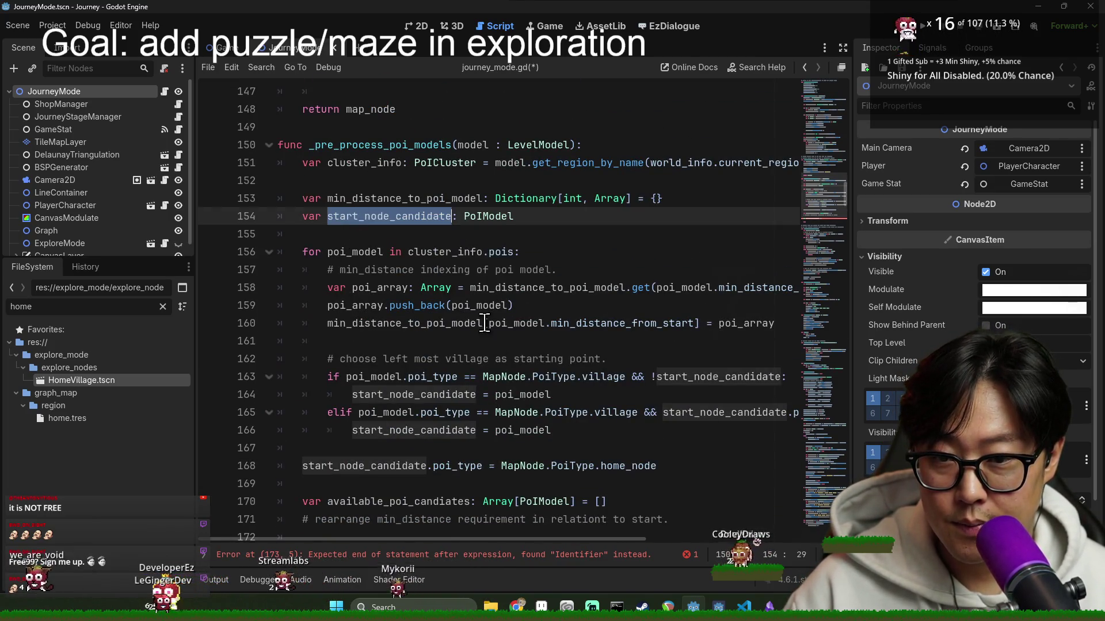
{"action": "scroll", "coordinate": [380, 217], "scroll_direction": "down", "scroll_amount": 3}
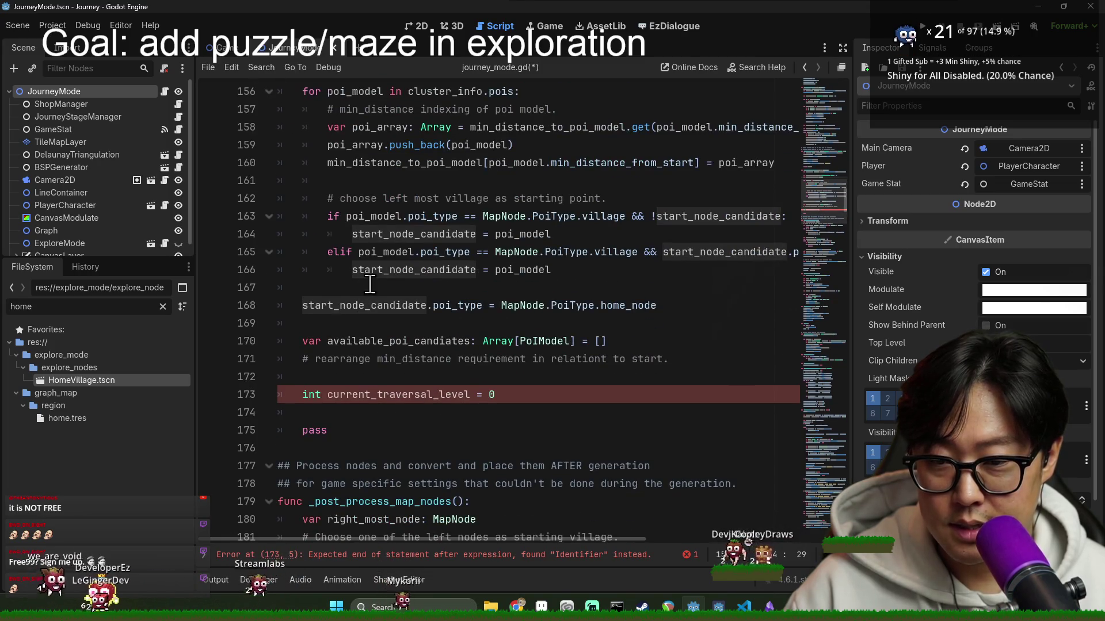
{"action": "scroll", "coordinate": [368, 285], "scroll_direction": "up", "scroll_amount": 4}
{"action": "type", "text": "starting_node: PoIModel"}
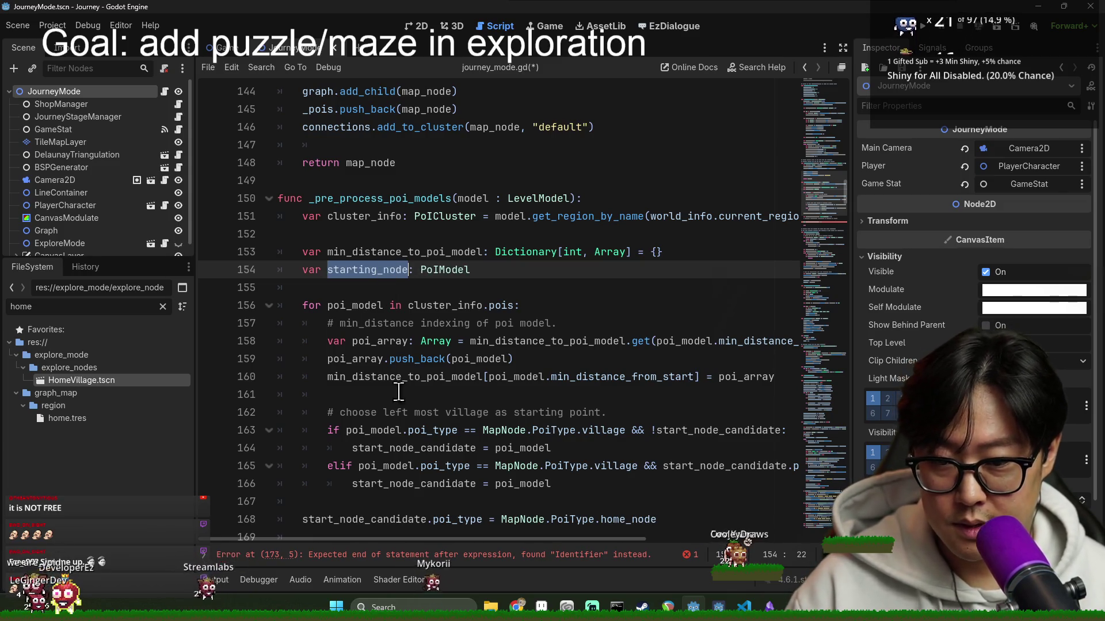
Replace start_node_candidate with starting_node on lines 163–168 and save
{"action": "double_click", "coordinate": [397, 438]}
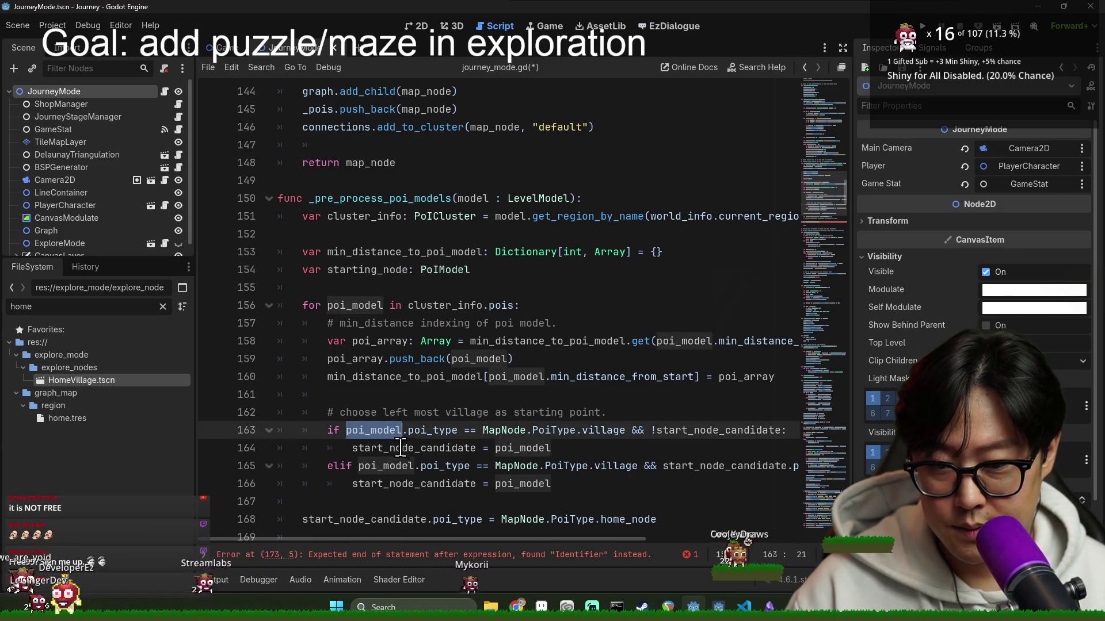
{"action": "double_click", "coordinate": [688, 434]}
{"action": "type", "text": "starting_node"}
{"action": "key", "text": "F3"}
{"action": "type", "text": "starting_node"}
{"action": "key", "text": "F3"}
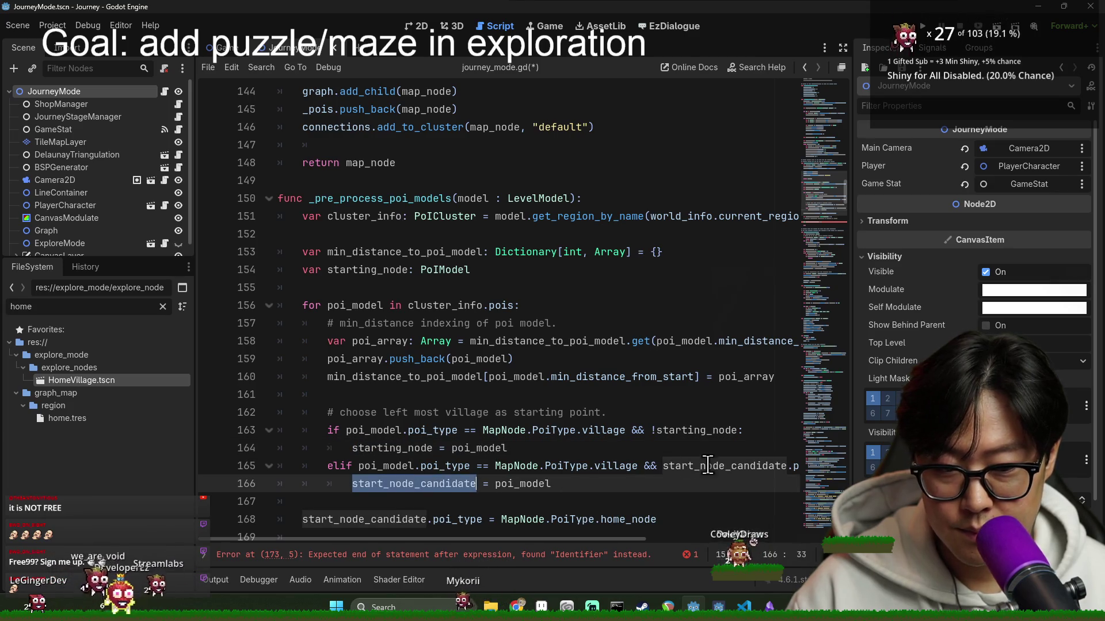
{"action": "type", "text": "starting_node"}
{"action": "double_click", "coordinate": [688, 466]}
{"action": "type", "text": "starting_node"}
{"action": "scroll", "coordinate": [455, 460], "scroll_direction": "down", "scroll_amount": 3}
{"action": "key", "text": "F3"}
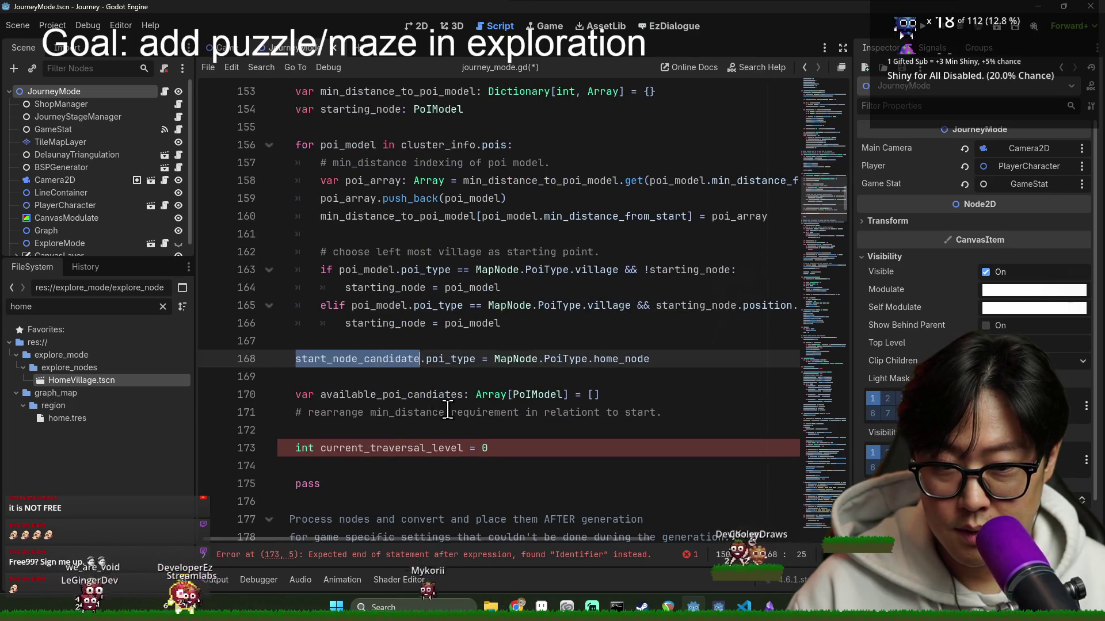
{"action": "type", "text": "starting_node"}
{"action": "key", "text": "ctrl+s"}
Select current_traversal_level on line 173, save, and move to its int keyword
{"action": "double_click", "coordinate": [368, 395]}
{"action": "double_click", "coordinate": [381, 448]}
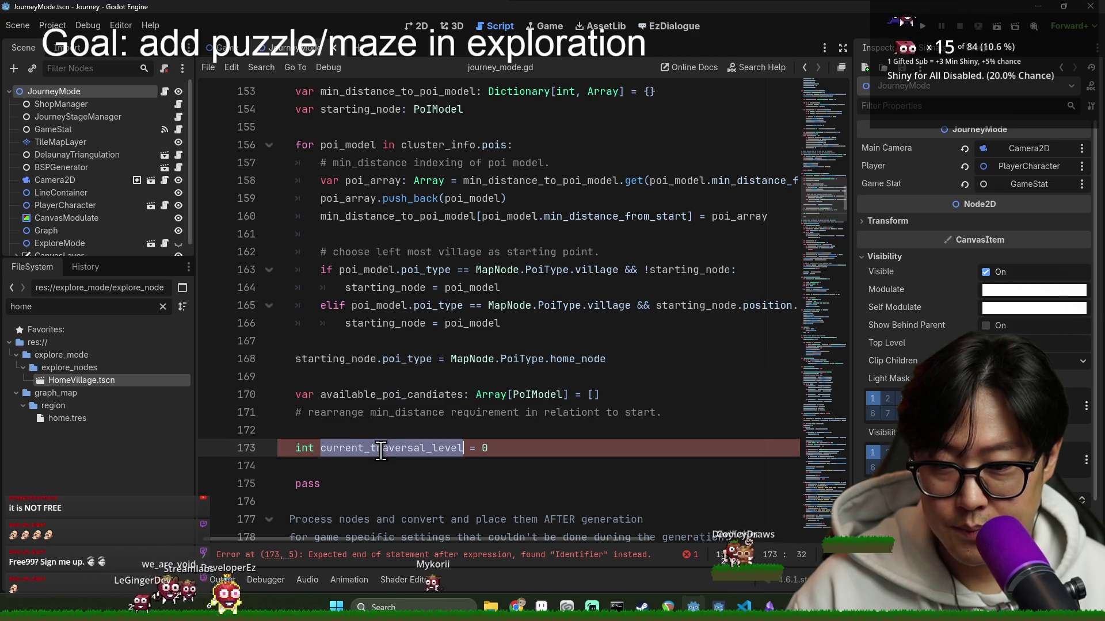
{"action": "key", "text": "ctrl+s"}
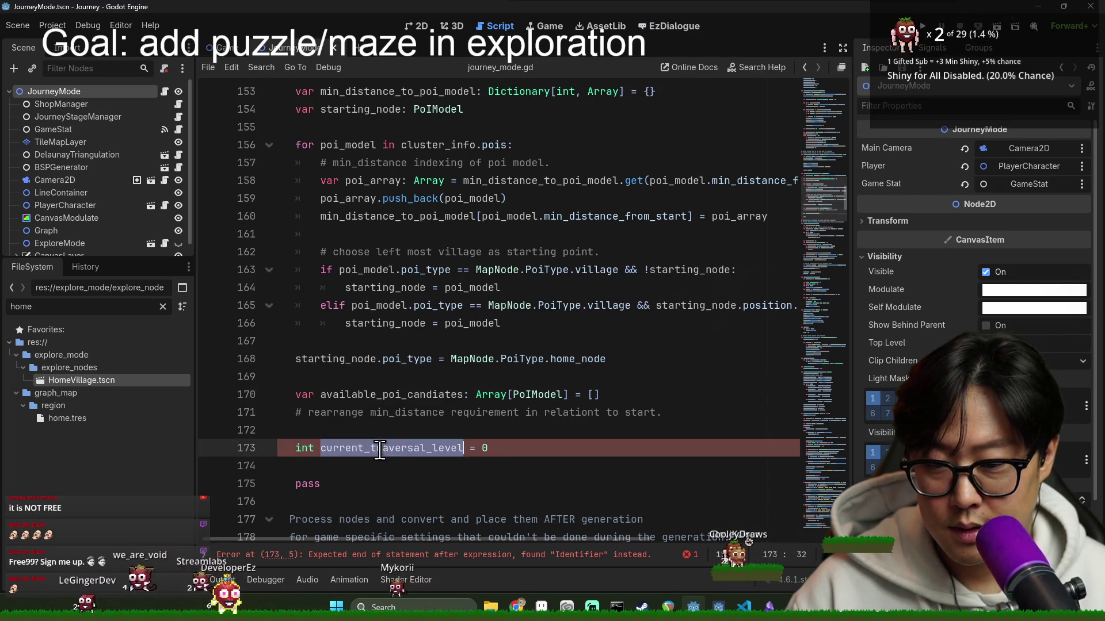
{"action": "left_click", "coordinate": [355, 463]}
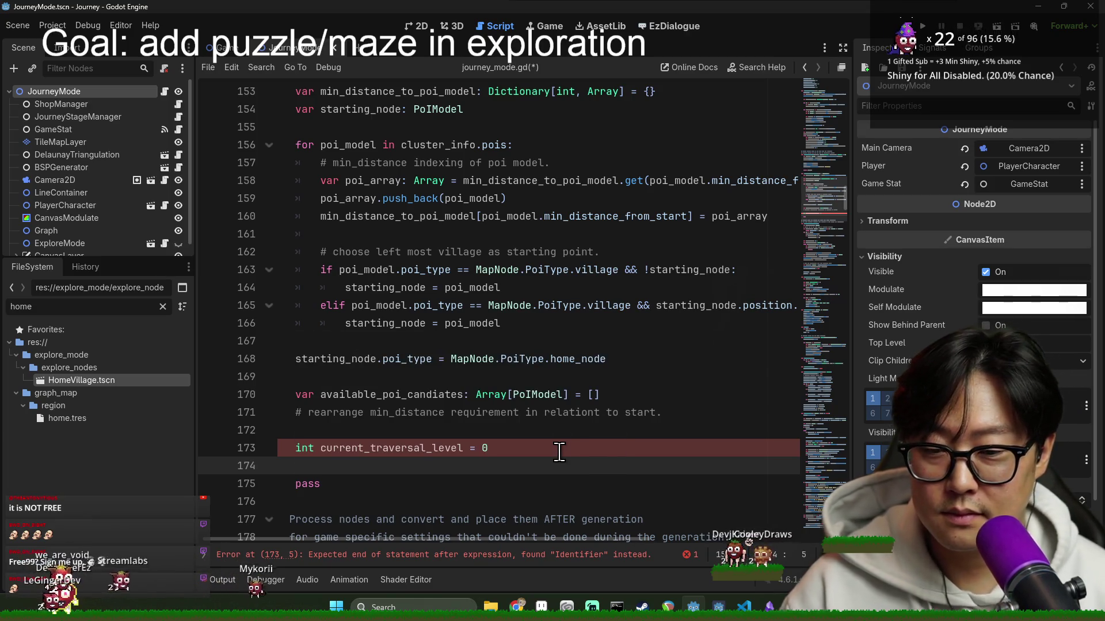
{"action": "left_click", "coordinate": [318, 447]}
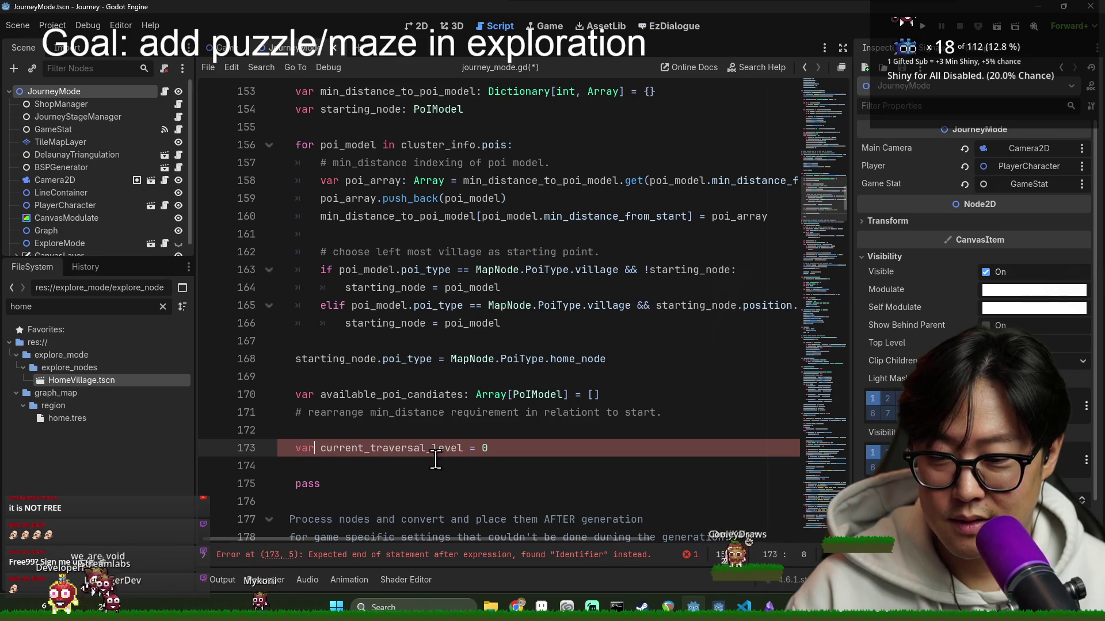
Correct the declaration to 'var current_traversal_level: int = 0' and save
{"action": "left_click", "coordinate": [459, 448]}
{"action": "type", "text": "l"}
{"action": "left_click", "coordinate": [480, 460]}
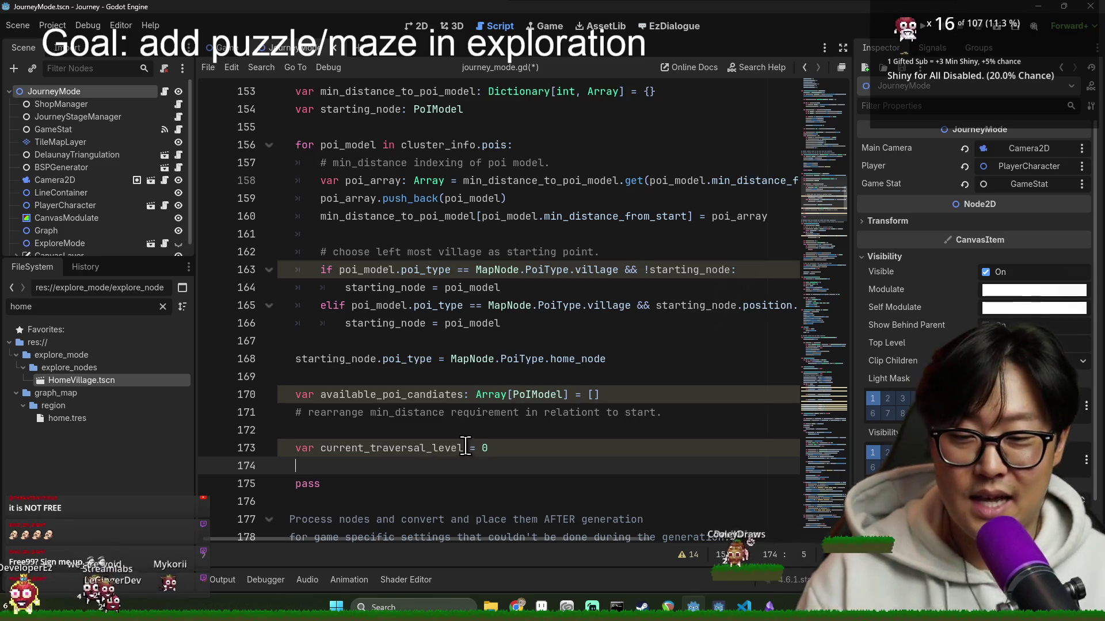
{"action": "left_click", "coordinate": [466, 448]}
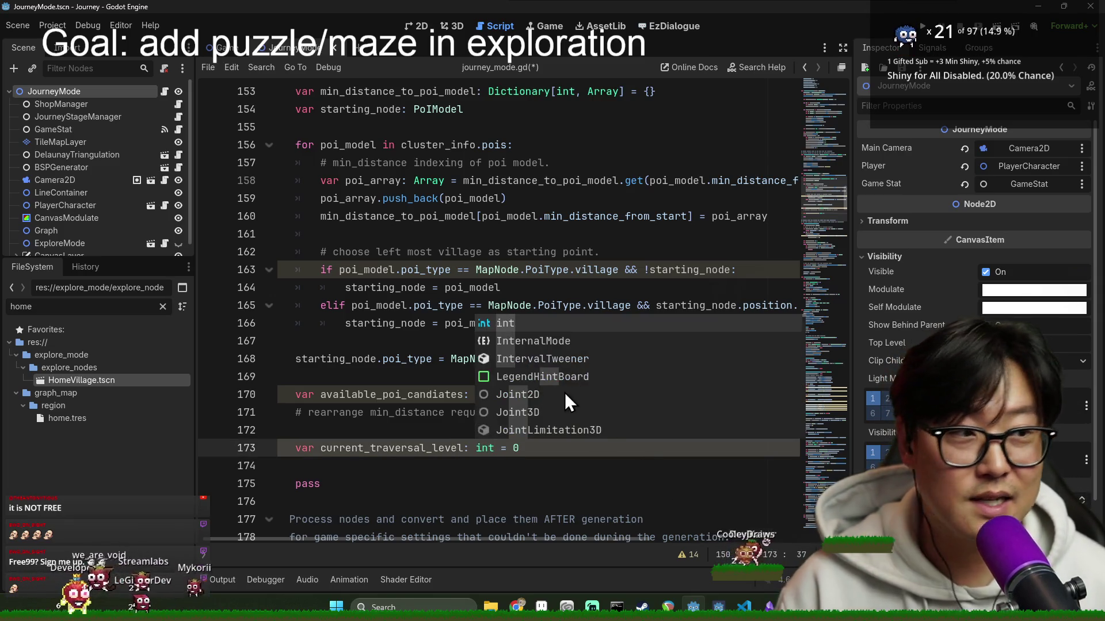
{"action": "key", "text": "ctrl+s"}
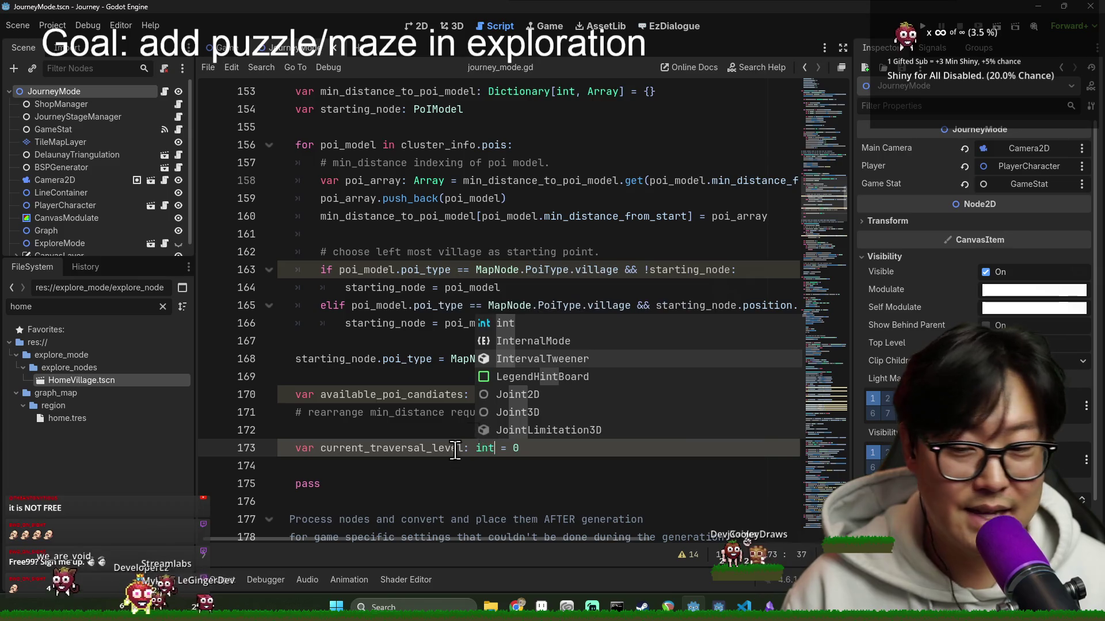
Add the comment '# TODO BFS traversal per level and replace nodes.' on line 174 and save
{"action": "left_click", "coordinate": [418, 467]}
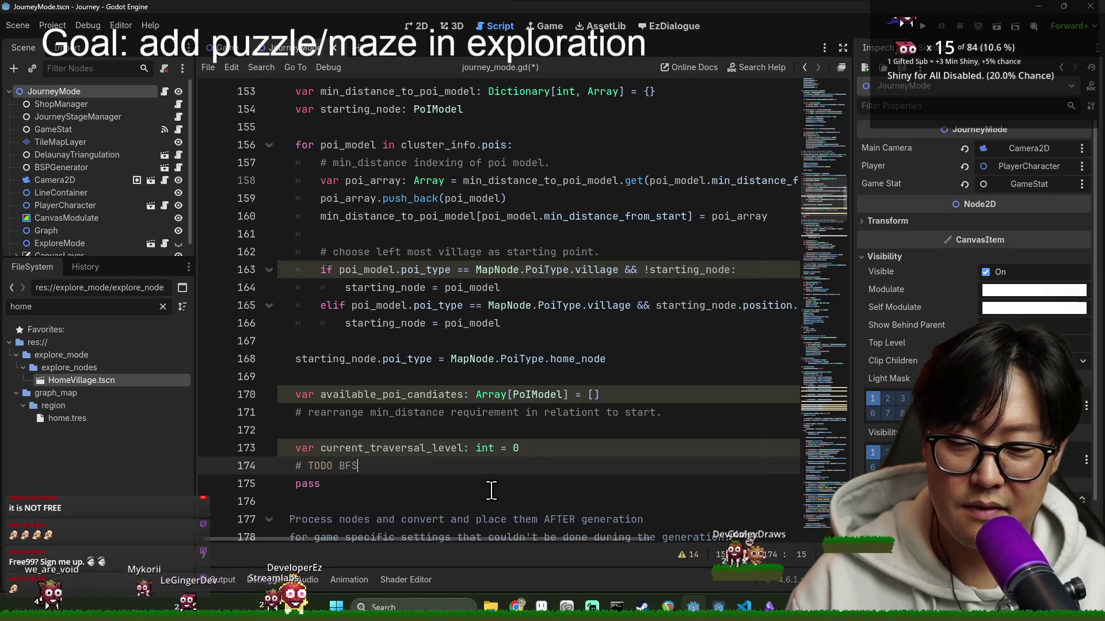
{"action": "type", "text": "raversal "}
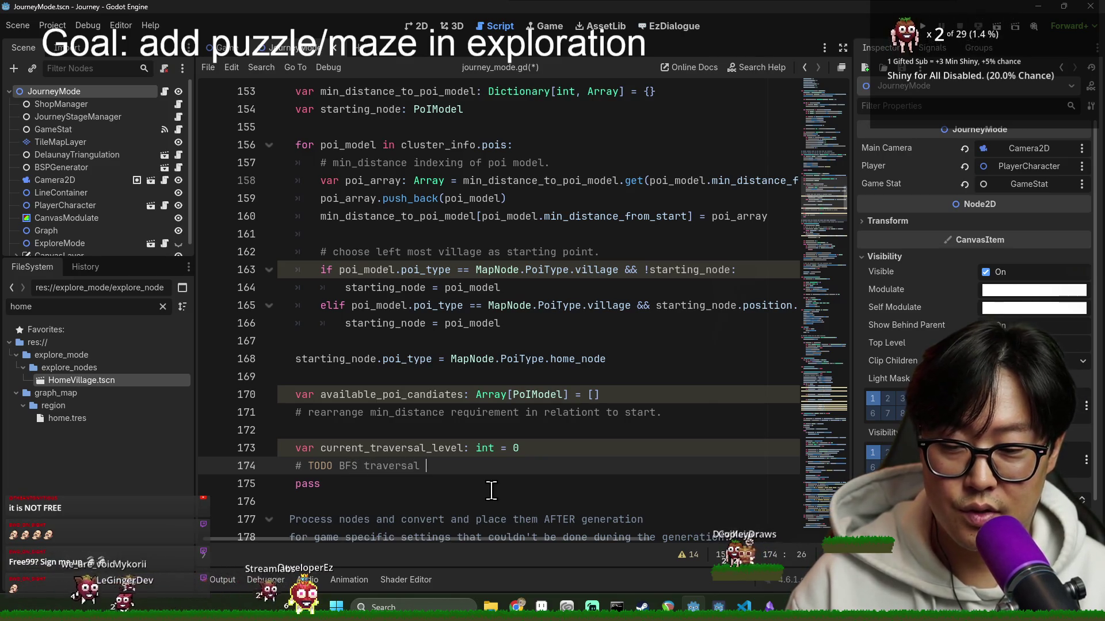
{"action": "type", "text": "per level"}
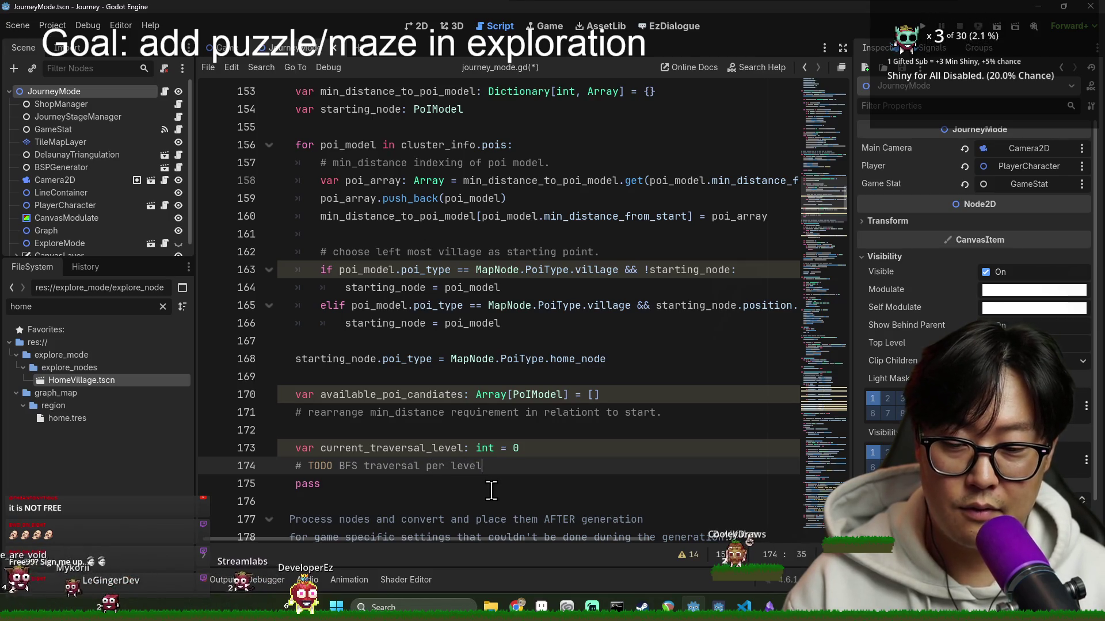
{"action": "type", "text": " and "}
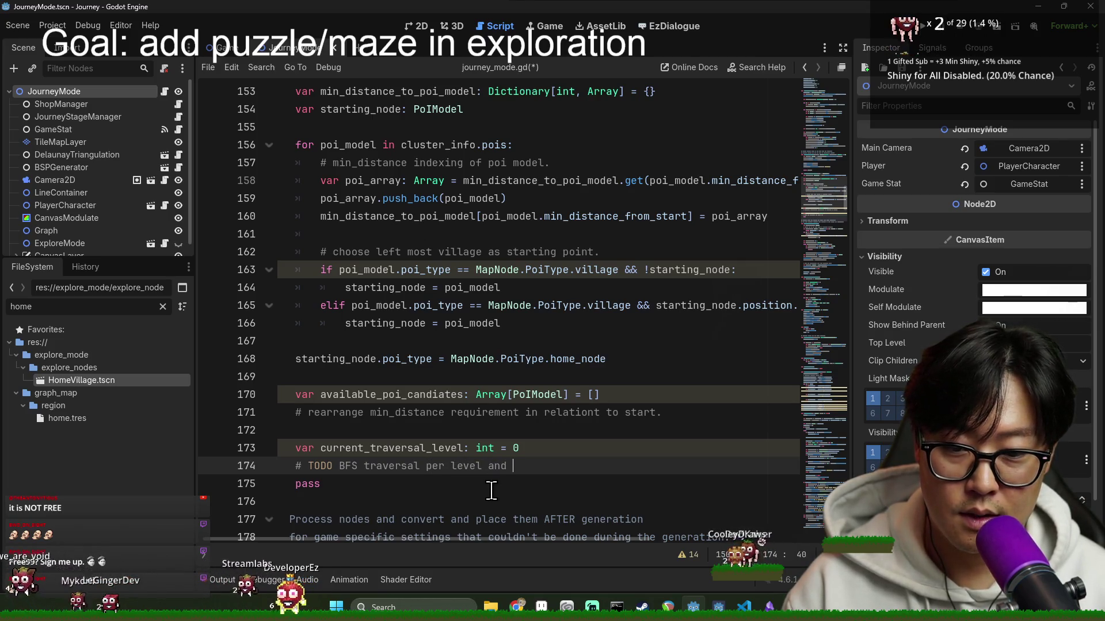
{"action": "type", "text": "replac enode"}
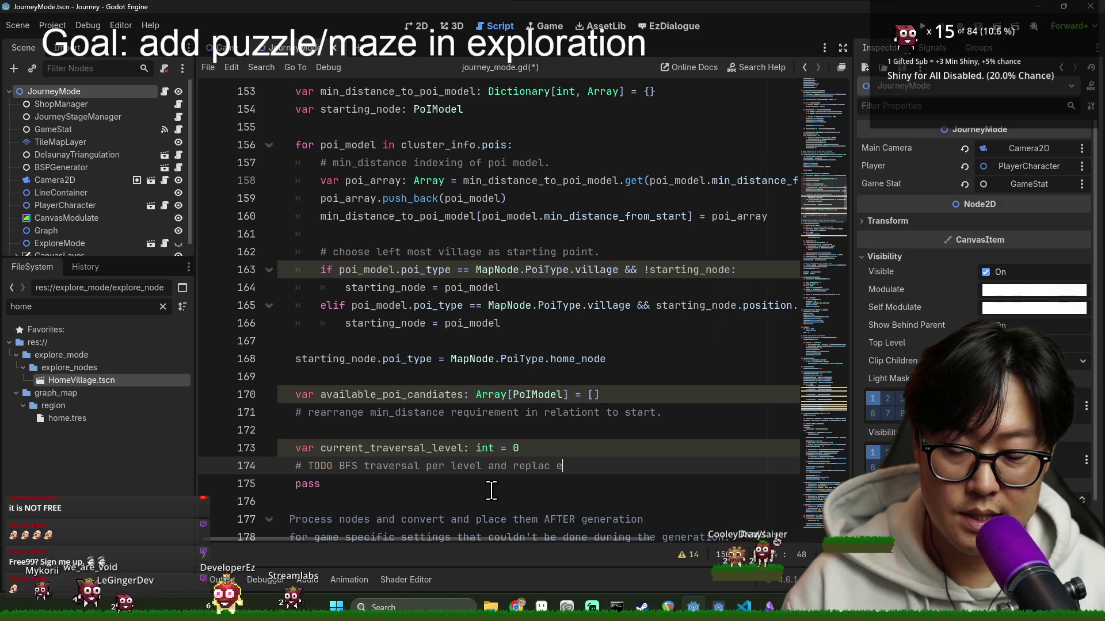
{"action": "key", "text": "BackSpace"}
{"action": "key", "text": "BackSpace"}
{"action": "key", "text": "BackSpace"}
{"action": "type", "text": "e nodes."}
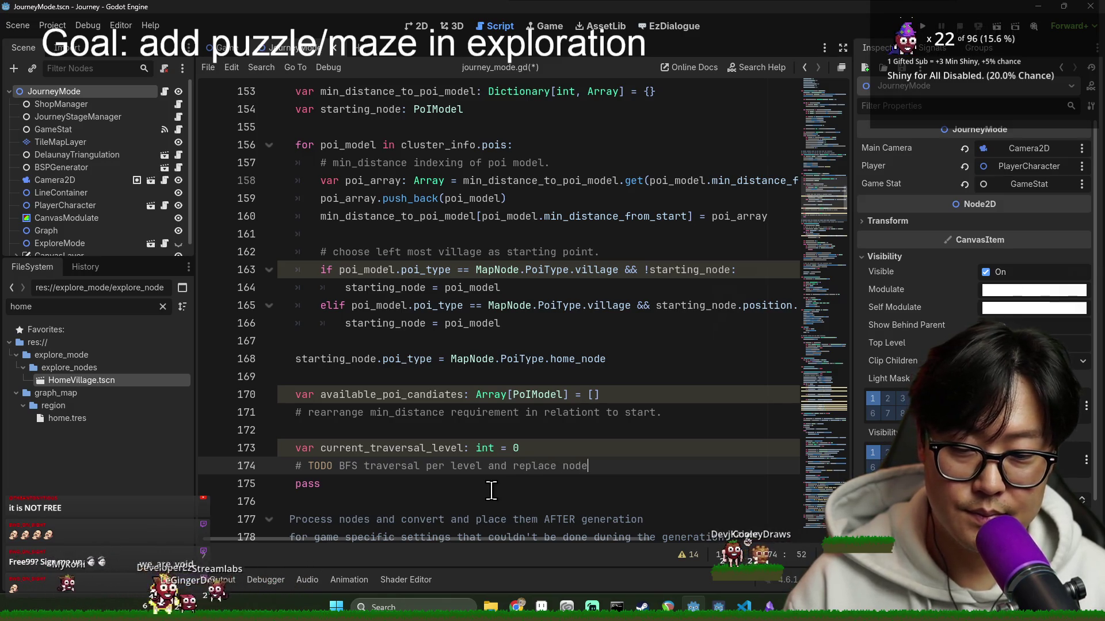
{"action": "scroll", "coordinate": [492, 490], "scroll_direction": "down", "scroll_amount": 2}
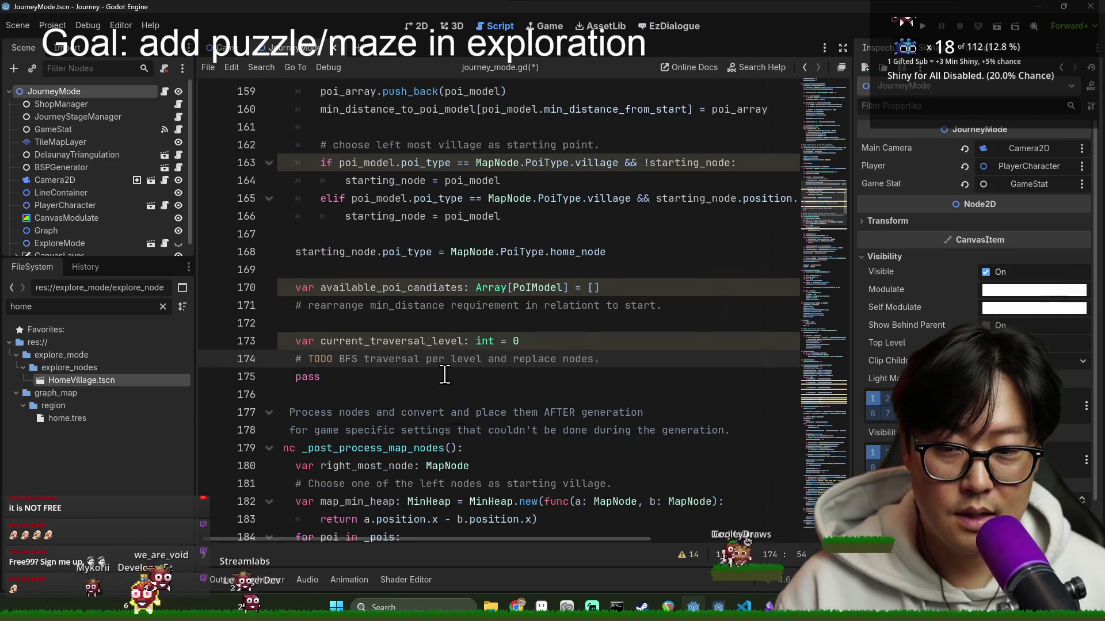
{"action": "key", "text": "ctrl+s"}
Glance at the Steamworks page in Chrome, then return to the Godot script editor
{"action": "left_click", "coordinate": [558, 218]}
{"action": "key", "text": "alt+Tab"}
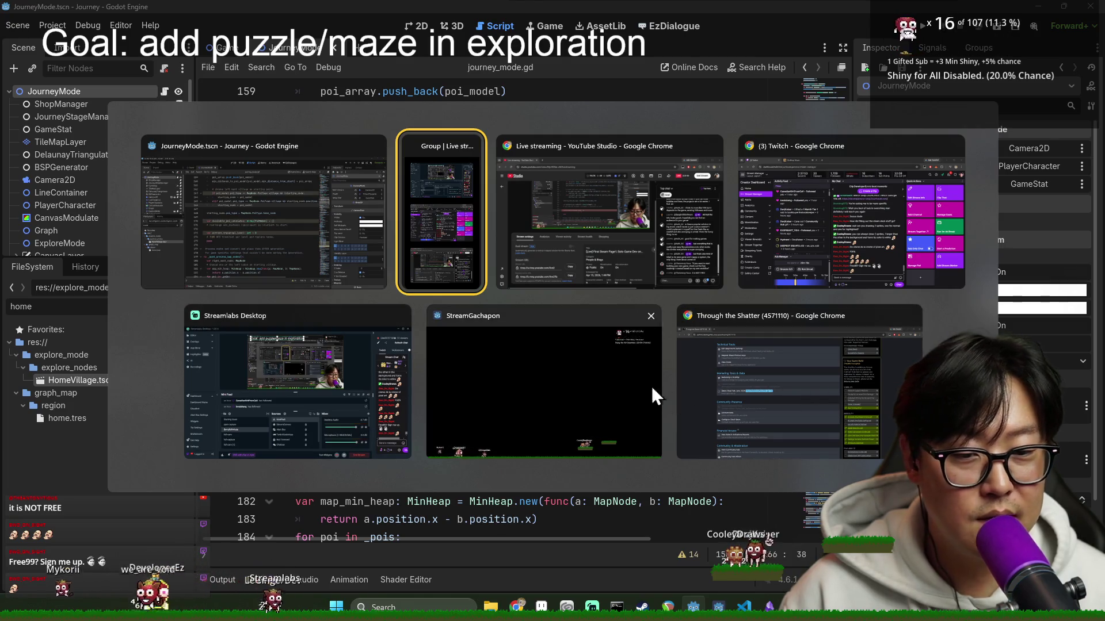
{"action": "left_click", "coordinate": [748, 374]}
{"action": "left_click", "coordinate": [1079, 12]}
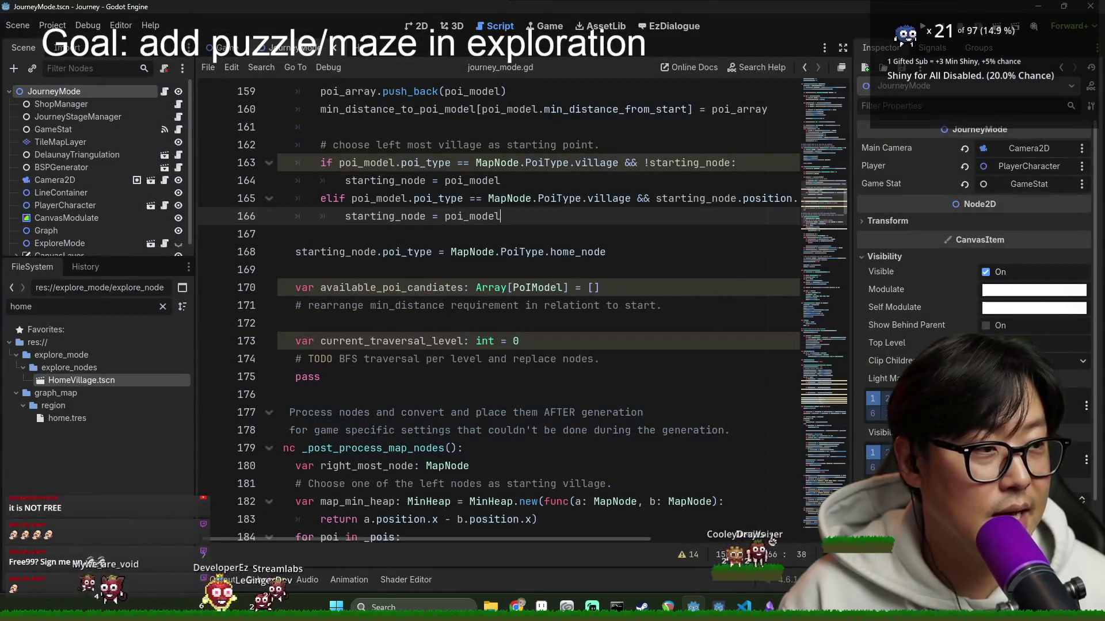